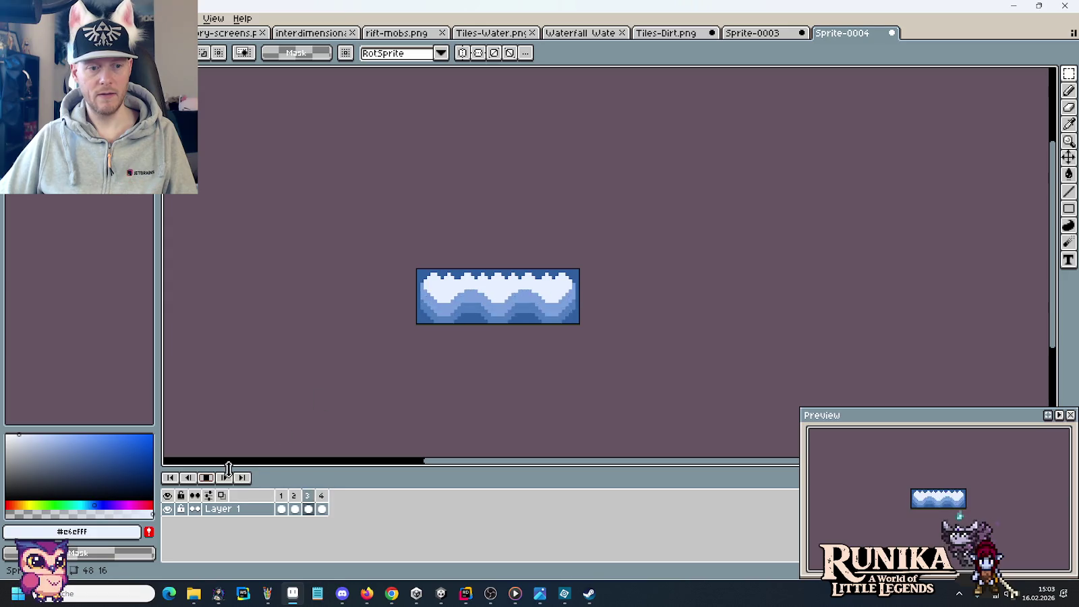
Stop the playback and step through water frames 1 to 4.
left_click(294, 496)
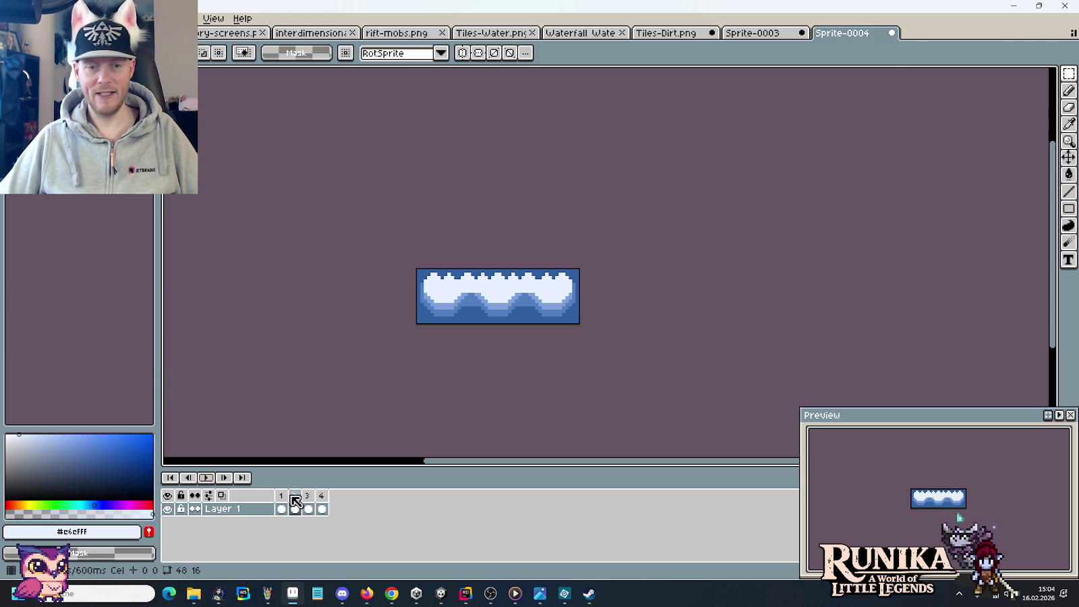
left_click(281, 509)
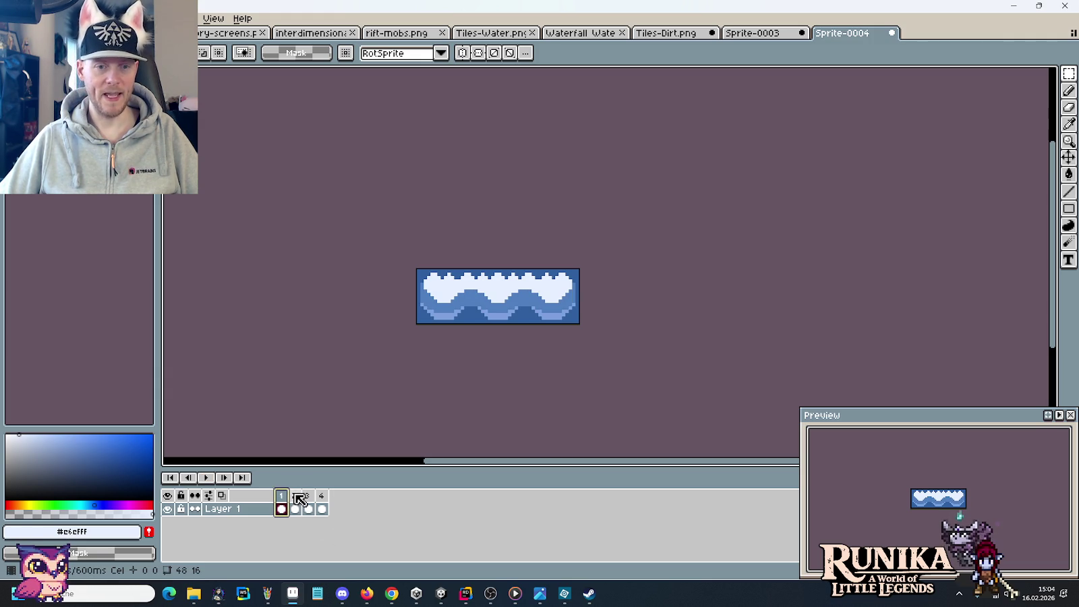
left_click(299, 497)
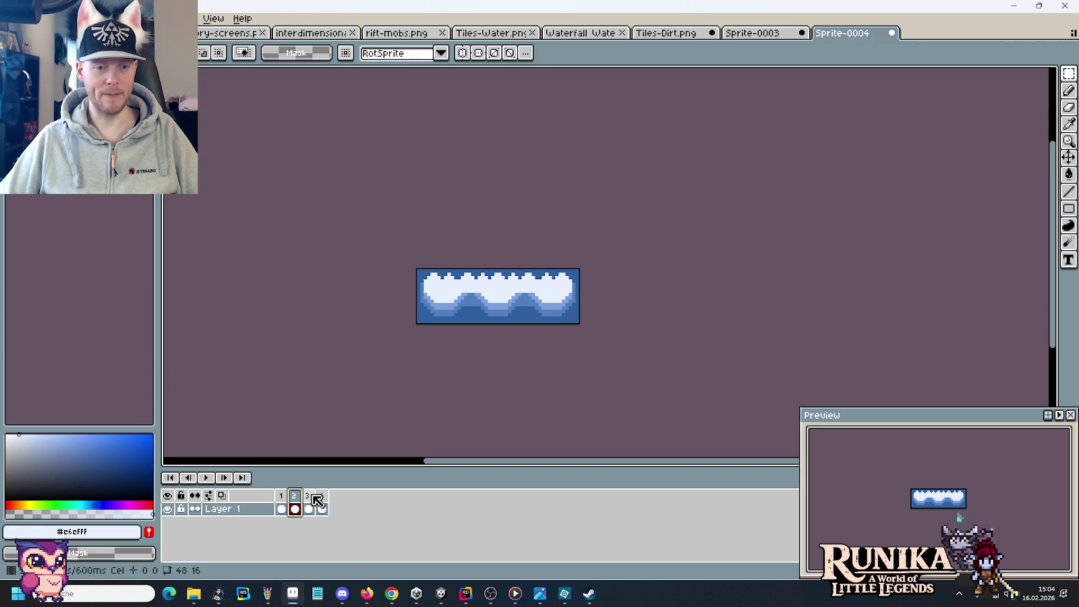
left_click(312, 496)
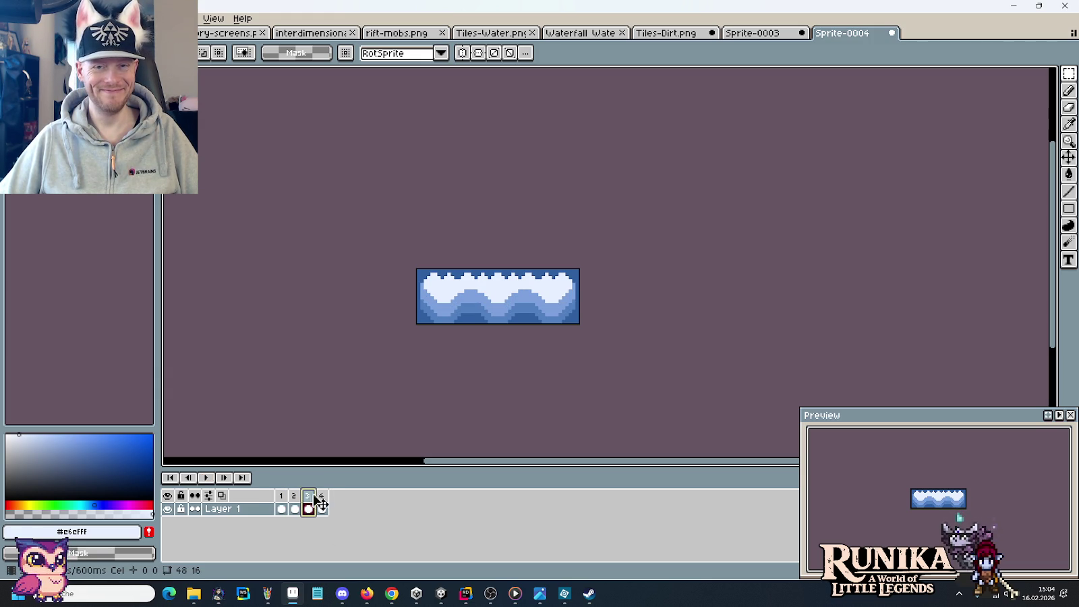
left_click(324, 497)
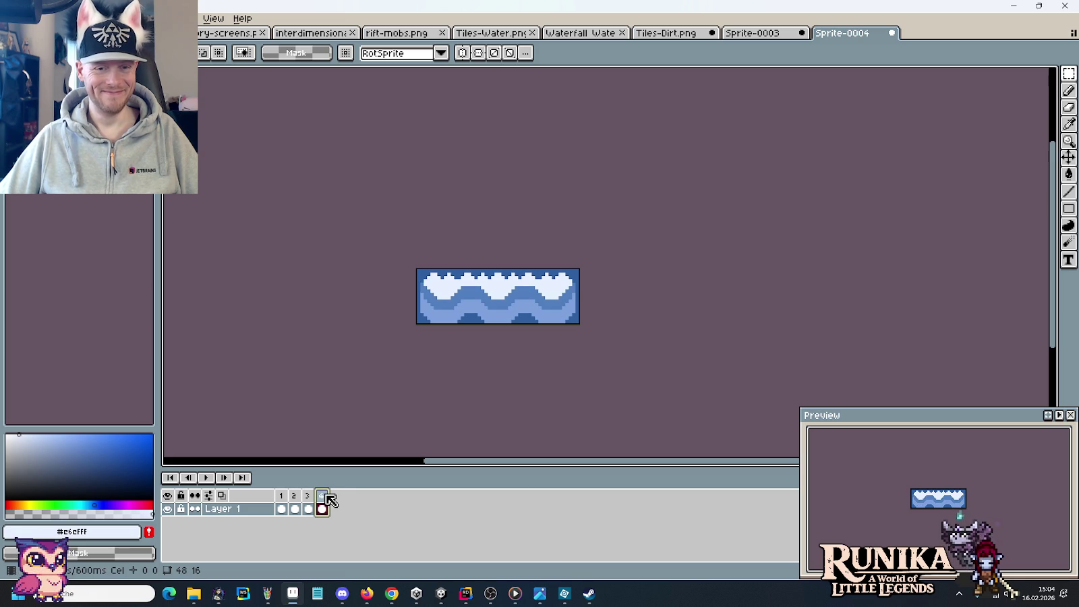
Select the middle 16x16 section, clear the selection, and settle on frame 2.
key("ctrl+v")
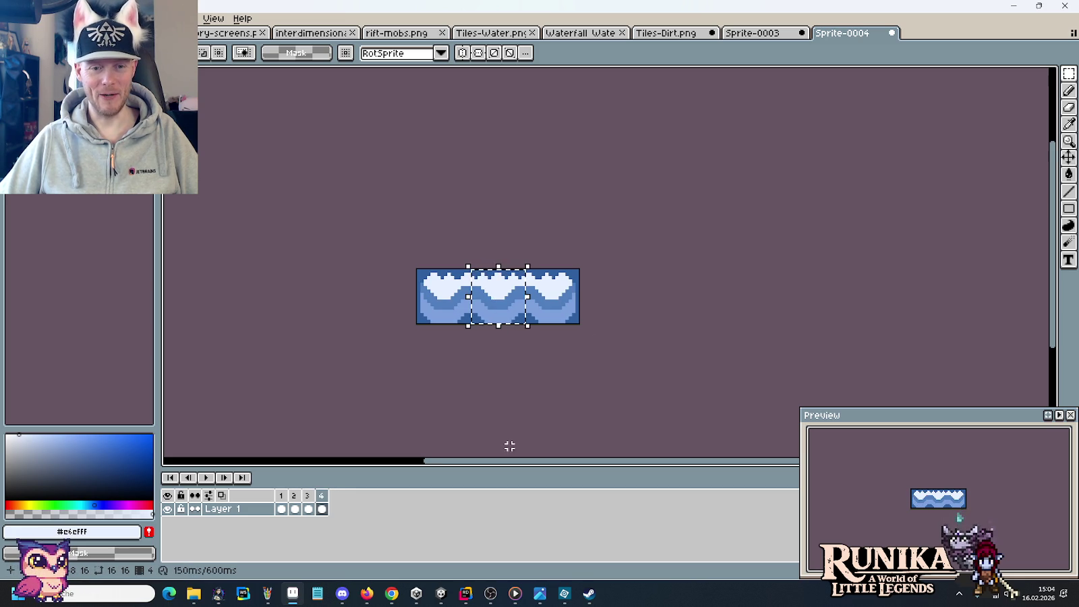
left_click(295, 504)
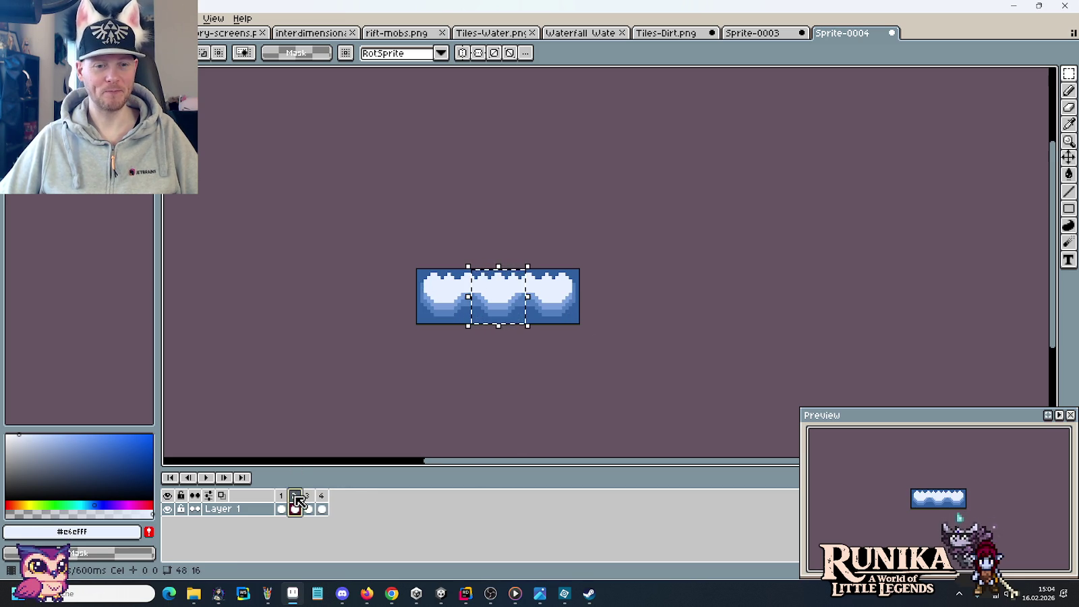
left_click(373, 440)
left_click(318, 501)
left_click(311, 498)
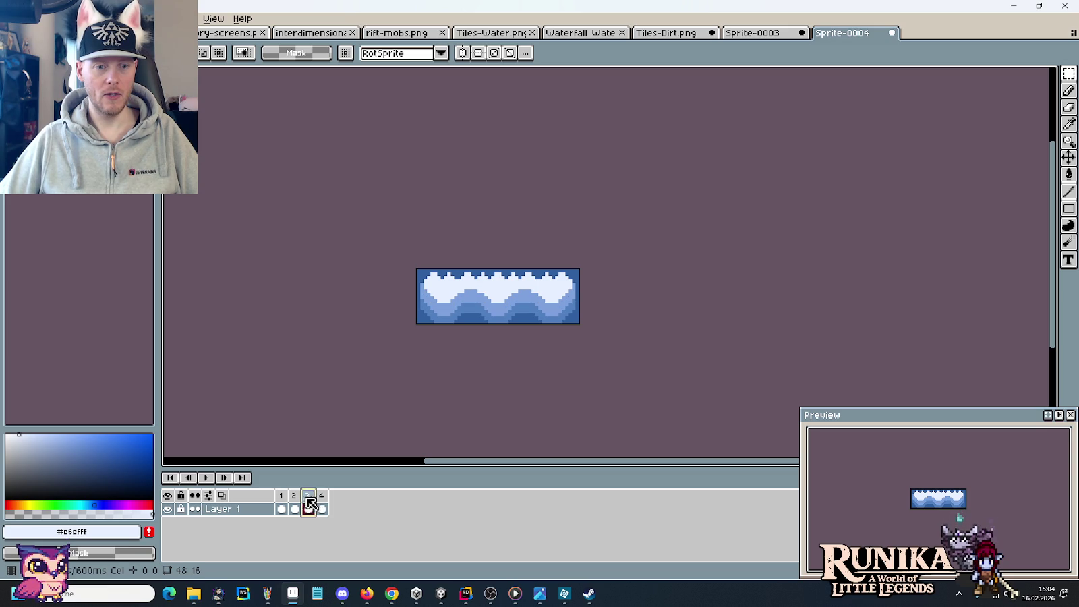
left_click(295, 500)
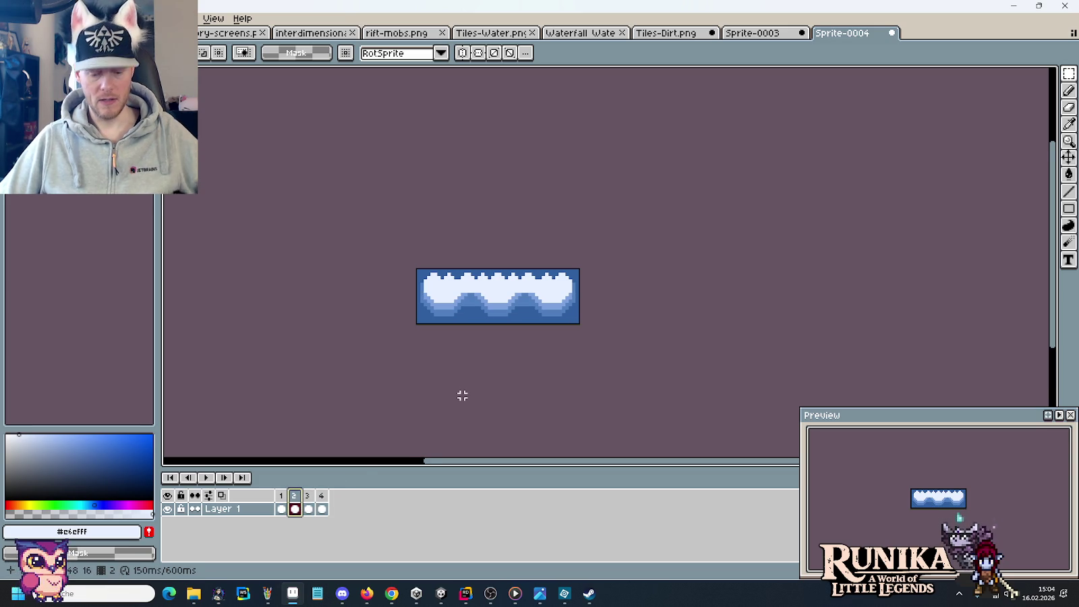
scroll(467, 393, "up", 1)
scroll(466, 392, "up", 1)
Sample the mid-blue #7ca0dc from the tile and start the animation.
left_click(529, 267, "alt")
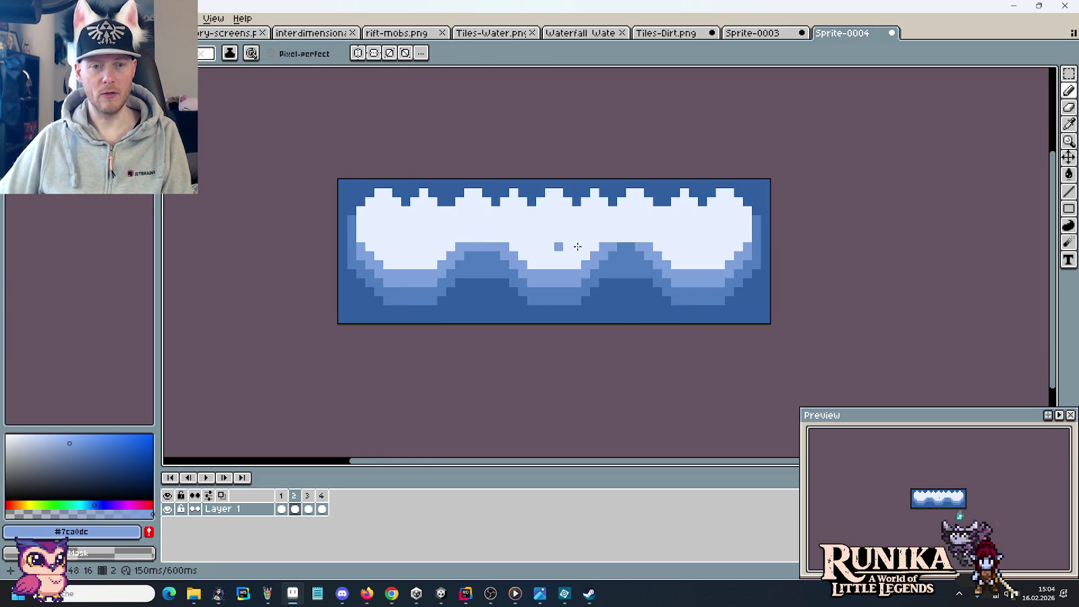
scroll(583, 349, "down", 4)
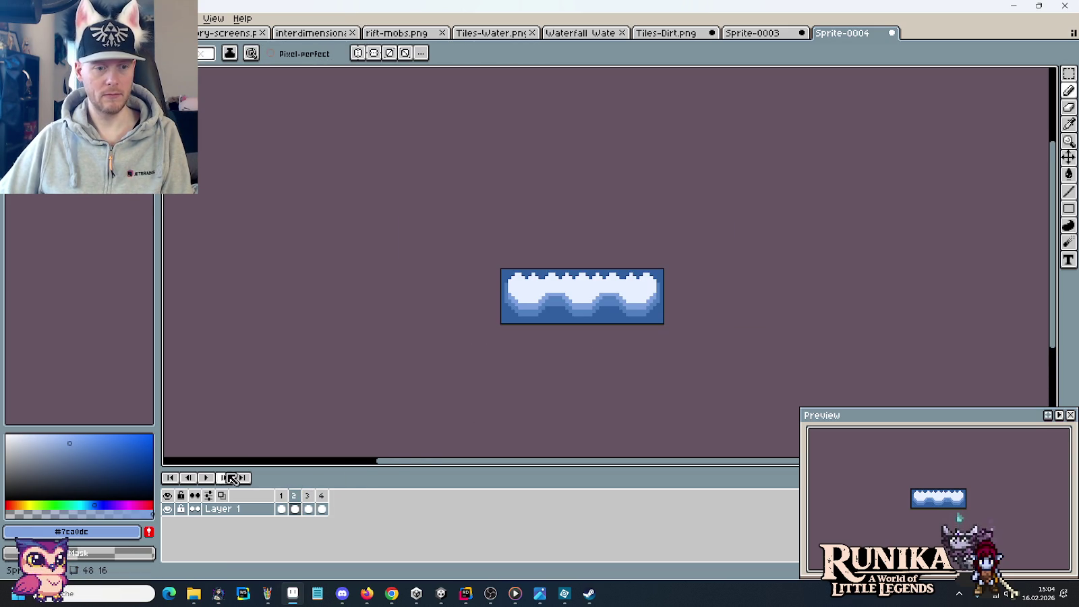
left_click(205, 477)
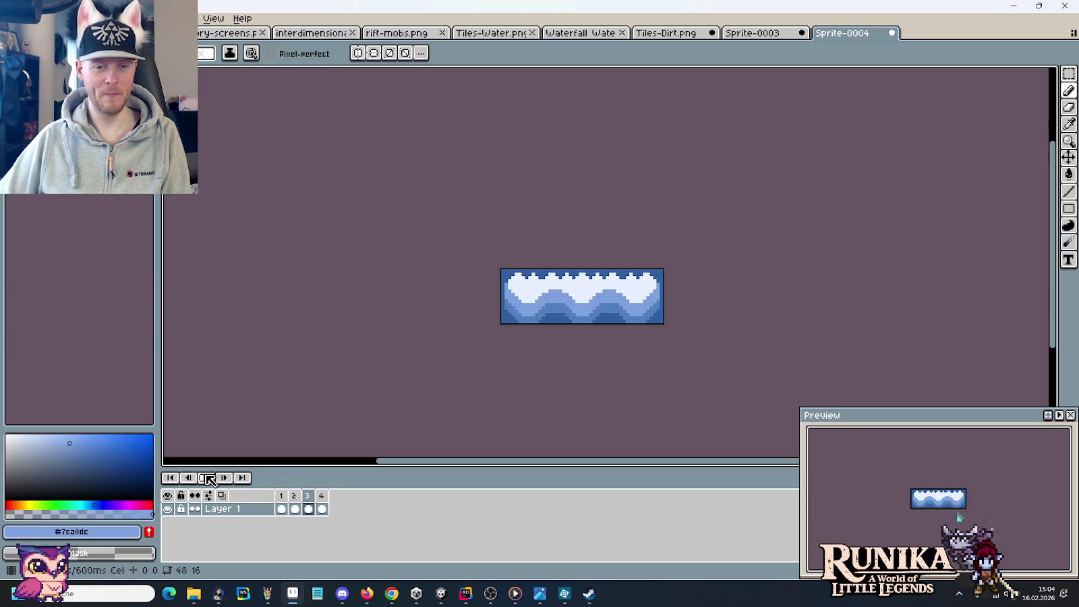
Stop on frame 3, check frame 2, then replay the water animation.
scroll(551, 366, "up", 3)
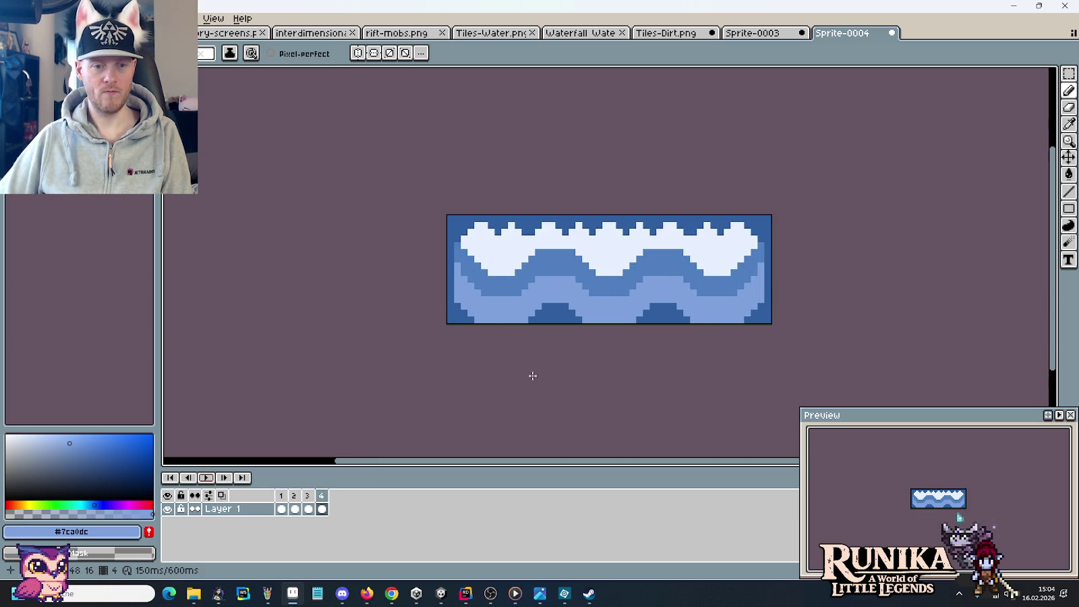
left_click(308, 507)
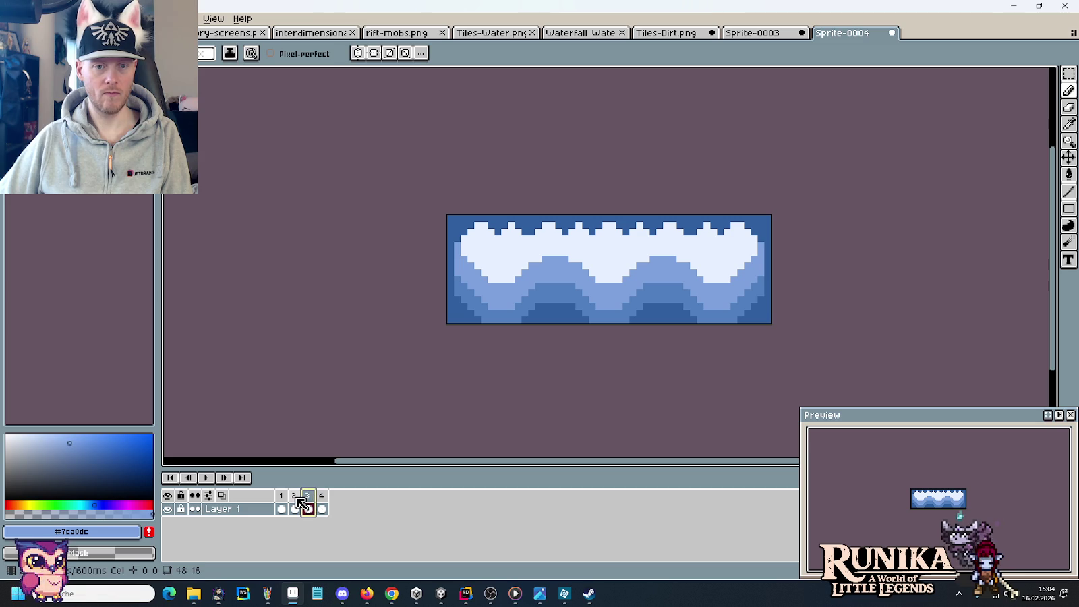
left_click(297, 499)
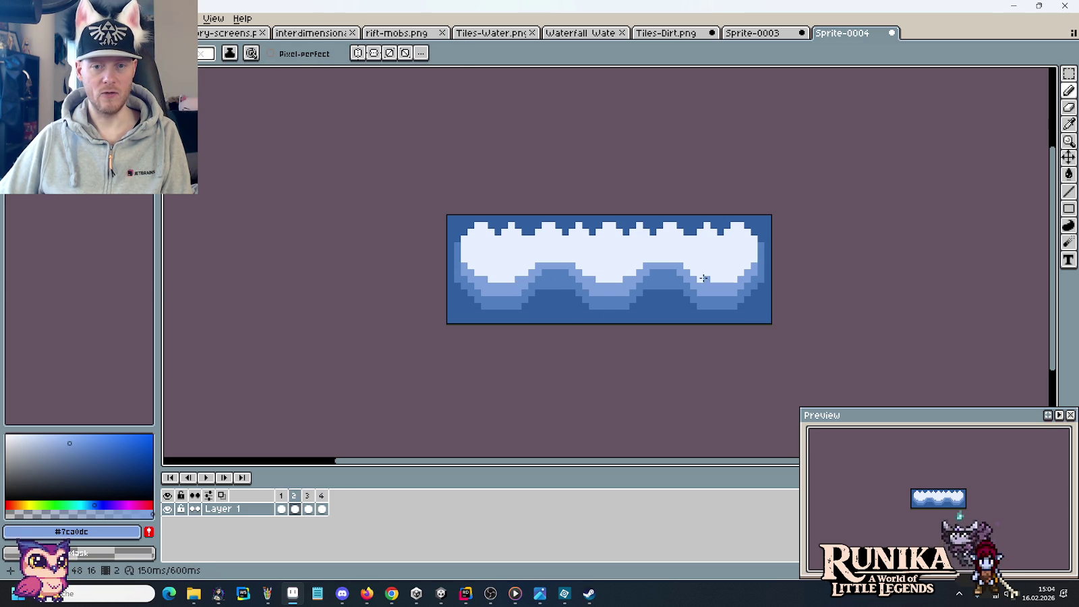
scroll(722, 326, "down", 1)
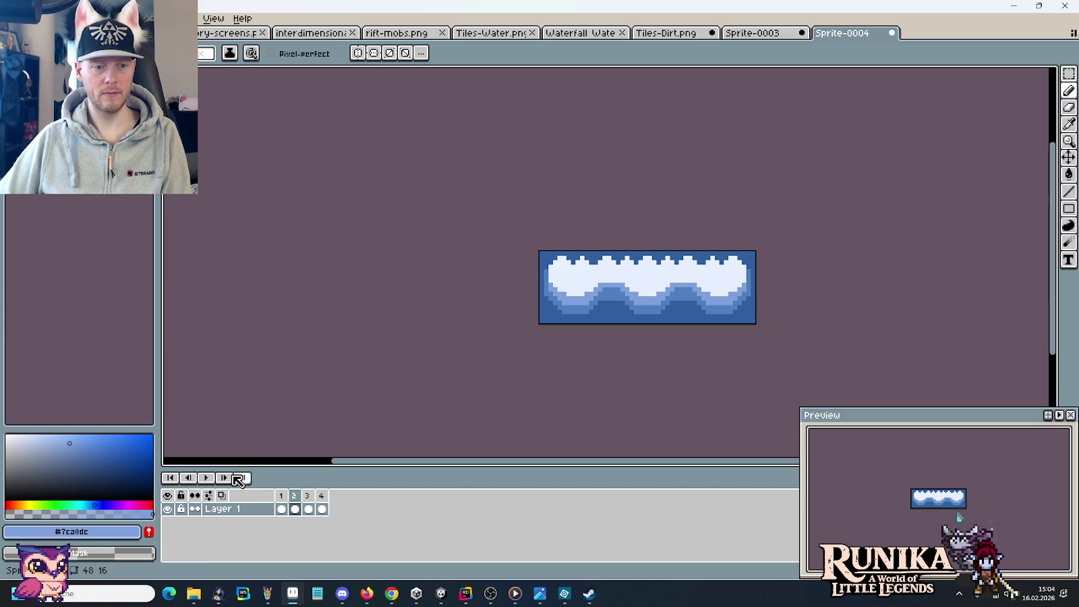
left_click(209, 480)
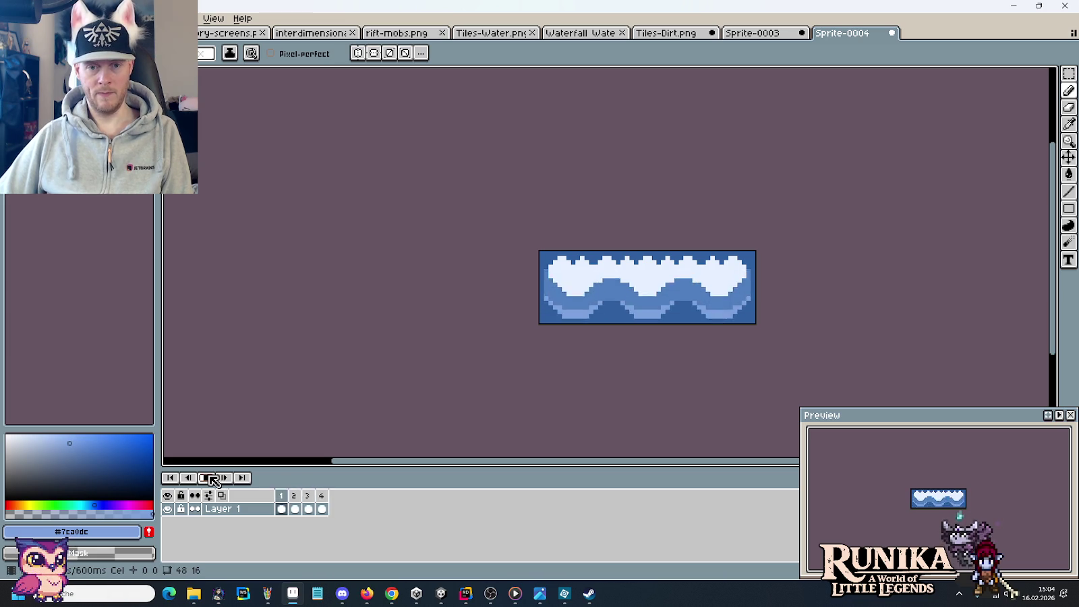
left_click(214, 479)
left_click(282, 496)
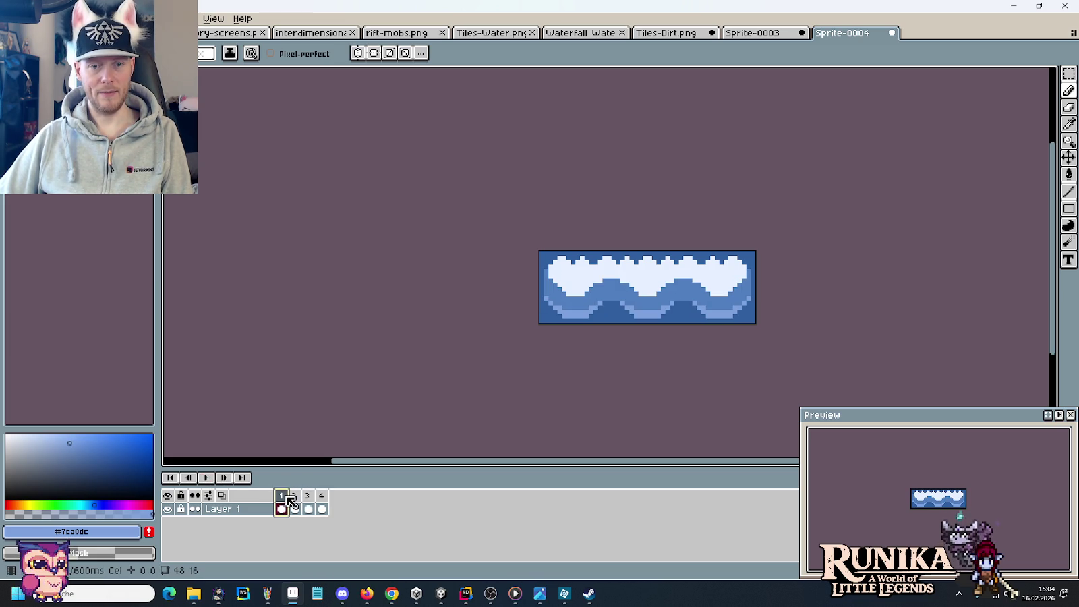
key("i")
left_click(618, 288)
scroll(619, 286, "up", 1)
key("b")
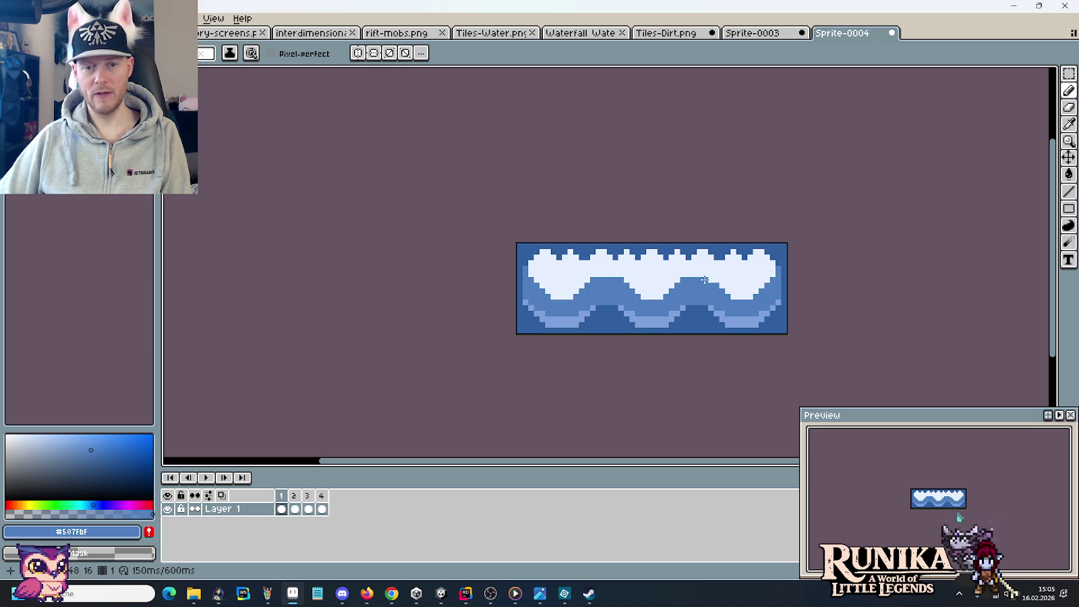
left_click(296, 496)
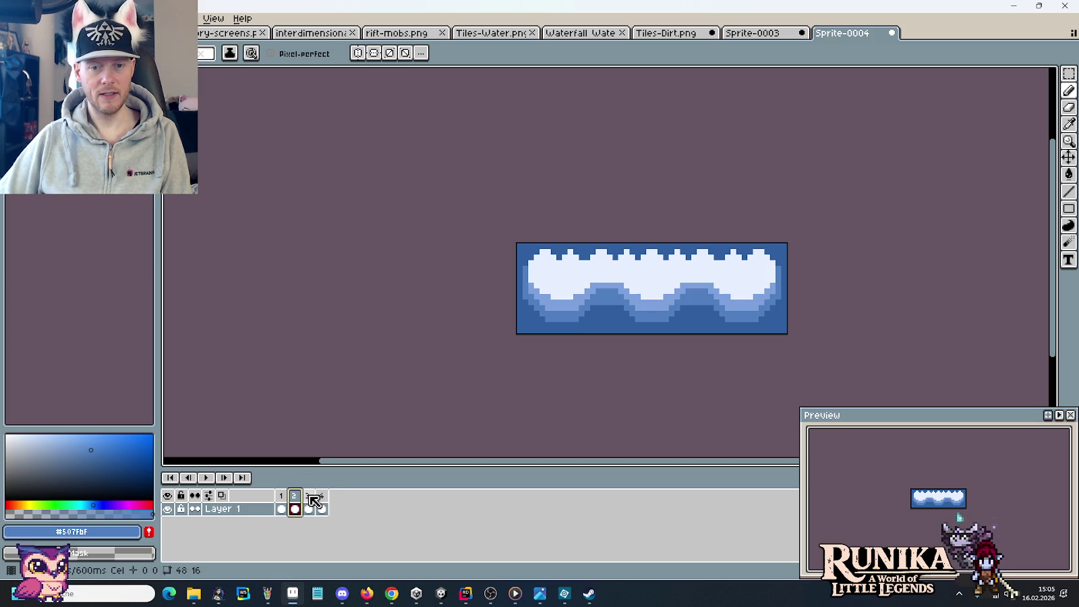
left_click(643, 296, "alt")
key("i")
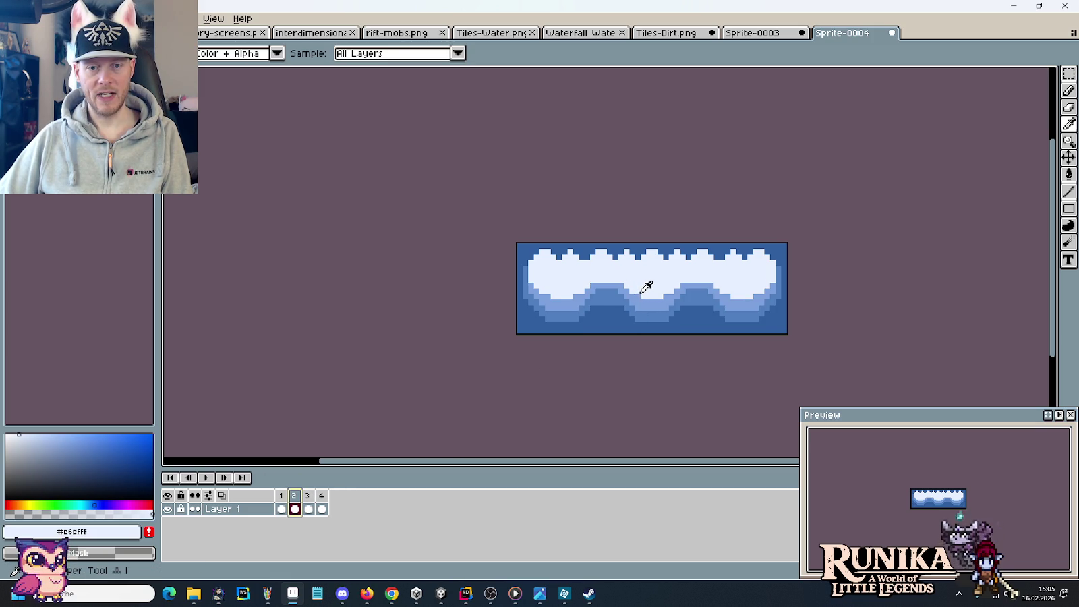
left_click(639, 292)
key("b")
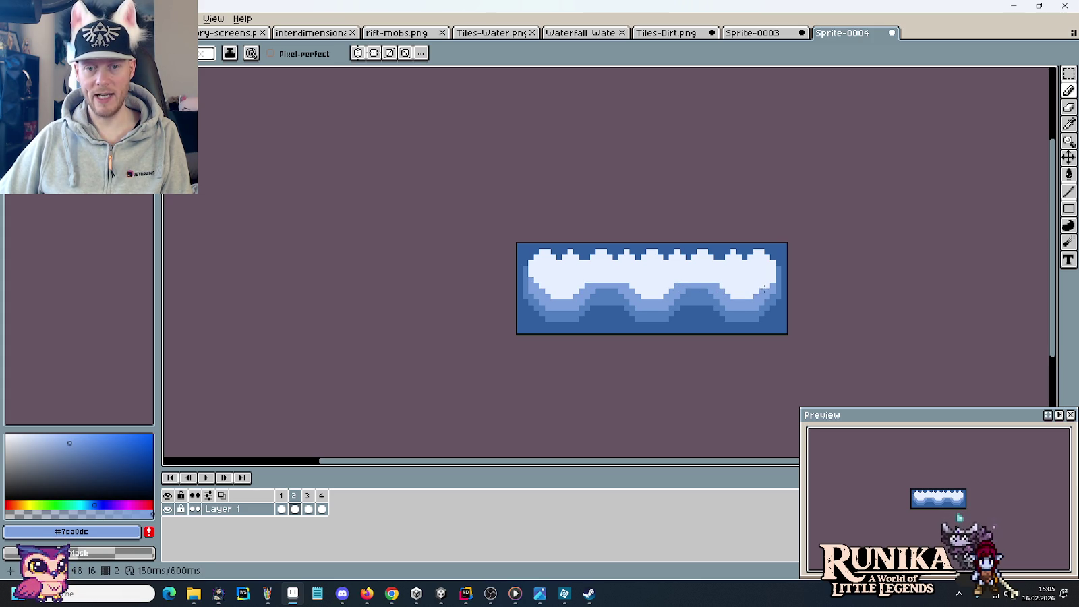
left_click(206, 477)
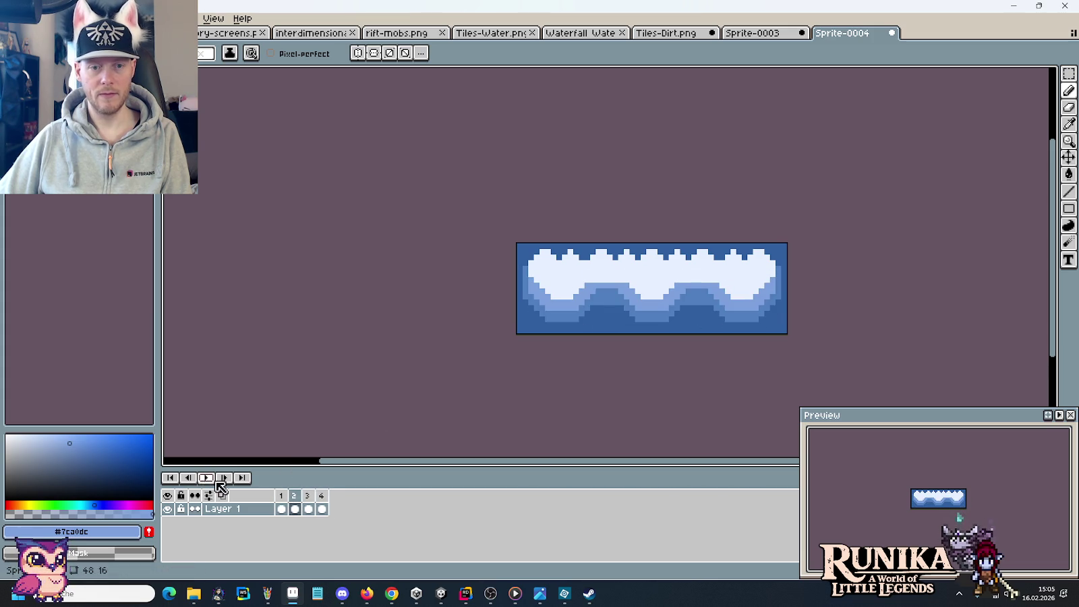
left_click(607, 286)
key("ctrl")
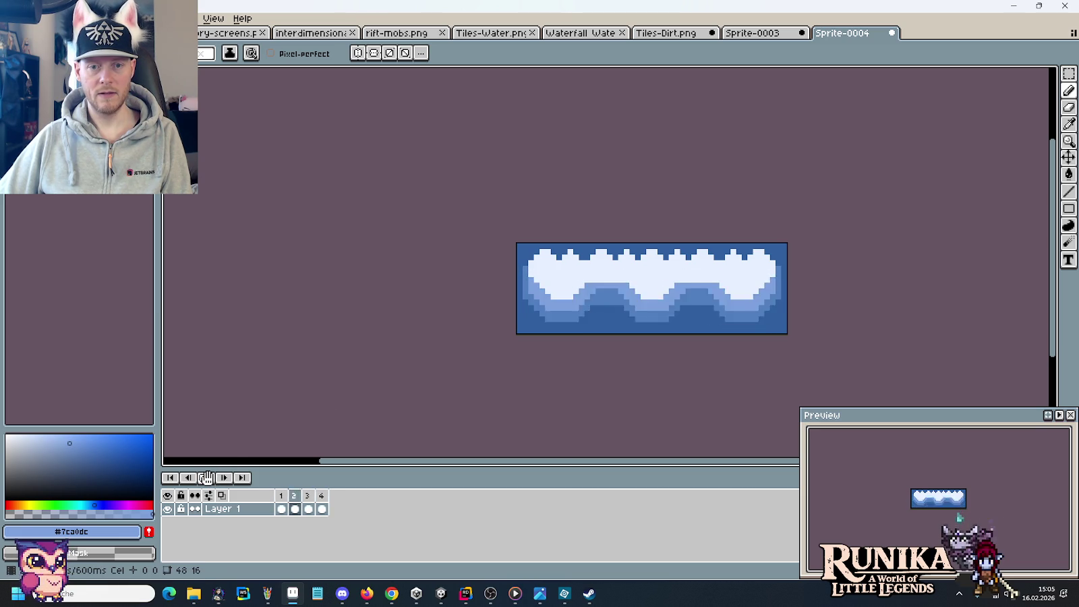
left_click(206, 477)
left_click(297, 497)
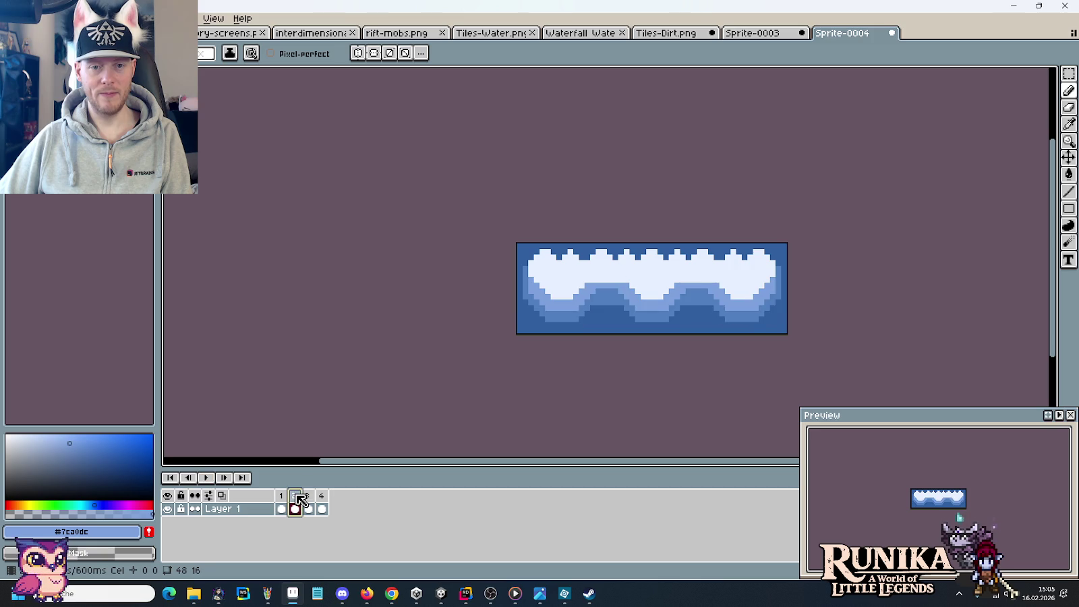
left_click_drag(593, 279, 612, 280)
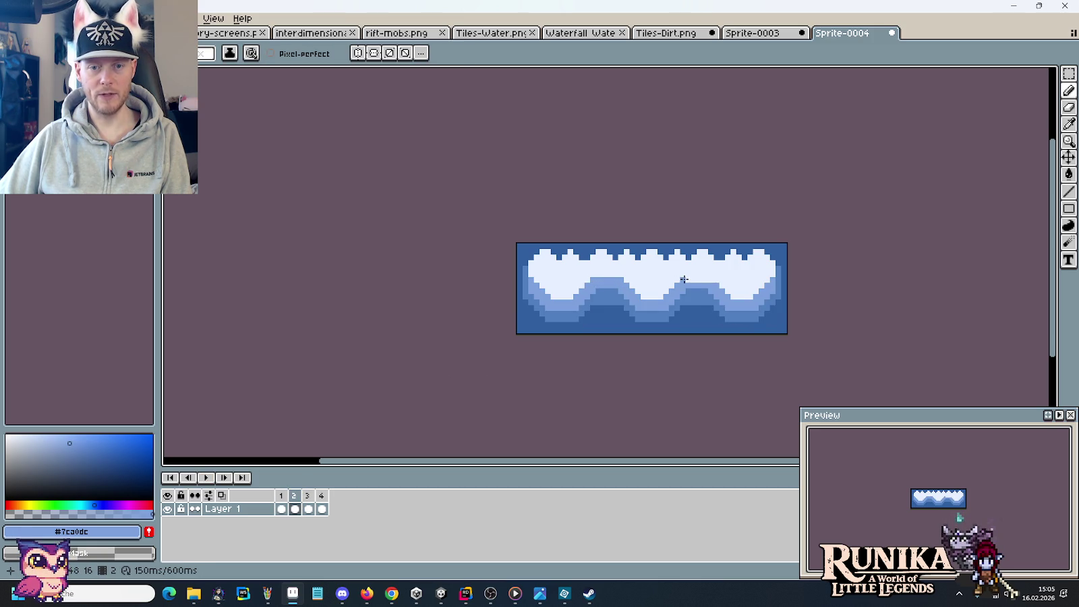
left_click(206, 478)
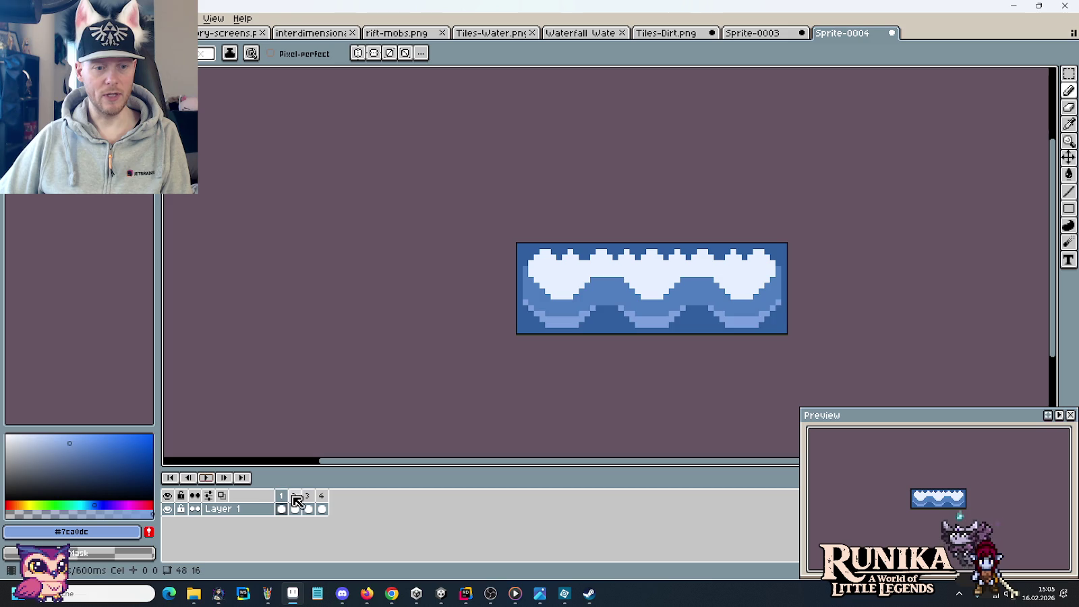
left_click(322, 498)
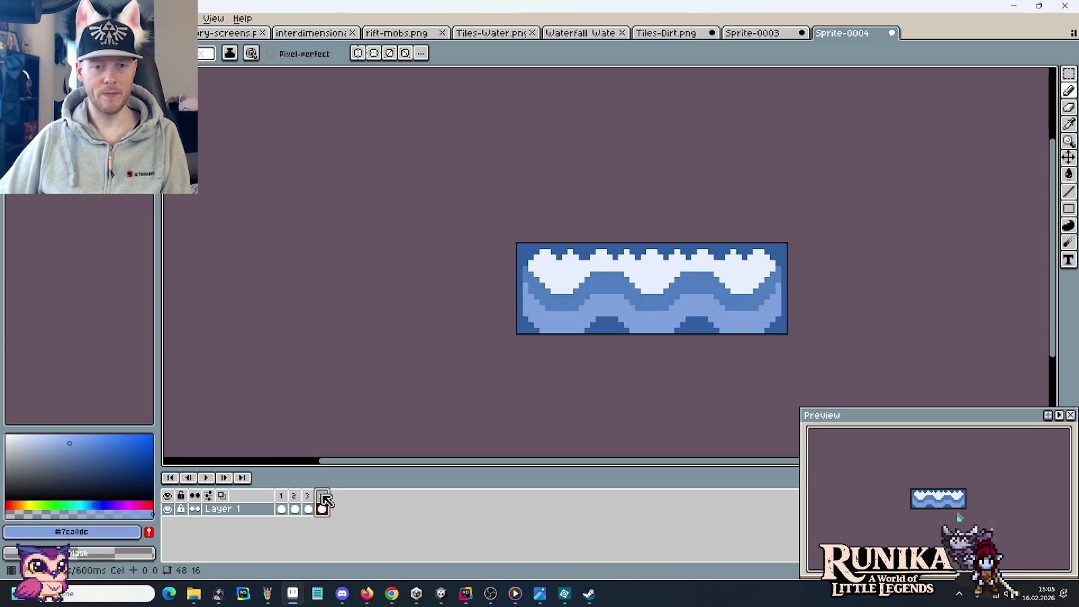
left_click(282, 496)
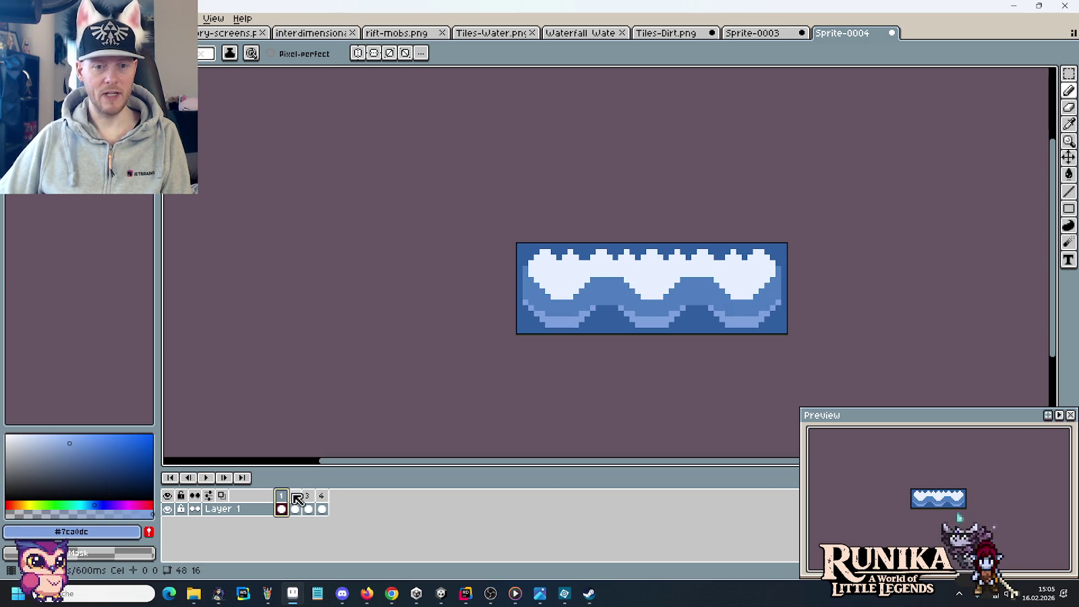
left_click(295, 496)
left_click(309, 496)
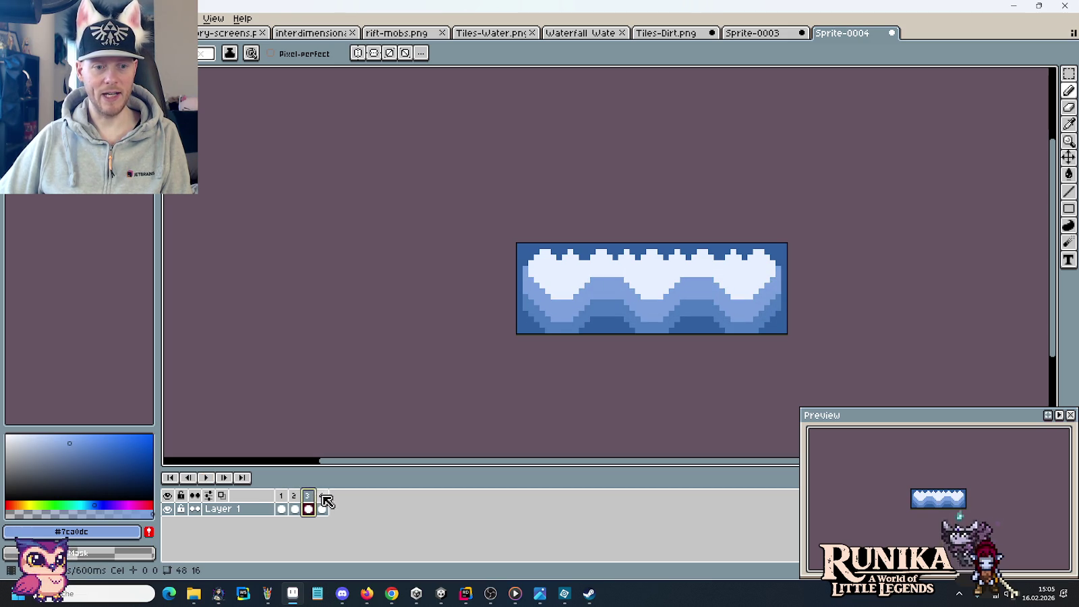
left_click(323, 497)
left_click(284, 497)
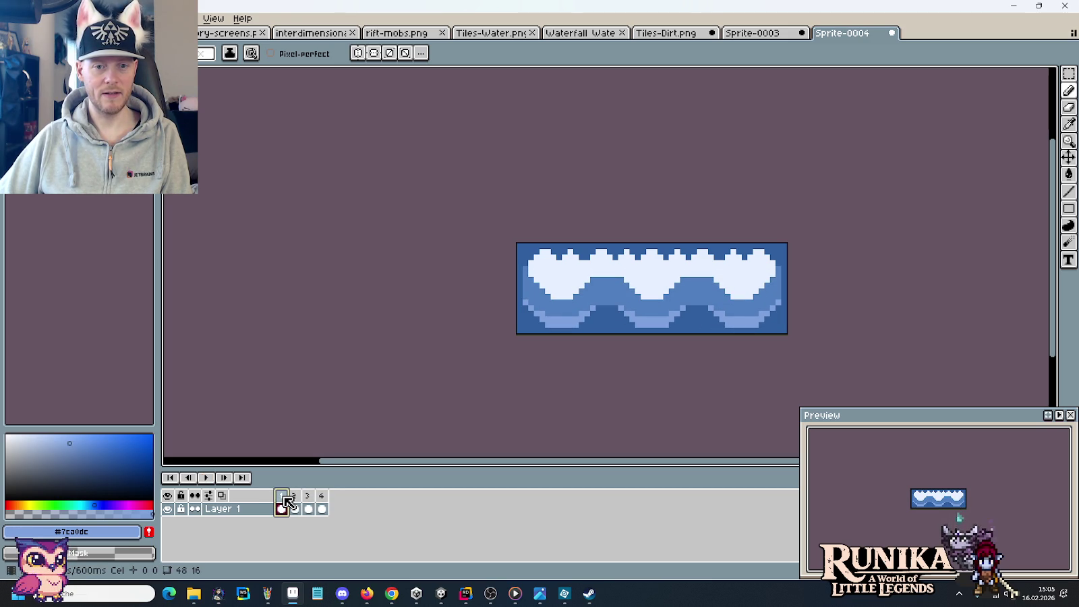
left_click(296, 497)
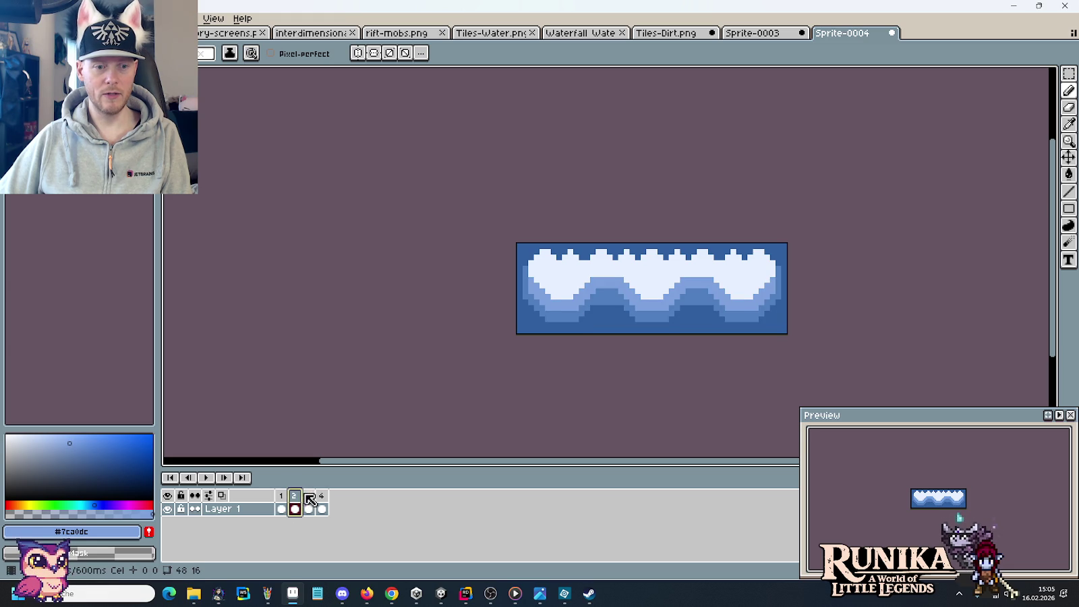
left_click(309, 497)
left_click(323, 495)
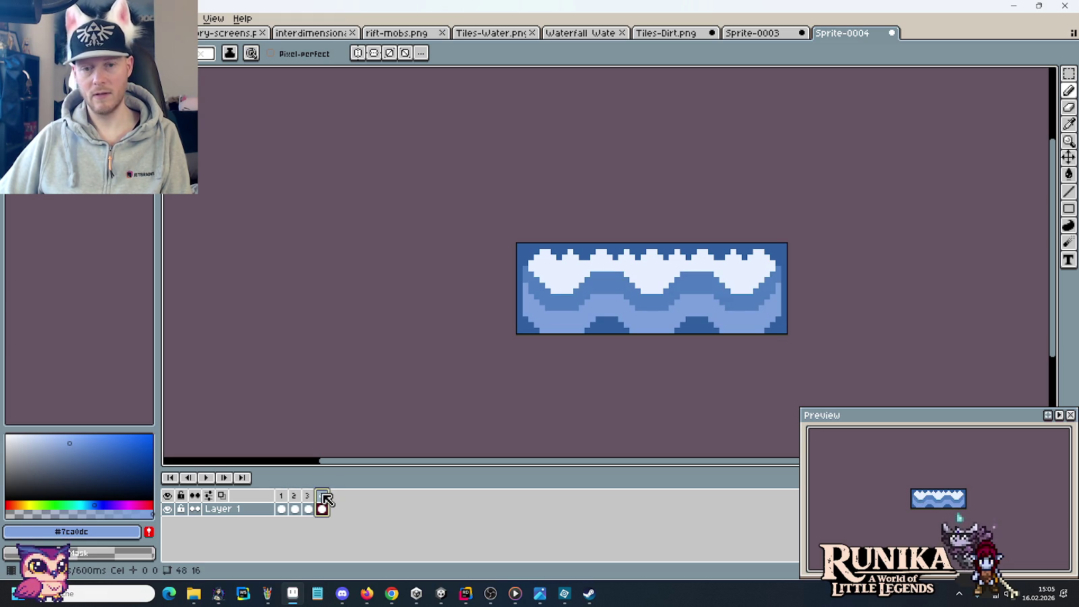
left_click(282, 502)
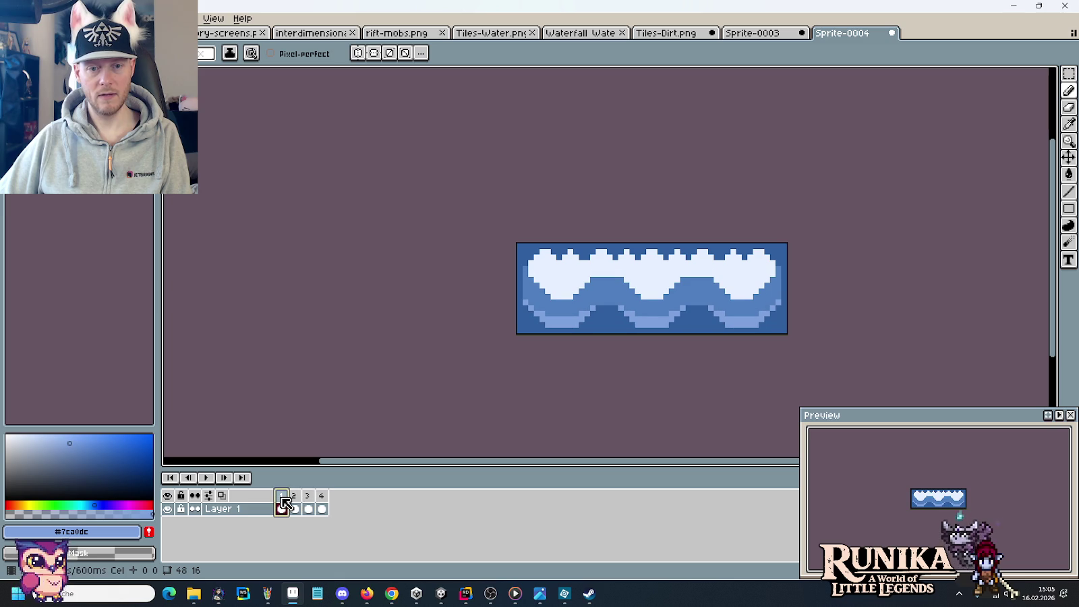
left_click(299, 499)
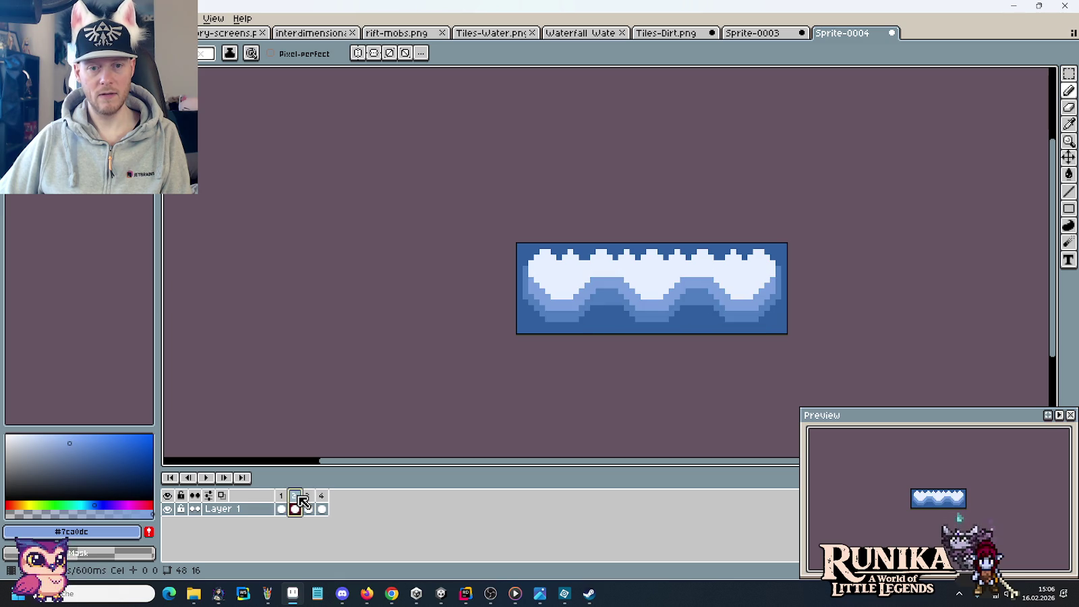
left_click(310, 499)
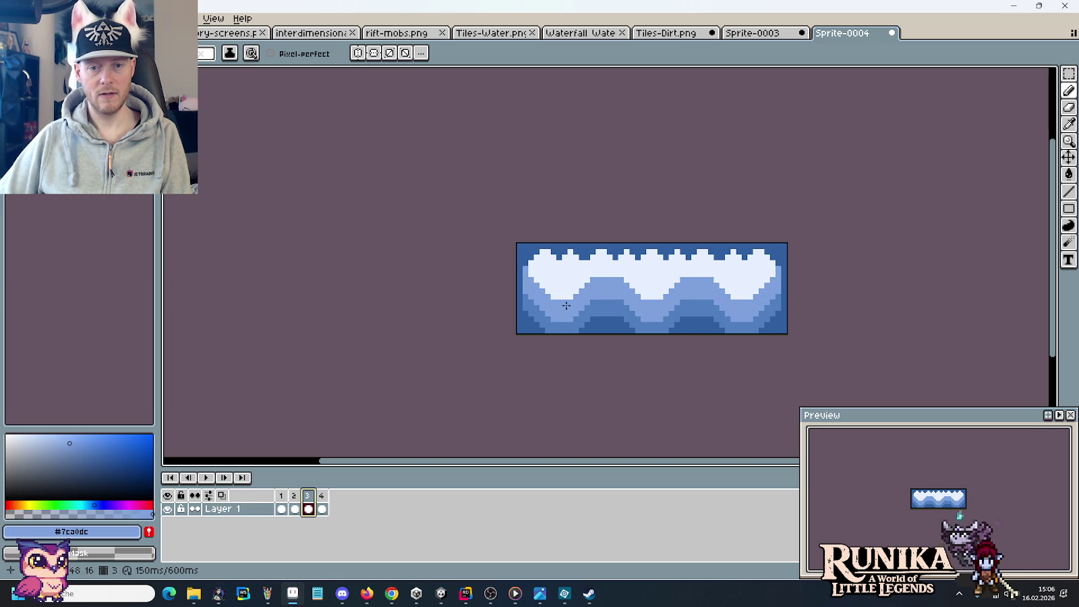
left_click(282, 502)
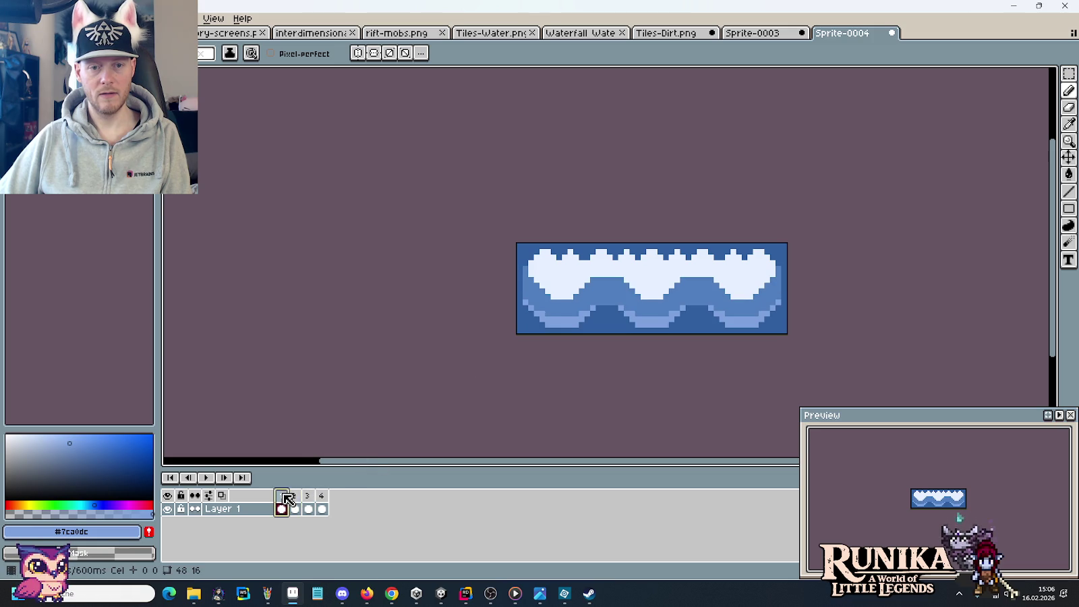
Touch up frame 1 in mid-blue #507fbf, play the loop, then undo and redo the stroke.
key("i")
left_click(538, 294)
key("b")
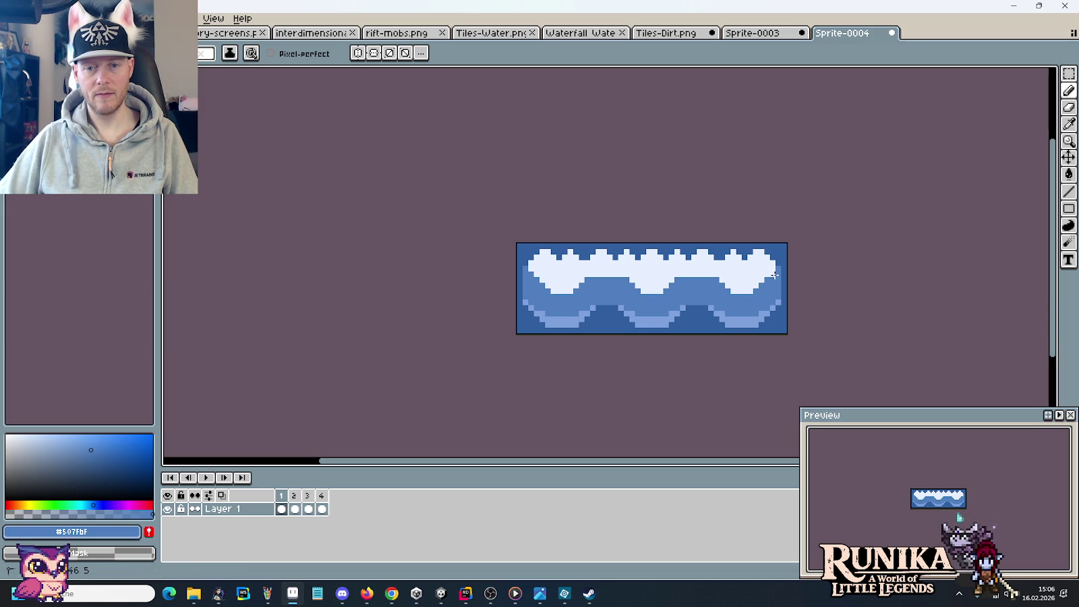
left_click(206, 477)
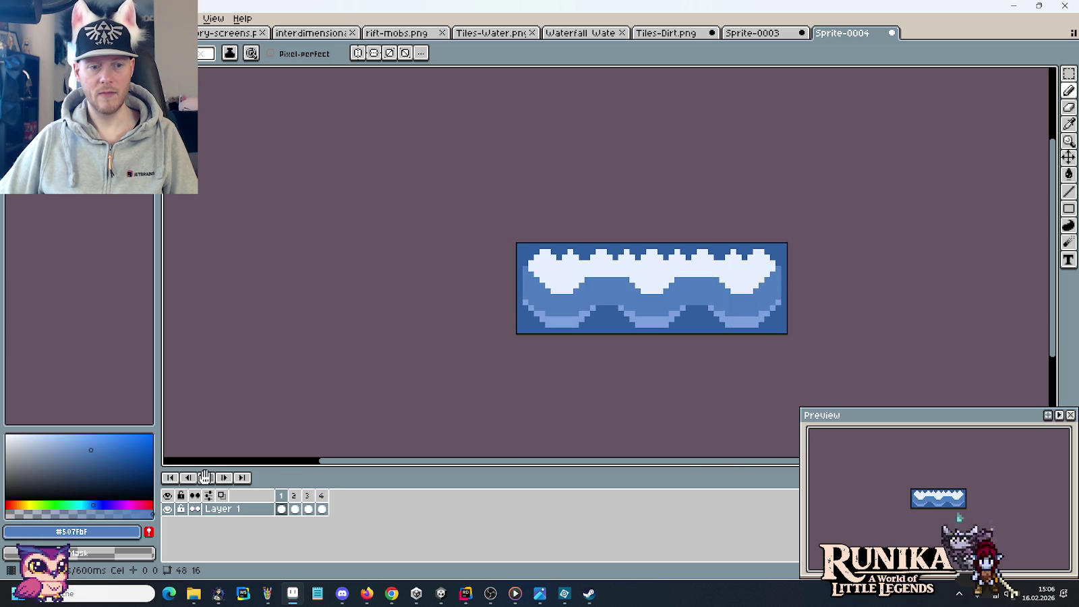
key("ctrl+z")
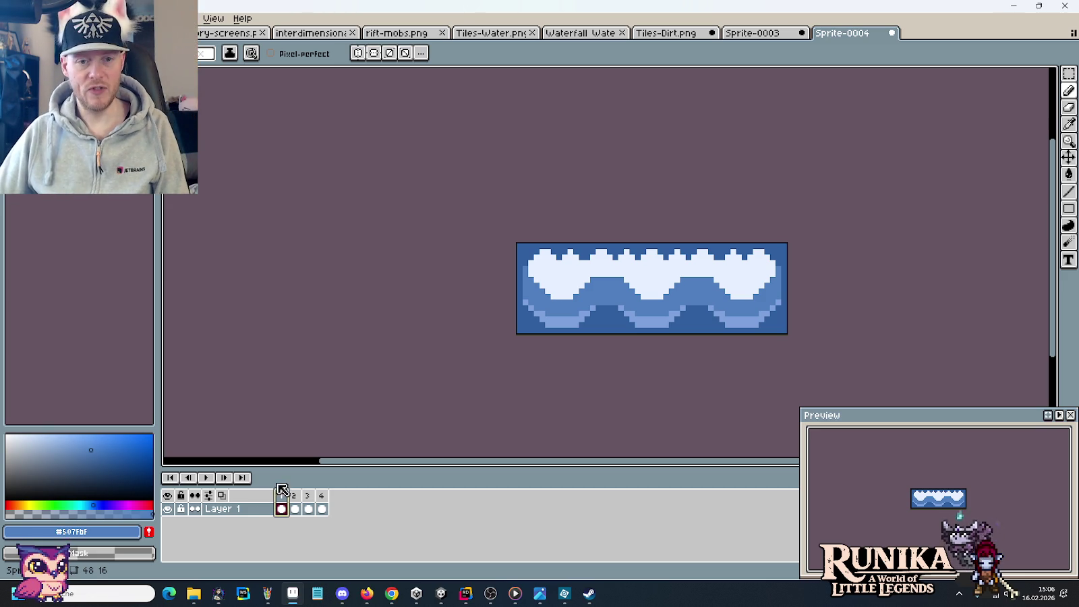
key("ctrl+y")
Pick the light foam colour #c6cfff from the canvas as the Pencil colour.
key("v")
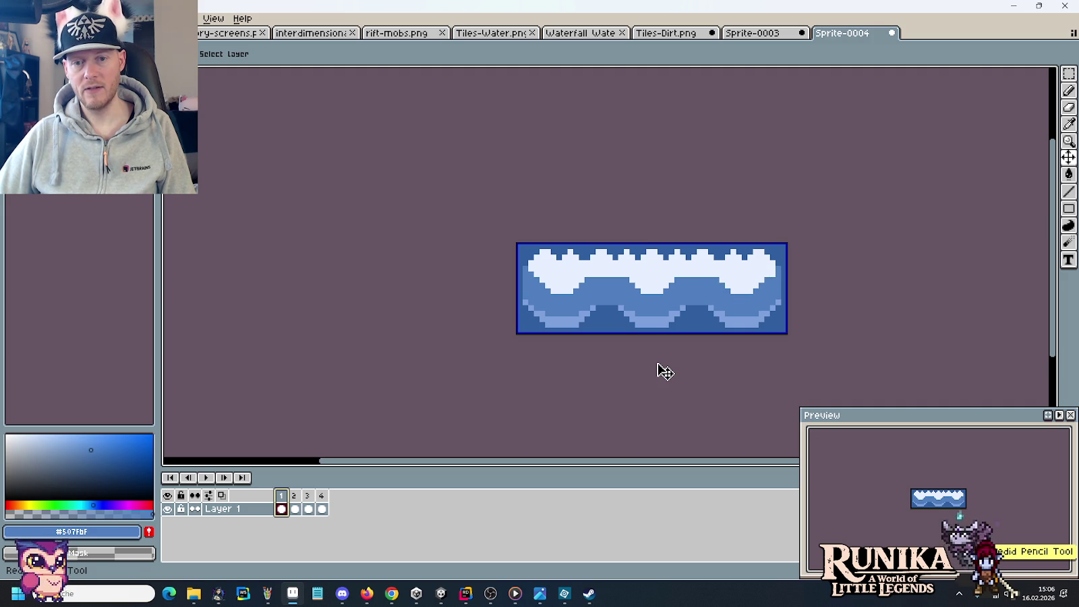
key("i")
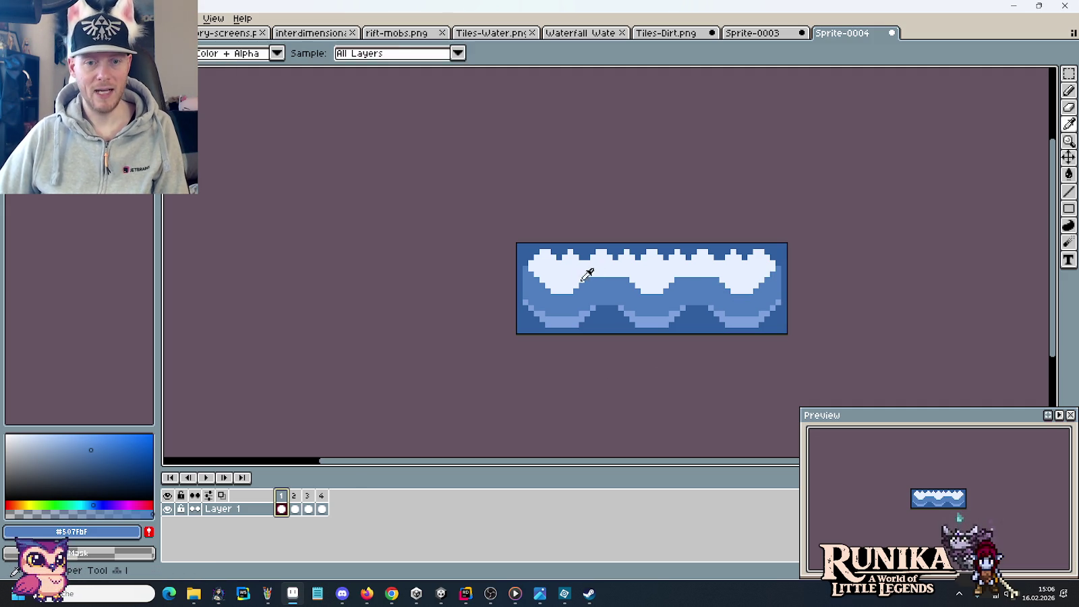
left_click(594, 278)
key("b")
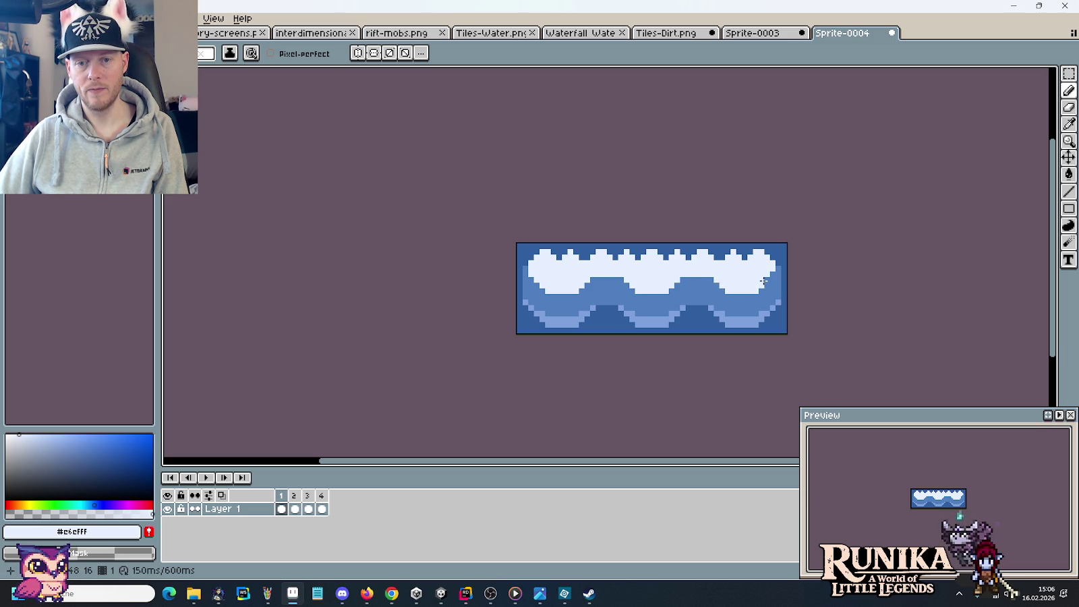
Play and stop the animation, then step through frames 1 to 4.
left_click(207, 478)
left_click(281, 509)
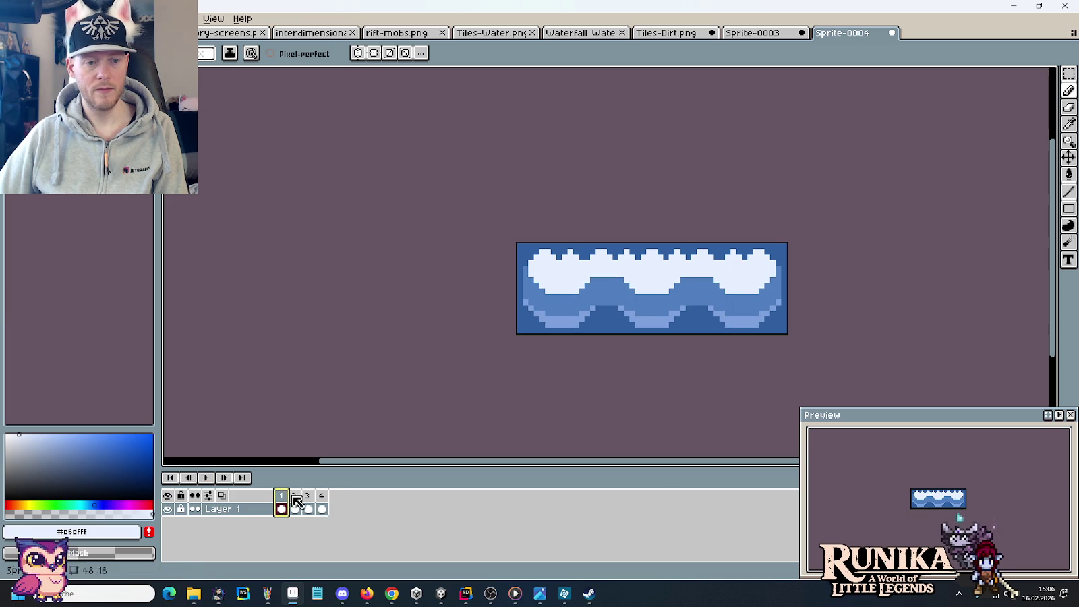
left_click(298, 497)
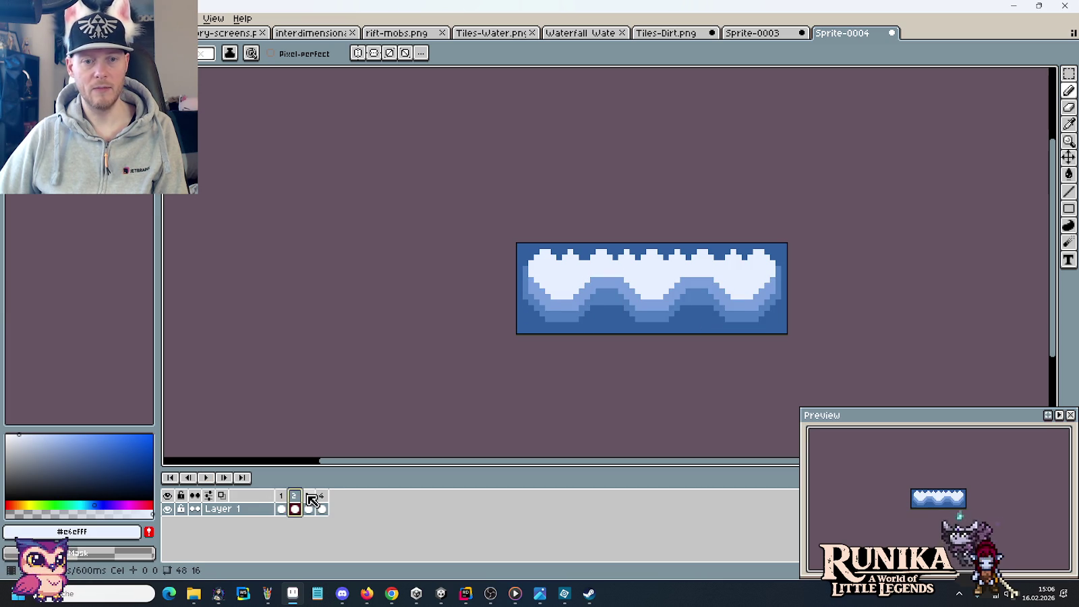
left_click(310, 497)
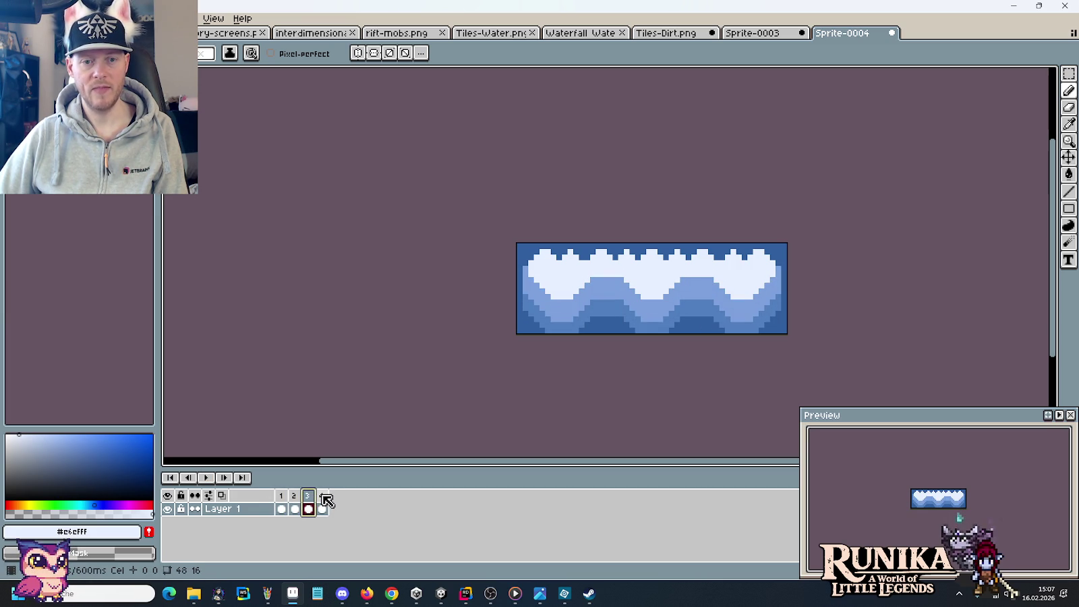
left_click(580, 294)
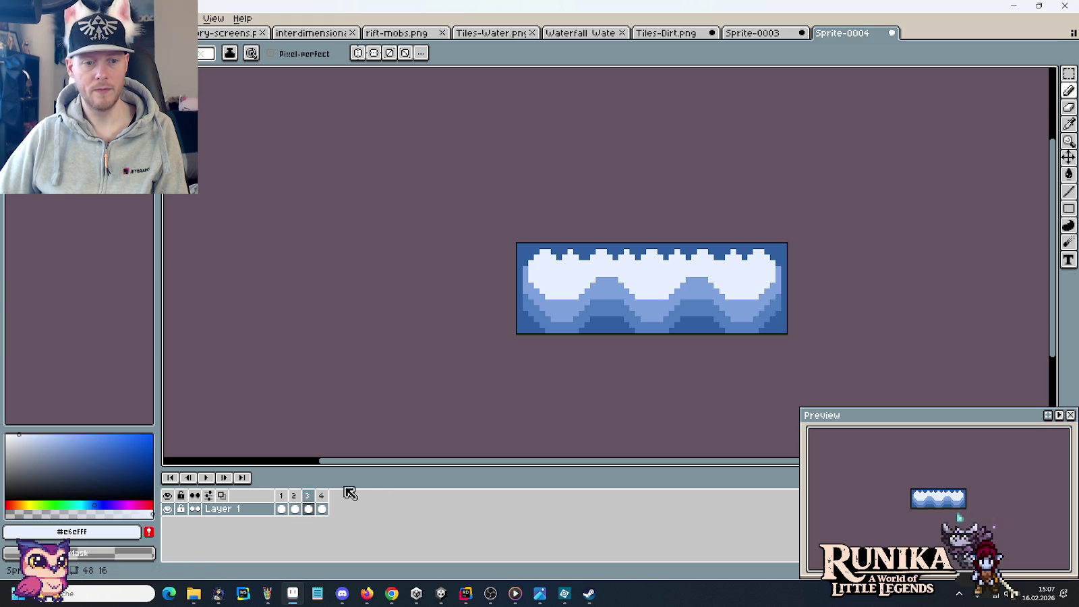
left_click(323, 496)
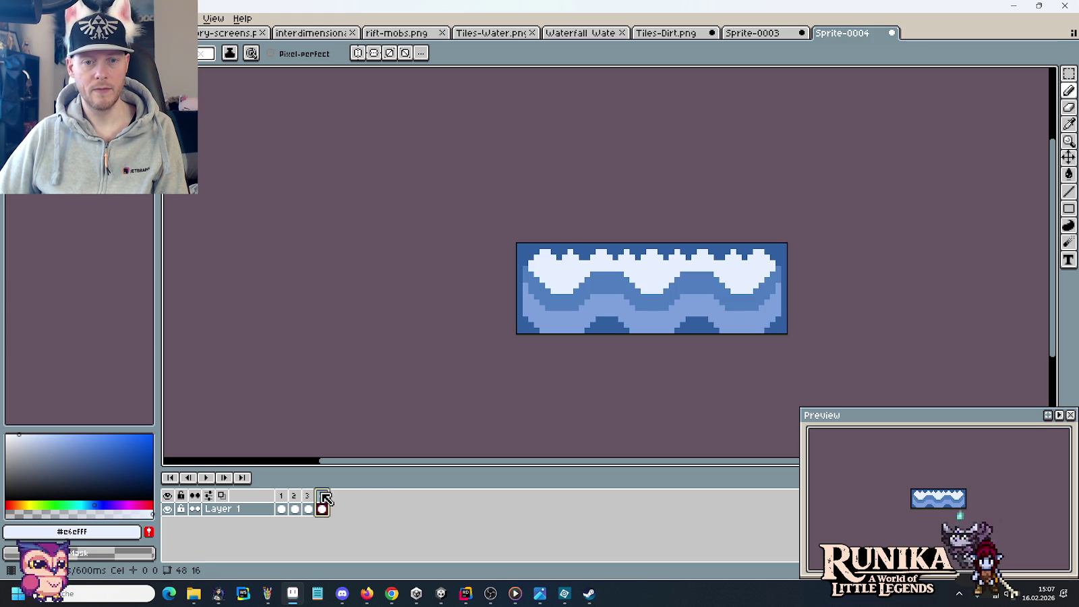
Select frame 2 for editing, comparing it with its neighbouring frame.
left_click(282, 503)
left_click(294, 502)
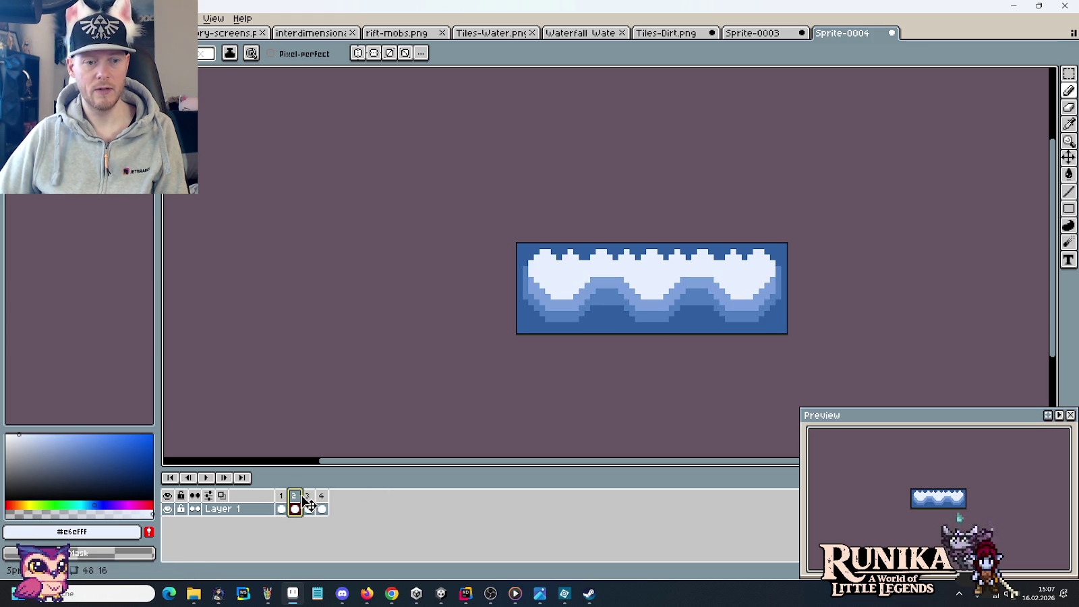
left_click(305, 497)
left_click(295, 499)
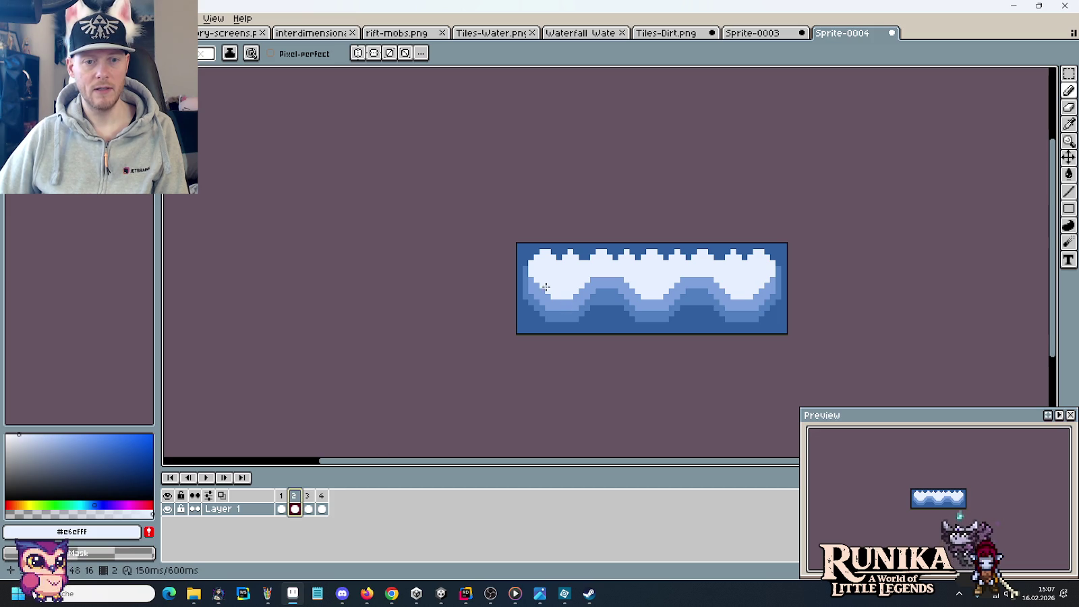
Redraw frame 2's waves, alternating mid-blue #7ca0dc and light foam #c6cfff.
left_click(584, 288, "alt")
left_click(566, 284, "alt")
left_click(638, 286, "alt")
left_click(744, 283, "alt")
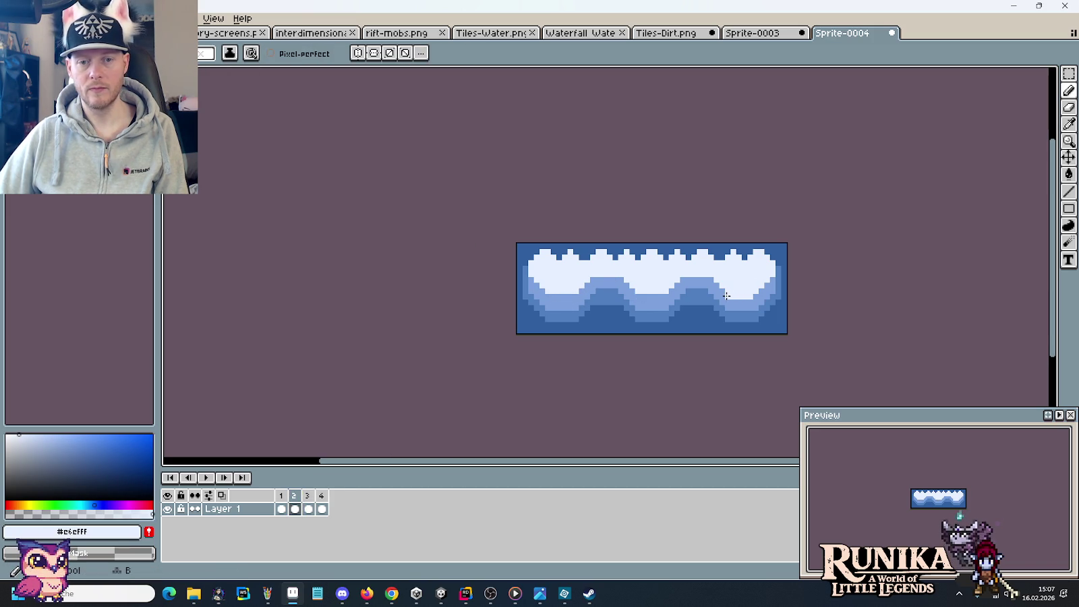
left_click(762, 295, "alt")
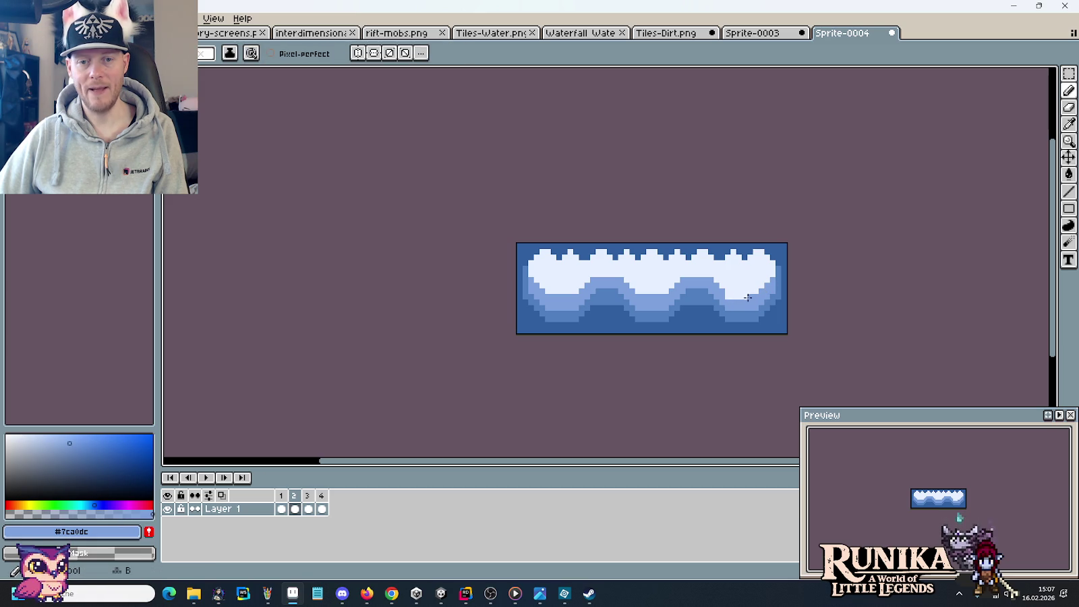
left_click(724, 292, "alt")
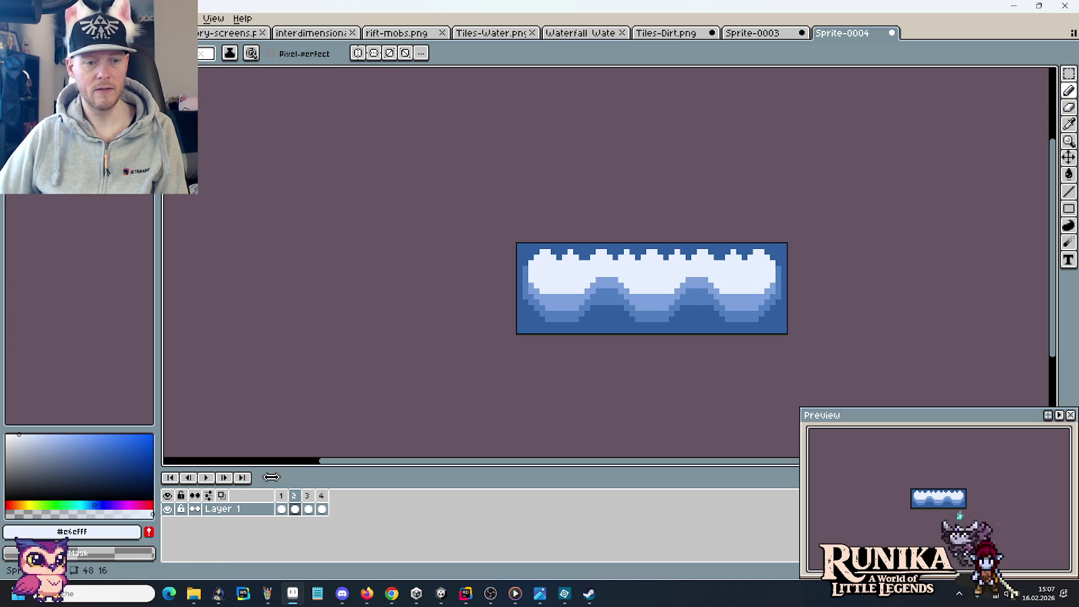
Compare edited frame 2 against frames 1, 3 and 4, then play the loop.
left_click(282, 496)
left_click(299, 498)
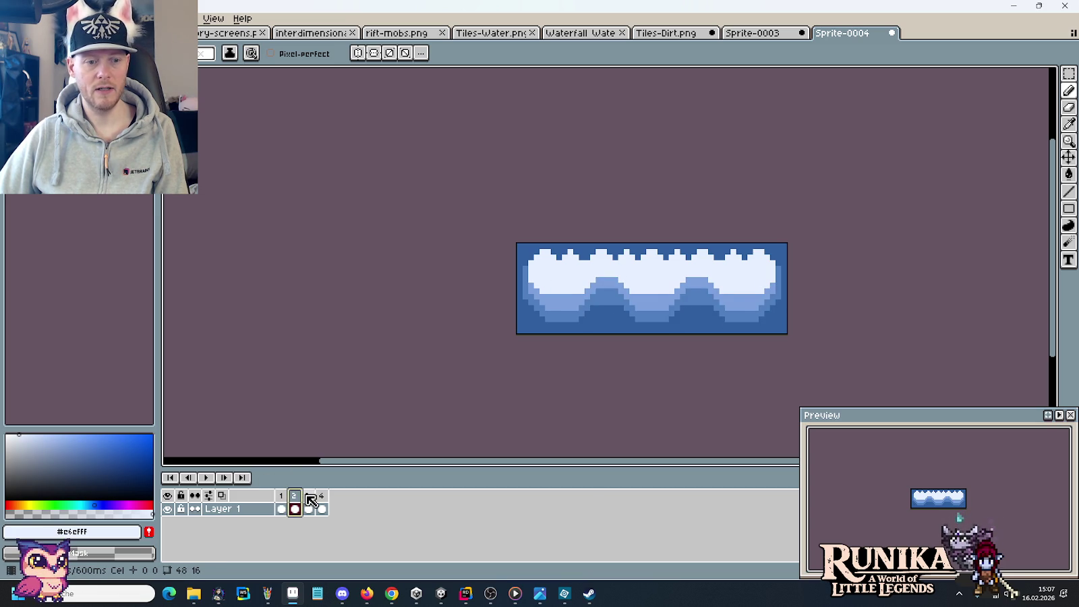
left_click(309, 497)
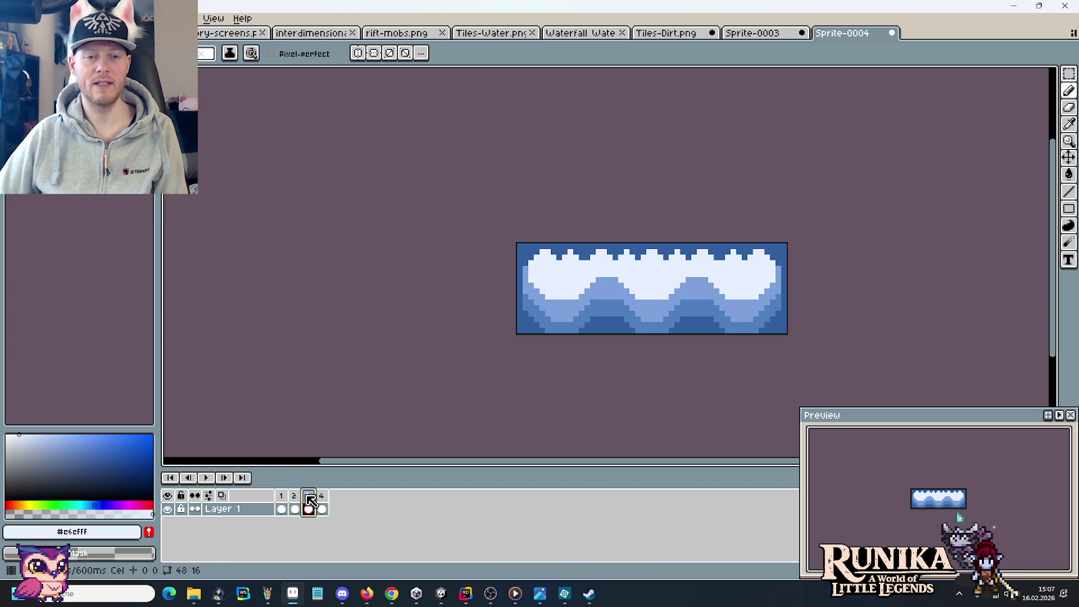
left_click(323, 498)
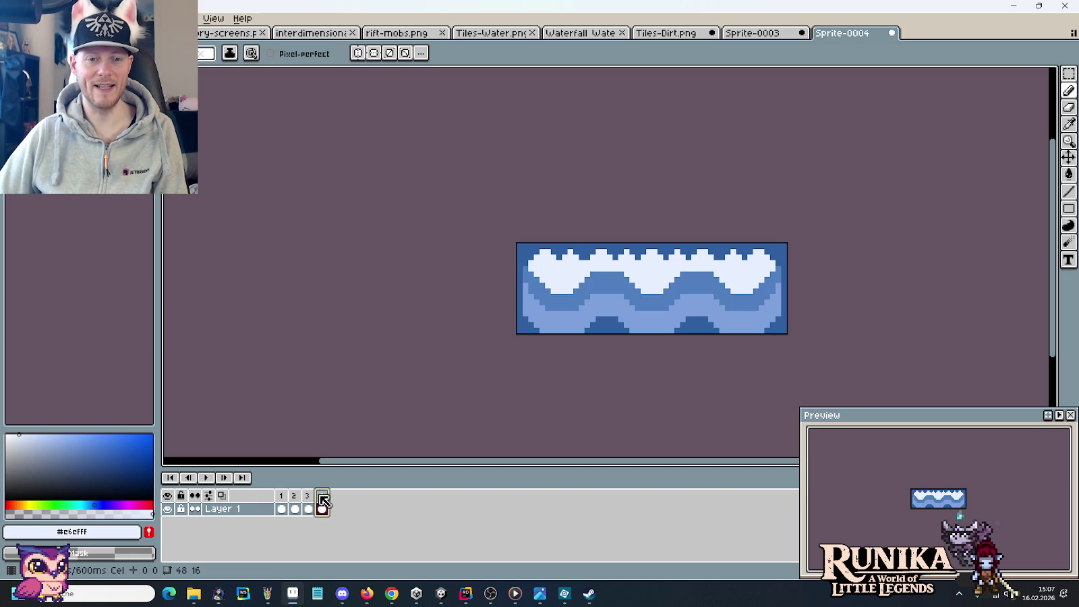
left_click(310, 497)
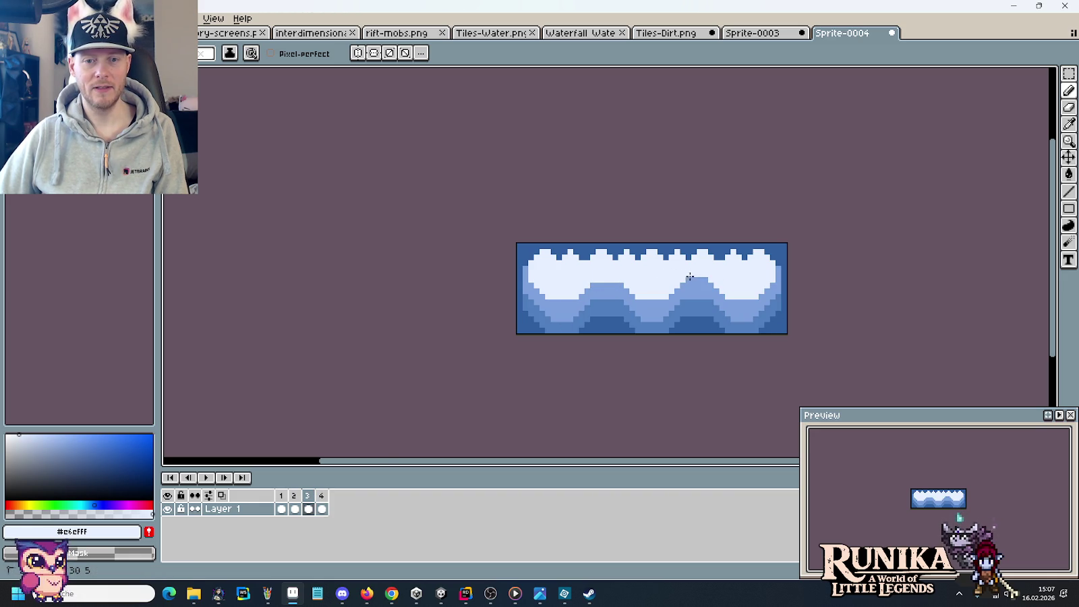
left_click(294, 496)
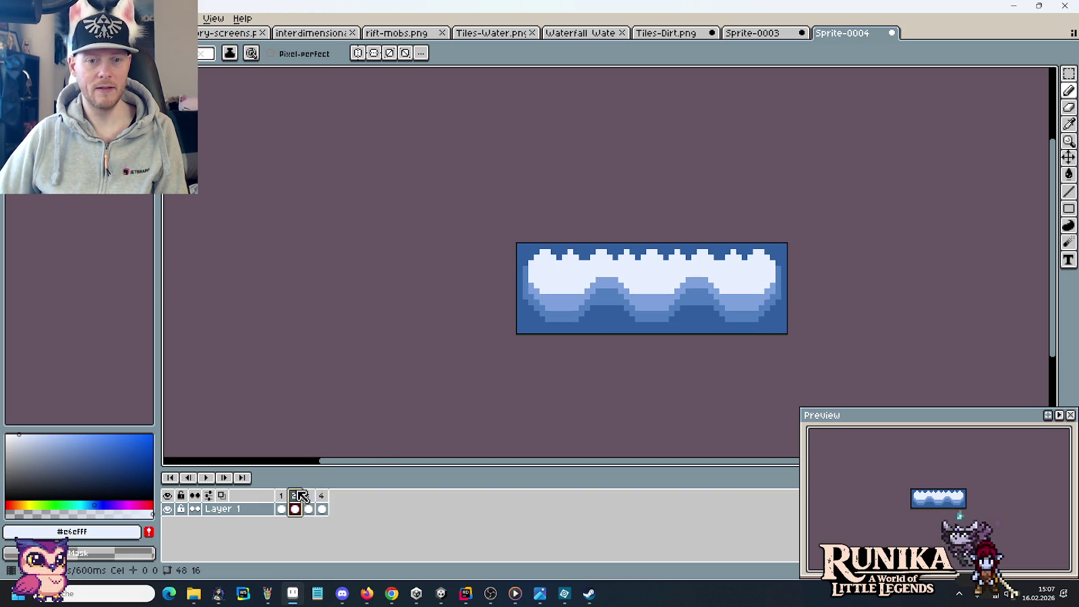
left_click(309, 497)
left_click(322, 496)
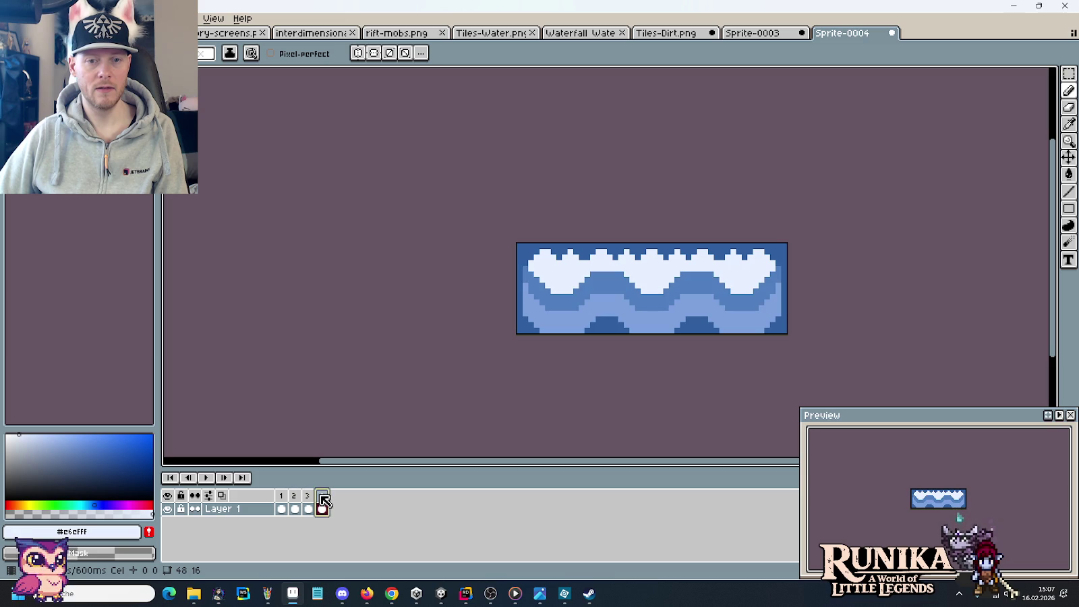
left_click(206, 477)
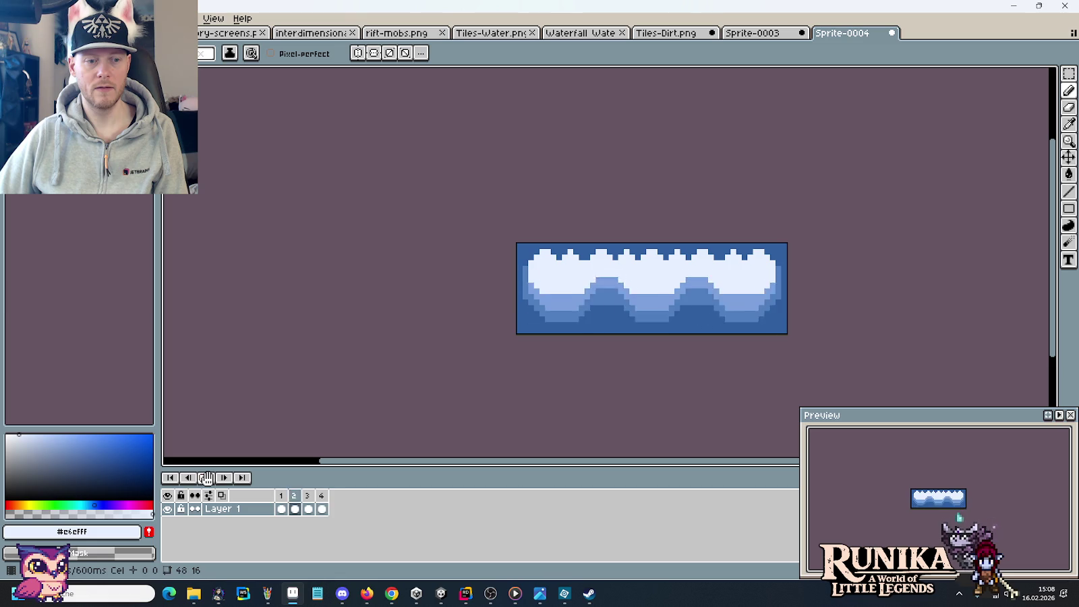
Stop playback and step through frames 1 to 4, landing on frame 2.
left_click(207, 478)
left_click(284, 495)
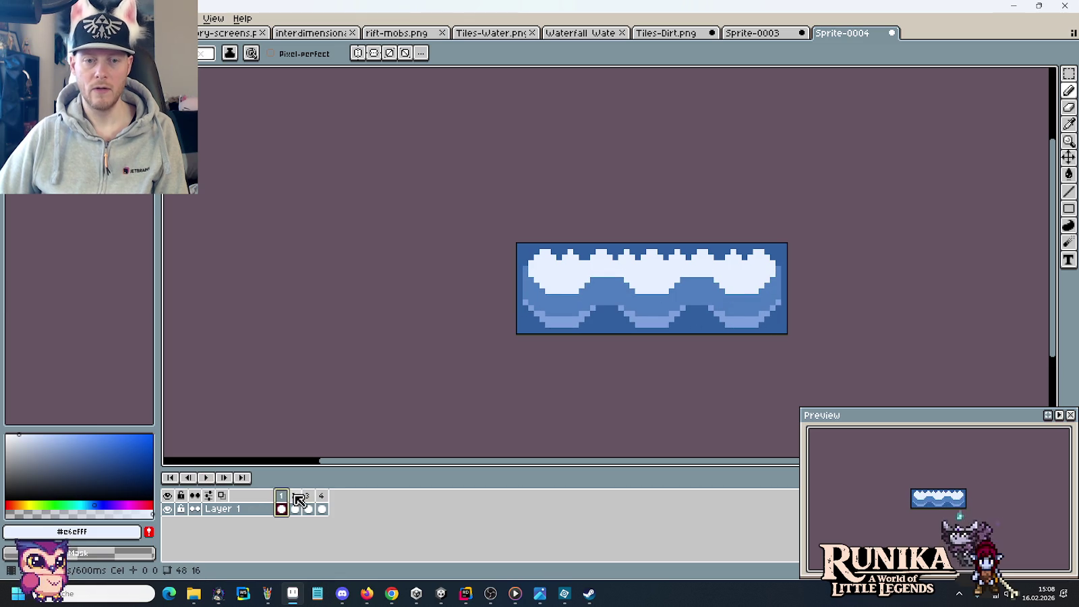
left_click(294, 495)
left_click(309, 497)
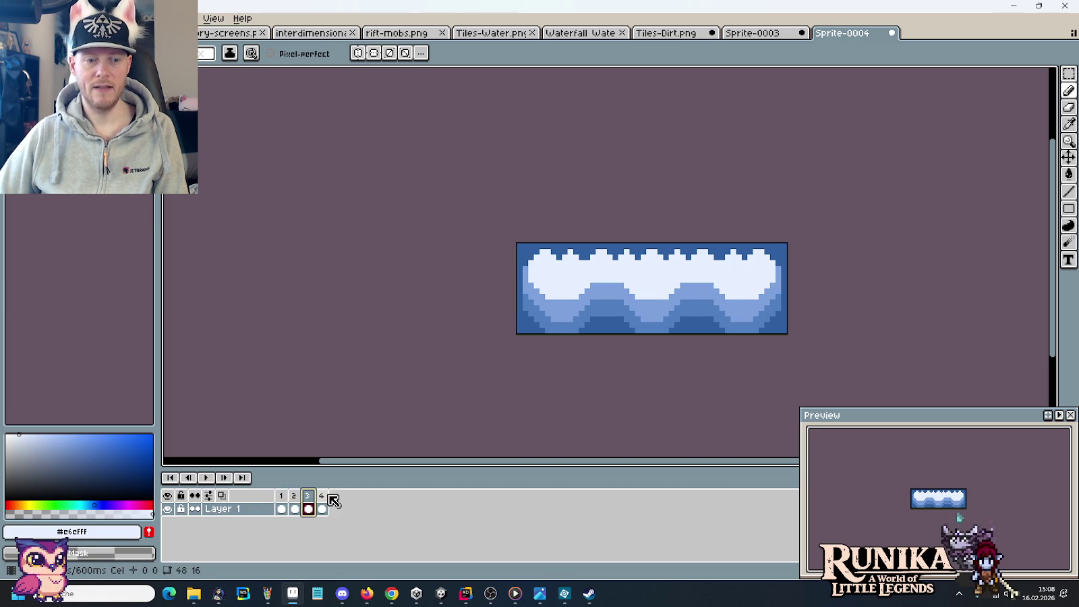
left_click(323, 497)
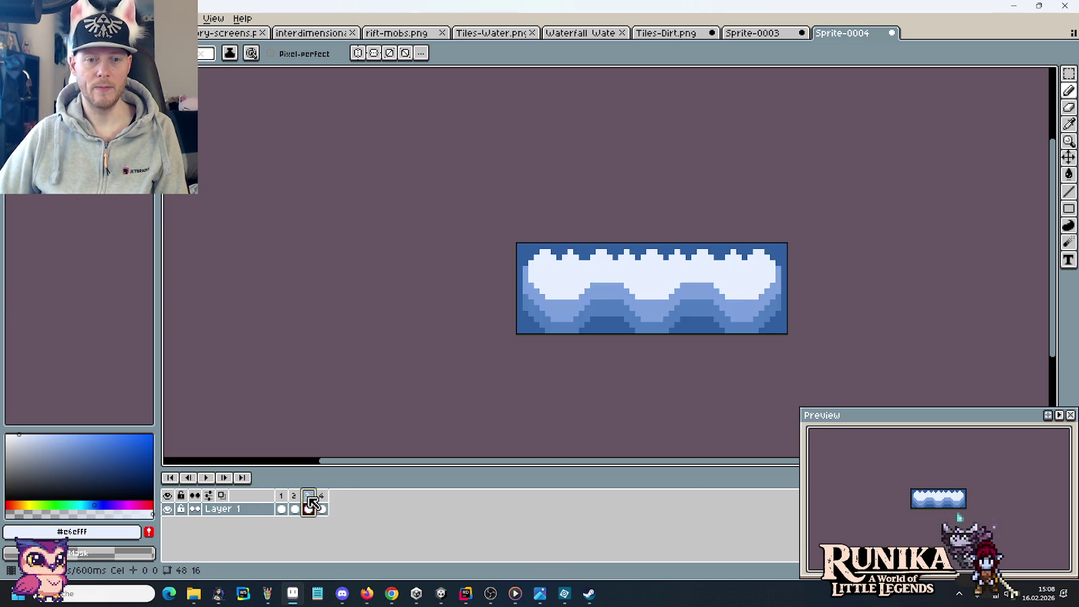
left_click(281, 505)
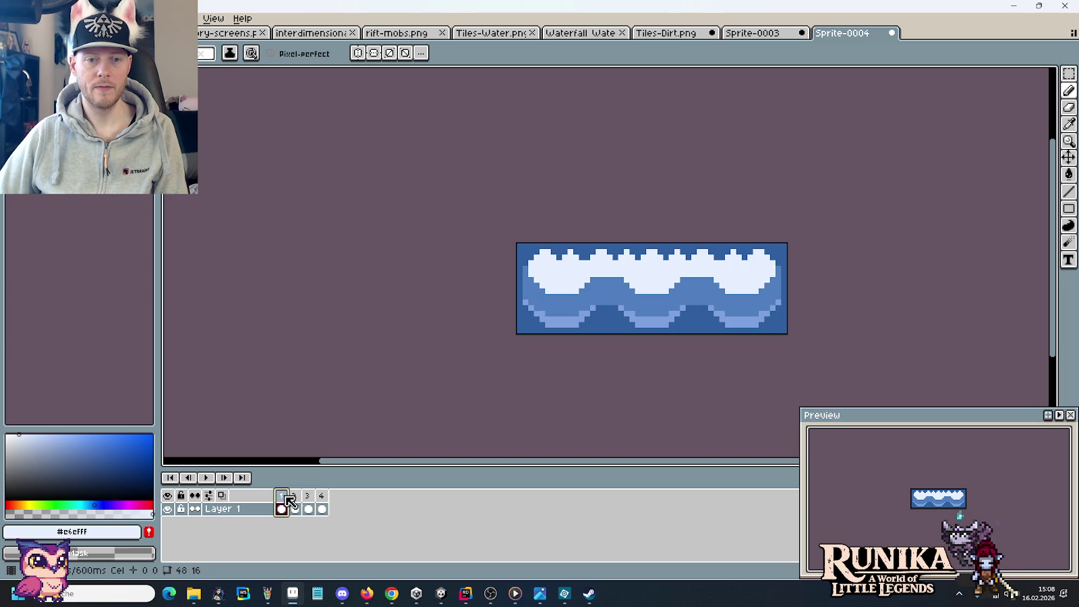
left_click(294, 506)
Draw a light stroke along frame 2's wave edge and replay to check it.
left_click_drag(546, 294, 759, 295)
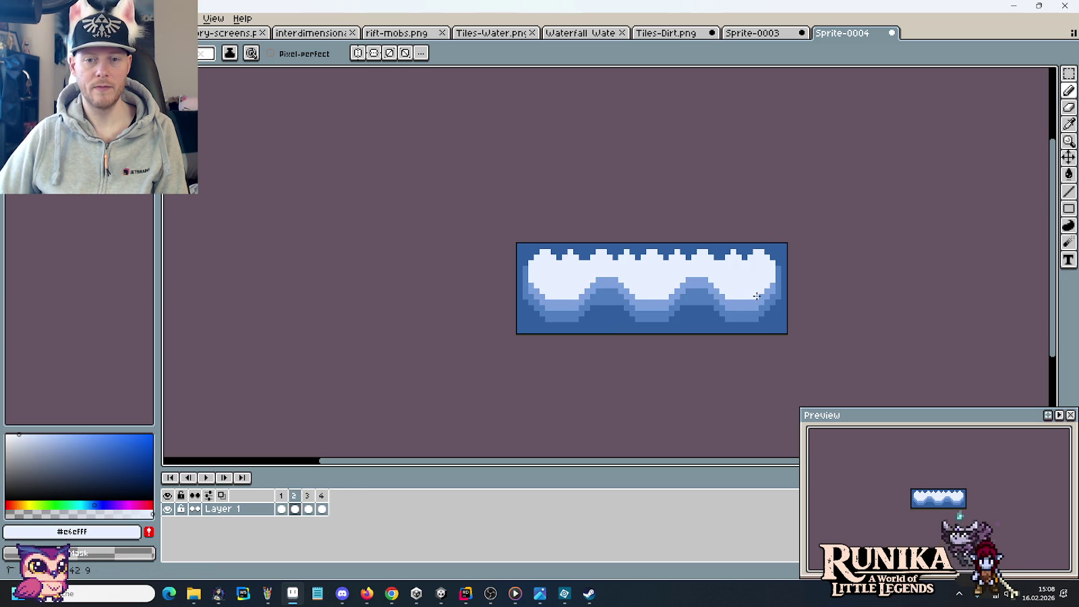
left_click(206, 478)
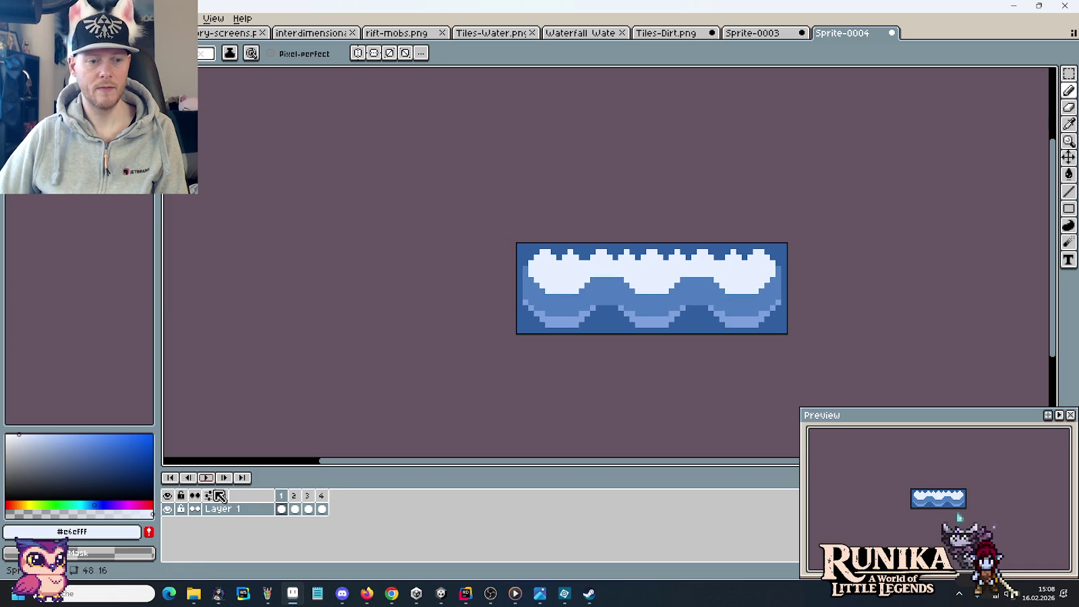
left_click(295, 498)
left_click(311, 497)
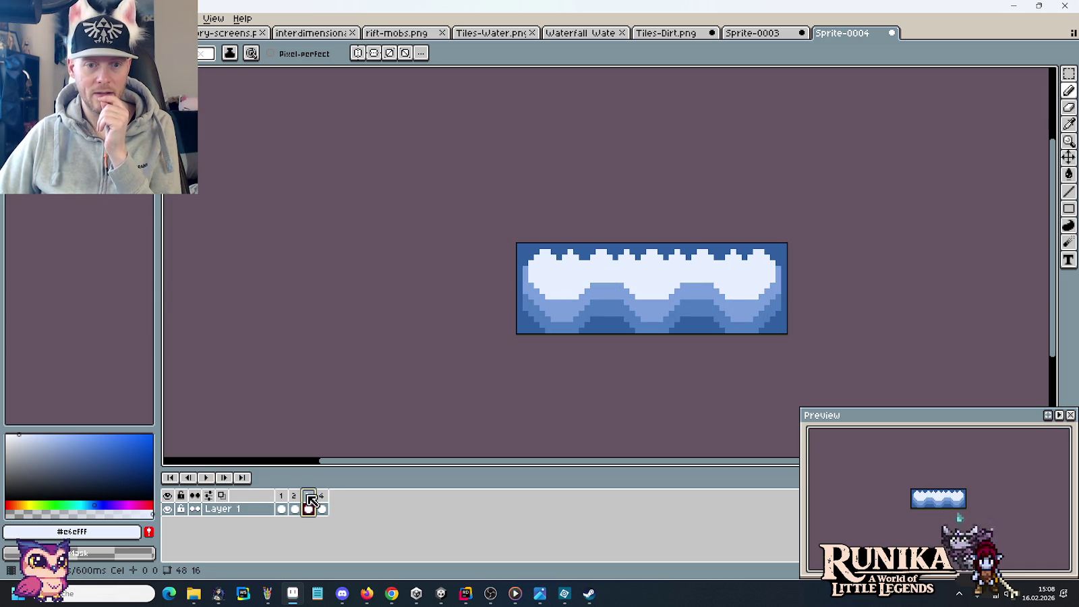
left_click(324, 499)
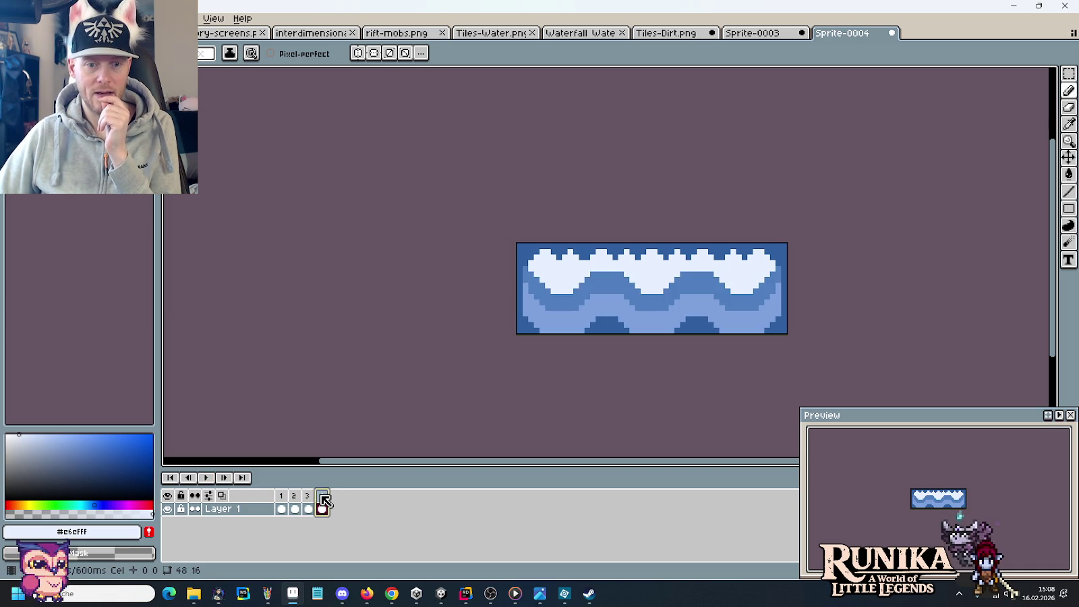
Step through frames 1 to 4 again and replay the water animation.
left_click(282, 498)
left_click(295, 498)
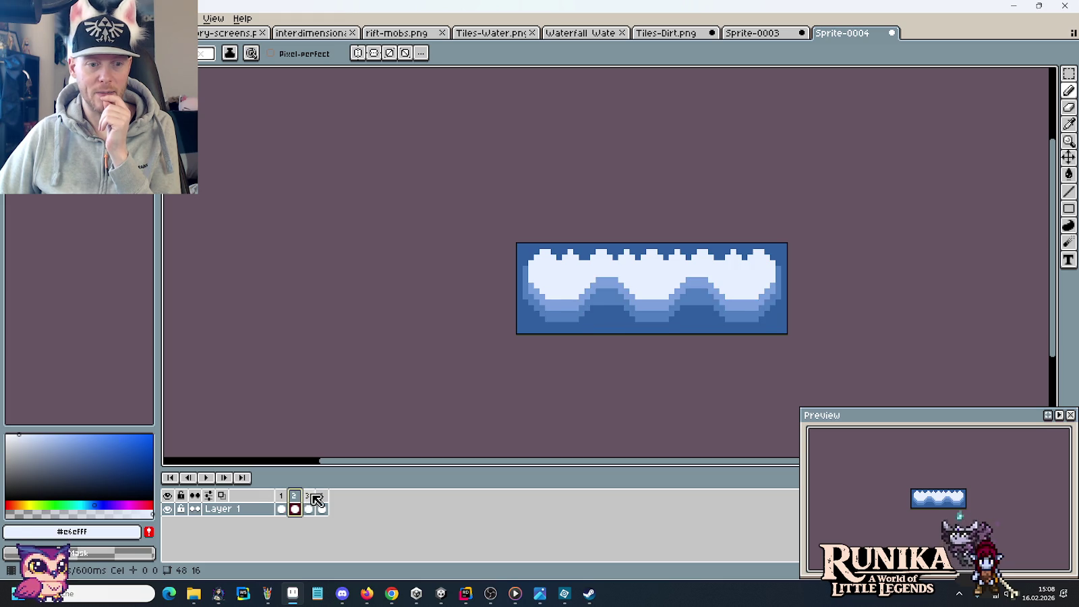
left_click(312, 498)
left_click(324, 499)
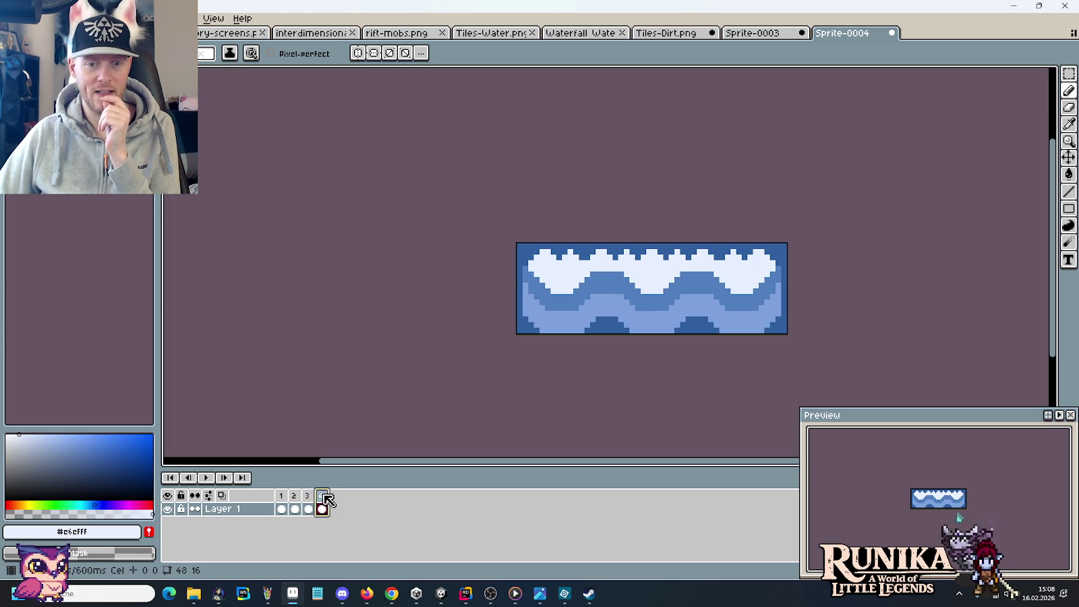
left_click(282, 498)
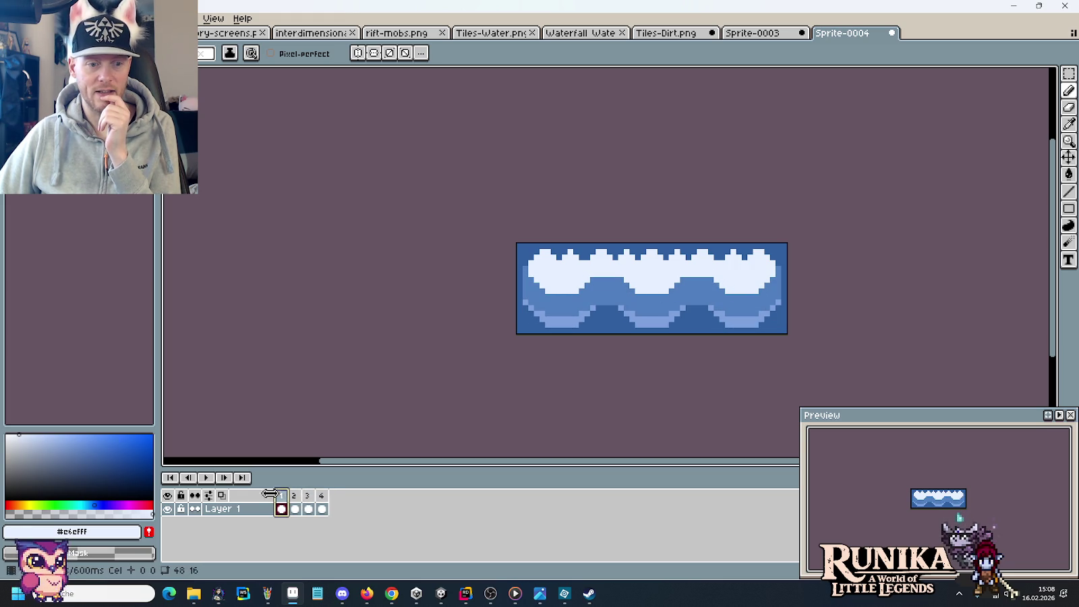
left_click(209, 479)
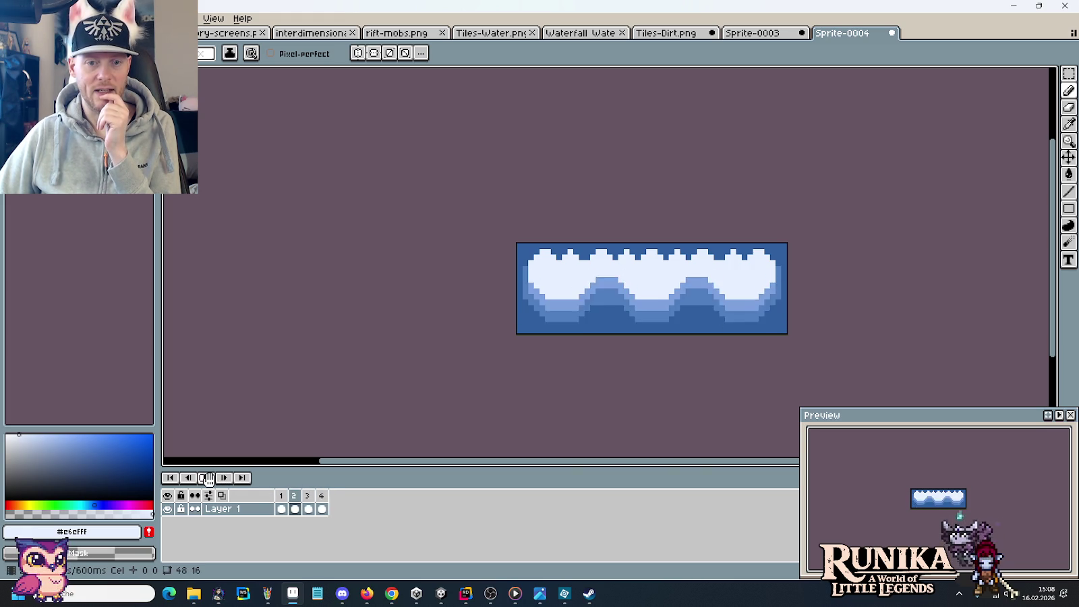
Stop on frame 1 and flip between frames 2 and 3, ending on frame 3.
left_click(282, 499)
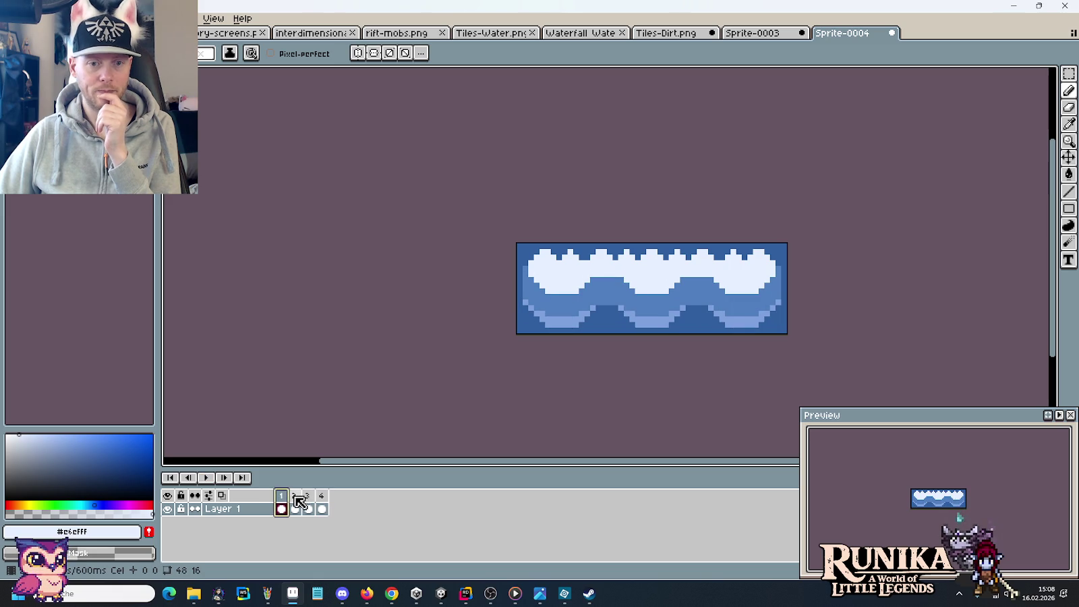
left_click(295, 496)
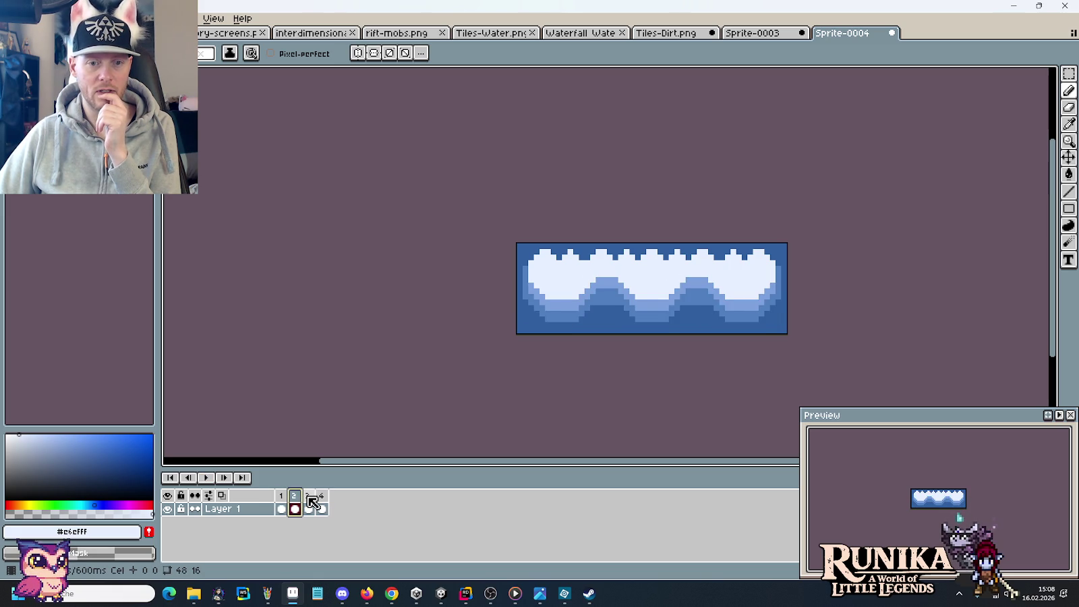
left_click(308, 497)
left_click(296, 497)
left_click(308, 497)
left_click(296, 497)
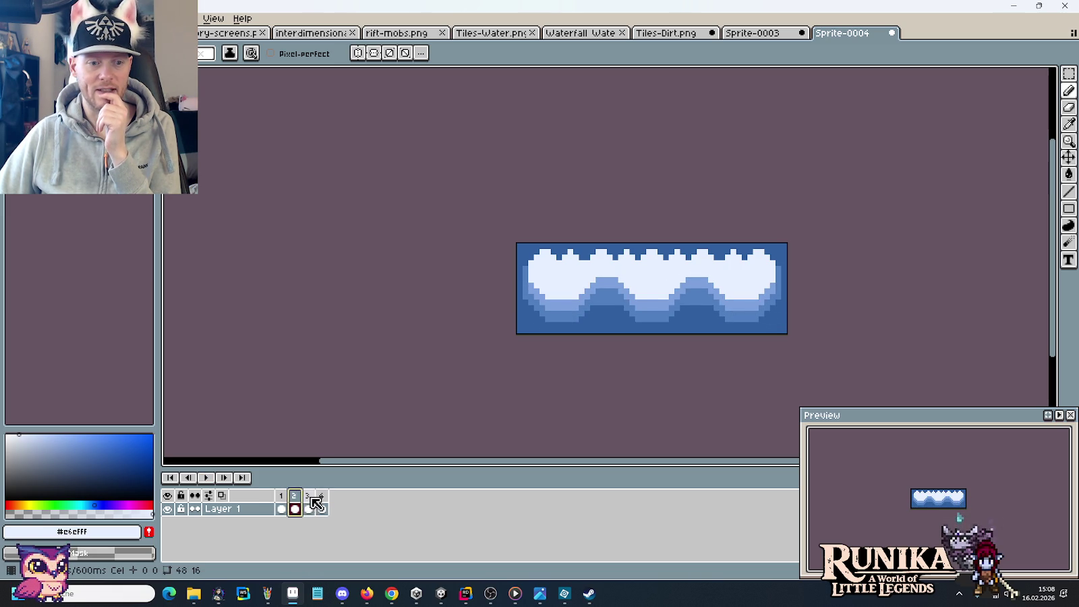
left_click(305, 499)
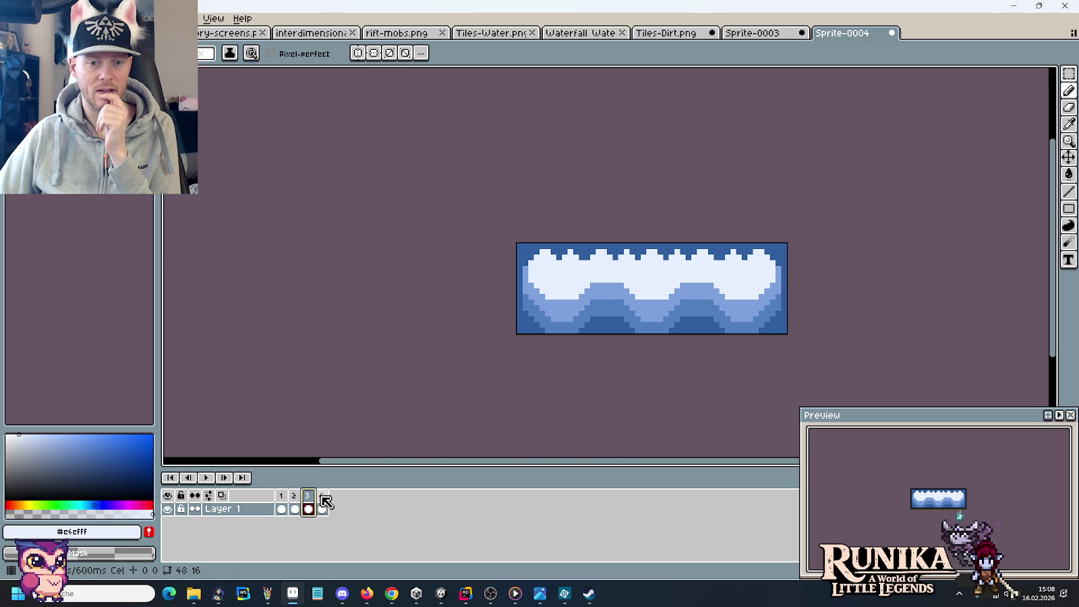
left_click(322, 502)
left_click(308, 507)
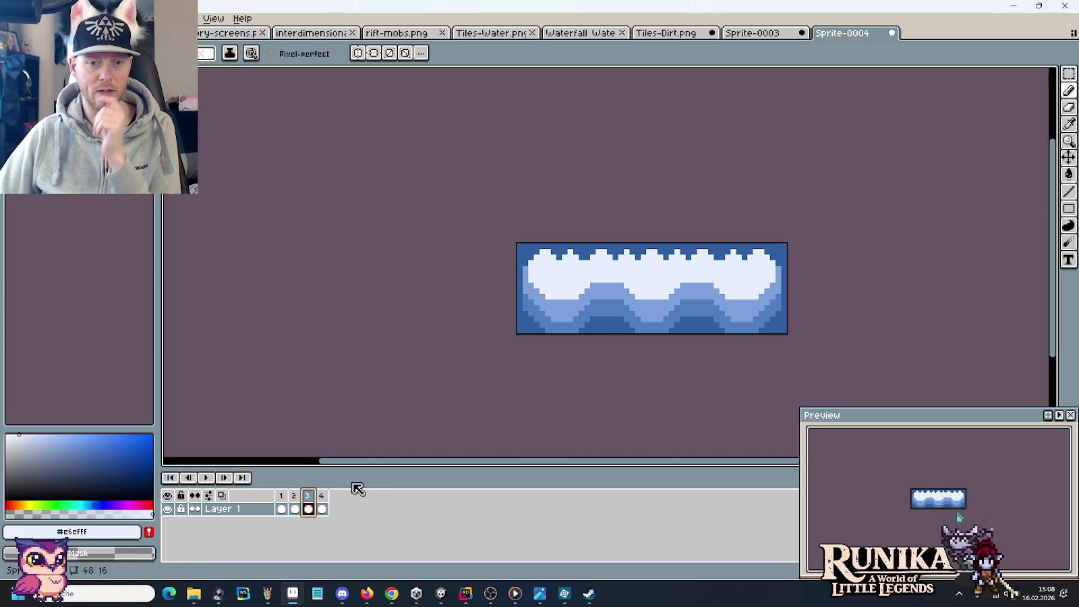
Sample the wave blue #507FBF as the Pencil colour, then play and stop the animation.
key("i")
left_click(588, 288)
key("b")
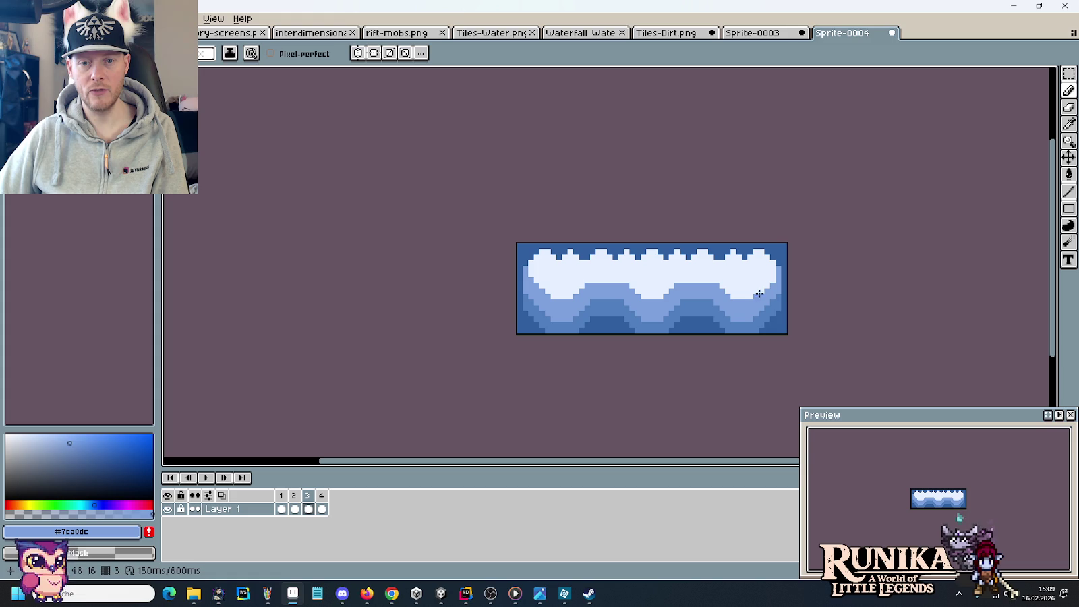
left_click(206, 477)
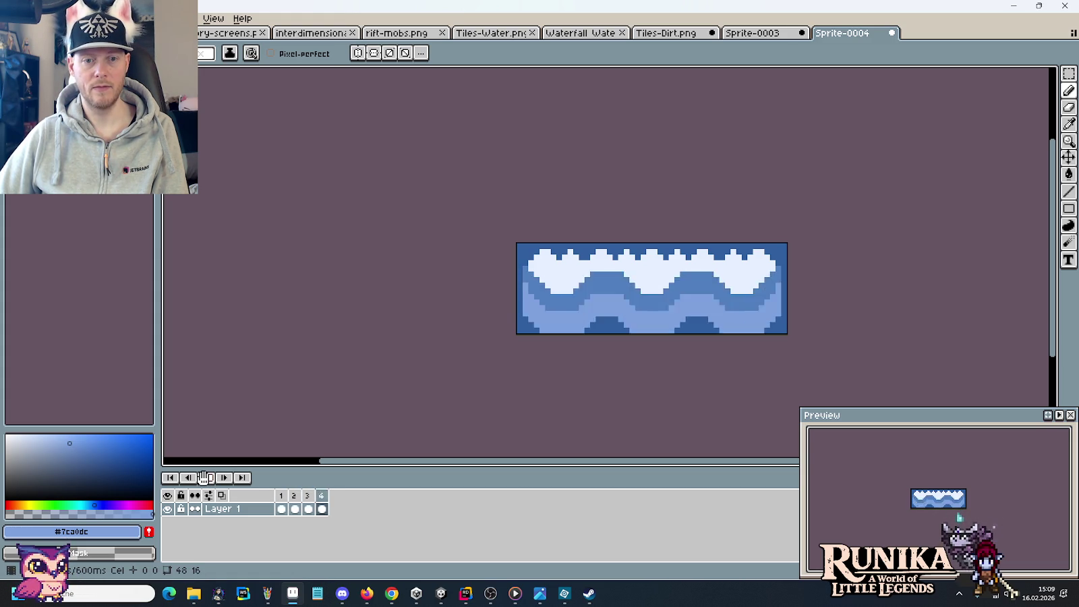
left_click(203, 477)
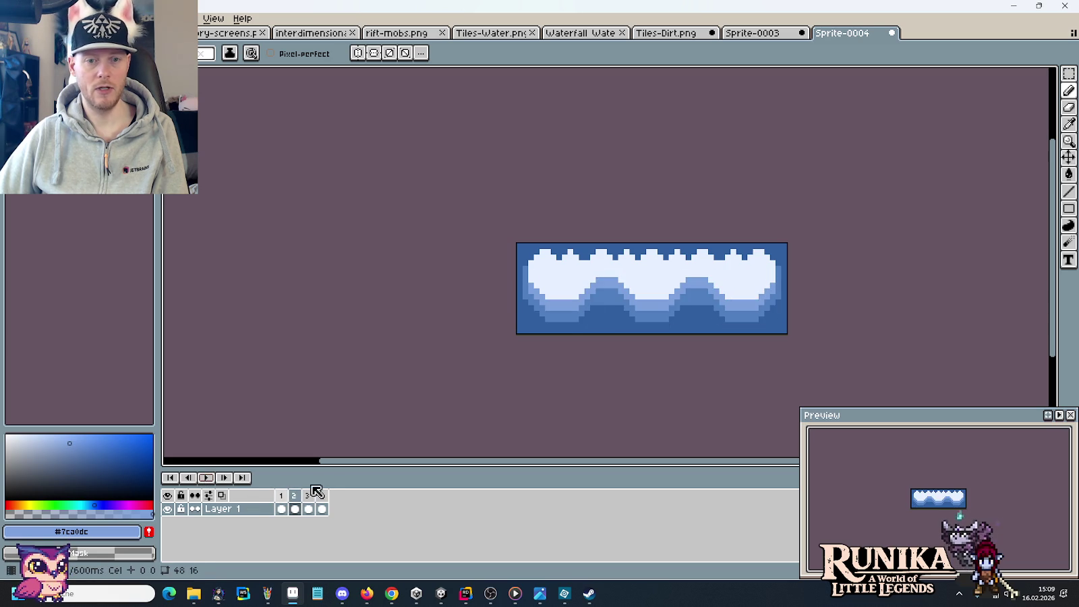
Step through frames 1 to 4 and play the animation again.
left_click(281, 496)
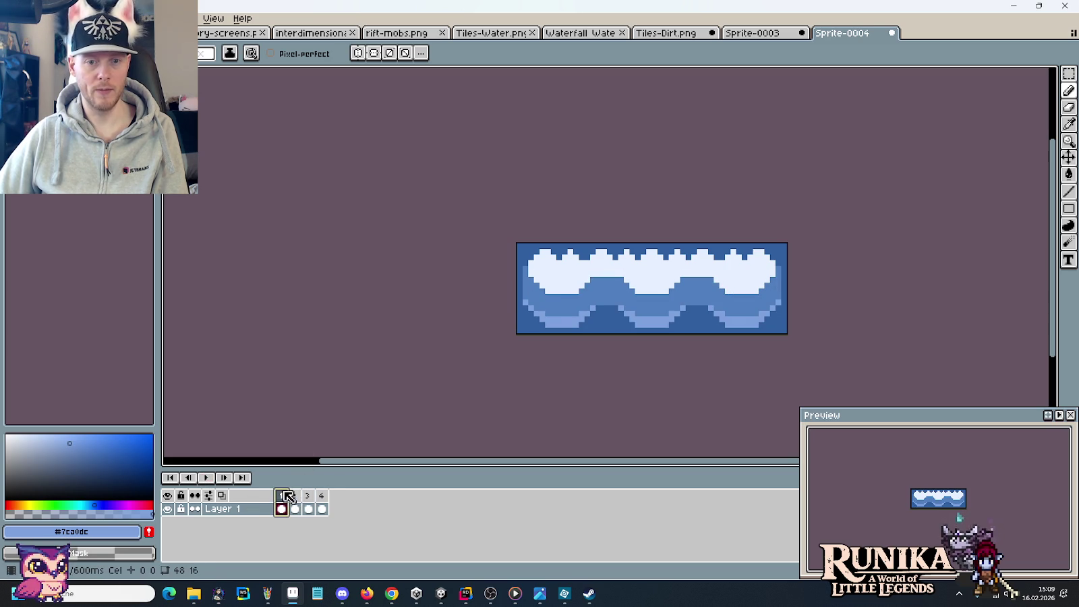
left_click(301, 497)
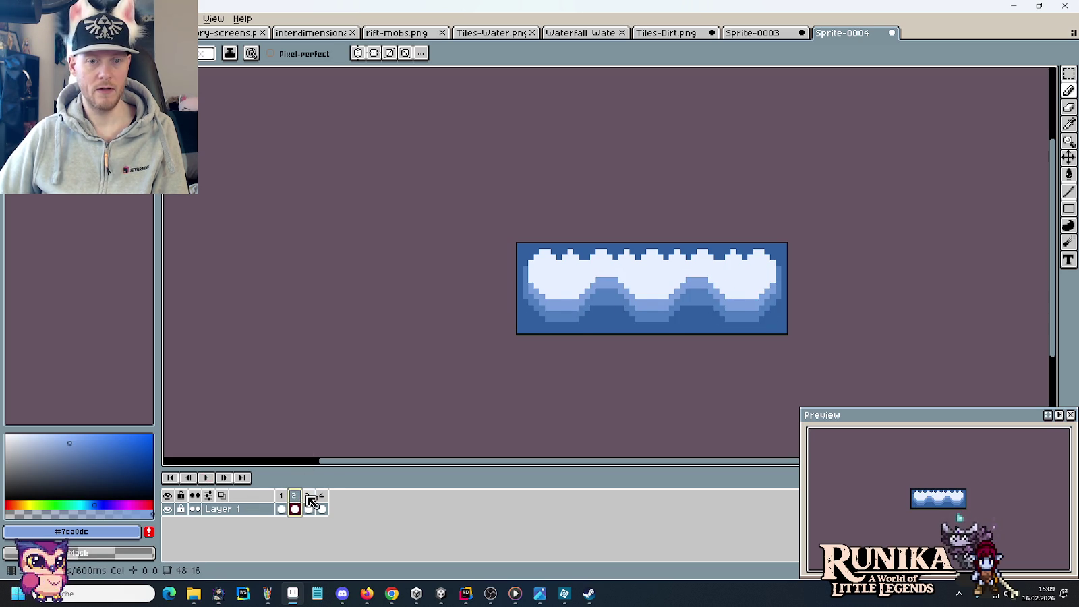
left_click(308, 497)
left_click(322, 498)
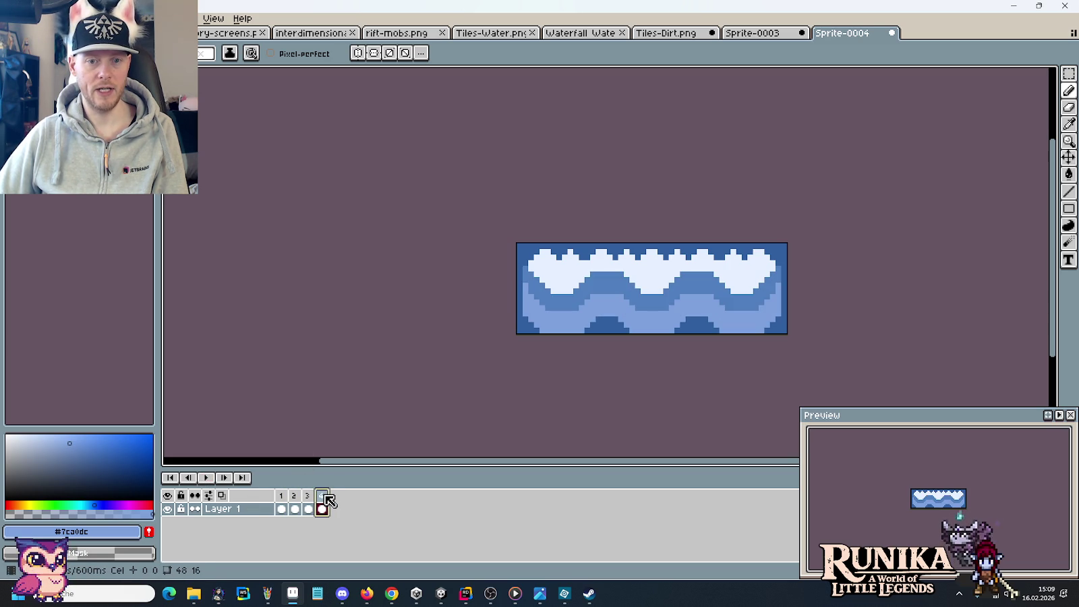
left_click(301, 497)
left_click(308, 496)
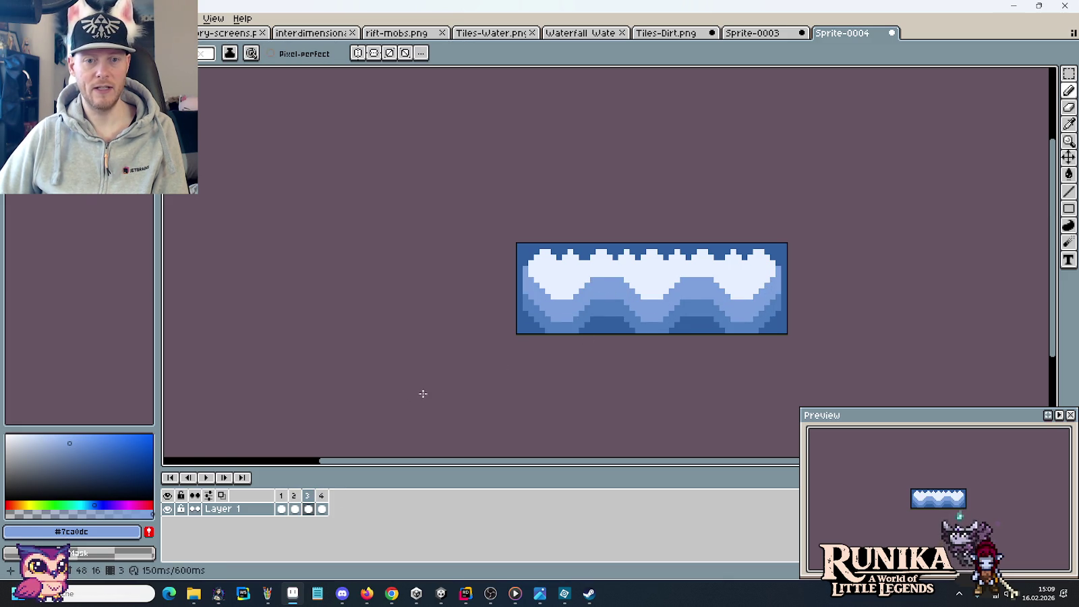
left_click(209, 477)
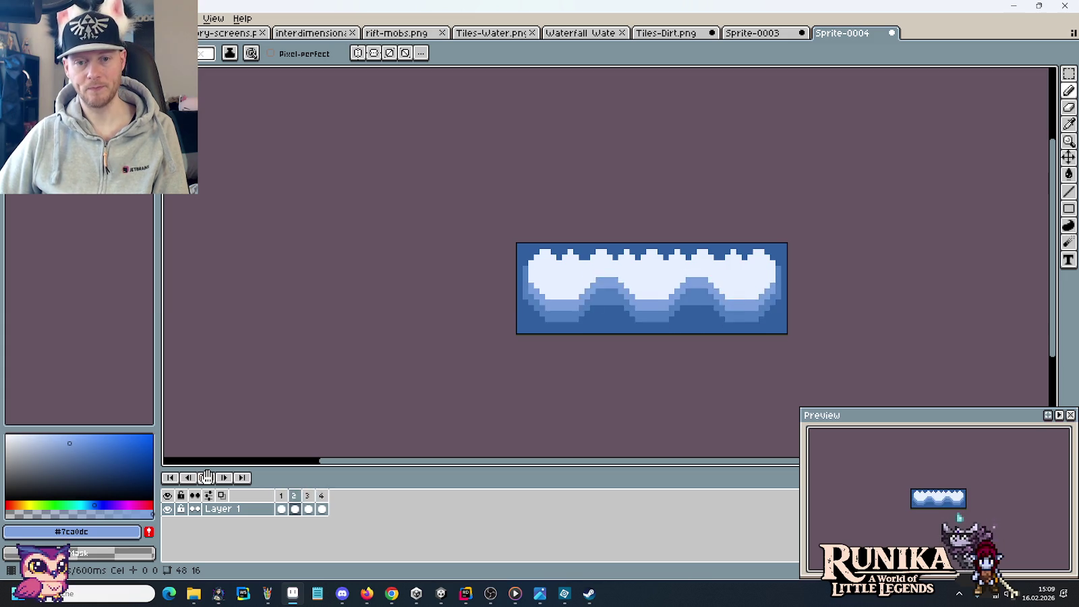
Stop on frame 1, view frame 2, and zoom back in on the tile.
scroll(507, 374, "down", 1)
scroll(508, 373, "down", 1)
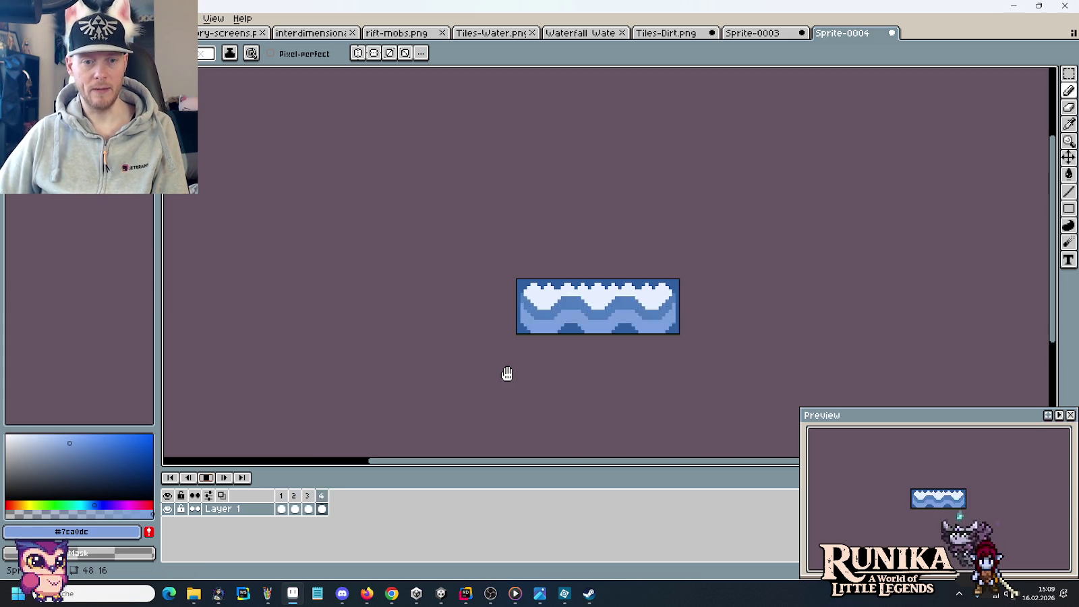
left_click(206, 477)
left_click(281, 503)
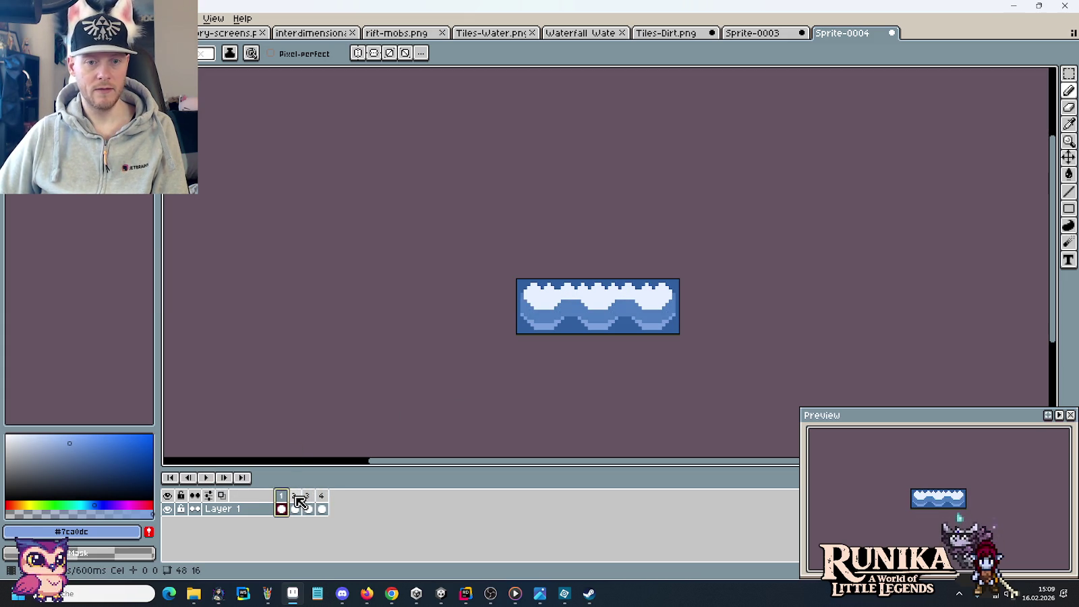
left_click(297, 499)
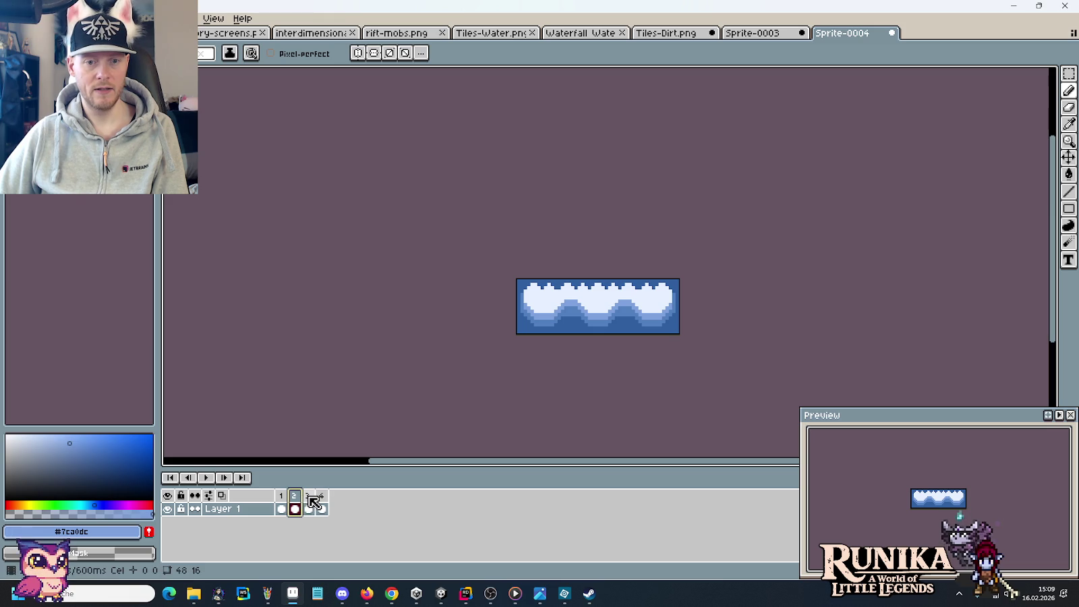
scroll(587, 339, "up", 5)
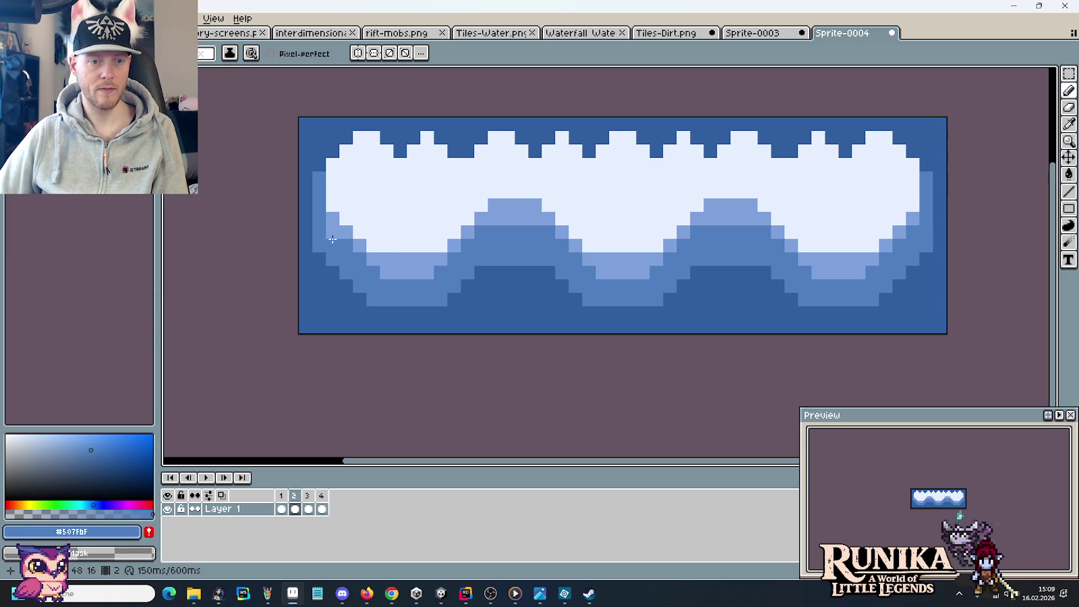
Briefly replay the animation, stop it, and zoom into frame 2's canvas.
scroll(337, 234, "down", 3)
left_click(202, 478)
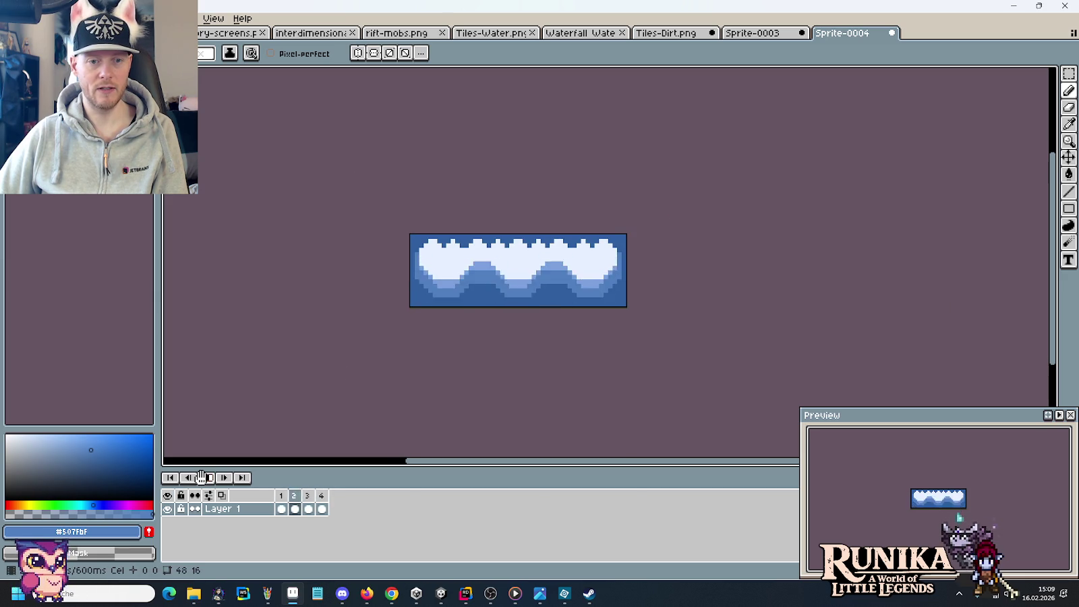
left_click(201, 477)
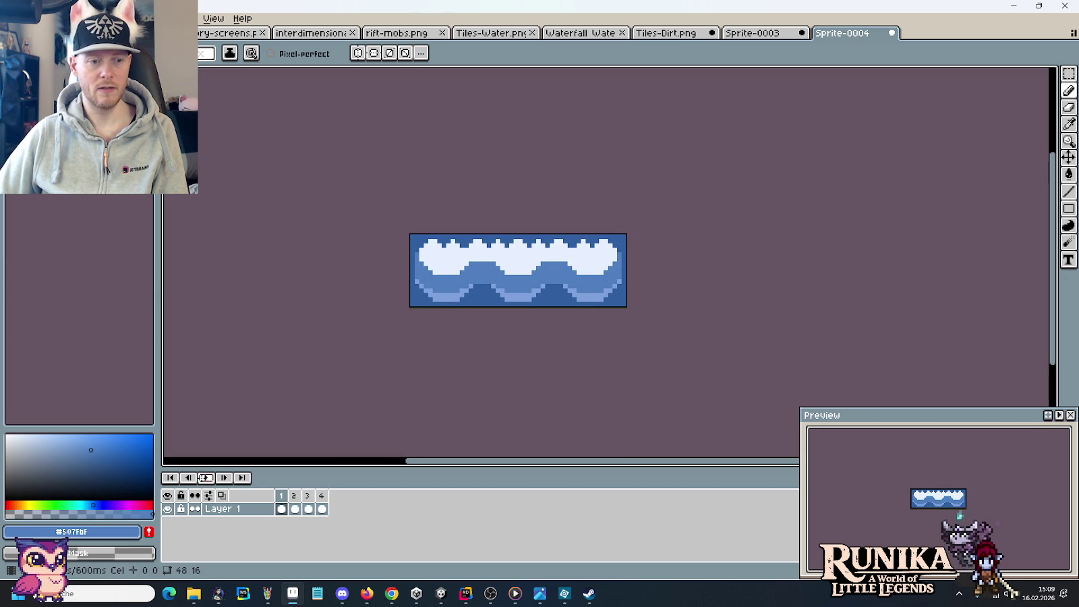
left_click(297, 501)
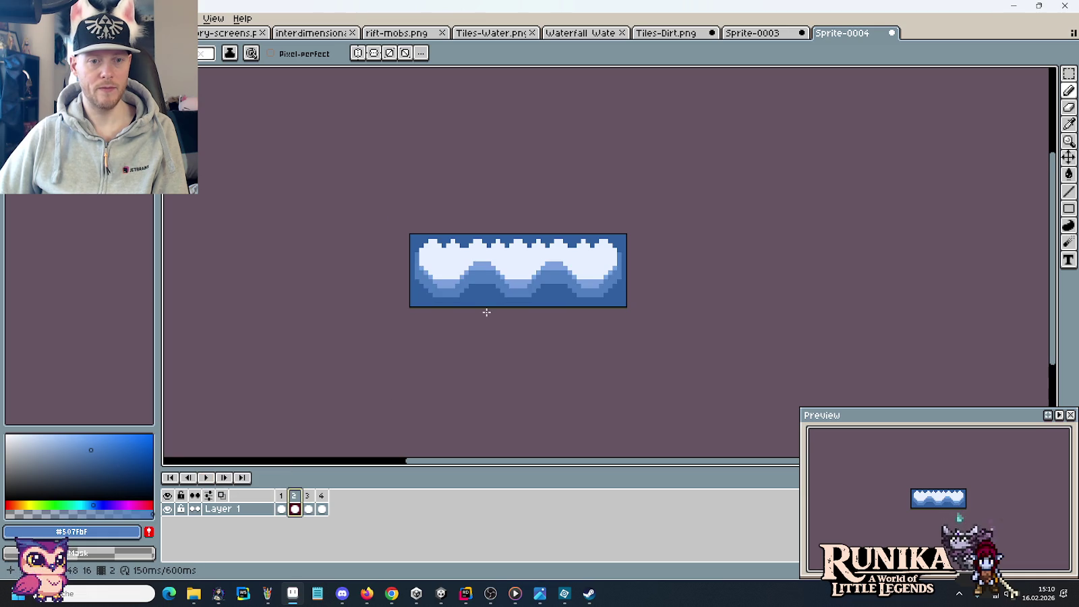
scroll(486, 309, "up", 1)
scroll(486, 308, "up", 1)
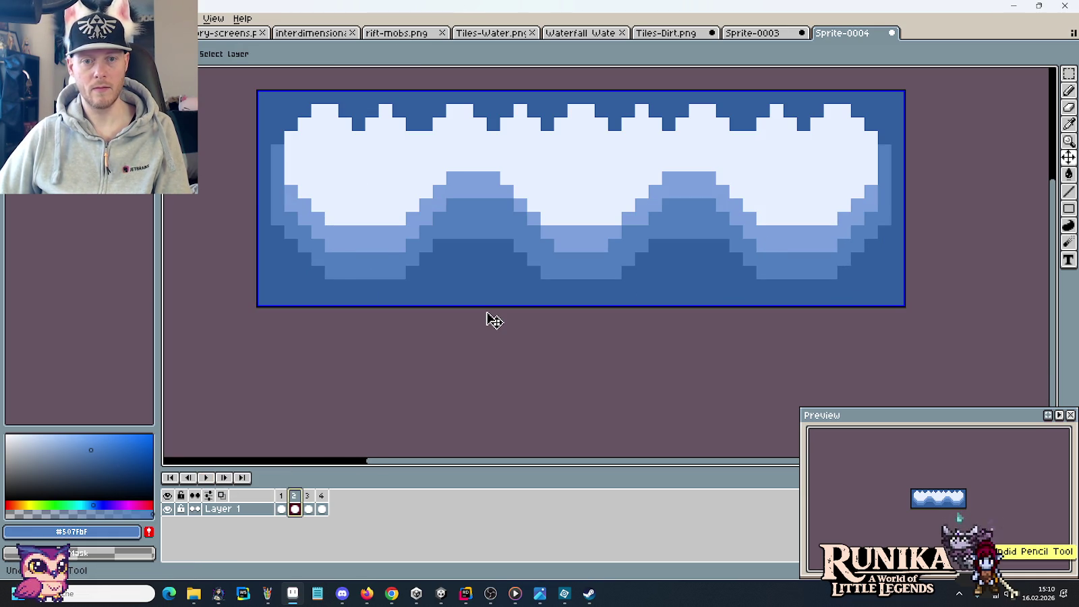
Repaint the left wave bump with the lighter blue from the right bump.
key("b")
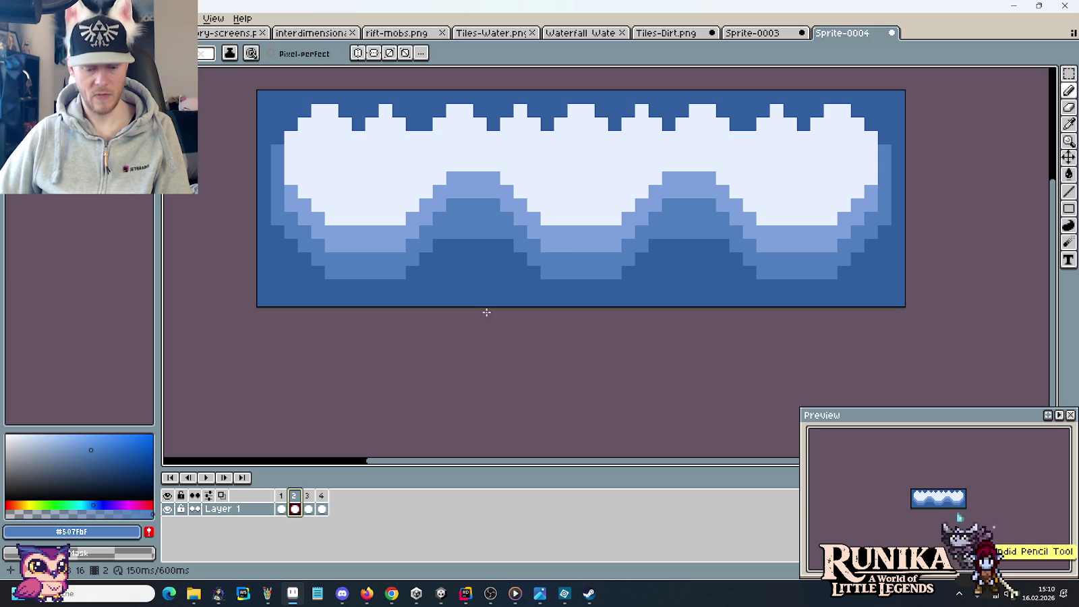
left_click(465, 179, "alt")
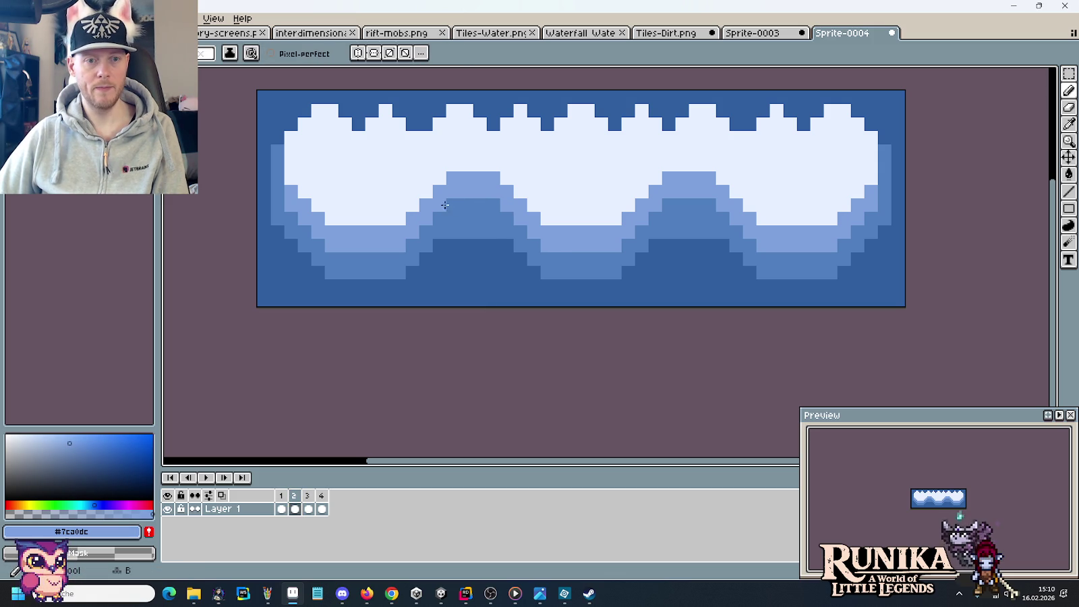
left_click_drag(447, 199, 500, 199)
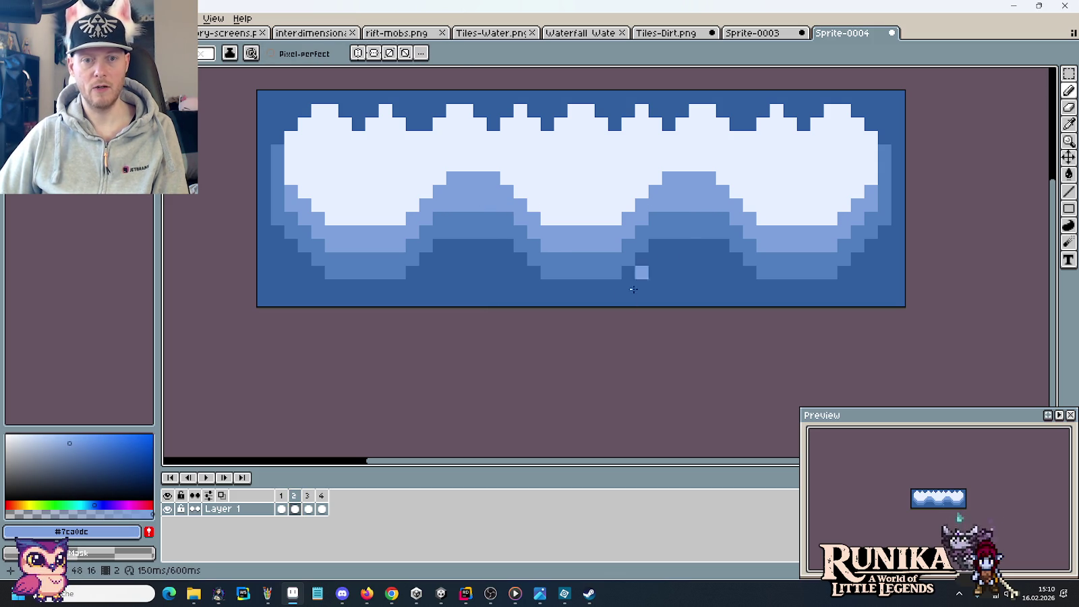
left_click(674, 224, "alt")
key("alt")
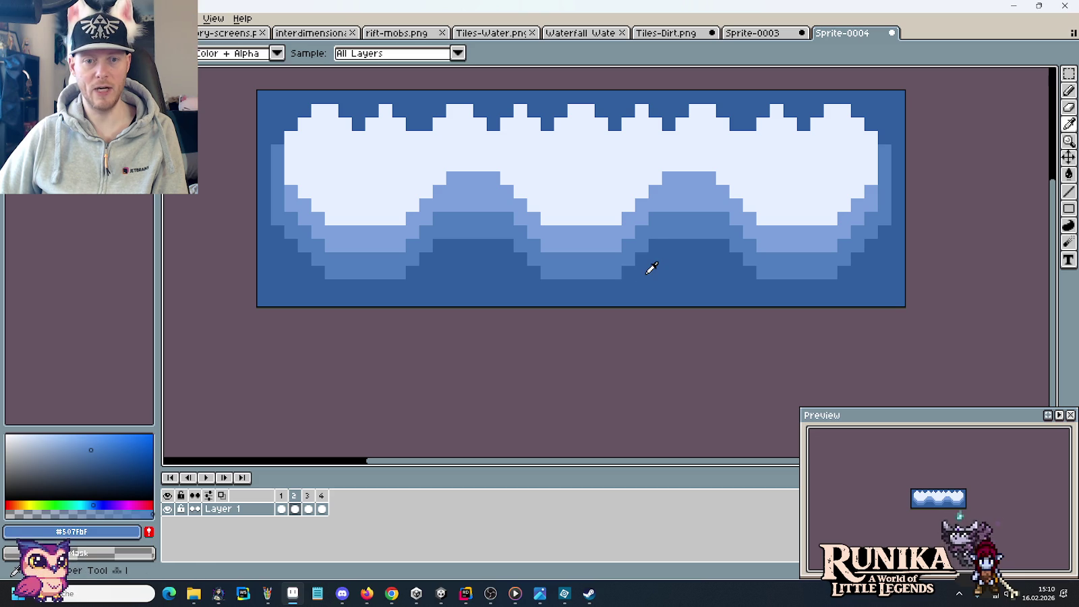
Step through frames 3, 4 and 1 to compare, returning to frame 2.
left_click(297, 500)
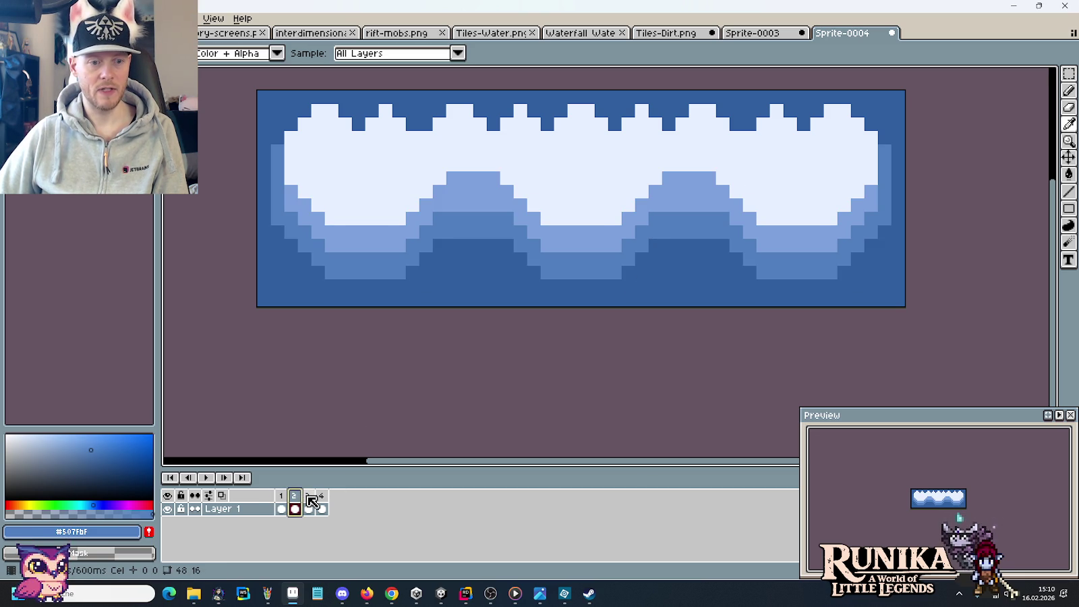
left_click(309, 498)
left_click(322, 506)
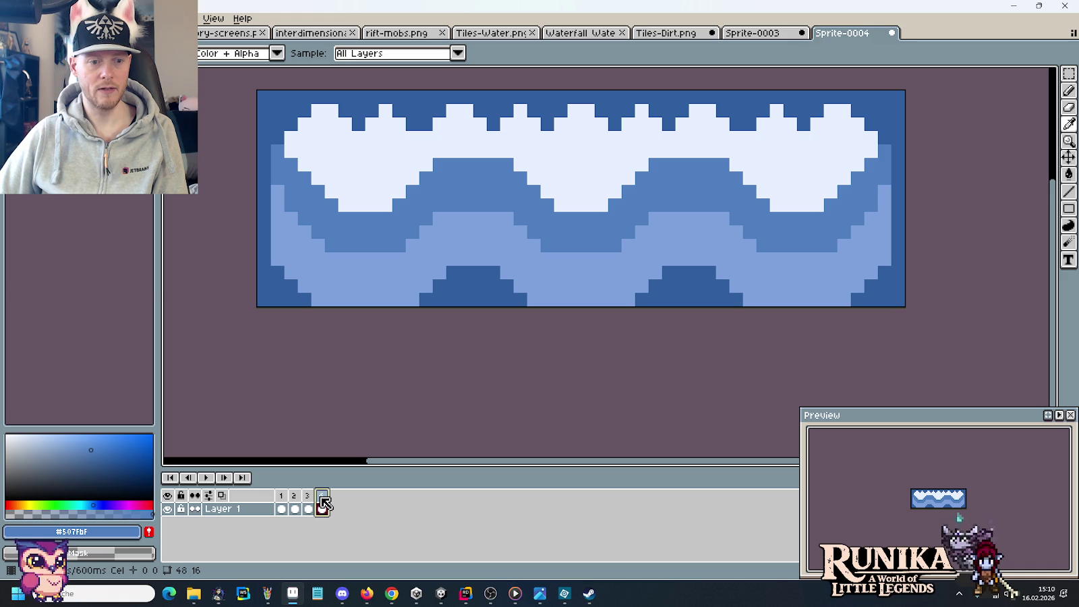
left_click(283, 503)
left_click(295, 502)
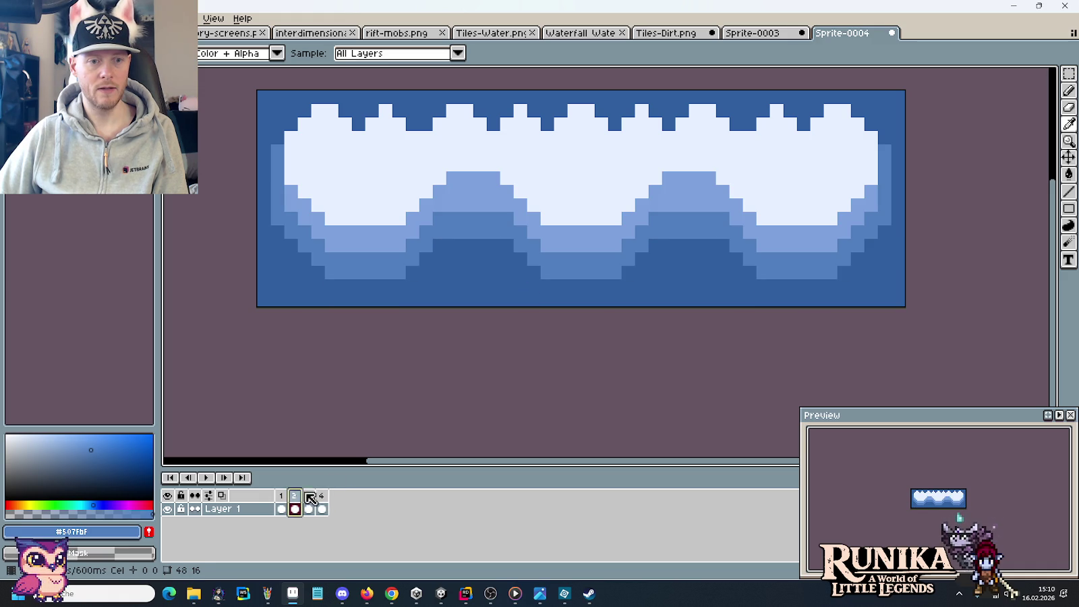
Try darkening the lower wave steps with dark blue, then undo the strokes.
left_click(430, 250)
key("b")
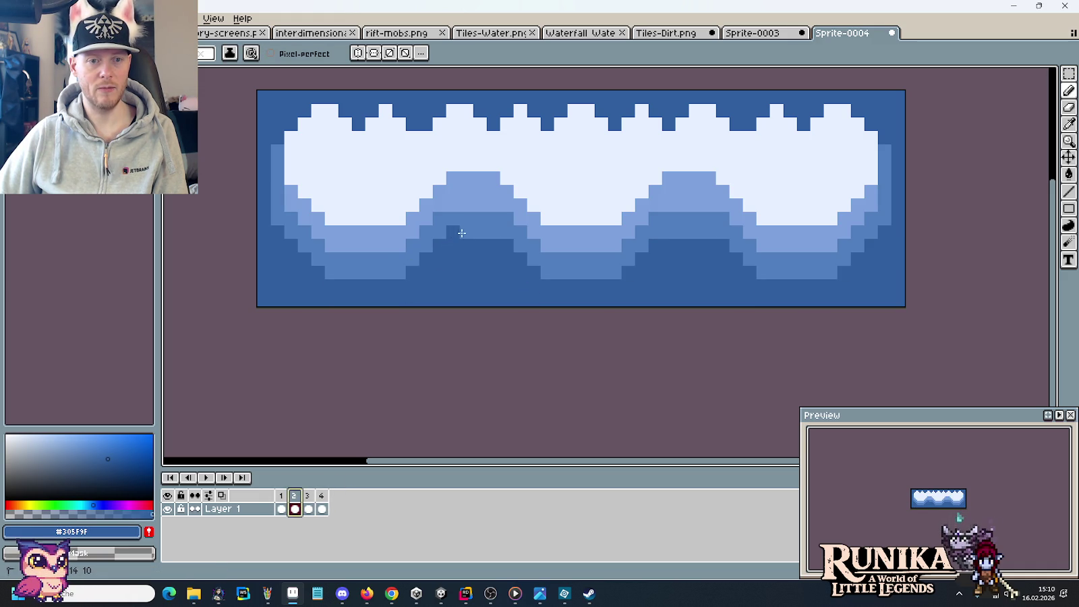
mouse_move(431, 249)
left_mouse_down()
mouse_move(313, 259)
mouse_move(276, 221)
left_mouse_up()
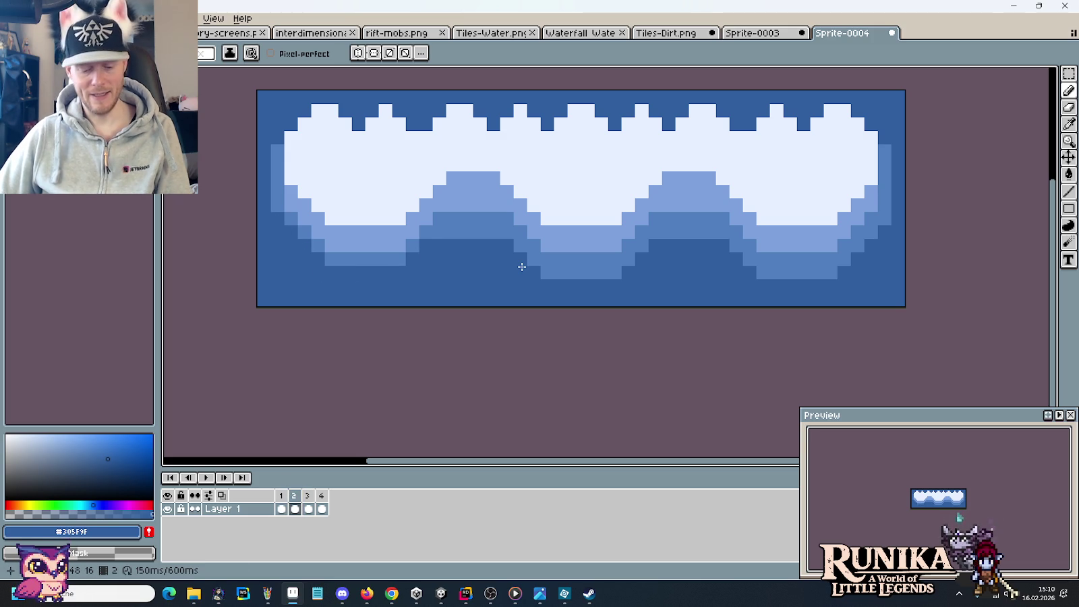
key("ctrl+z")
key("ctrl+z")
key("ctrl+z")
key("ctrl+z")
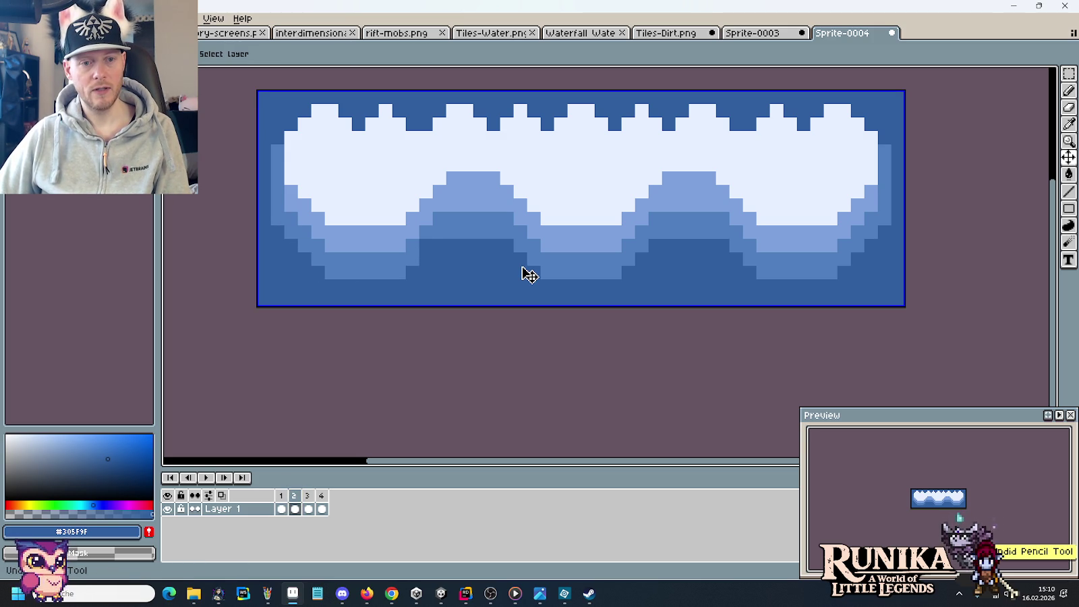
key("ctrl+z")
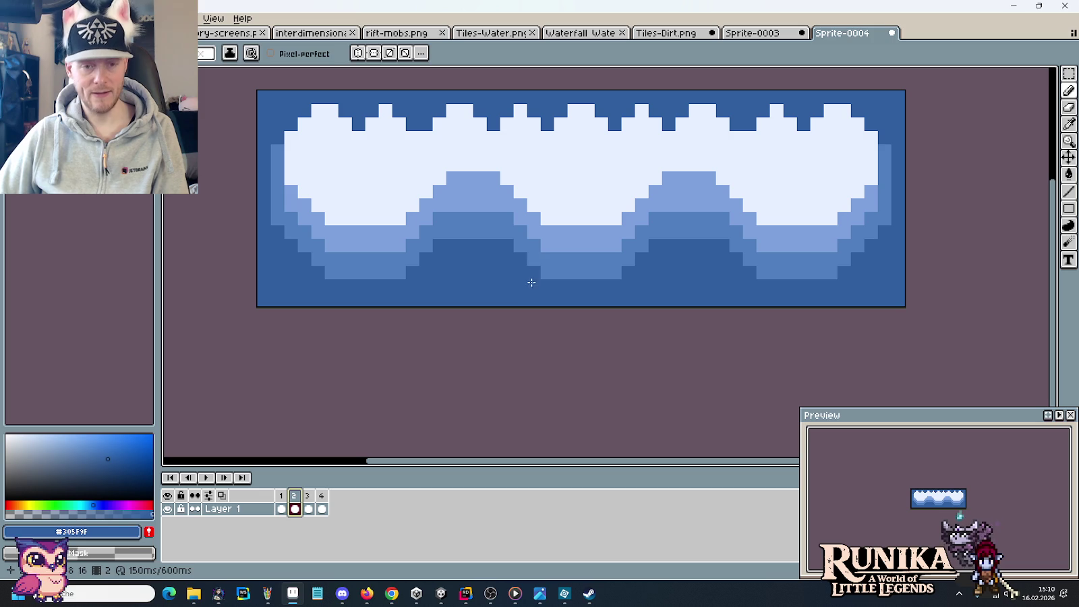
Recolour the right dark-blue steps and a stray pixel to medium blue.
left_click(534, 267, "alt")
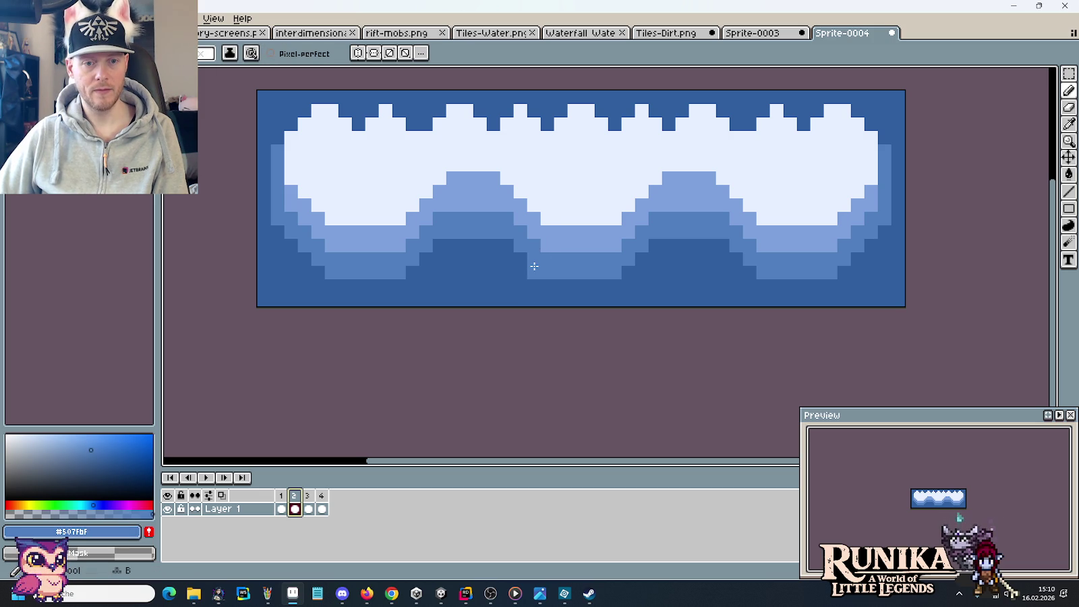
left_click_drag(589, 271, 738, 253)
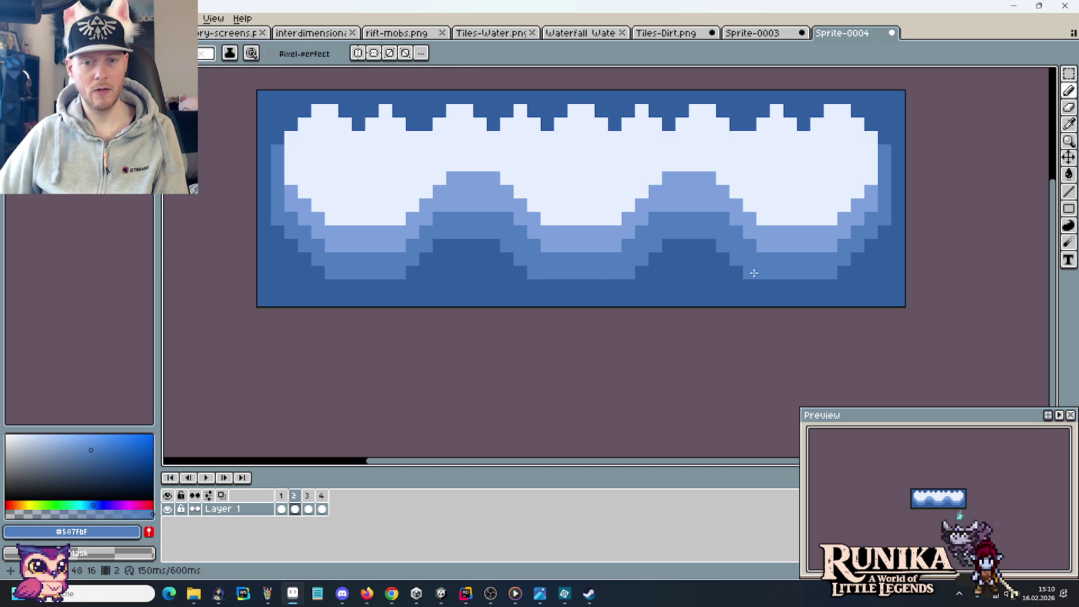
left_click(428, 260)
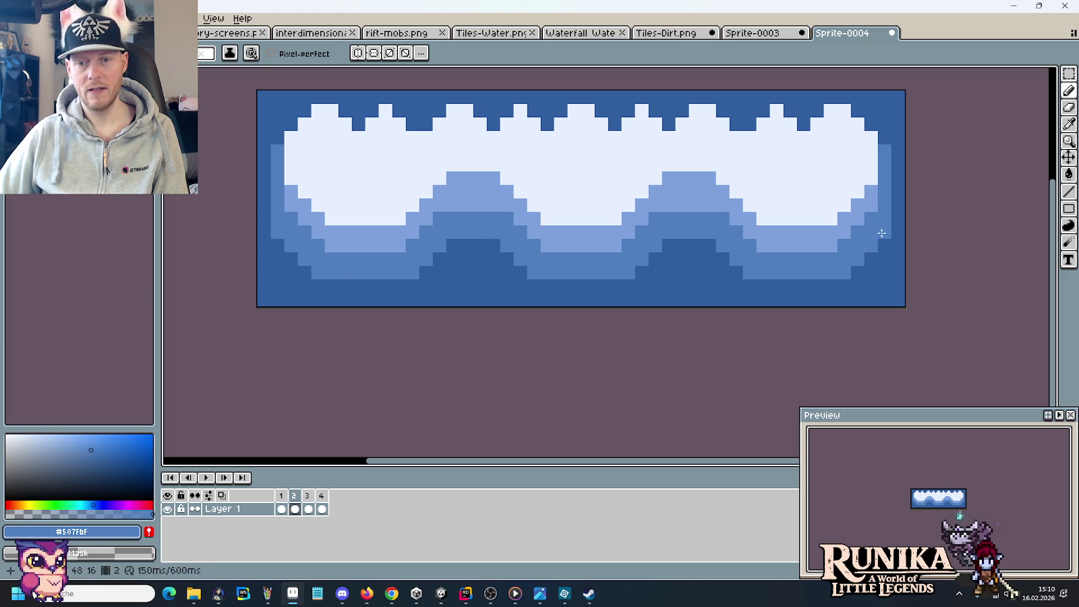
Flip between frames 1 and 2 to compare the reworked shading.
left_click(283, 497)
left_click(294, 496)
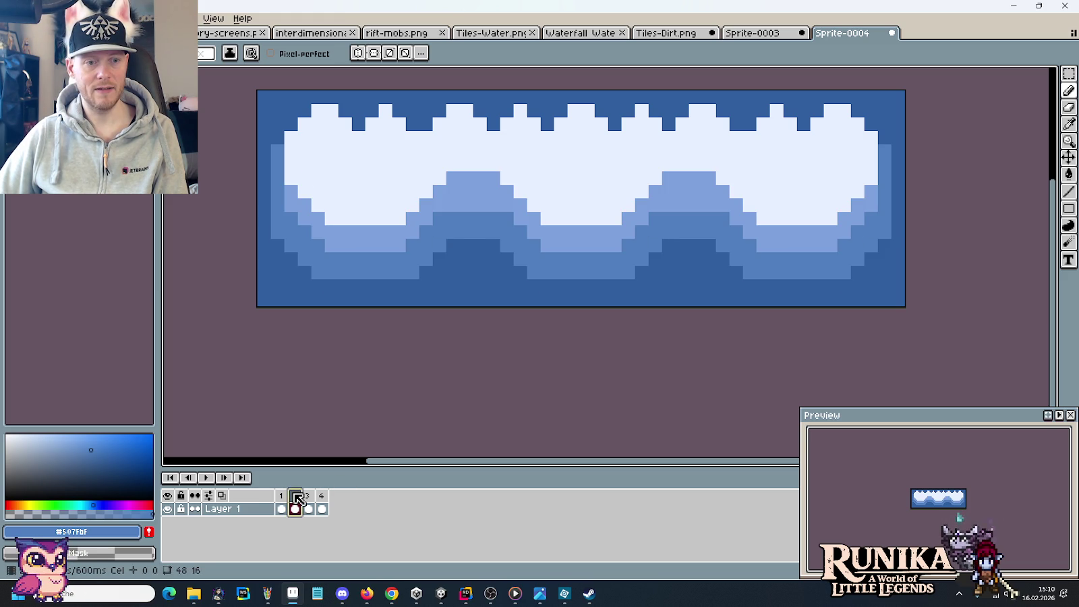
left_click(281, 496)
left_click(294, 496)
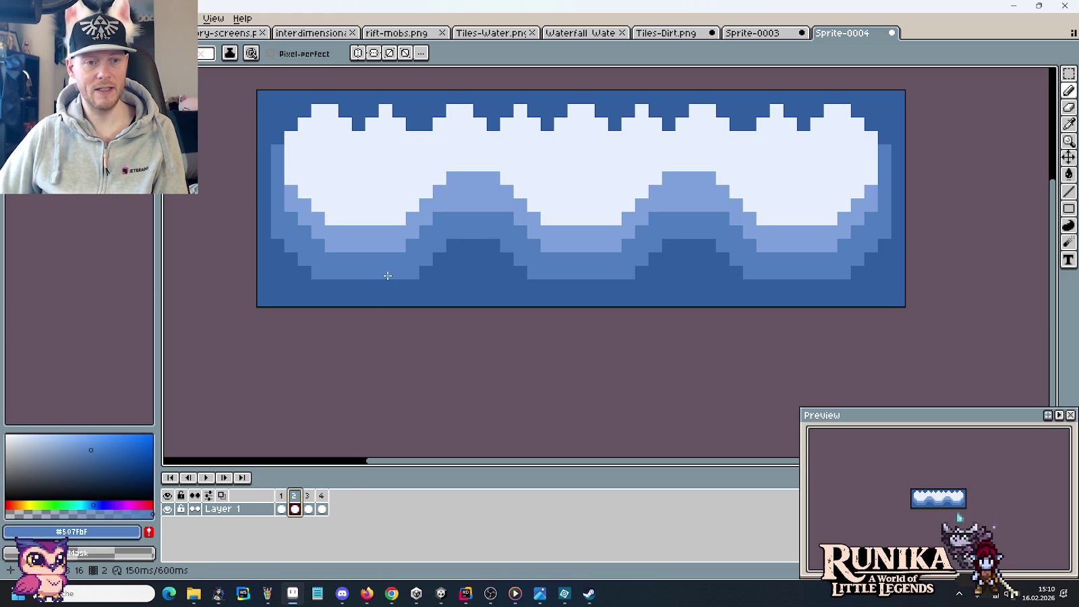
scroll(465, 299, "down", 4)
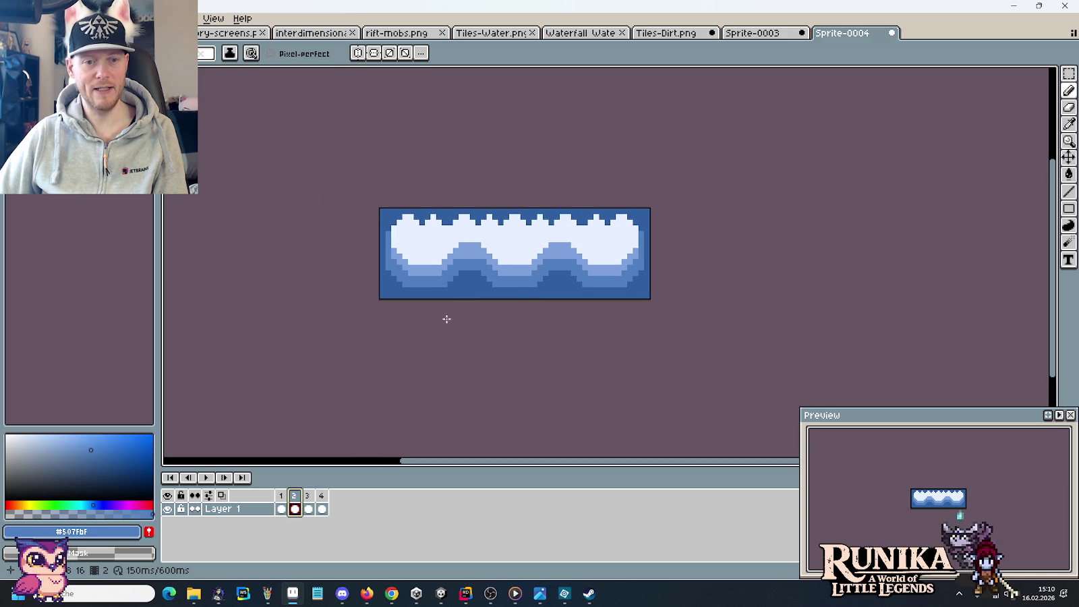
Play and stop the water animation, then step through frames 2–4 back and forth, ending on frame 3.
left_click(205, 478)
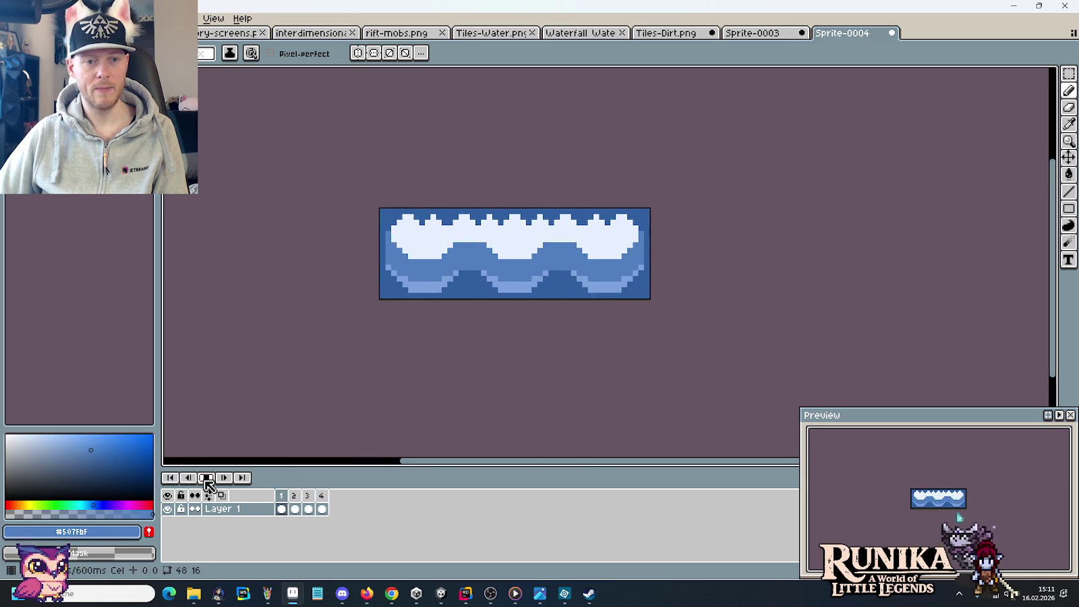
left_click(207, 479)
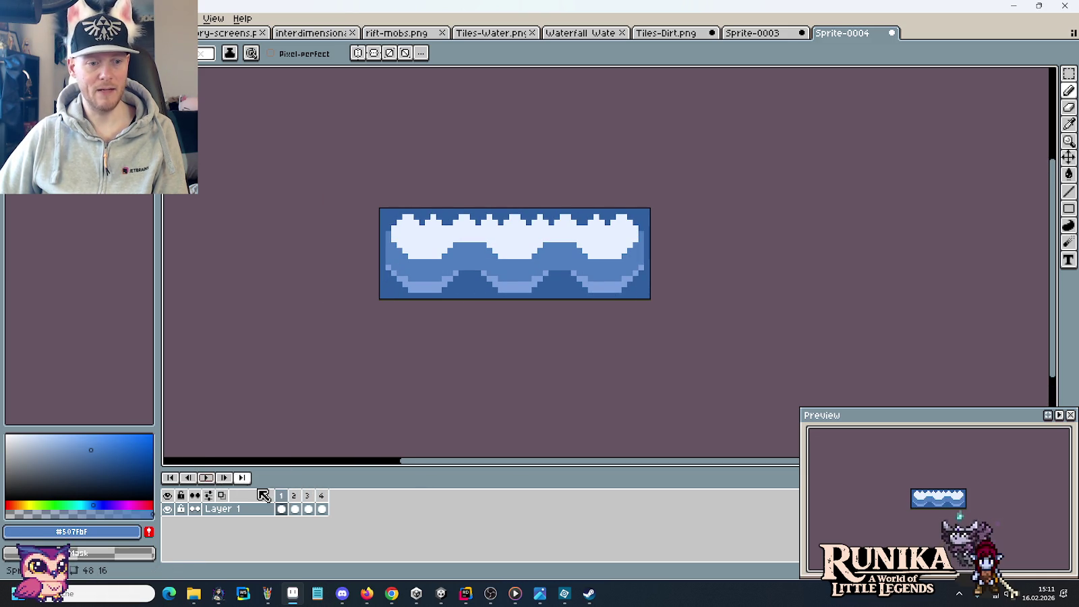
left_click(300, 497)
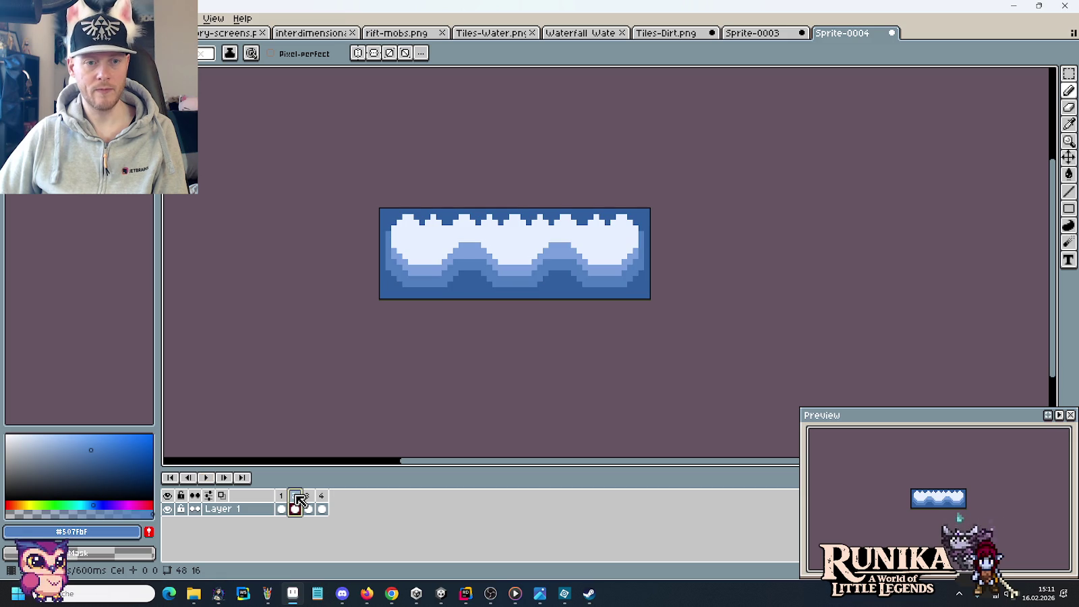
left_click(311, 499)
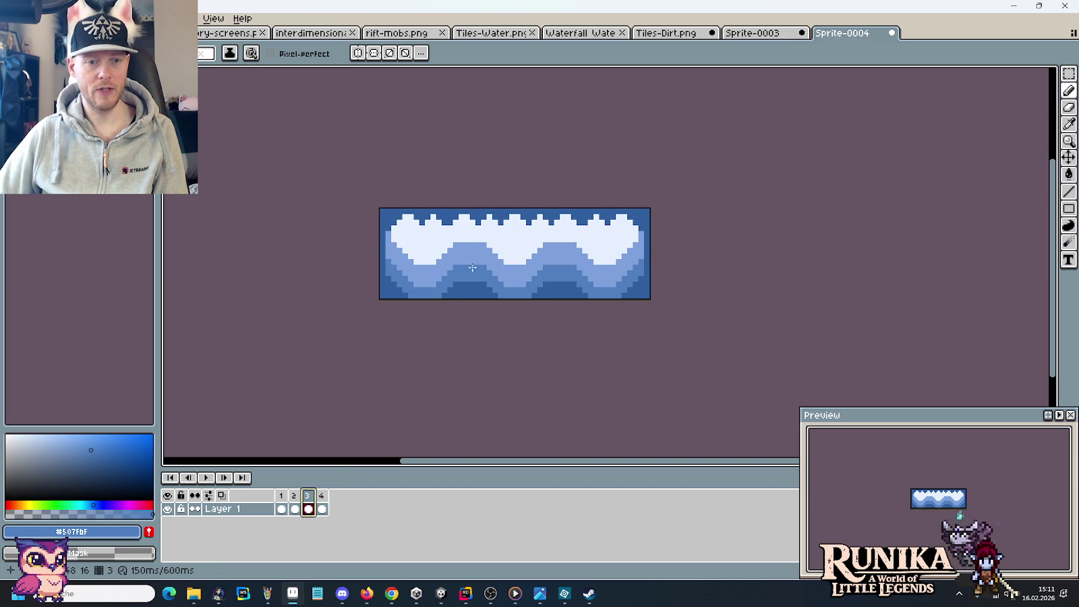
left_click(323, 497)
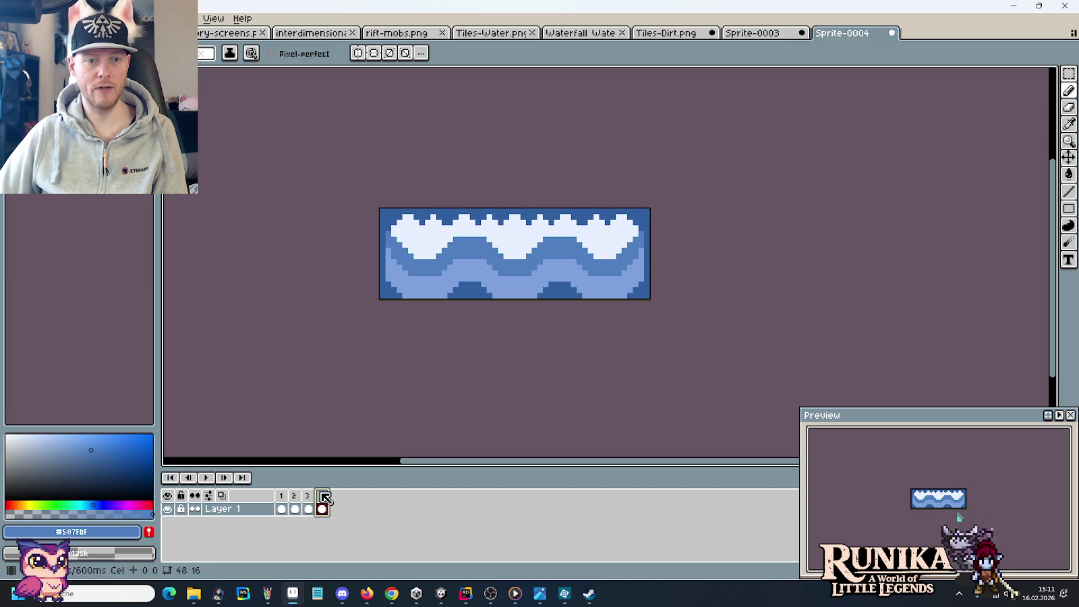
left_click(311, 496)
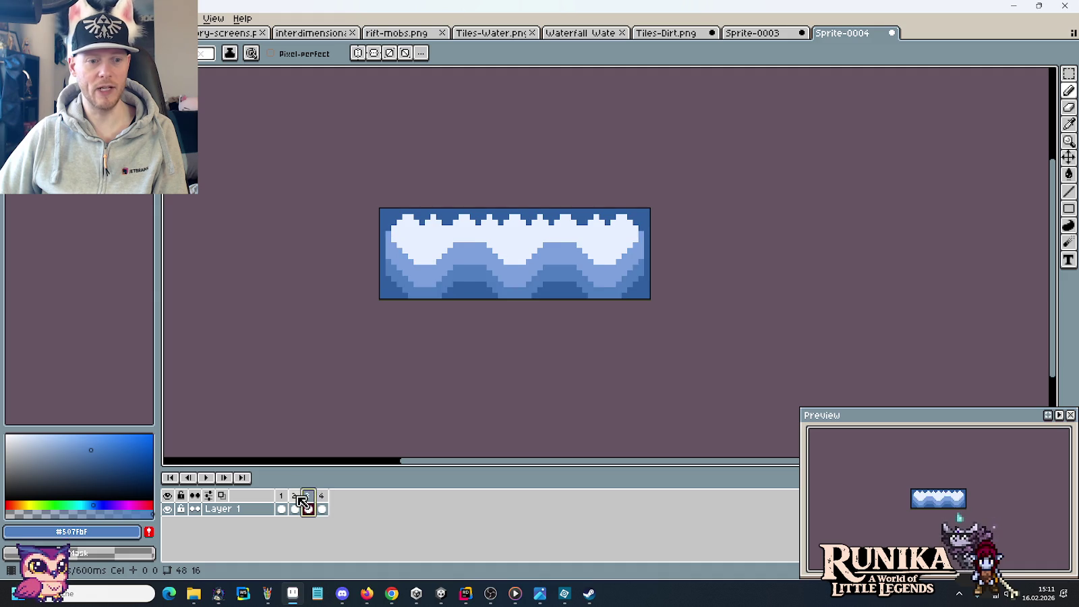
left_click(294, 495)
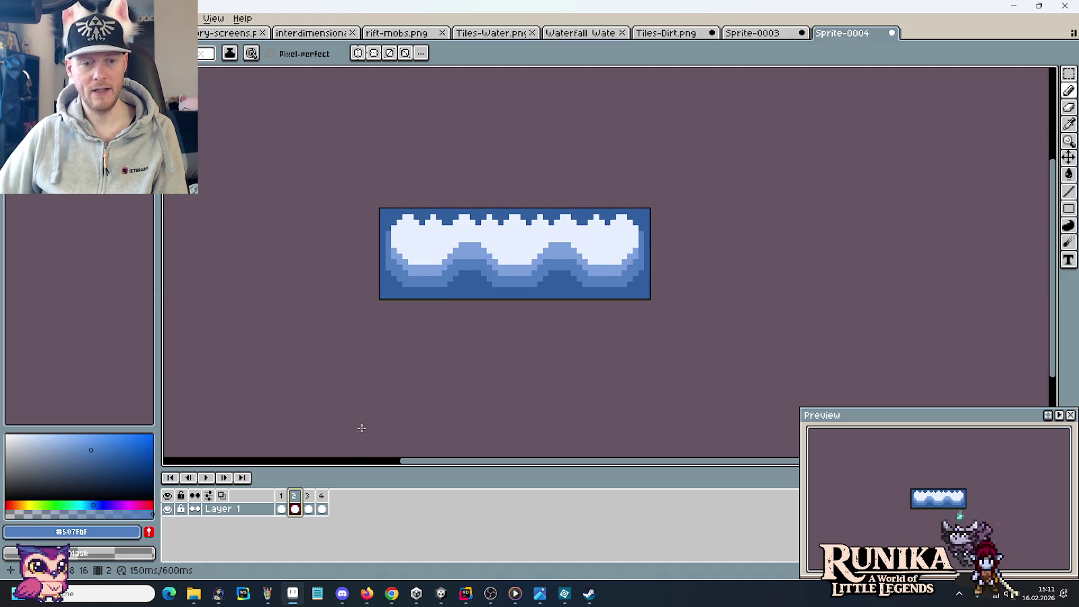
left_click(308, 496)
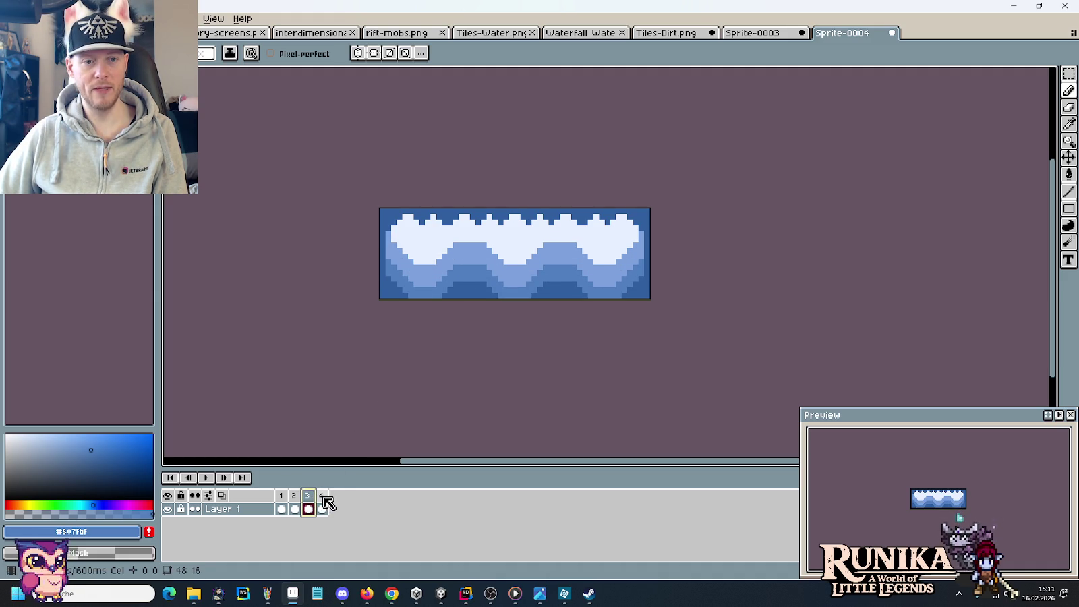
left_click(323, 499)
left_click(308, 501)
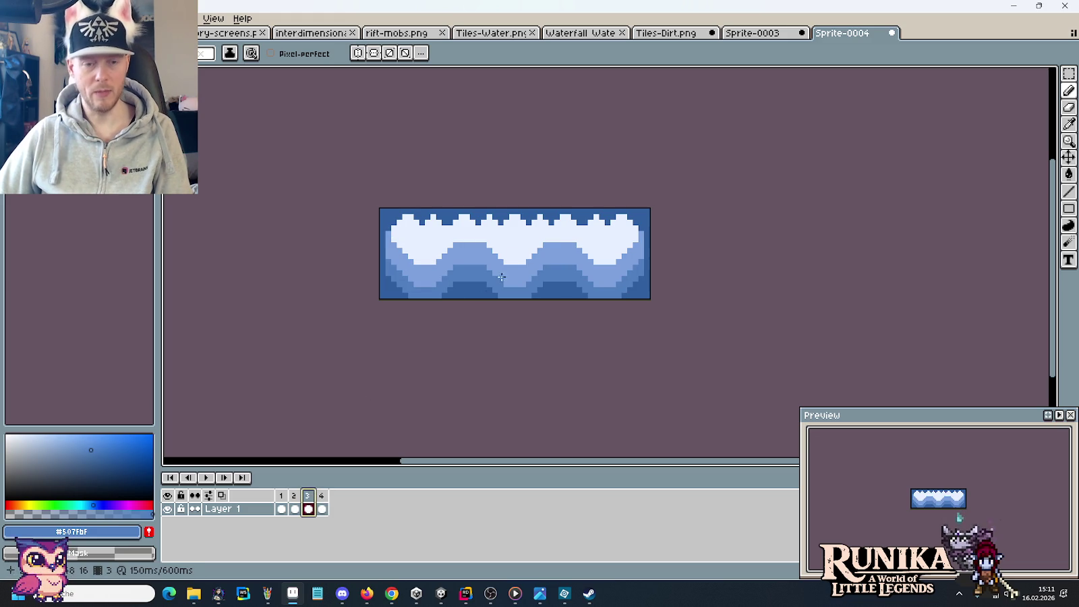
scroll(459, 270, "up", 3)
Repaint the dark band under both of frame 3's wave bumps light blue #7ca0dc.
left_click_drag(403, 273, 471, 274)
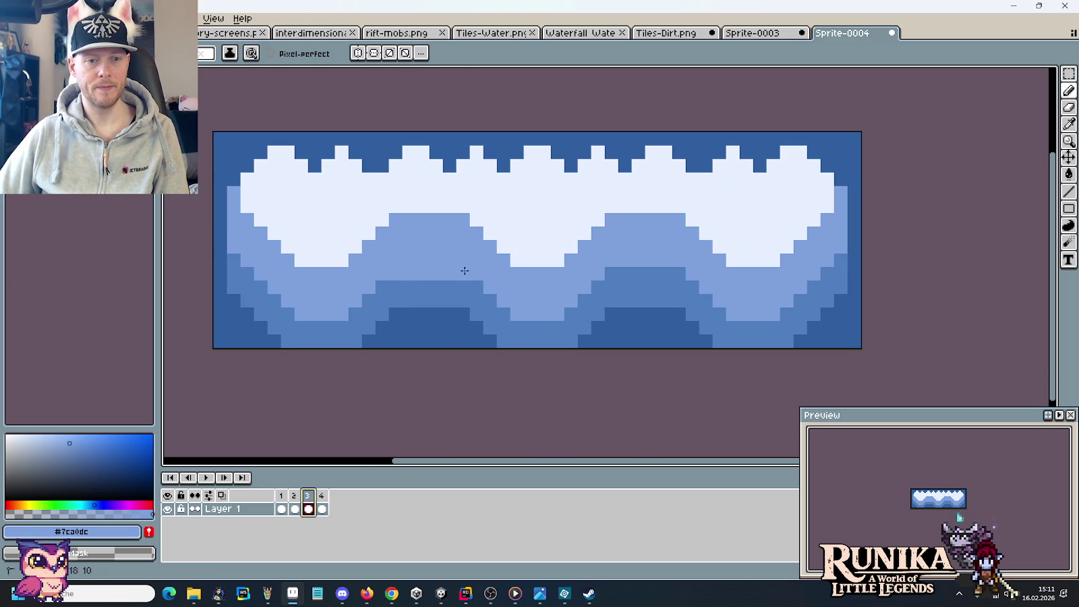
left_click_drag(605, 273, 673, 273)
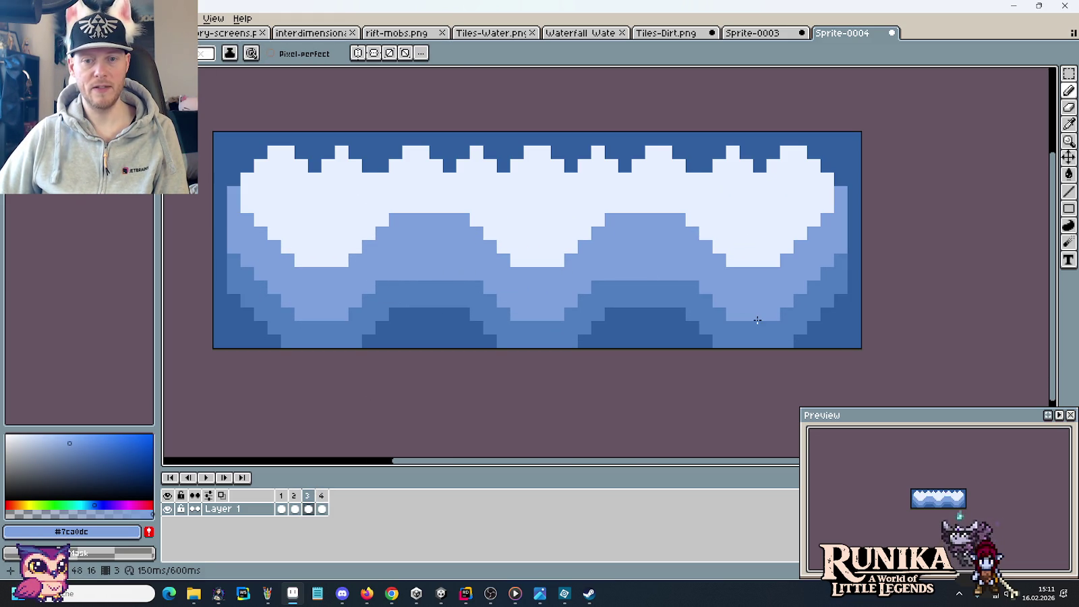
scroll(766, 301, "down", 1)
scroll(766, 305, "down", 1)
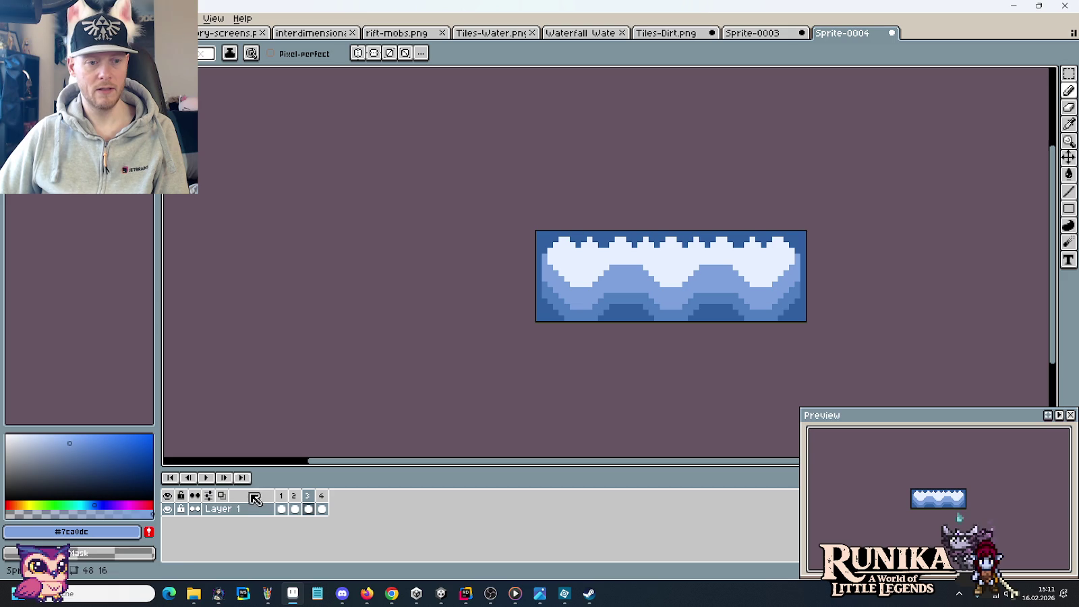
Play the water animation, then stop it and show frame 4.
left_click(205, 478)
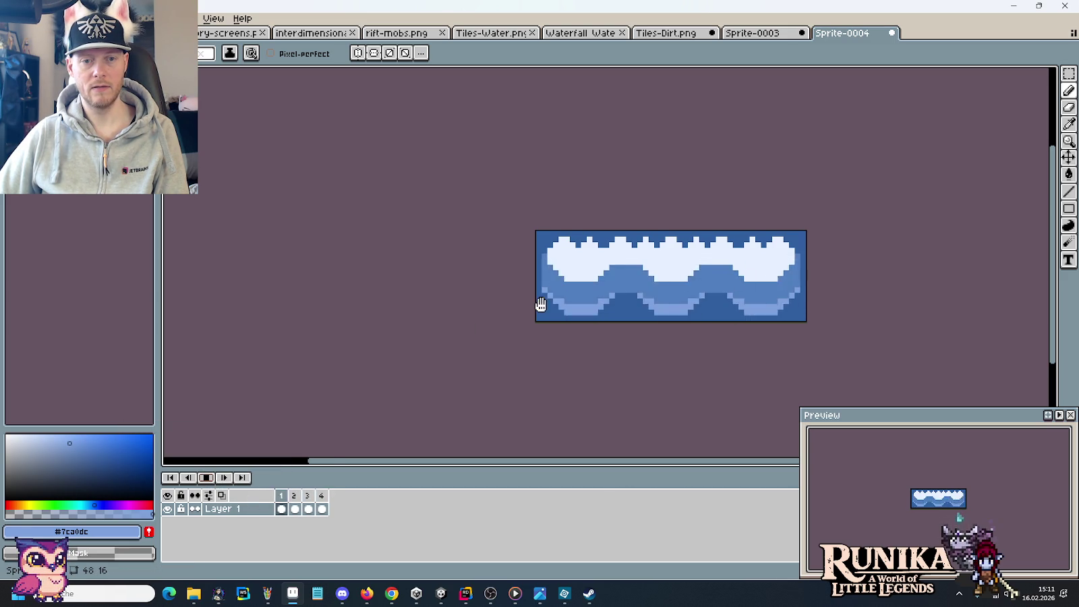
scroll(527, 305, "down", 1)
left_click_drag(527, 305, 480, 303)
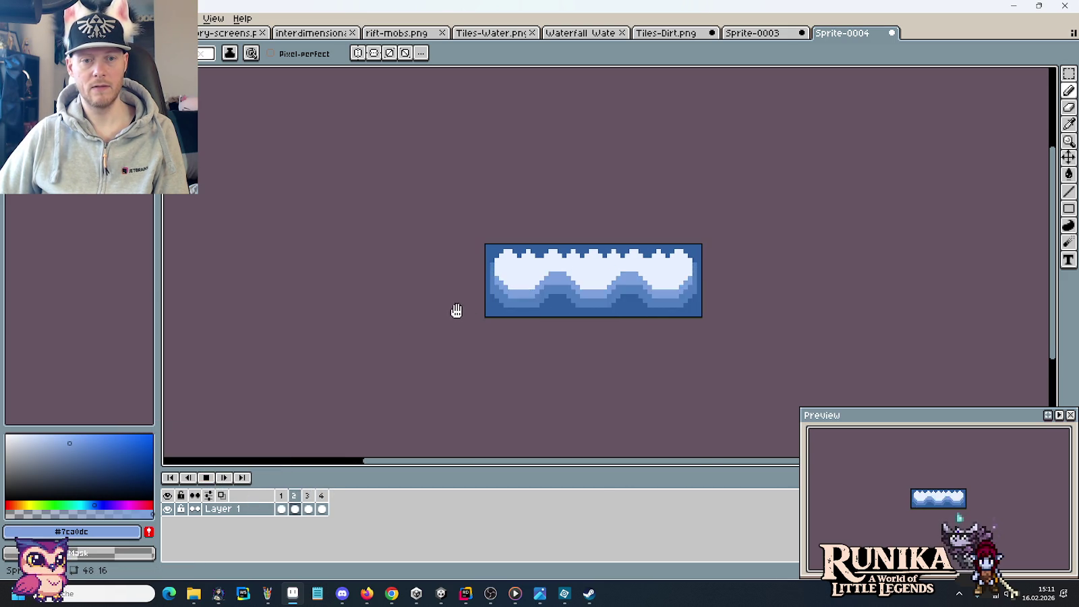
left_click(207, 477)
left_click(327, 497)
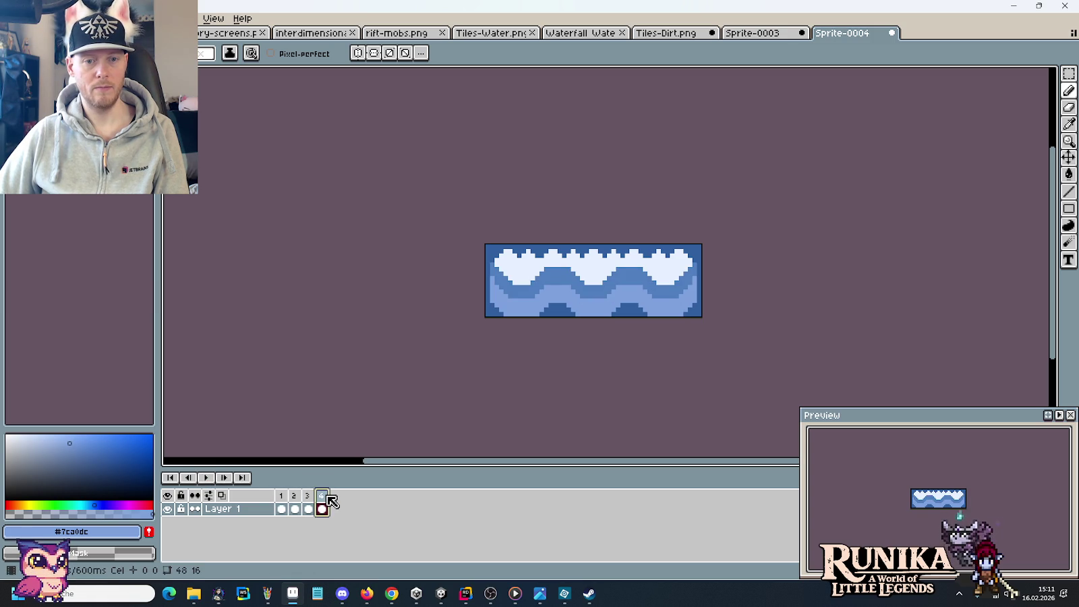
scroll(592, 285, "up", 3)
On frame 4, repaint the dark middle band light blue #7ca0dc along the lower wave, left and right.
scroll(592, 285, "up", 2)
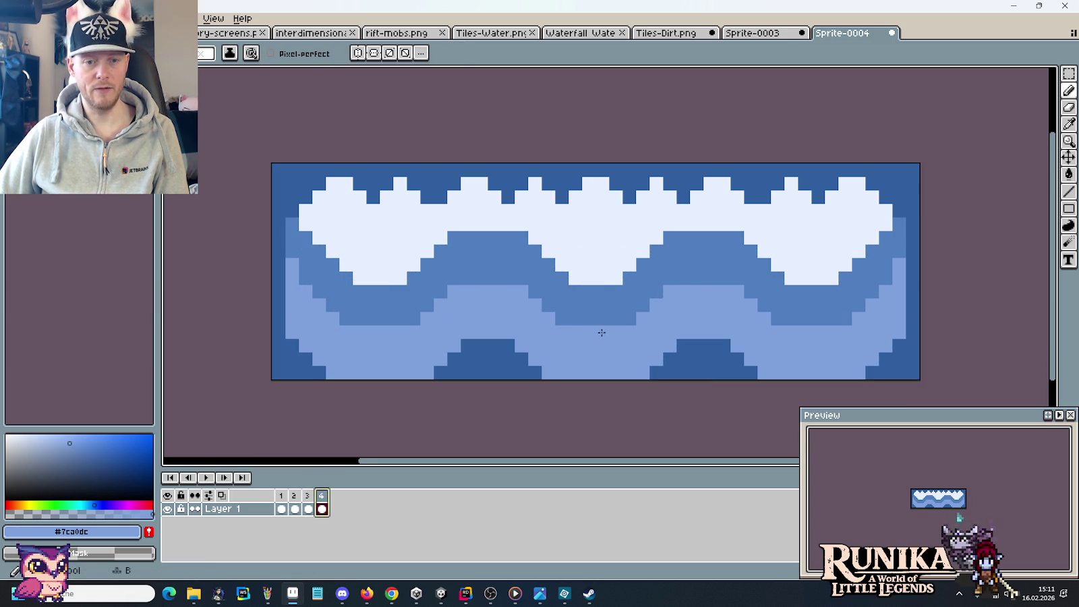
left_click(545, 305)
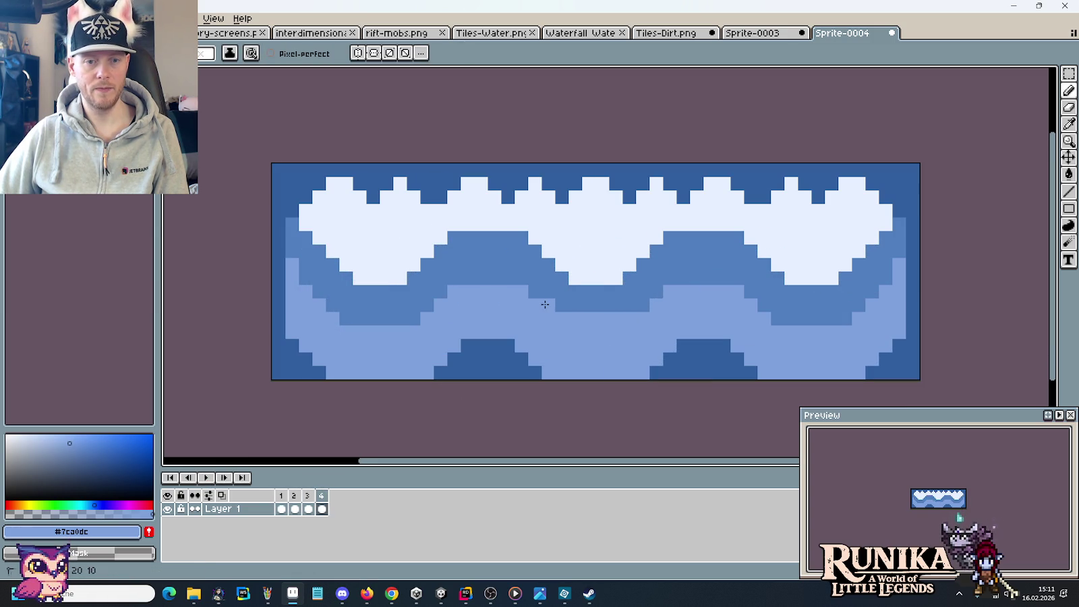
left_click_drag(520, 283, 320, 293)
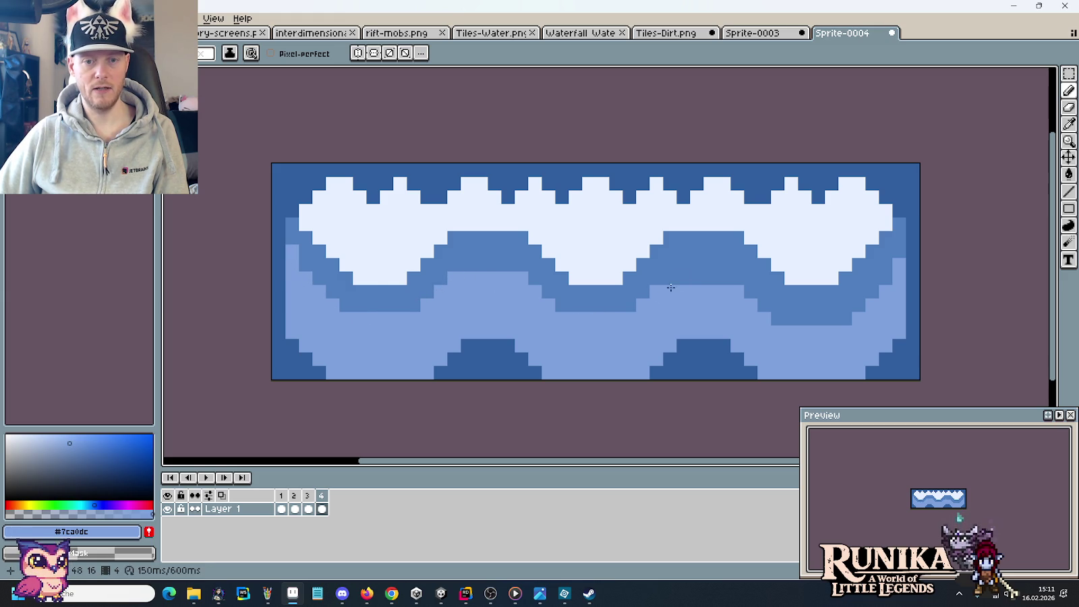
mouse_move(673, 281)
left_mouse_down()
mouse_move(850, 319)
mouse_move(885, 283)
left_mouse_up()
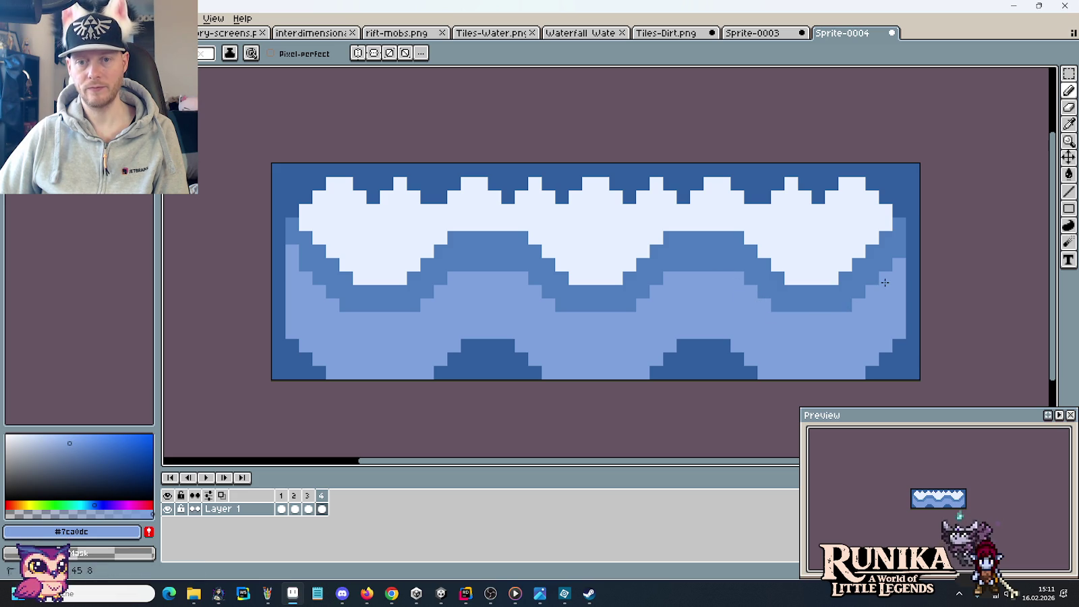
Play the animation, check frames 1, 2 and 4, undo frame 4's last pencil stroke, then go to frame 3.
scroll(818, 294, "down", 4)
left_click(205, 479)
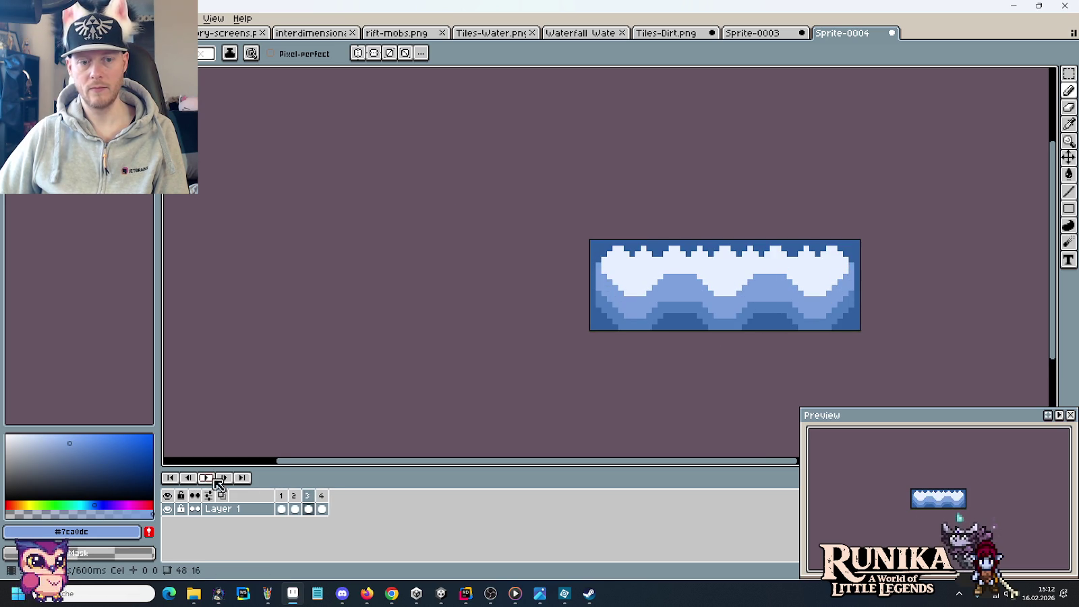
left_click(282, 499)
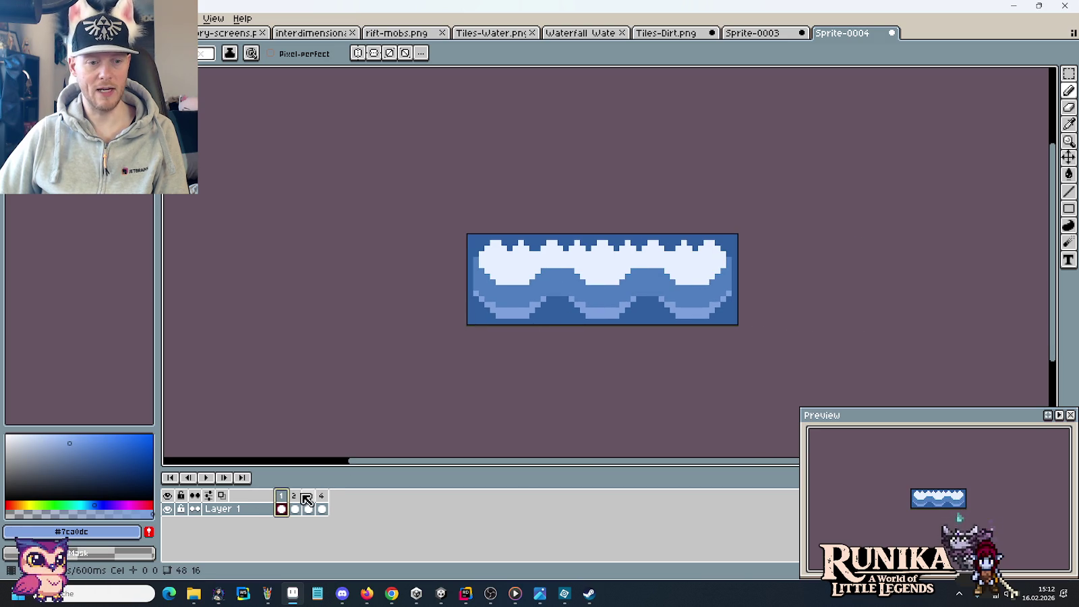
left_click(298, 503)
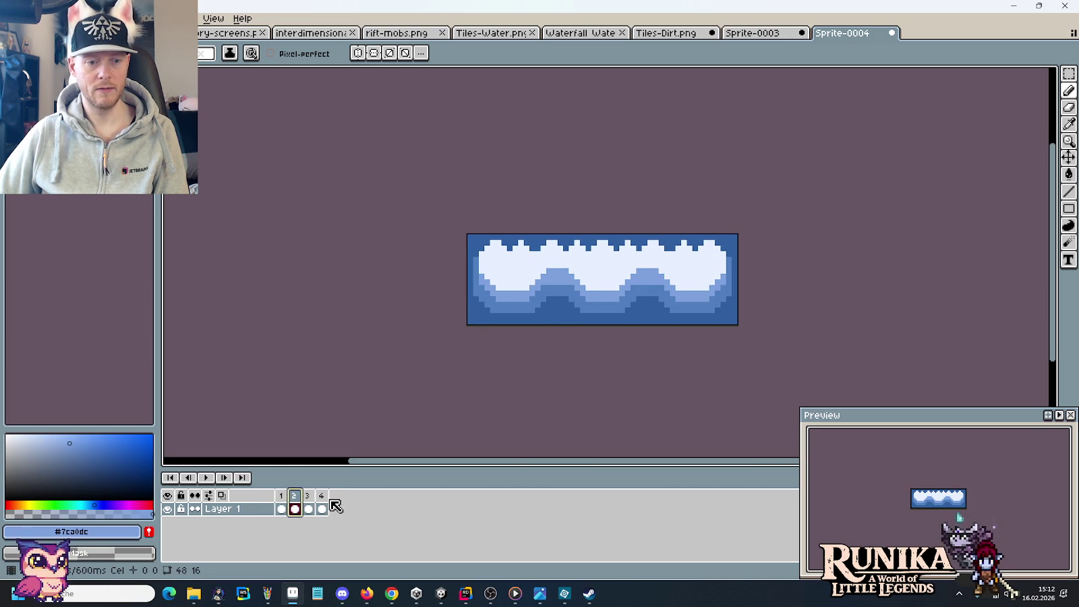
left_click(322, 508)
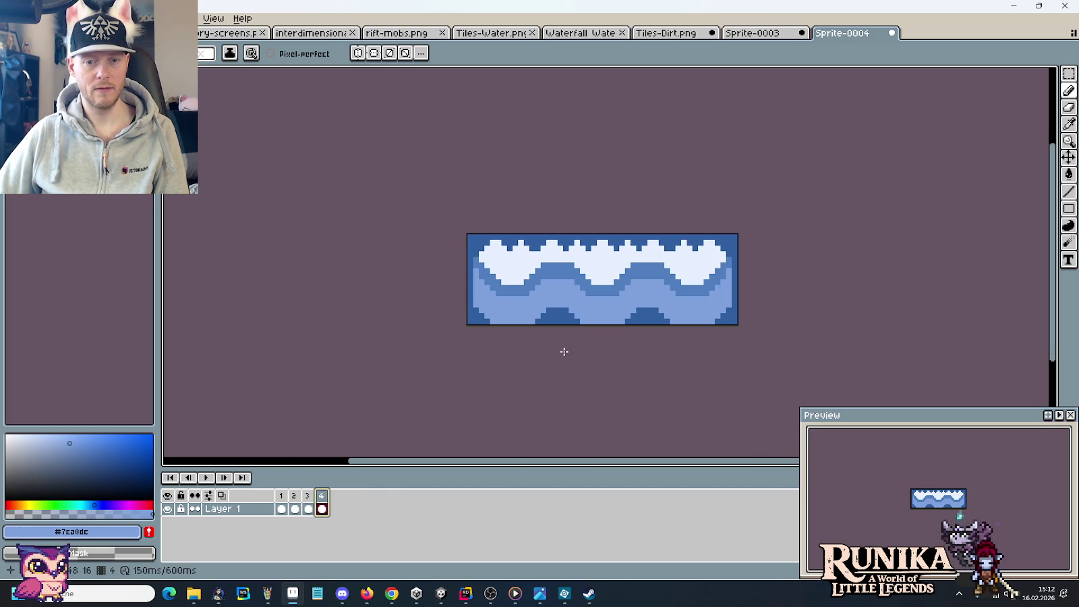
key("ctrl+z")
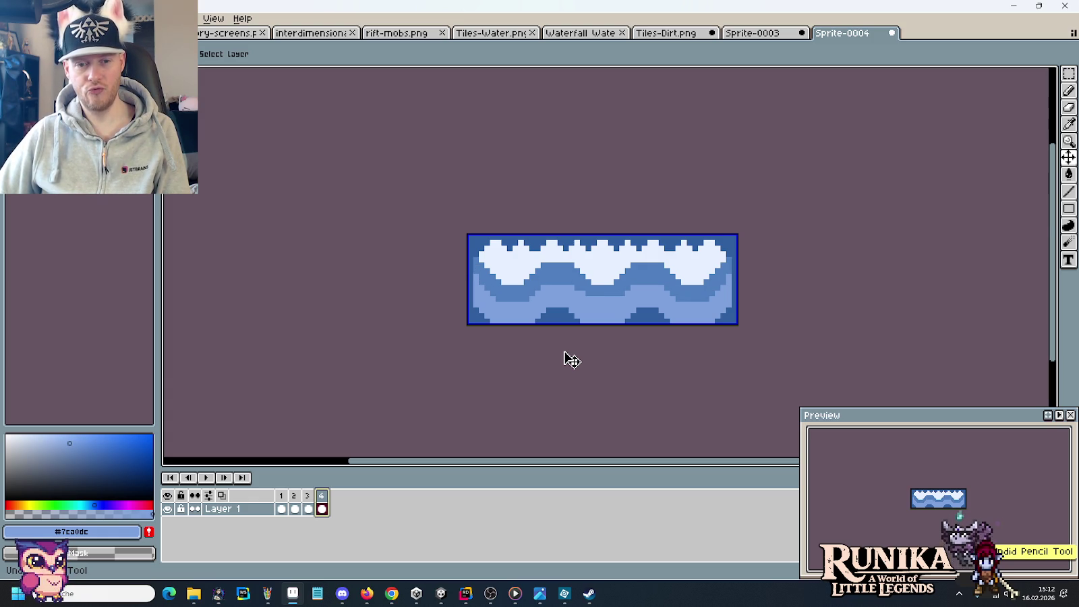
left_click(309, 496)
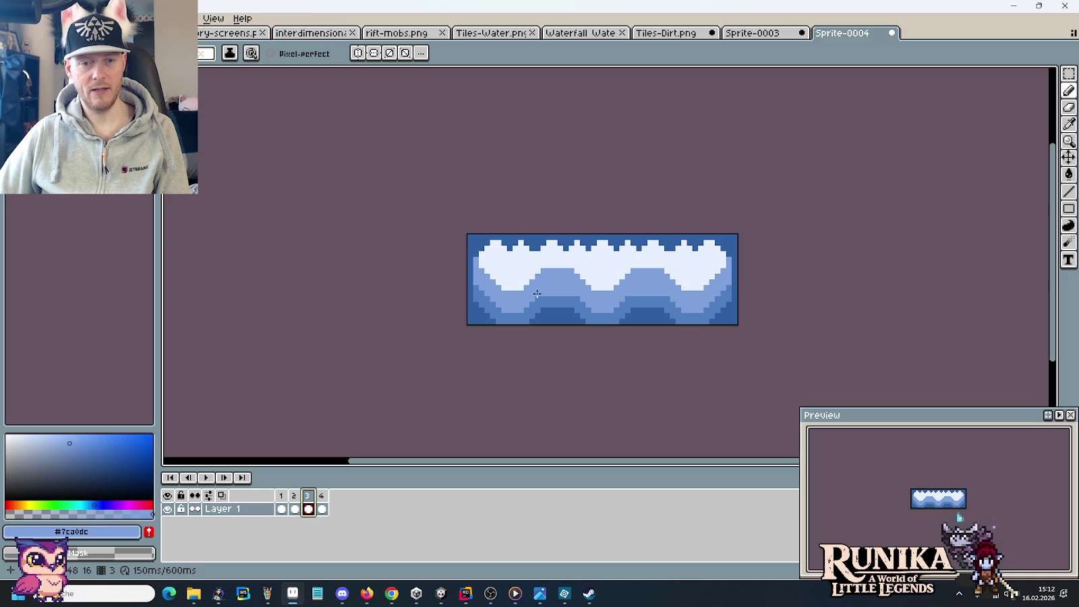
On frame 3, paint light-blue strokes reshaping the lower bands on the left and right.
scroll(591, 307, "up", 4)
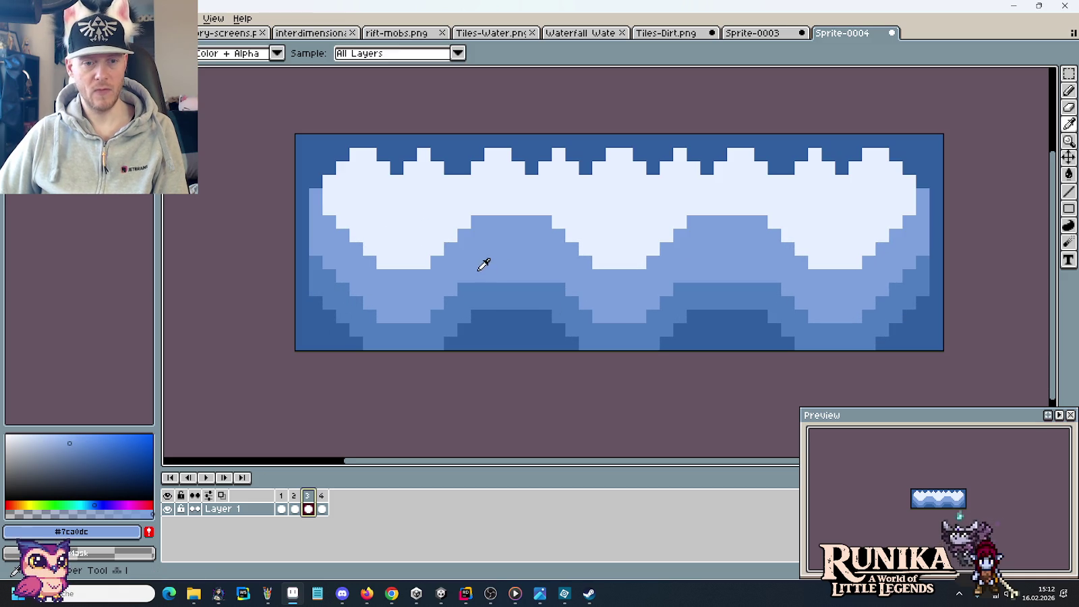
left_click(320, 263)
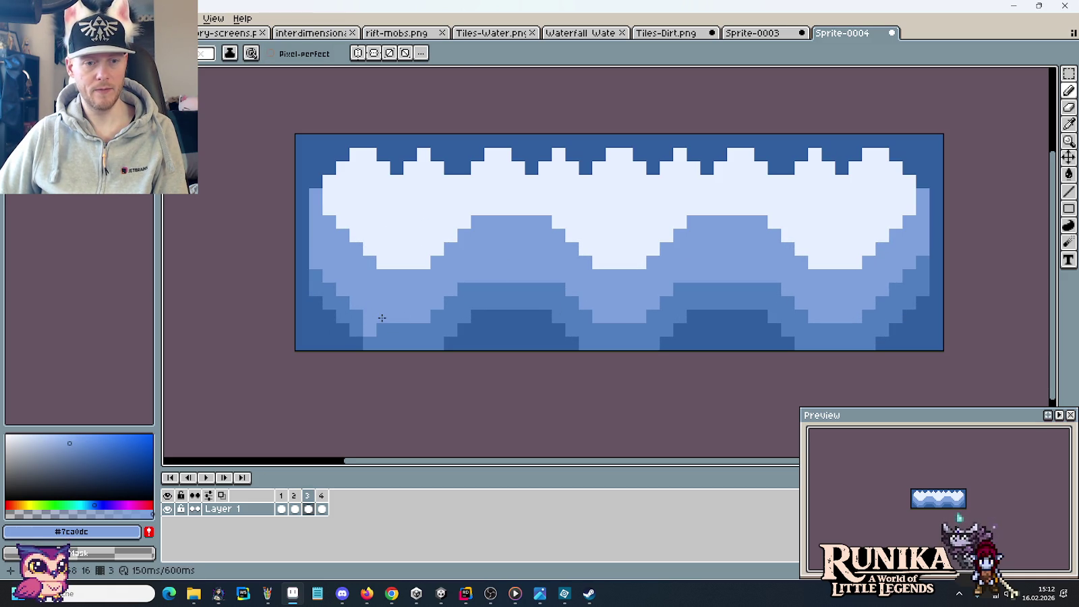
mouse_move(378, 329)
left_mouse_down()
mouse_move(553, 282)
mouse_move(569, 304)
left_mouse_up()
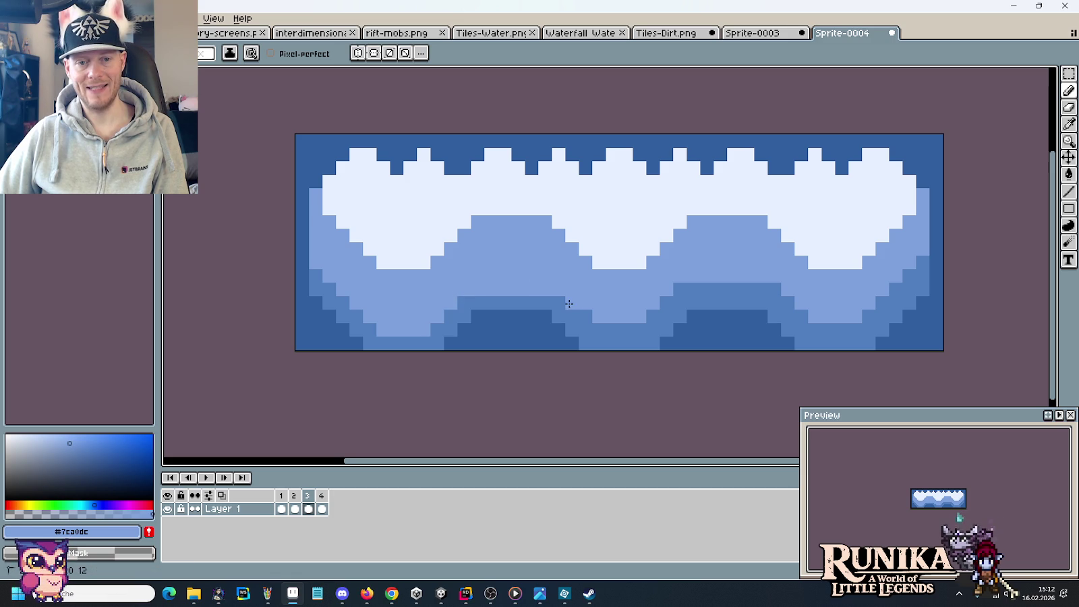
left_click_drag(635, 327, 888, 288)
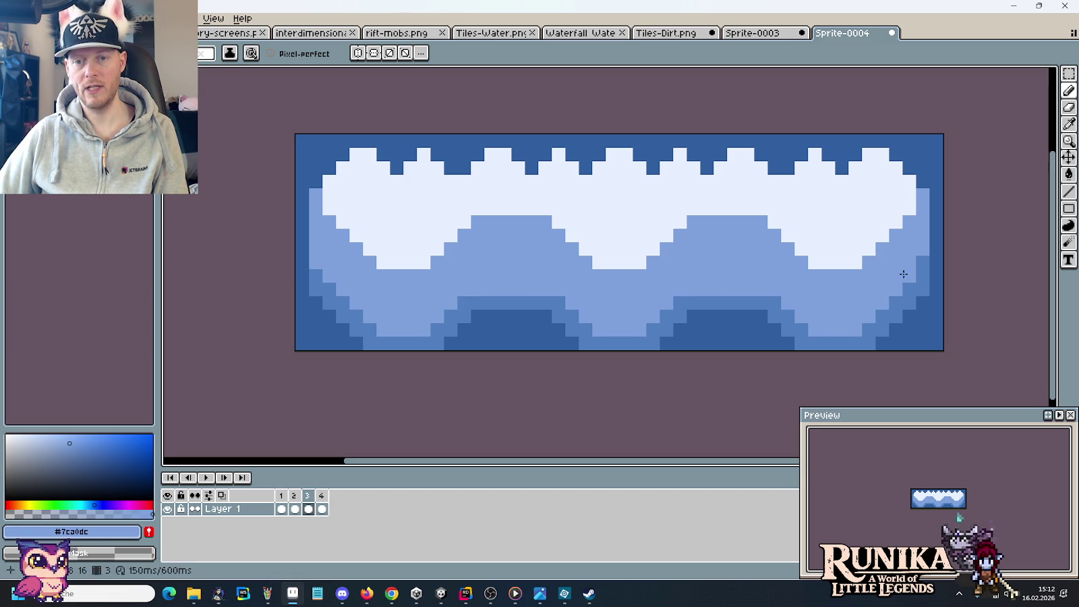
Pick the medium blue #507fbf from the canvas and start the animation playing.
left_click(333, 279, "alt")
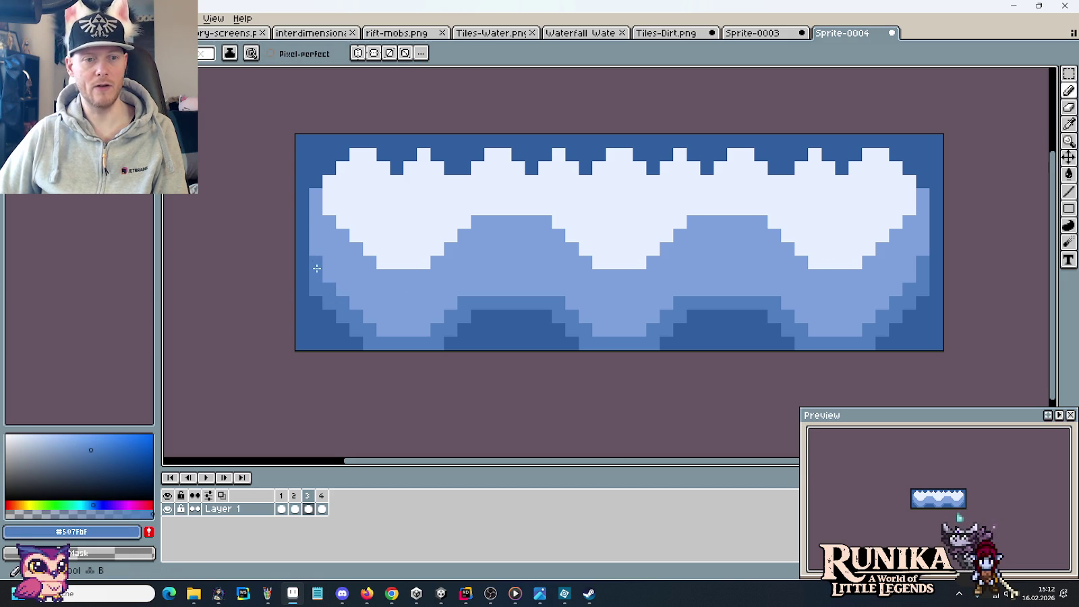
scroll(428, 293, "down", 2)
scroll(427, 293, "down", 1)
left_click(201, 476)
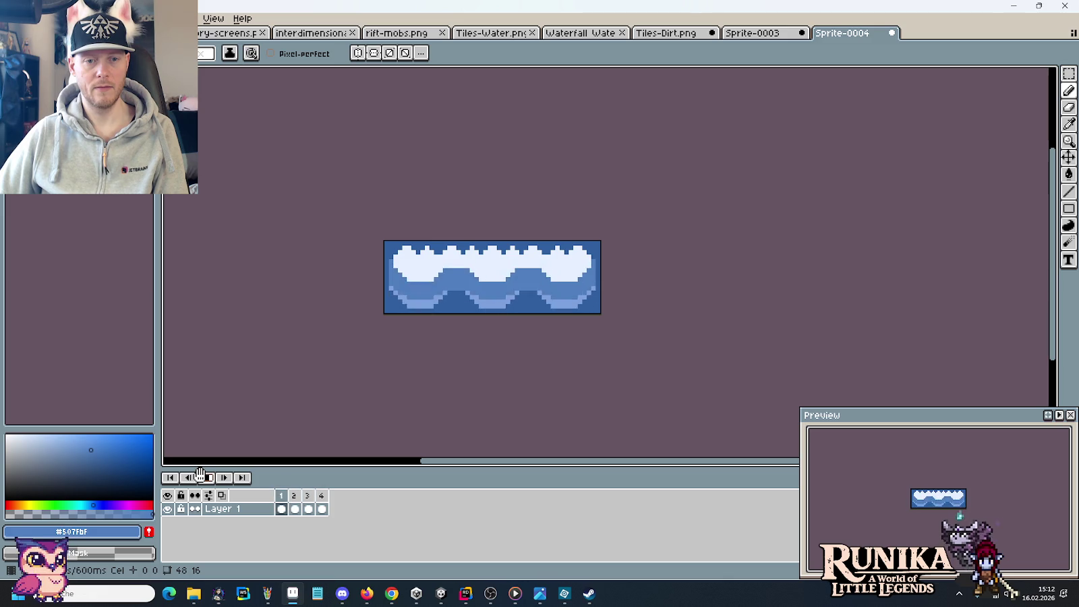
Stop playback and step through frames 1–4 twice, finishing on frame 3.
left_click(201, 477)
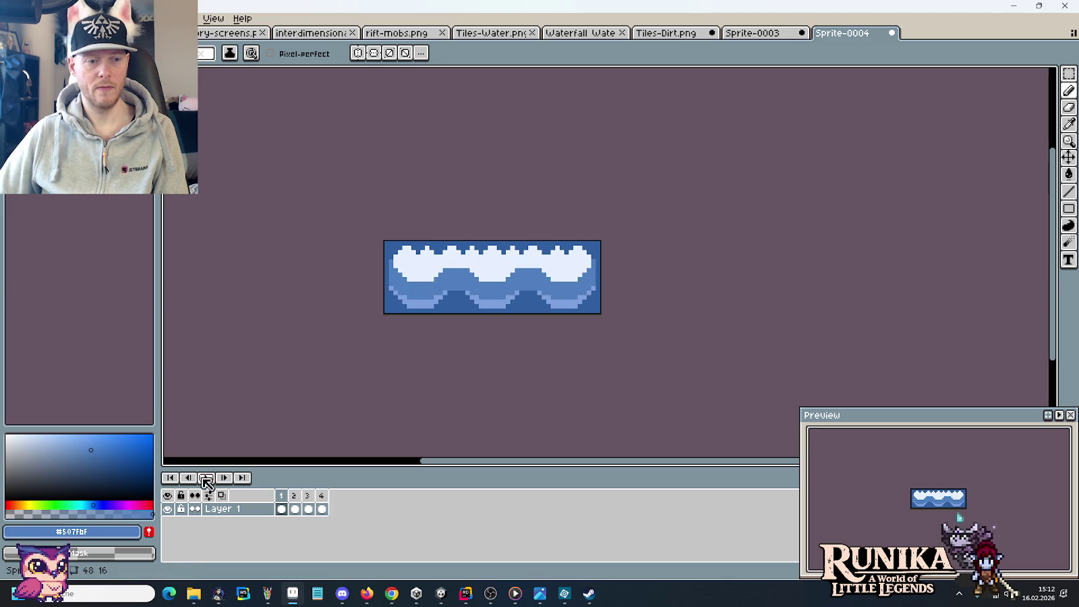
left_click(298, 496)
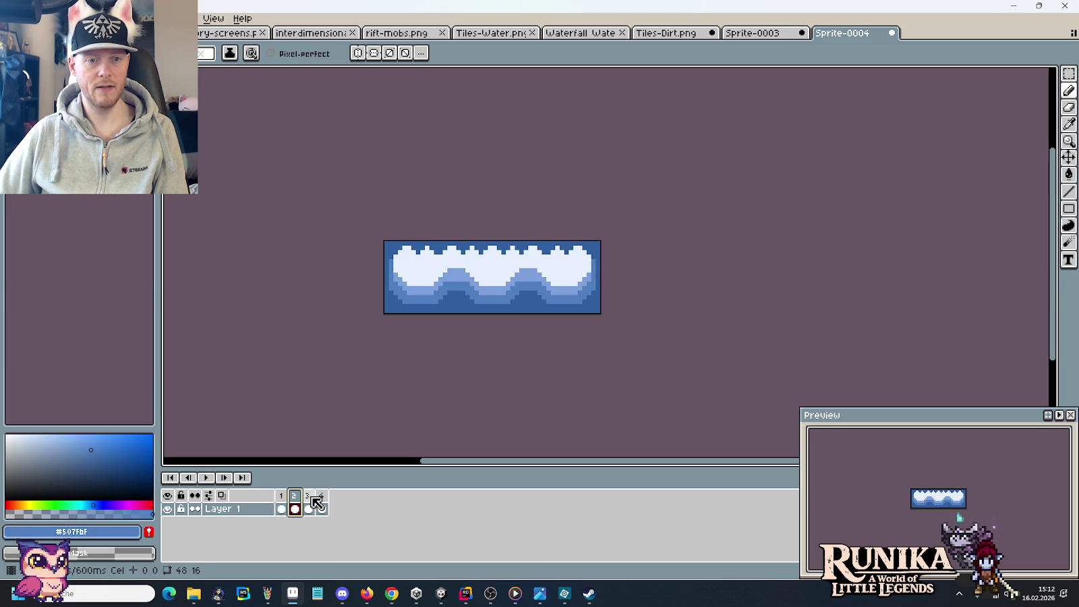
left_click(314, 498)
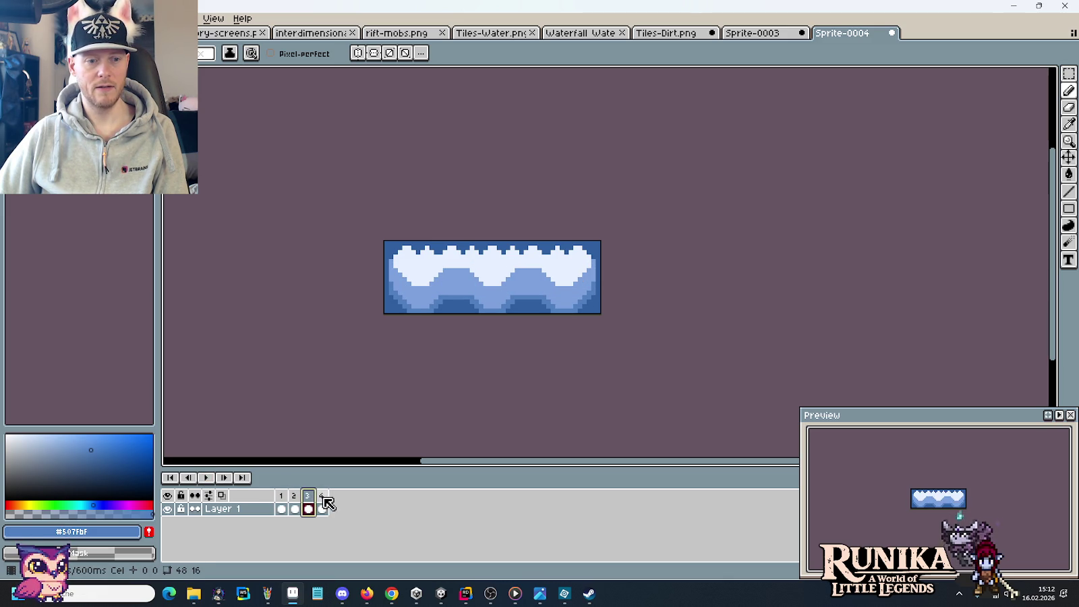
left_click(323, 499)
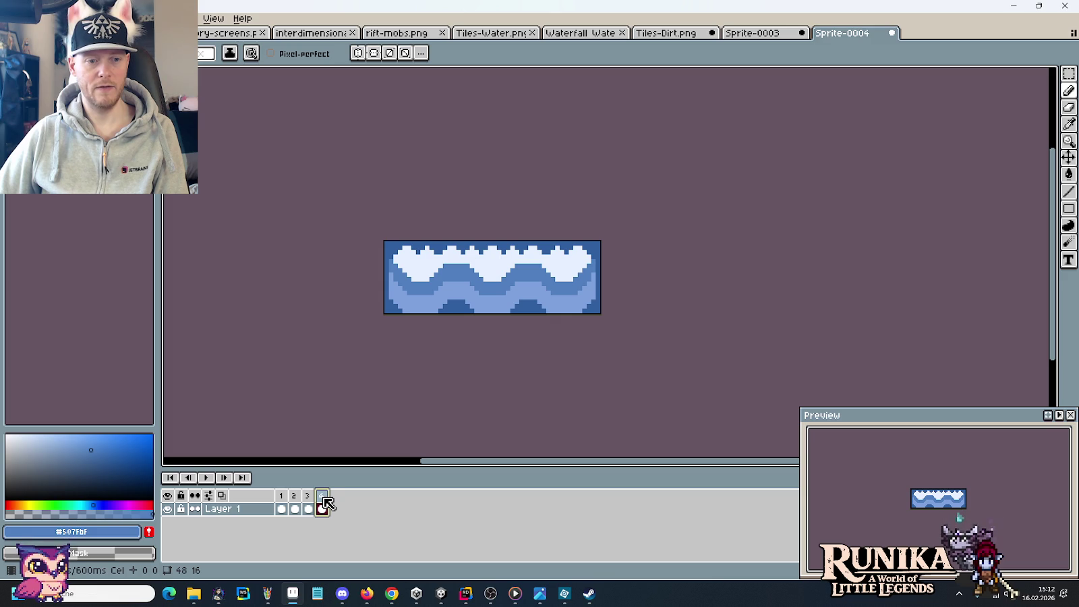
left_click(278, 496)
left_click(295, 498)
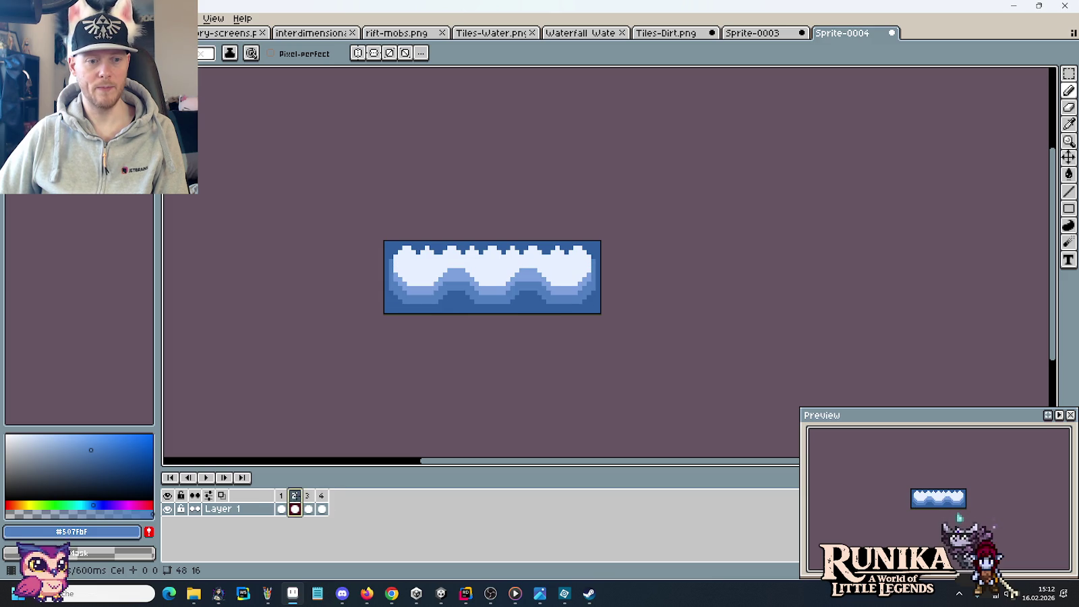
left_click(309, 499)
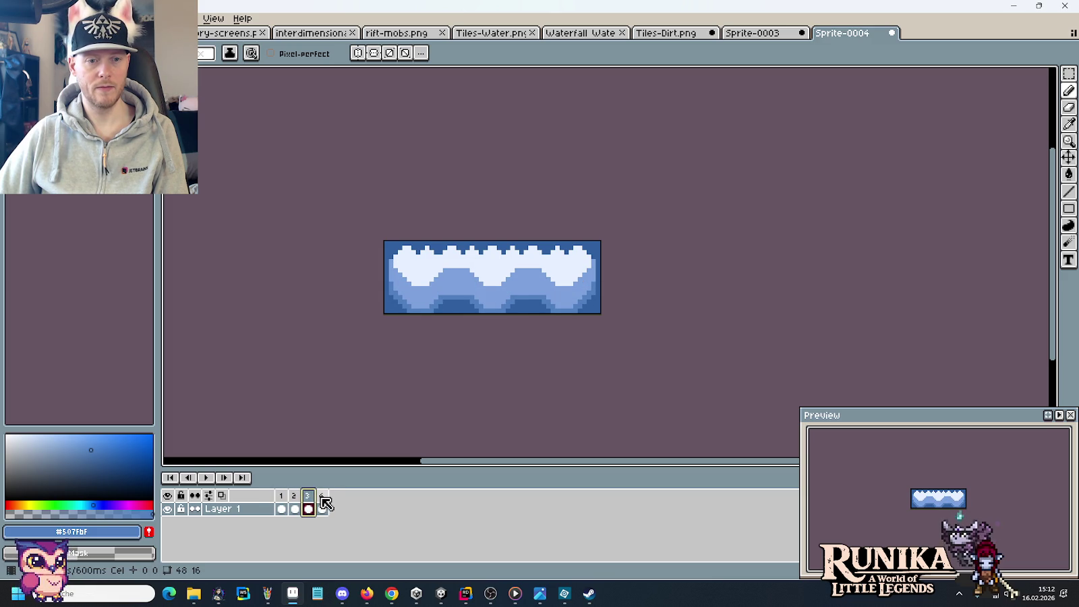
left_click(323, 503)
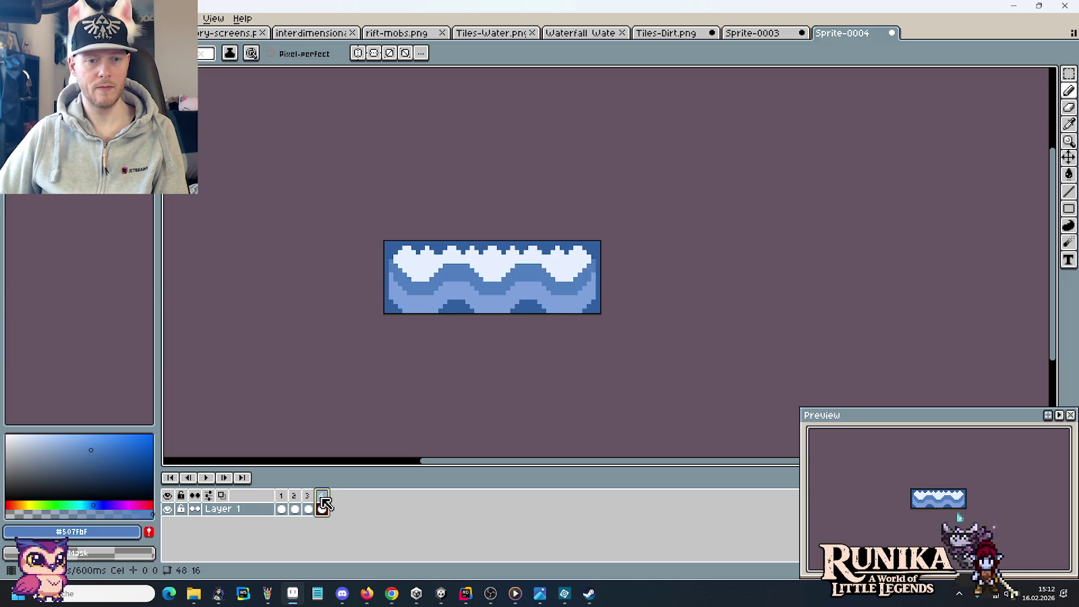
left_click(282, 503)
left_click(294, 503)
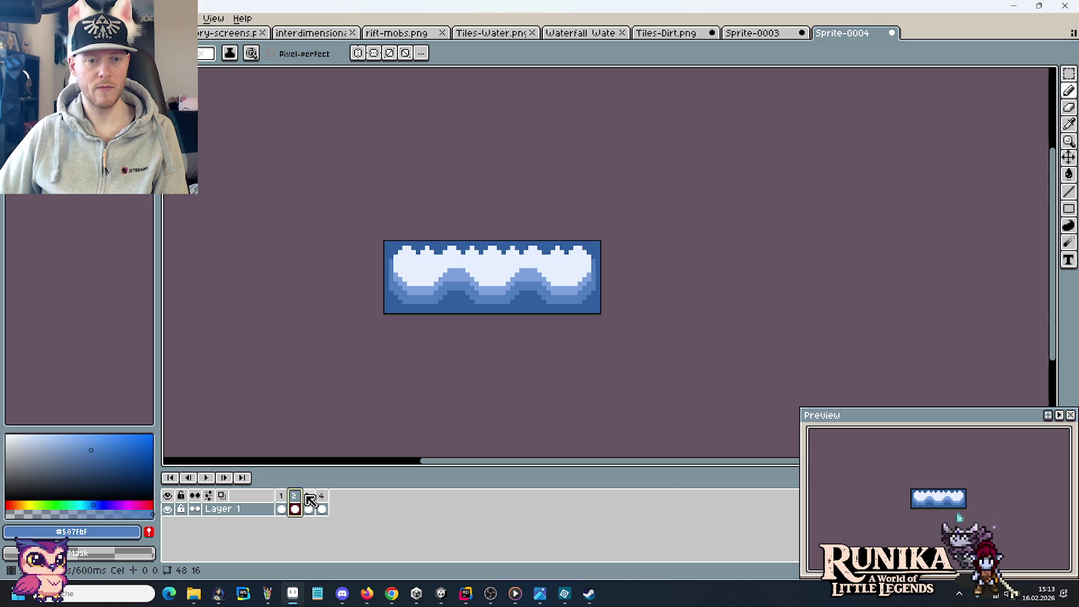
left_click(309, 499)
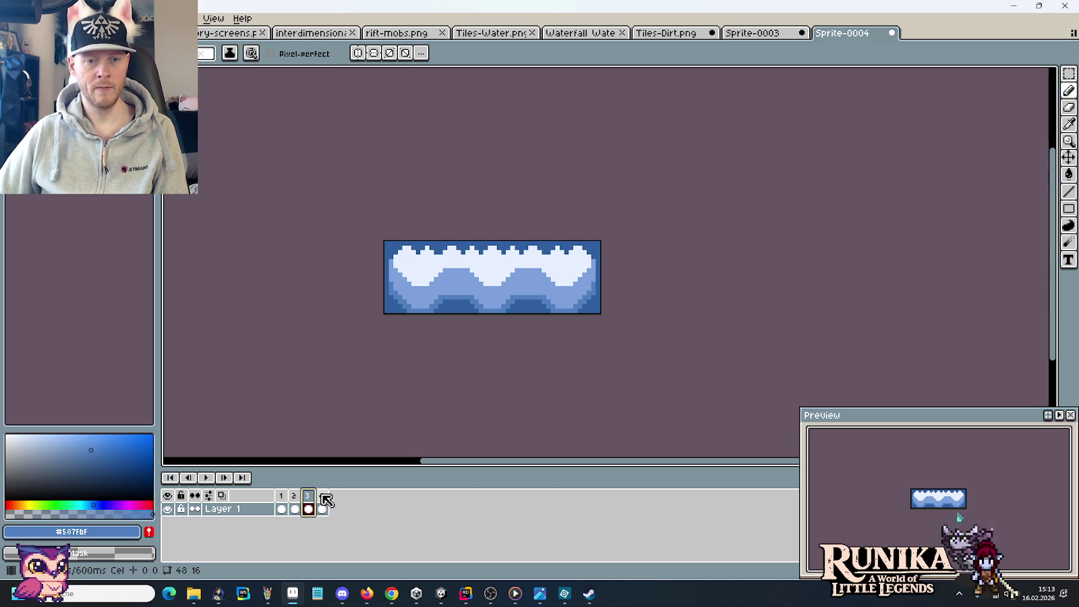
scroll(447, 317, "up", 1)
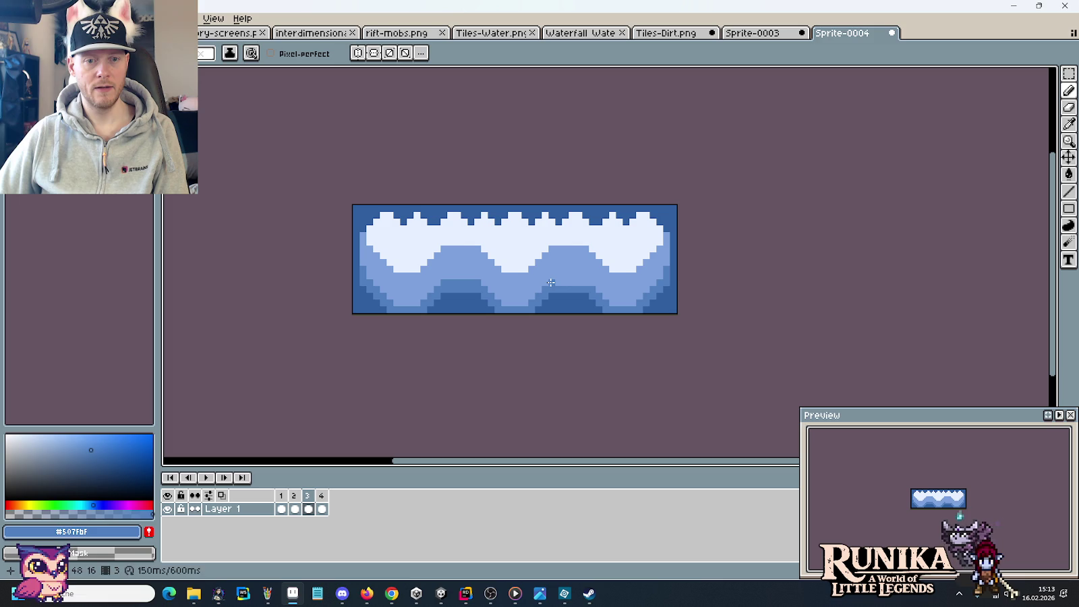
Play and stop the water animation, then go to frame 2.
scroll(541, 315, "down", 1)
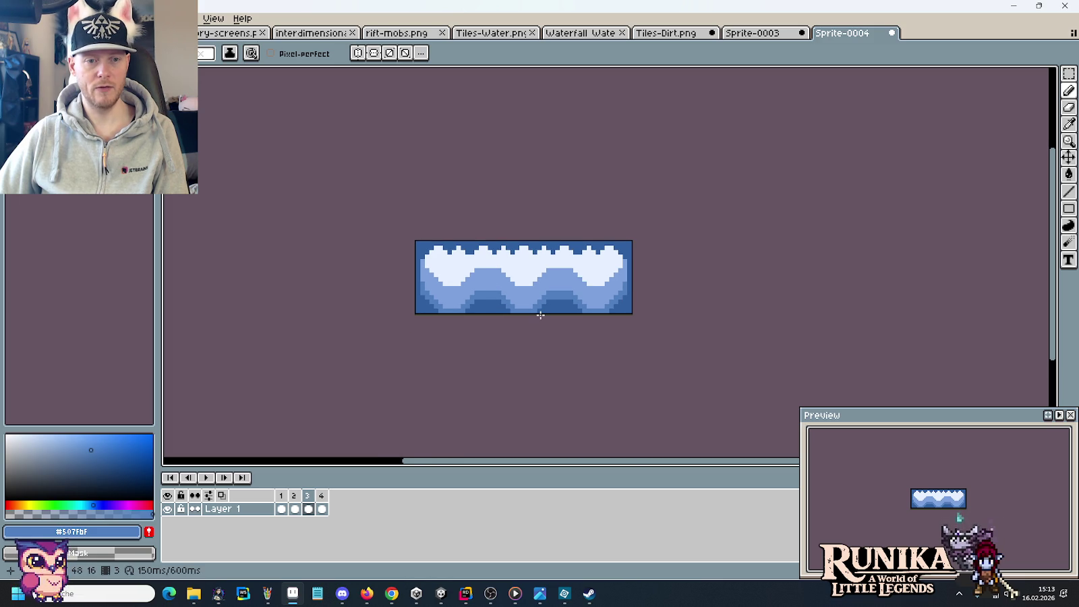
left_click(206, 477)
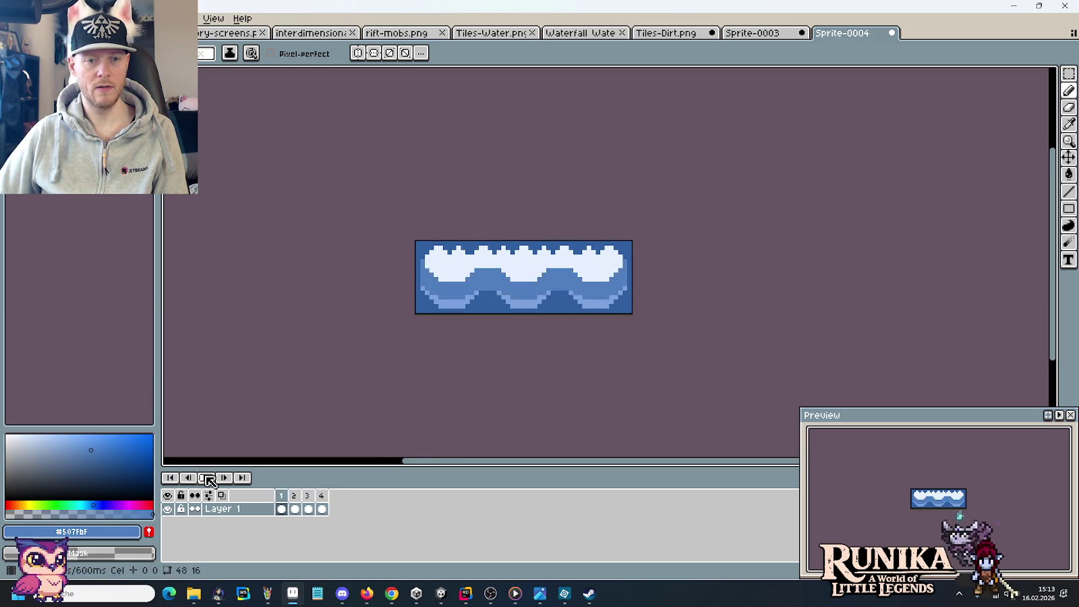
left_click(281, 508)
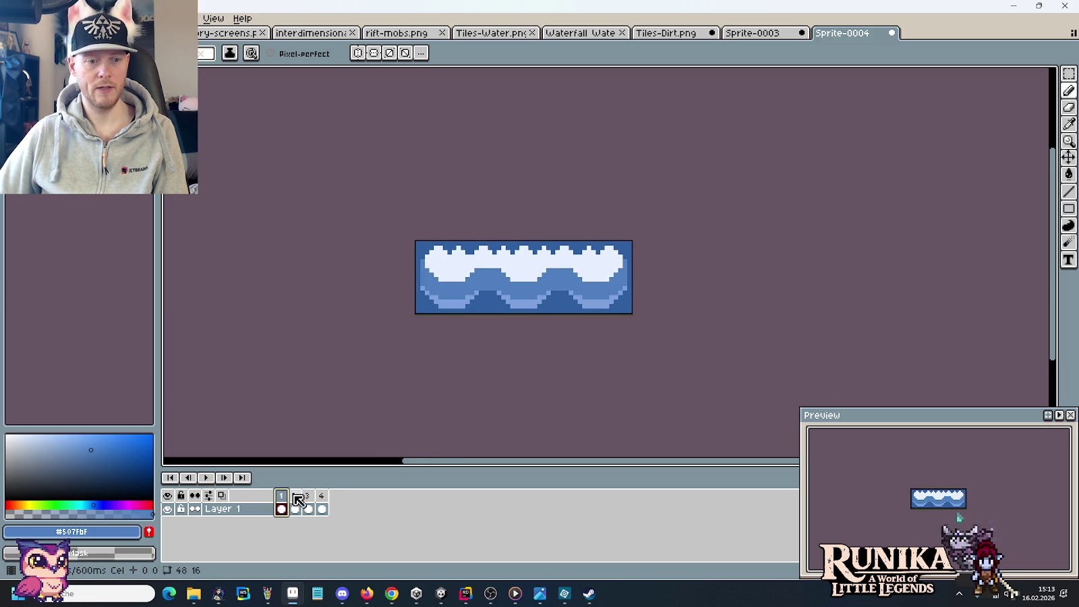
left_click(299, 499)
Pick up the light blue #7ca0dc from frame 2's wave art as the drawing colour.
scroll(471, 297, "up", 3)
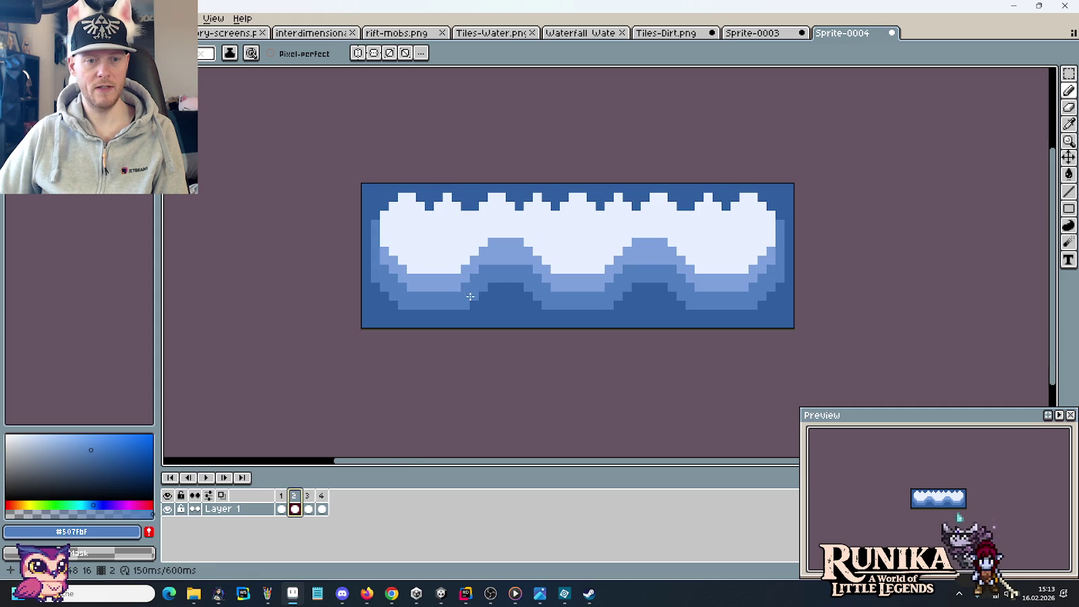
left_click(451, 280, "alt")
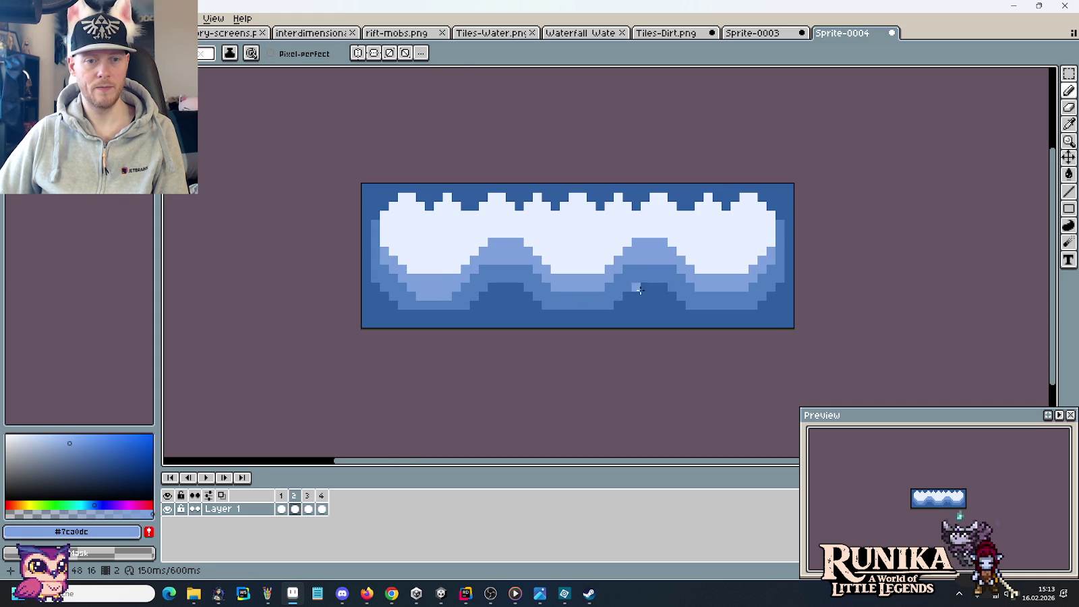
left_click(573, 287)
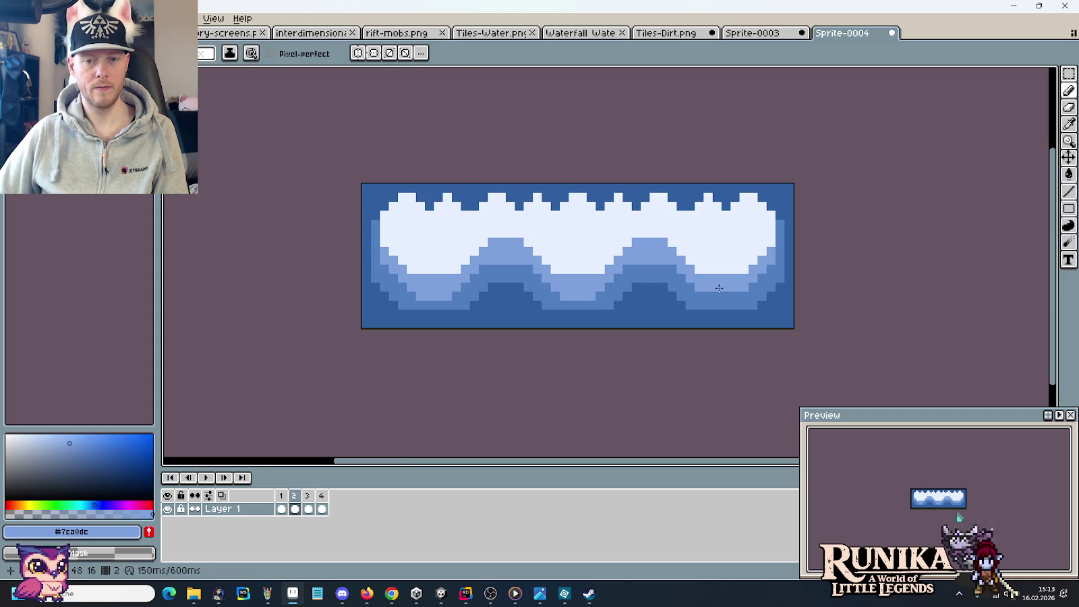
scroll(665, 305, "down", 1)
scroll(658, 309, "down", 1)
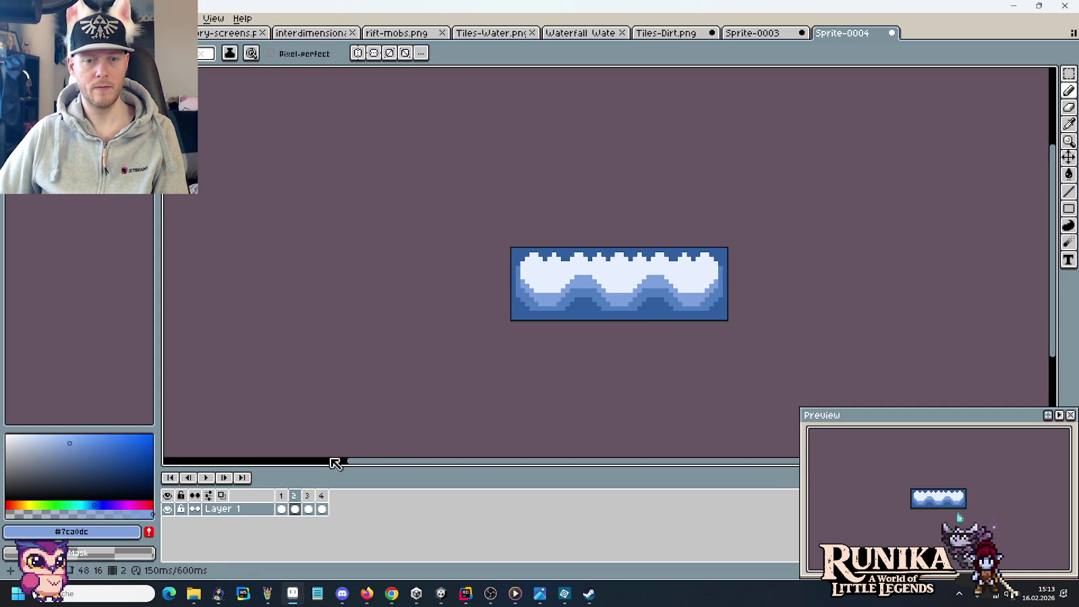
Play and stop the animation from frame 3, then select frame 1 for editing.
left_click(308, 496)
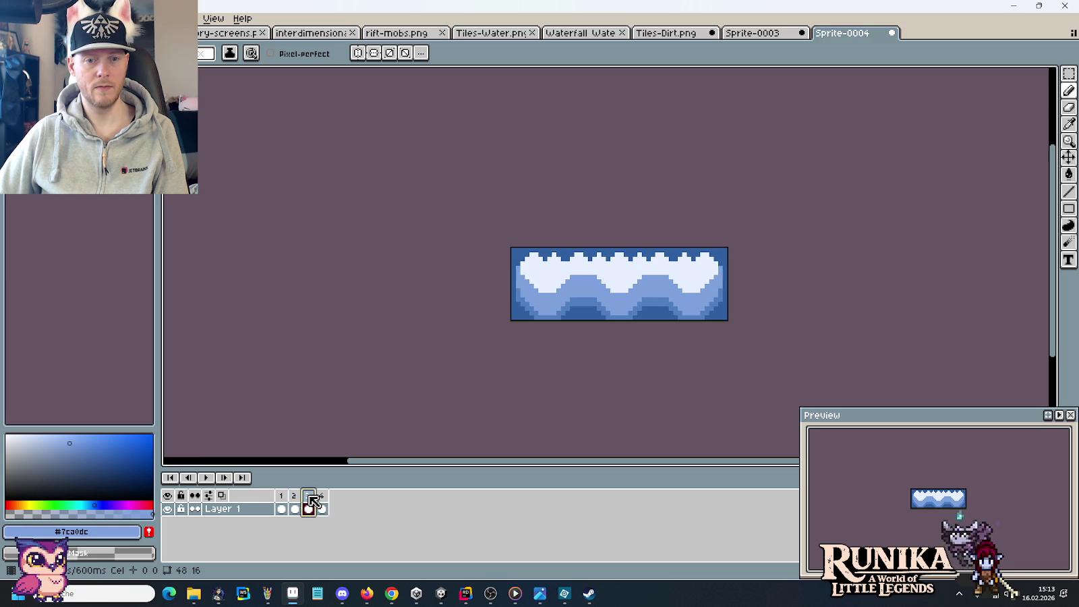
left_click(203, 477)
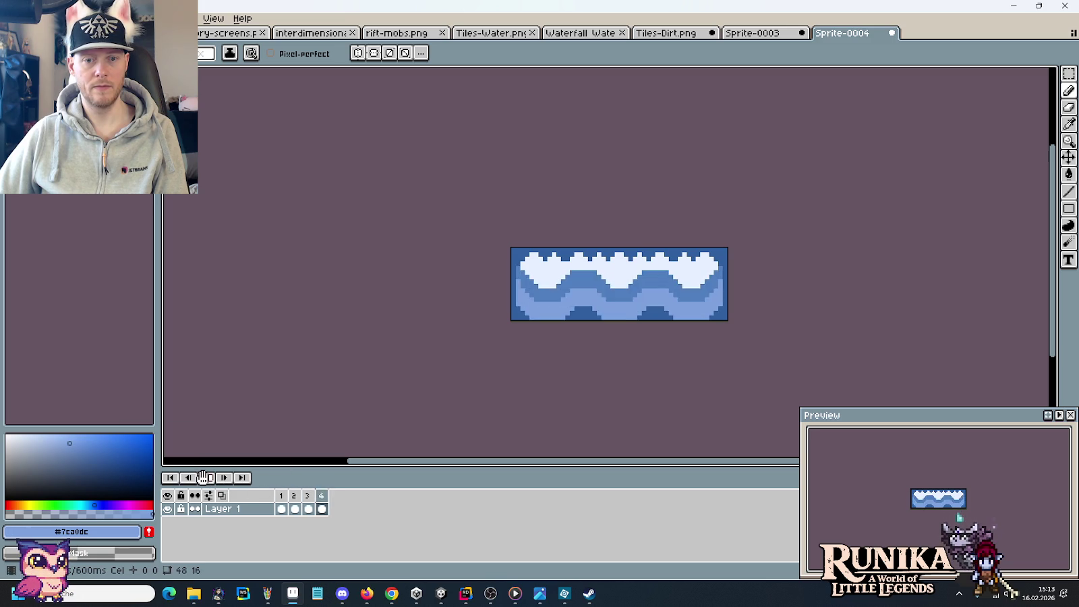
left_click(322, 507)
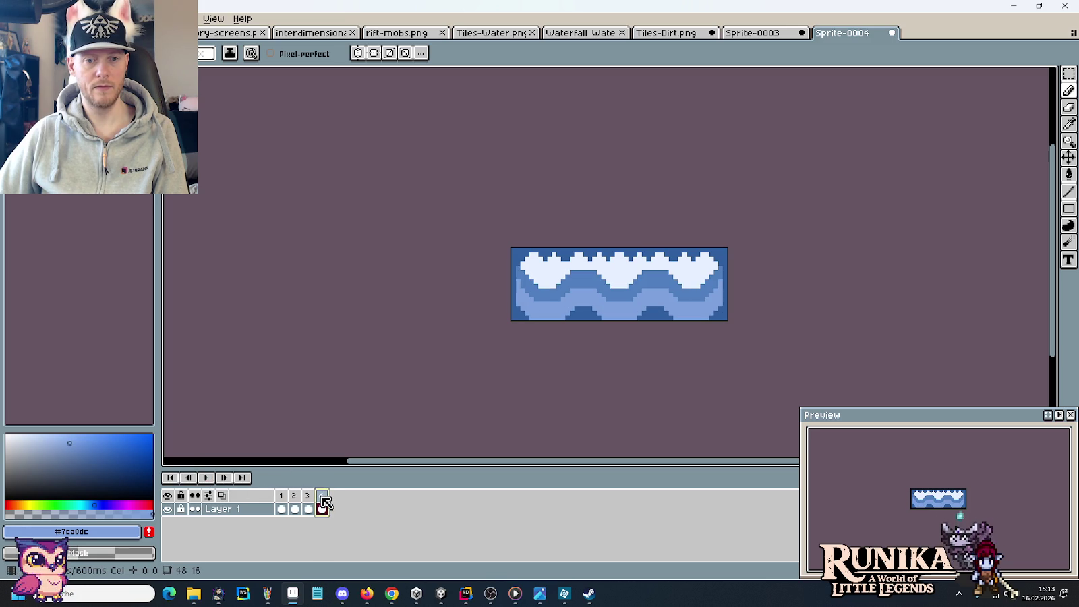
left_click(282, 502)
Paint light-blue #7ca0dc pixels along the tops of both dark-blue bumps, undoing one stray pixel.
scroll(526, 277, "up", 3)
left_click_drag(494, 255, 480, 241)
scroll(675, 301, "right", 1)
scroll(756, 280, "right", 4)
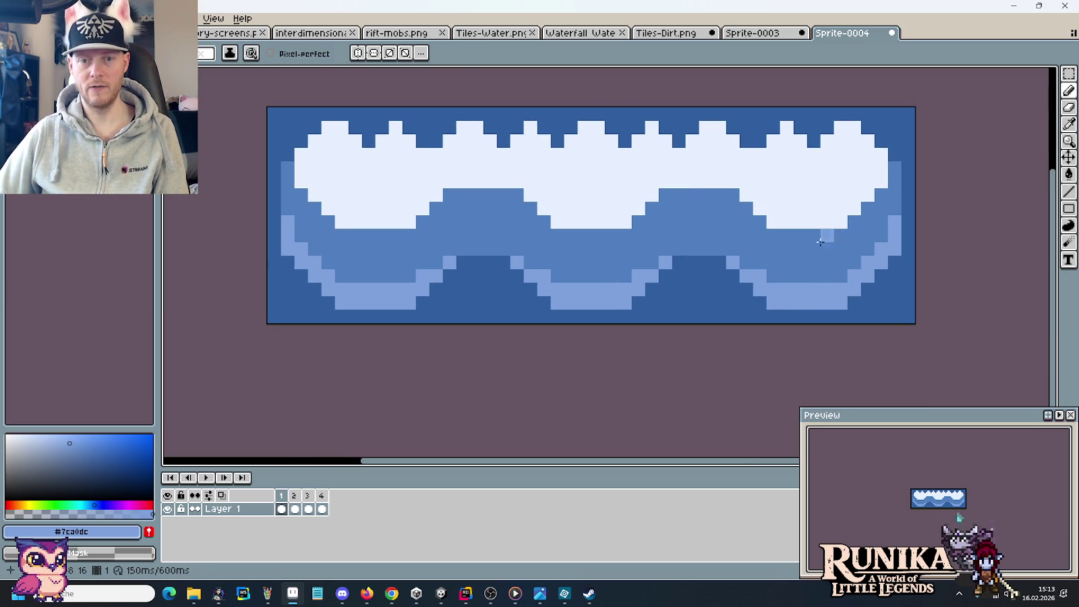
left_click_drag(733, 248, 645, 253)
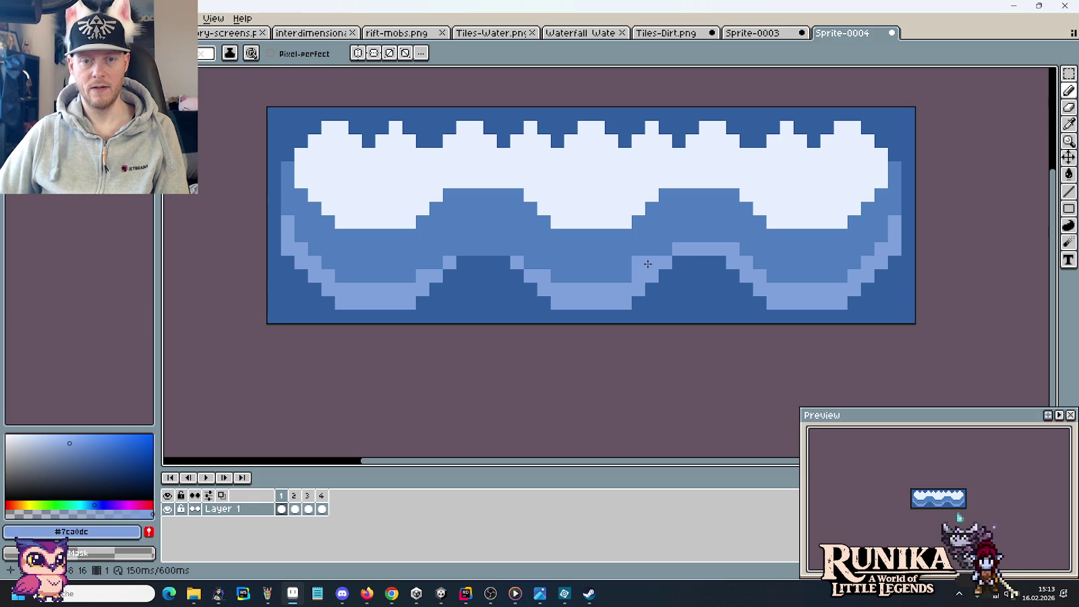
left_click(666, 249)
left_click(691, 238)
key("ctrl+z")
left_click(515, 251)
mouse_move(516, 253)
left_mouse_down()
mouse_move(456, 249)
mouse_move(440, 261)
left_mouse_up()
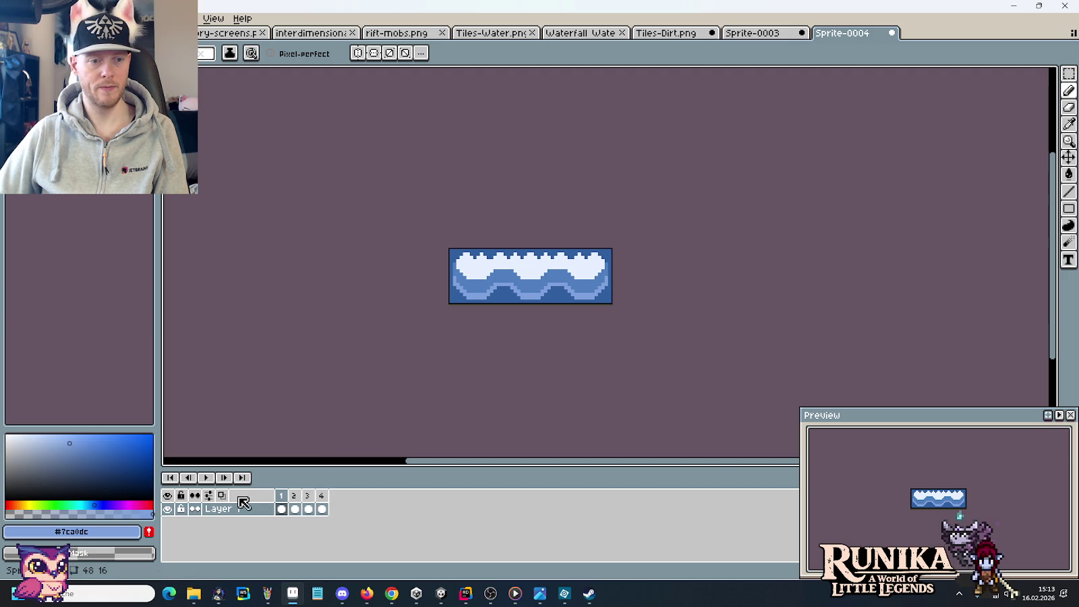
left_click(206, 477)
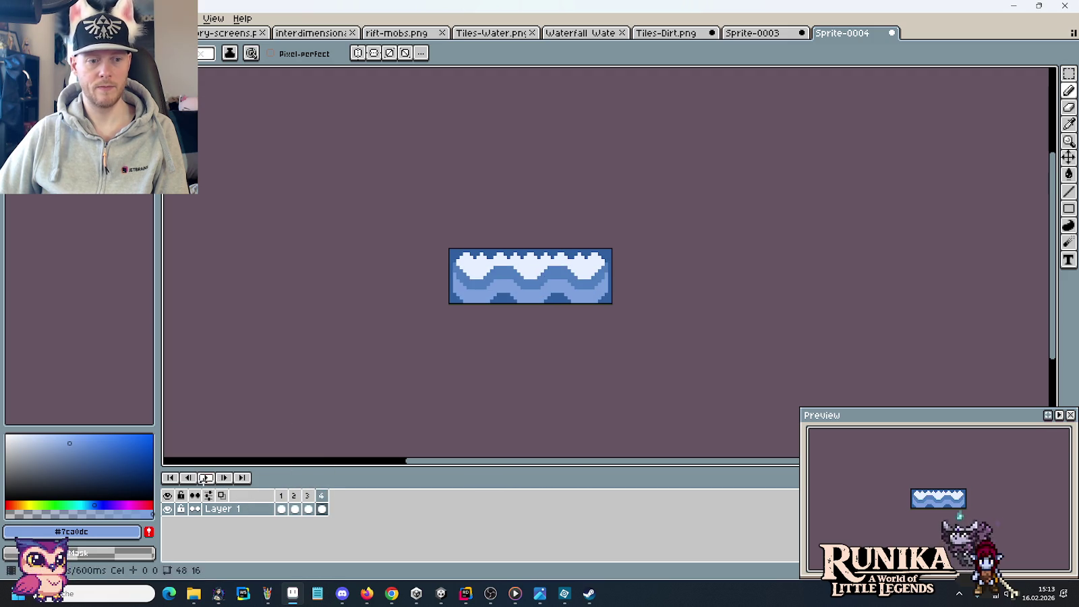
left_click(281, 508)
left_click(295, 496)
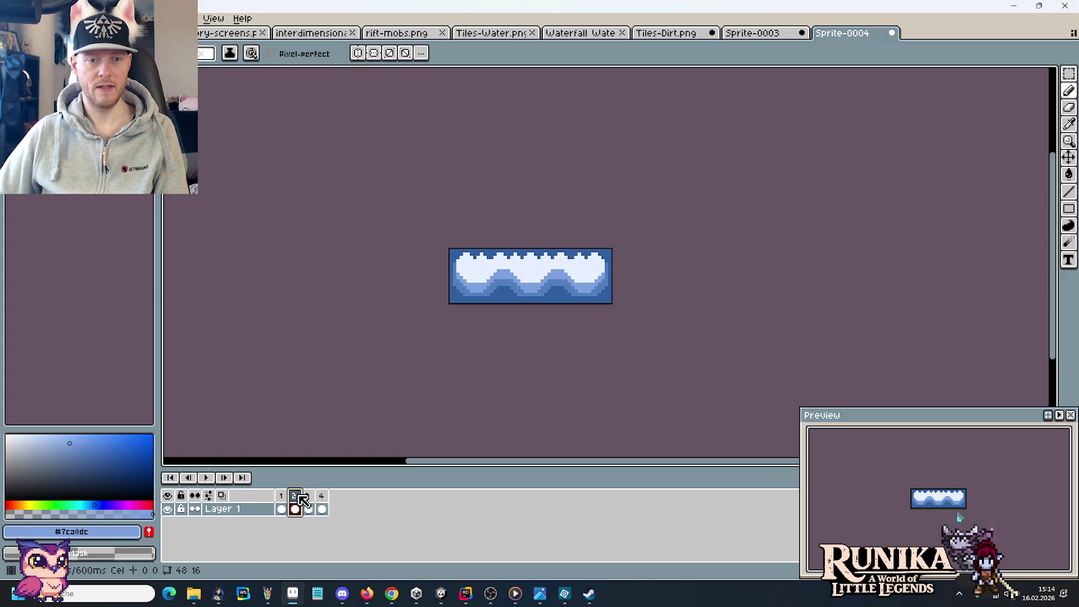
left_click(280, 507)
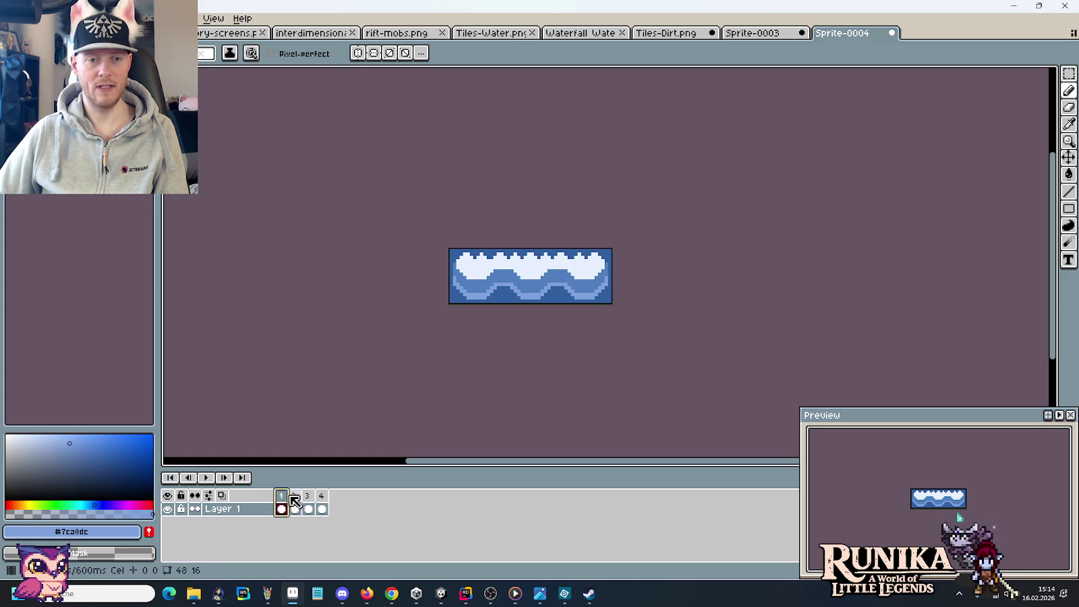
left_click(294, 498)
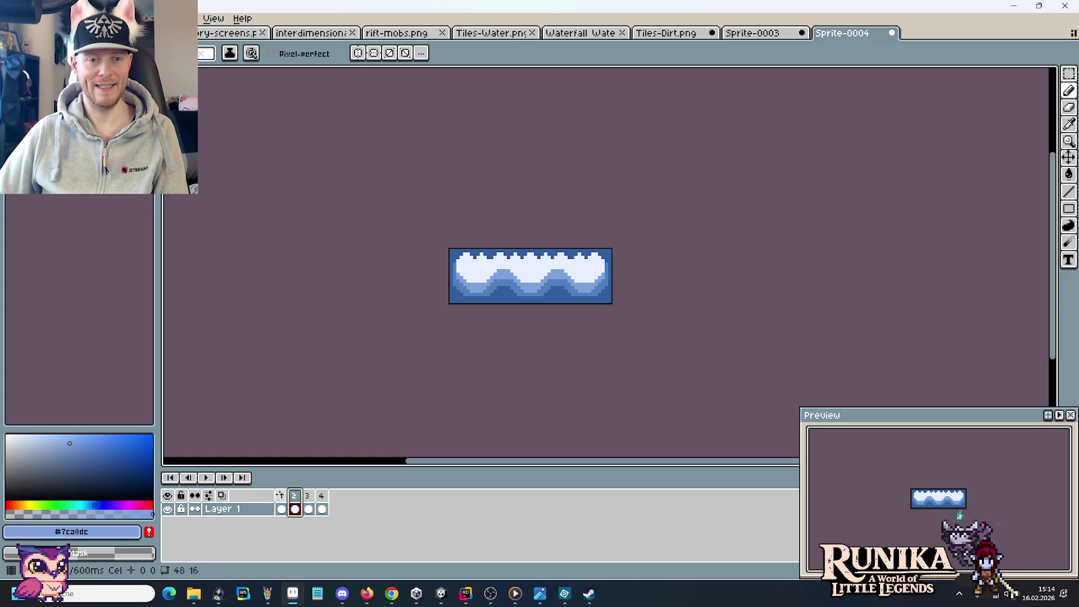
left_click(282, 496)
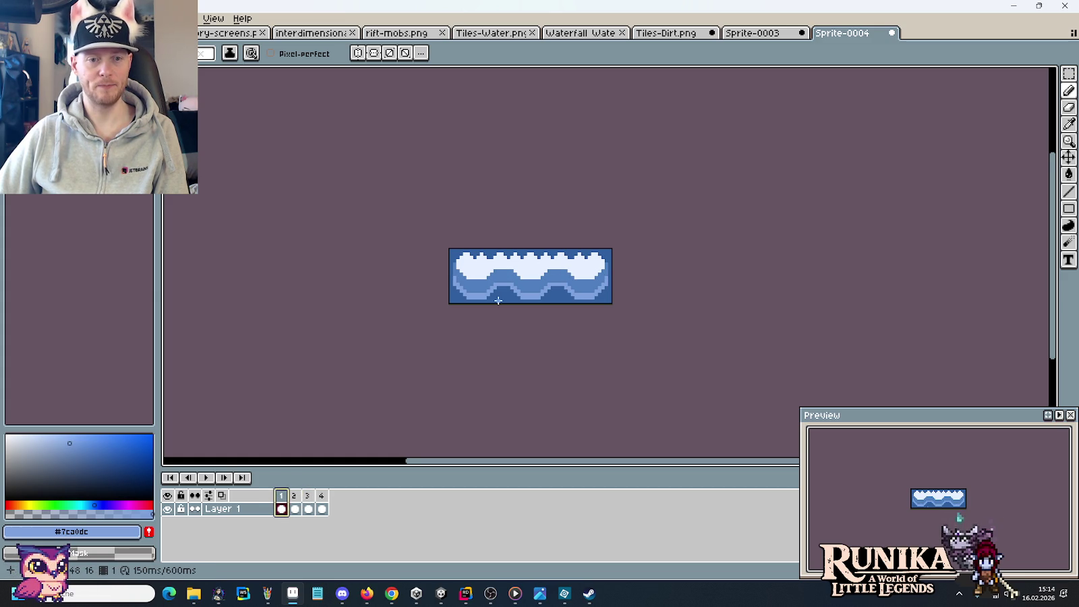
Cover stray light-blue pixels on the lower wave edge and right side with medium blue #507fbf, then re-pick light blue.
scroll(522, 289, "up", 3)
left_click(414, 292, "alt")
left_click(385, 302)
left_click_drag(453, 272, 506, 272)
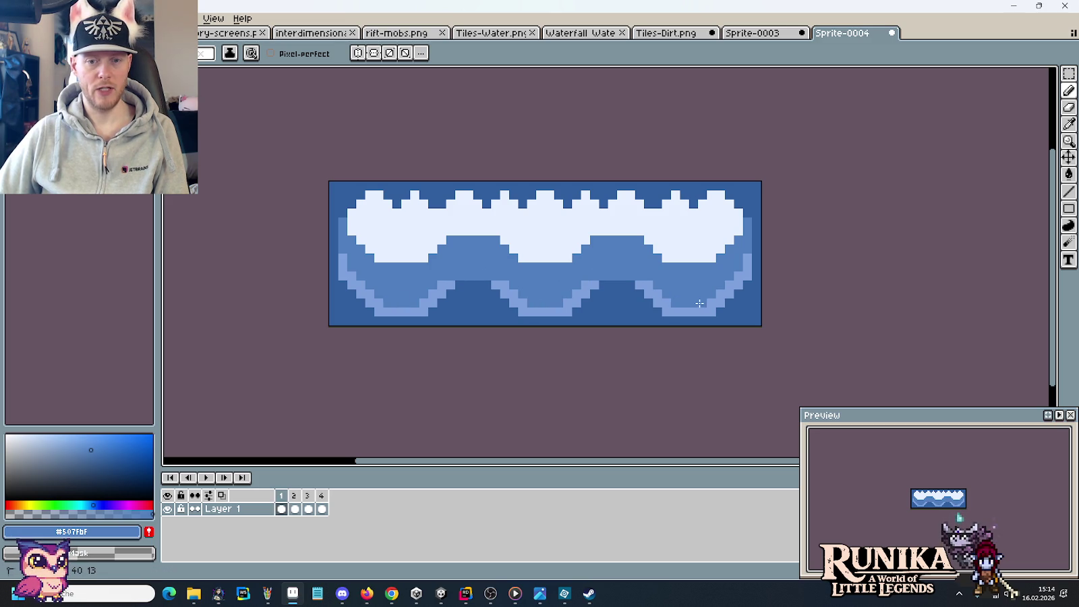
left_click_drag(745, 273, 709, 264)
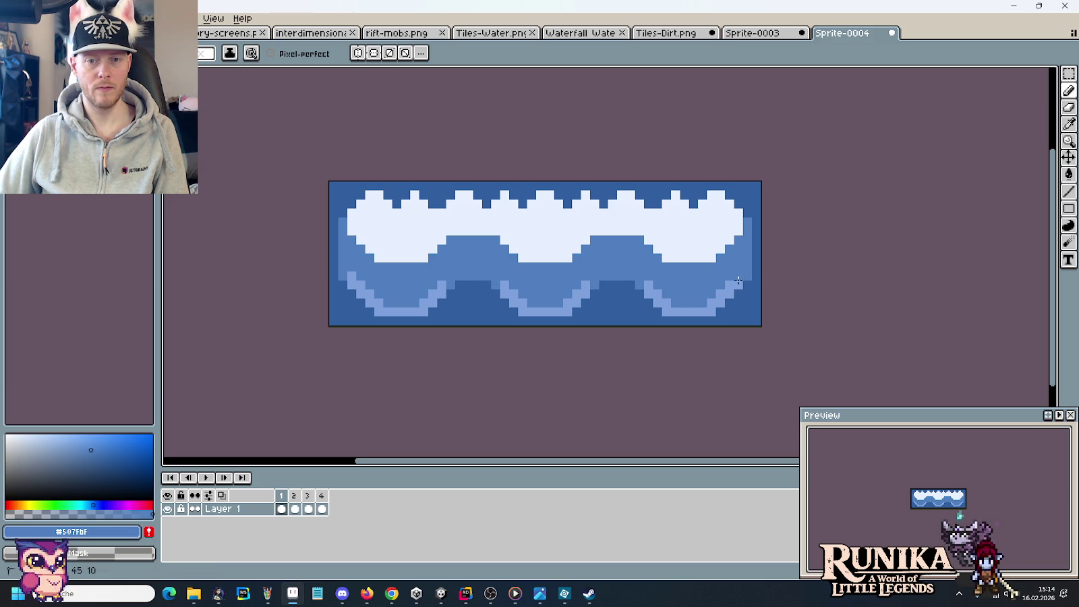
left_click(651, 283, "alt")
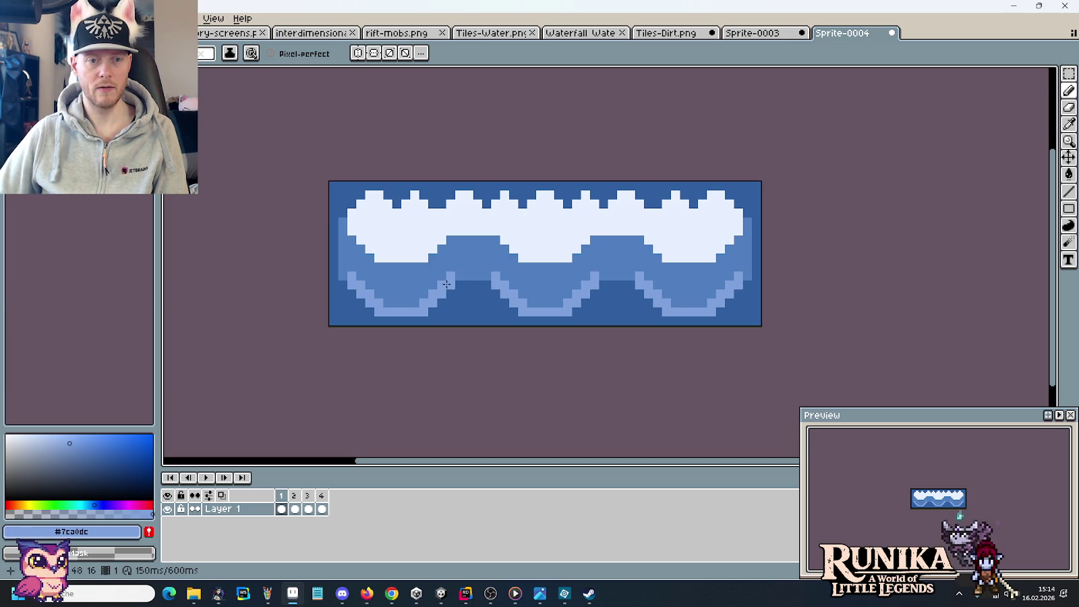
Play and stop the animation, then flip between frames 1 and 2 to compare them.
scroll(422, 286, "down", 2)
left_click(205, 477)
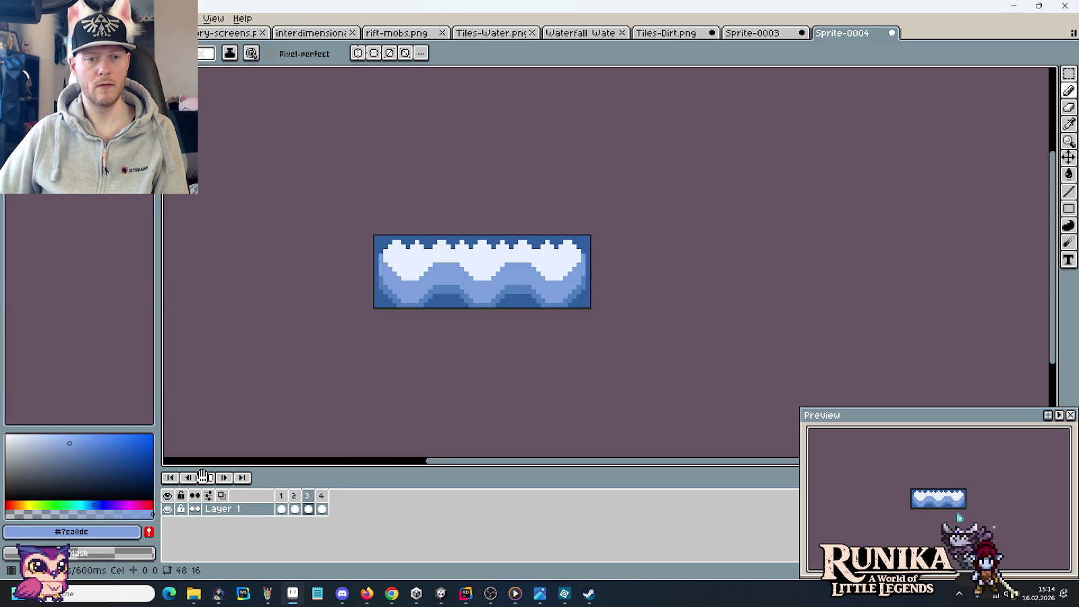
left_click(206, 478)
left_click(282, 496)
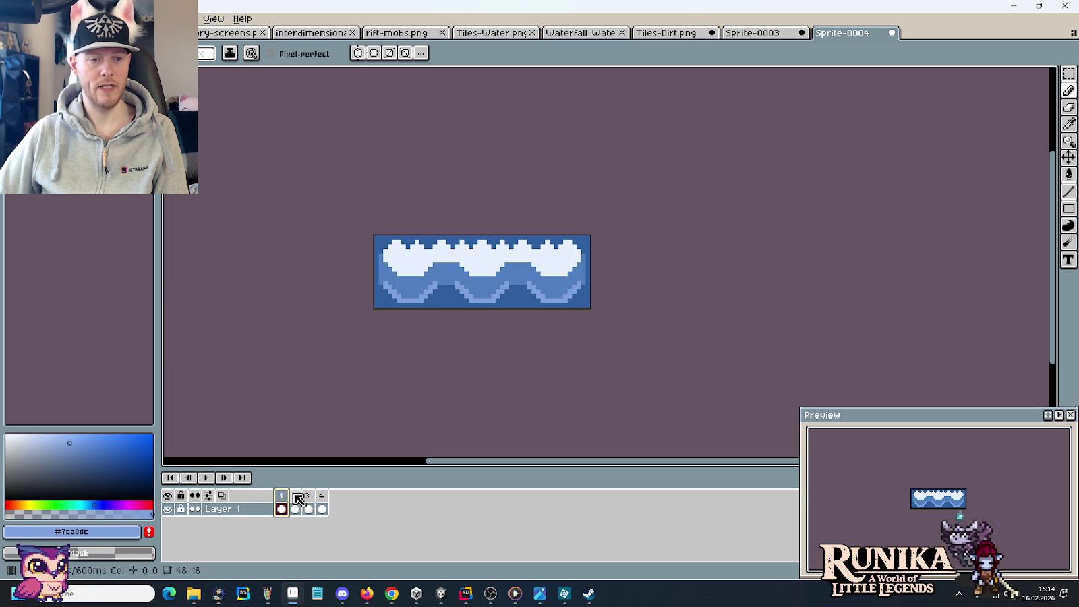
left_click(298, 497)
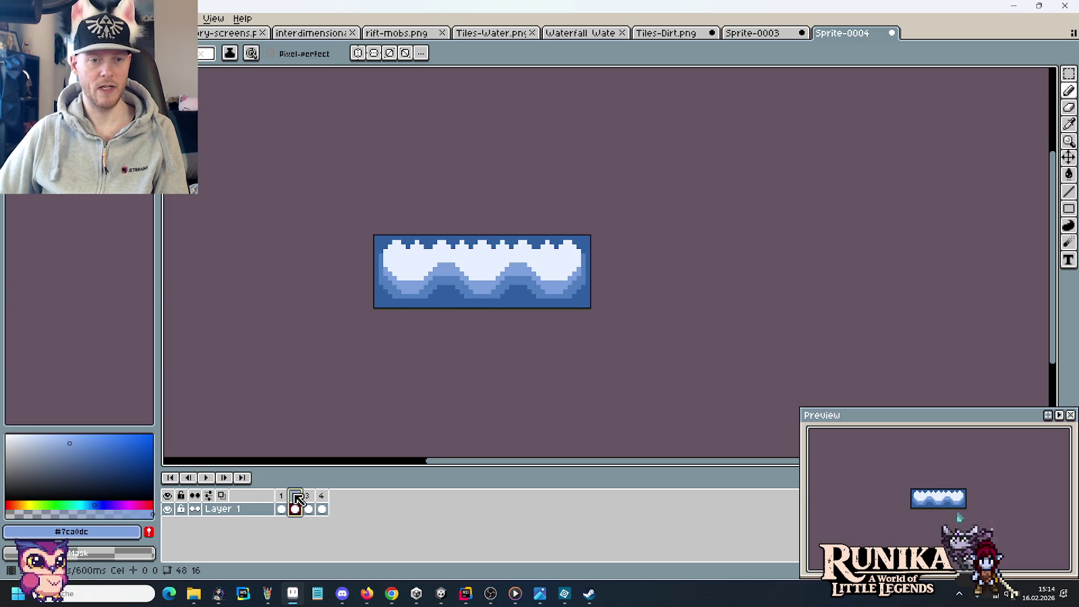
left_click(282, 496)
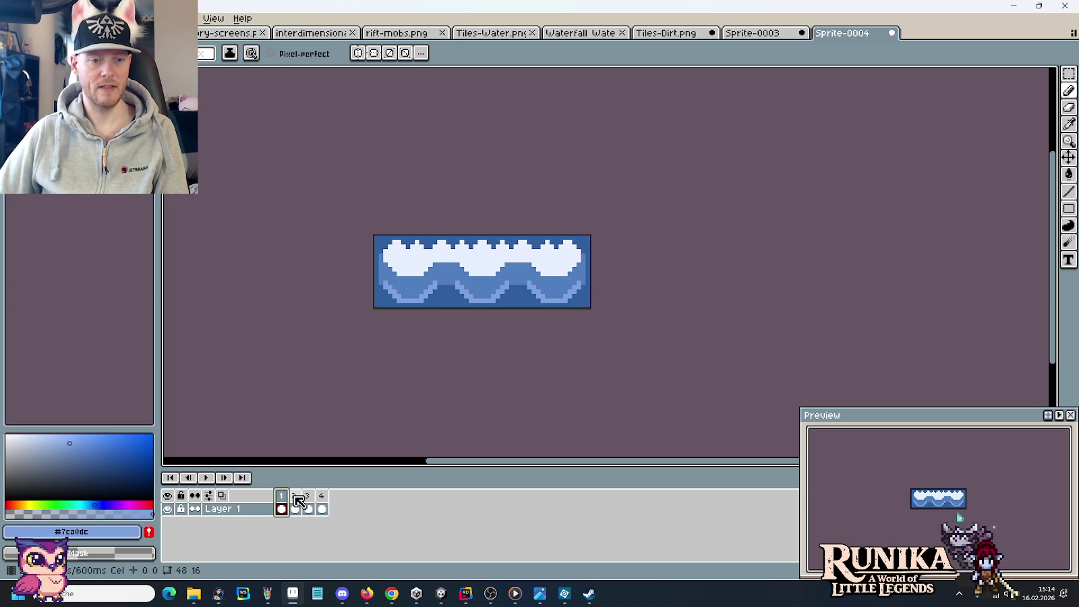
left_click(297, 497)
left_click(282, 497)
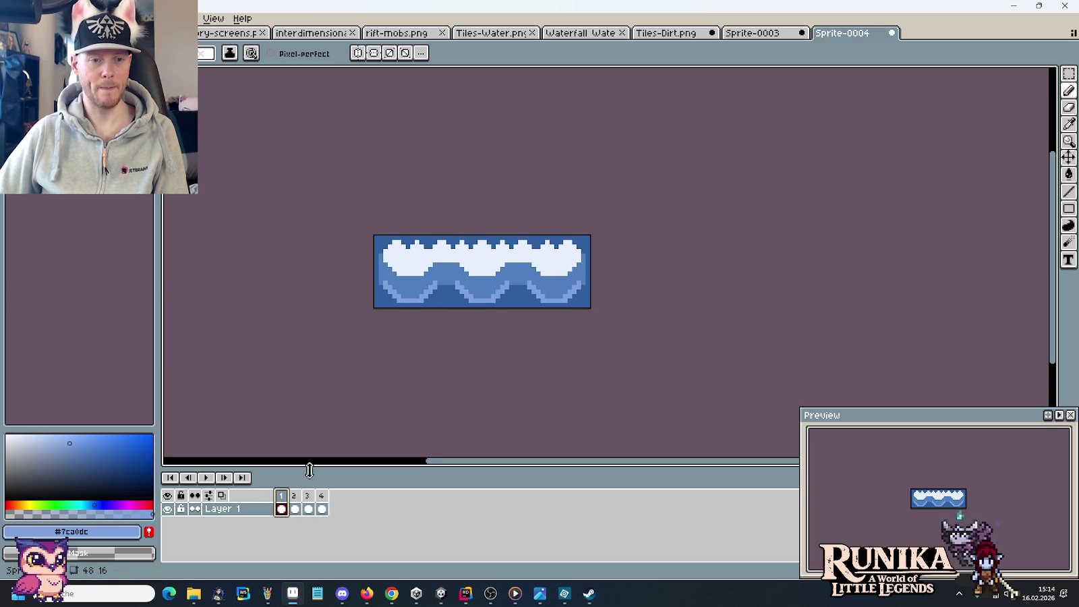
scroll(414, 290, "up", 1)
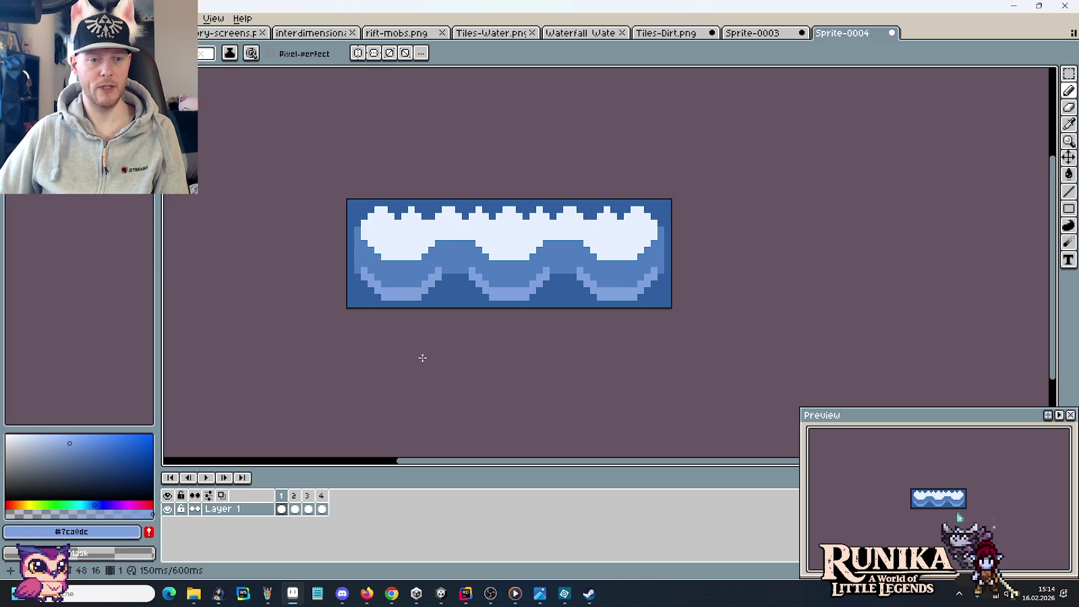
scroll(482, 316, "down", 1)
left_click(297, 497)
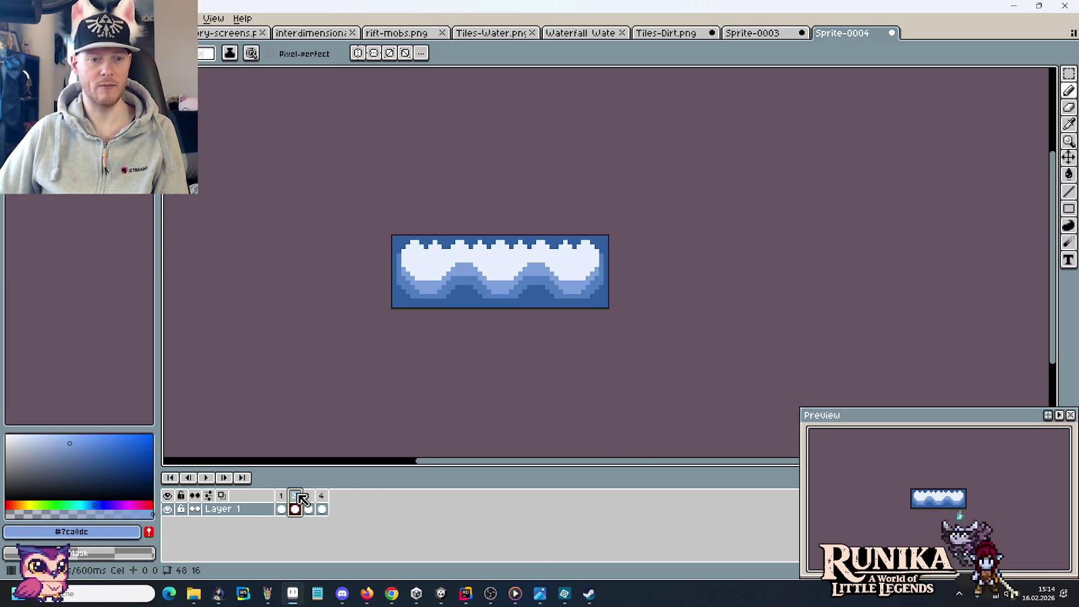
left_click(283, 497)
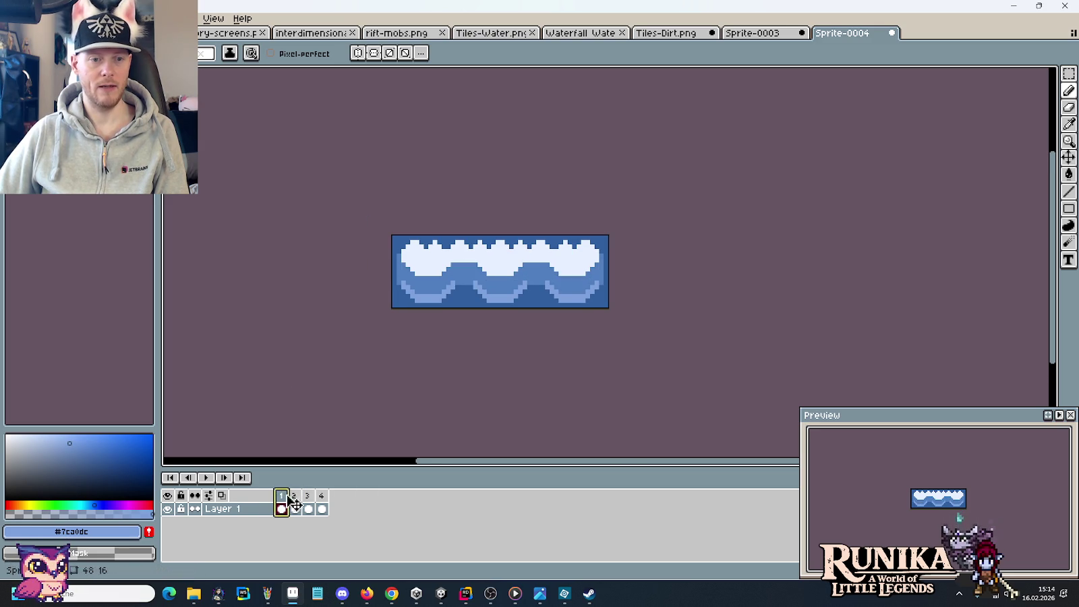
Play the wave animation again and stop it on frame 1, zoomed in.
left_click(204, 476)
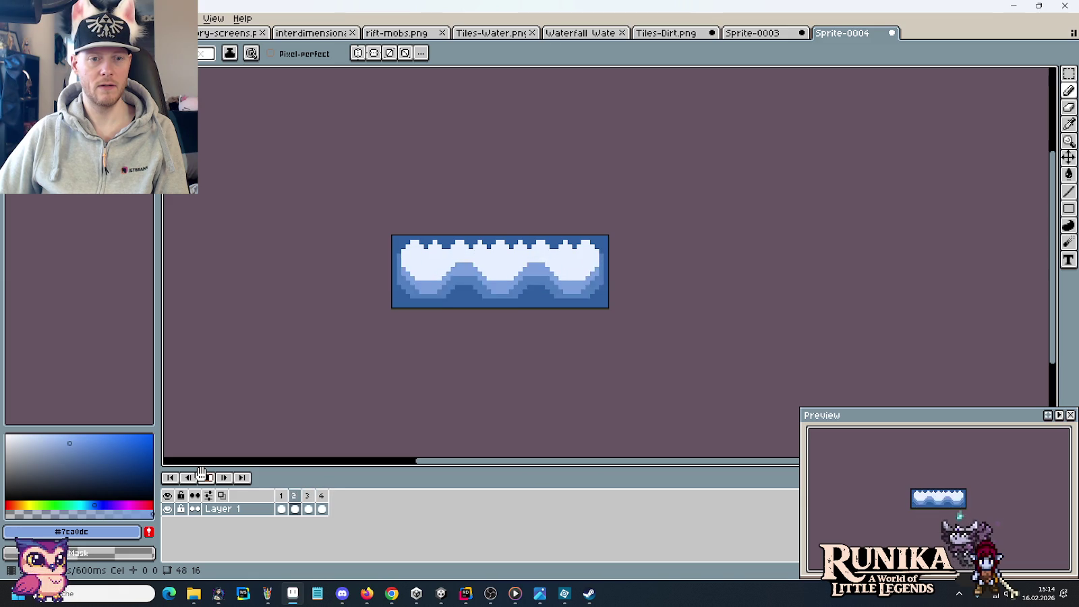
scroll(400, 324, "down", 3)
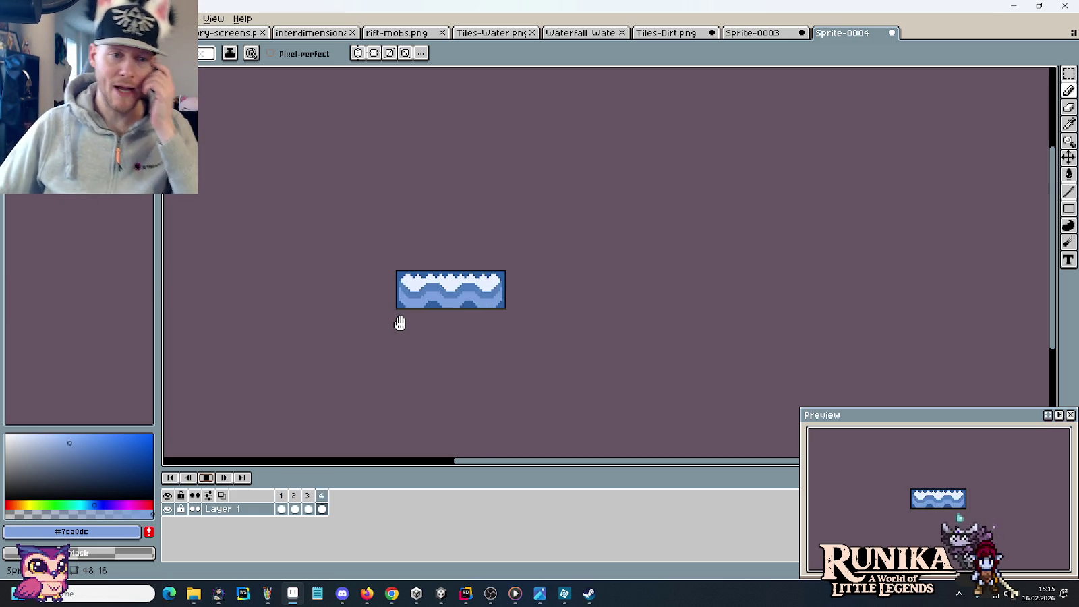
left_click(206, 478)
scroll(529, 342, "up", 1)
scroll(528, 342, "up", 1)
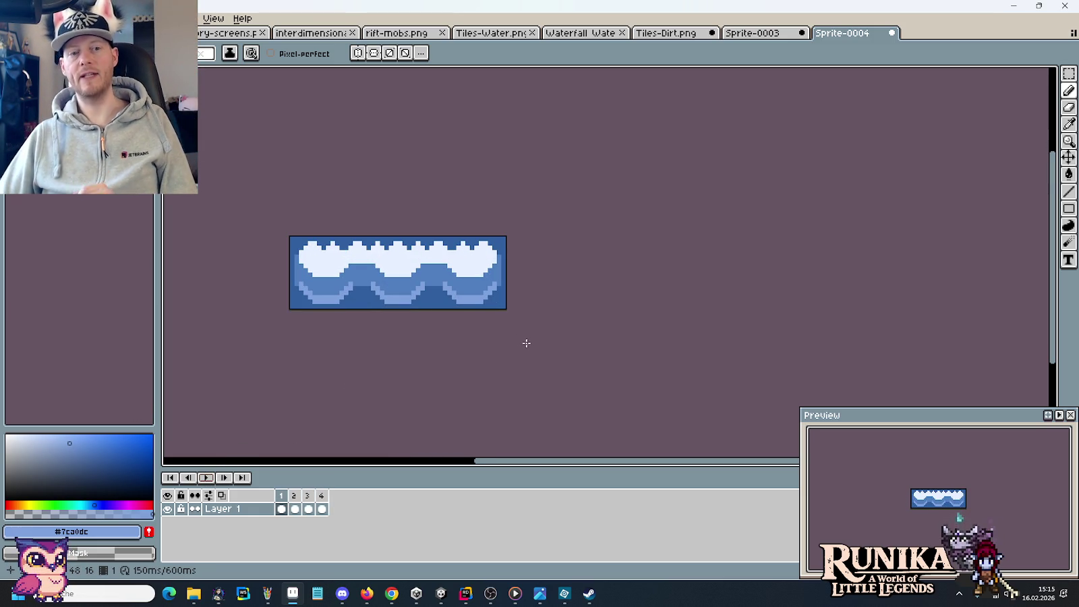
Clear the leftover lone wave strip and place wave frame 1 right of Tiles-Dirt's existing columns.
key("m")
left_click(281, 508)
left_click_drag(290, 236, 507, 310)
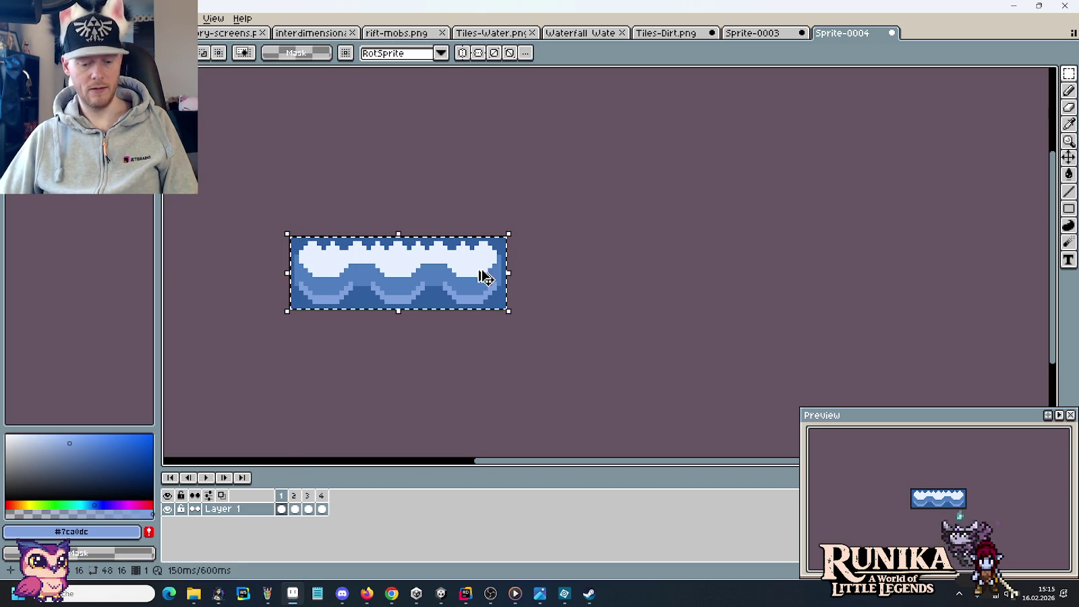
left_click(666, 33)
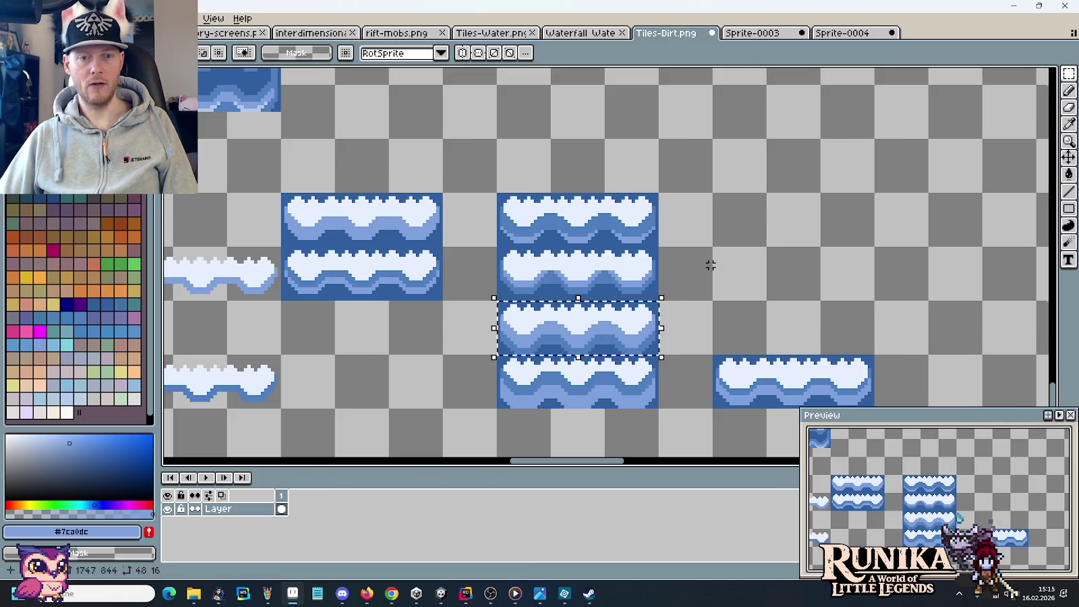
scroll(707, 260, "down", 1)
left_click_drag(713, 325, 819, 360)
key("Delete")
key("ctrl+c")
mouse_move(570, 217)
left_mouse_down()
mouse_move(674, 253)
mouse_move(762, 236)
left_mouse_up()
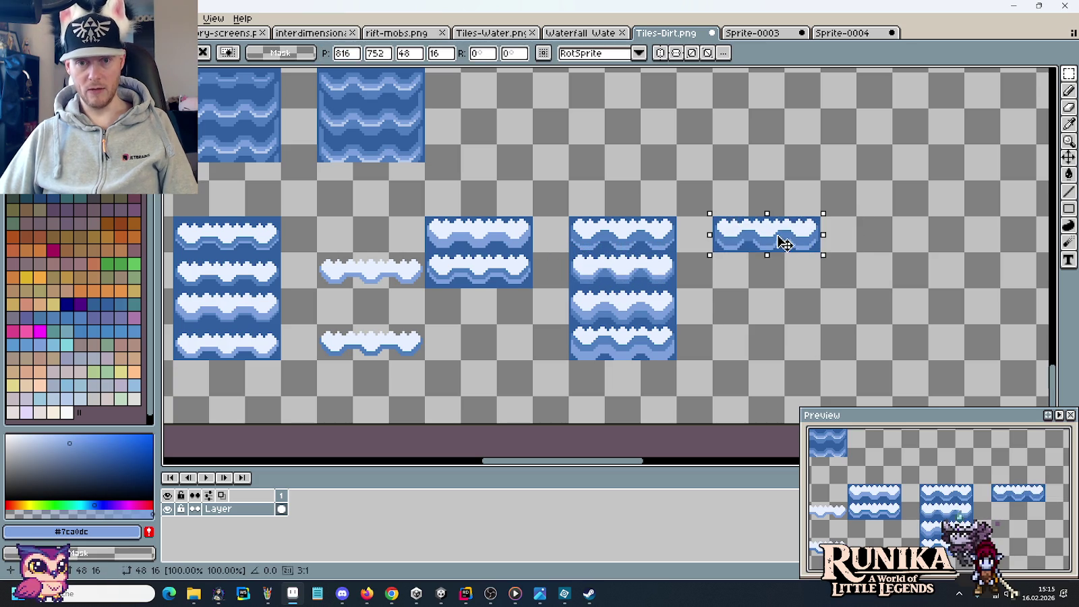
Paste wave frame 2 into Tiles-Dirt.png, stacked below the first strip.
left_click(842, 33)
key("ctrl+v")
left_click(295, 508)
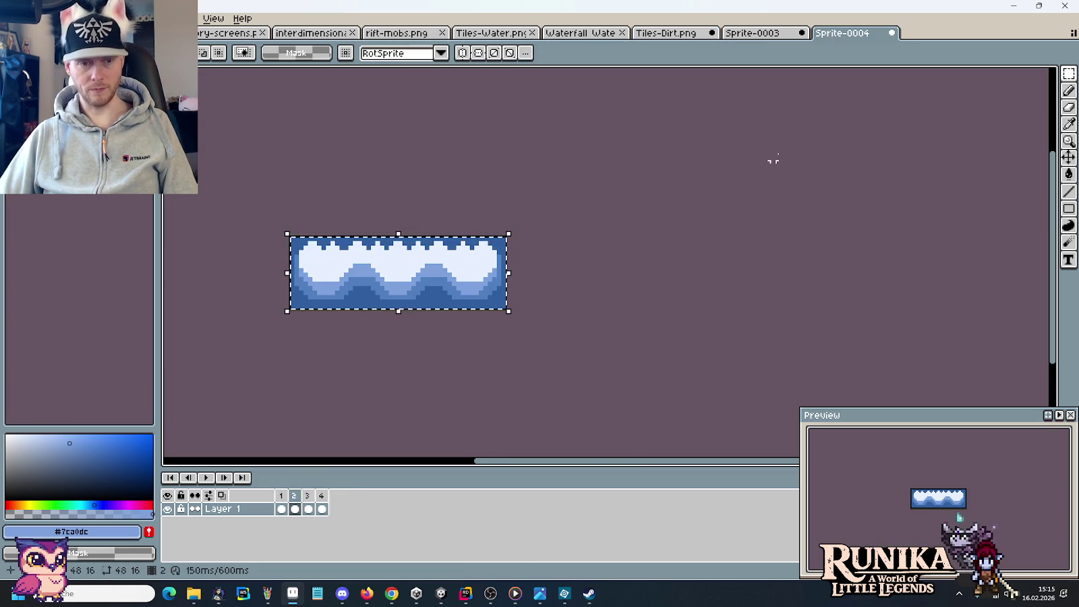
left_click(752, 34)
left_click(690, 34)
key("ctrl+v")
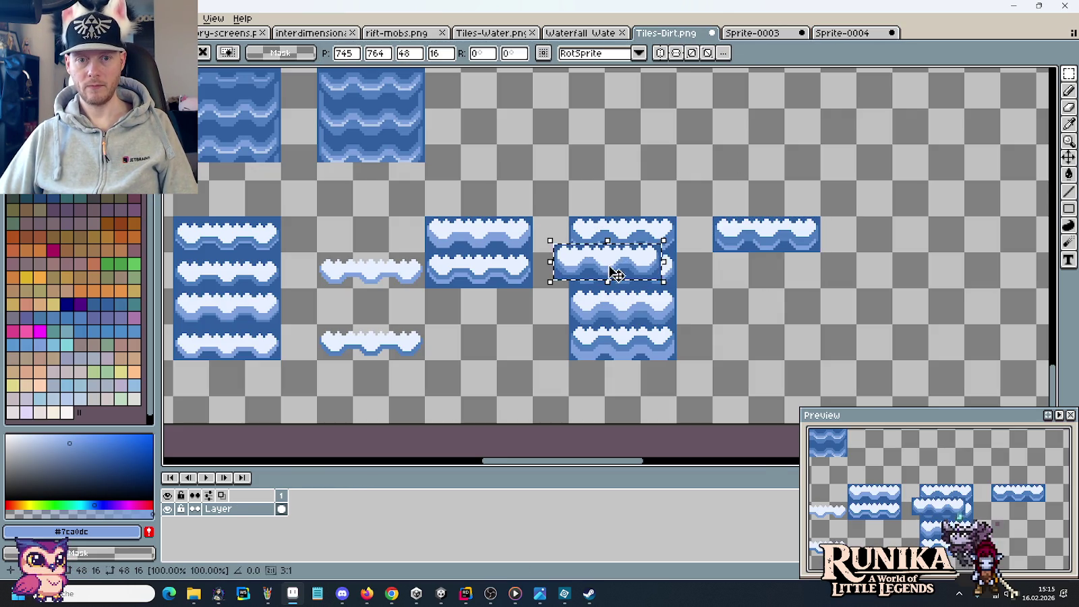
left_click_drag(619, 266, 769, 277)
Copy wave frame 3 and stack it below the second strip in Tiles-Dirt.png.
left_click(842, 33)
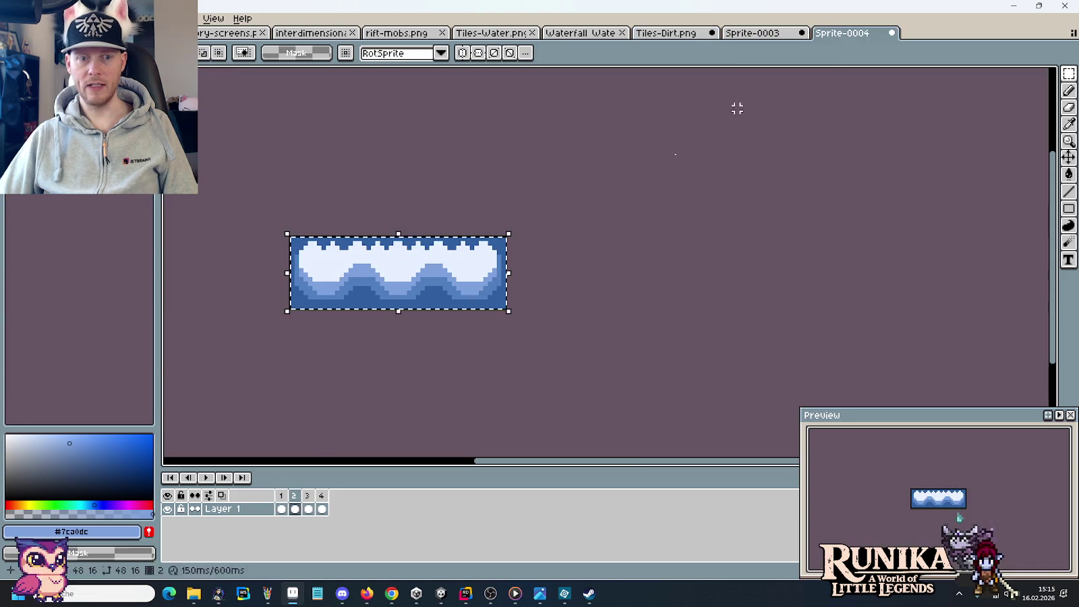
left_click(309, 508)
key("ctrl+c")
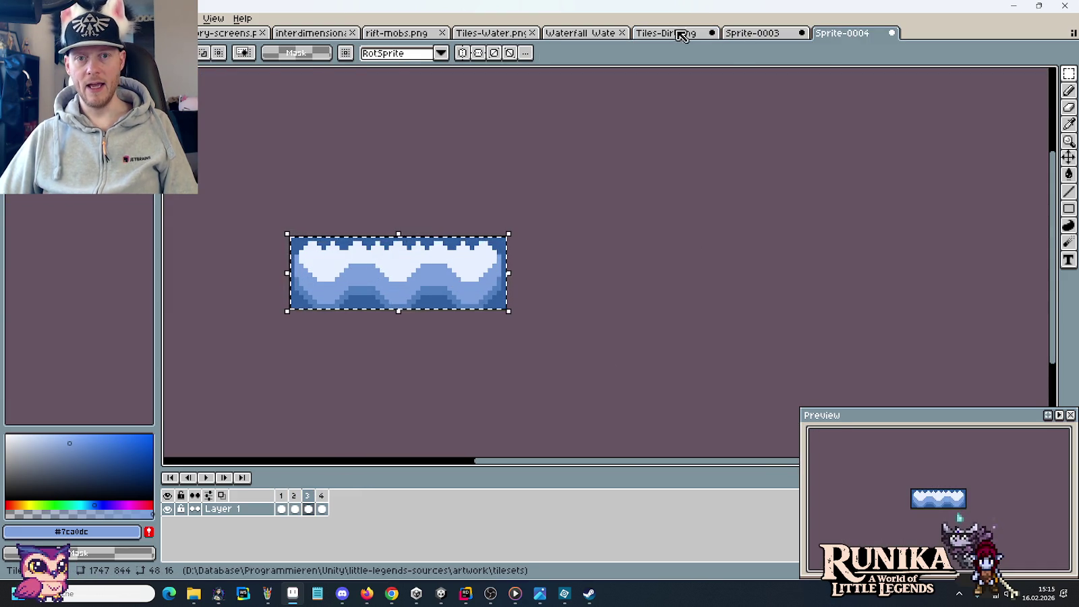
left_click(682, 33)
key("ctrl+v")
mouse_move(798, 269)
left_mouse_down()
mouse_move(637, 273)
mouse_move(798, 319)
left_mouse_up()
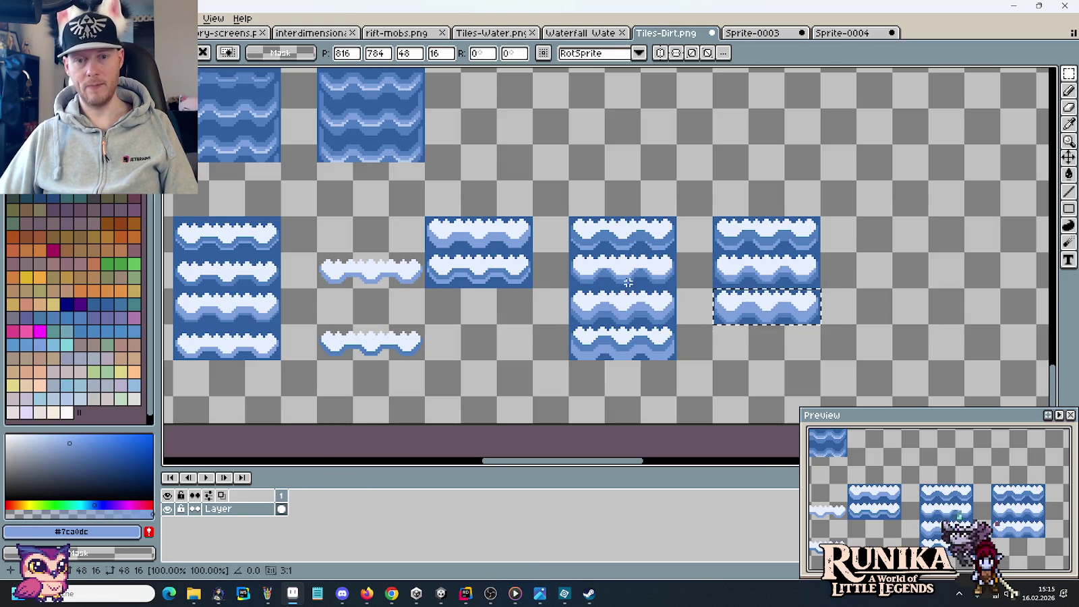
Stack wave frame 4 at the column's bottom and delete the old four-strip middle column.
left_click(849, 33)
key("alt+n")
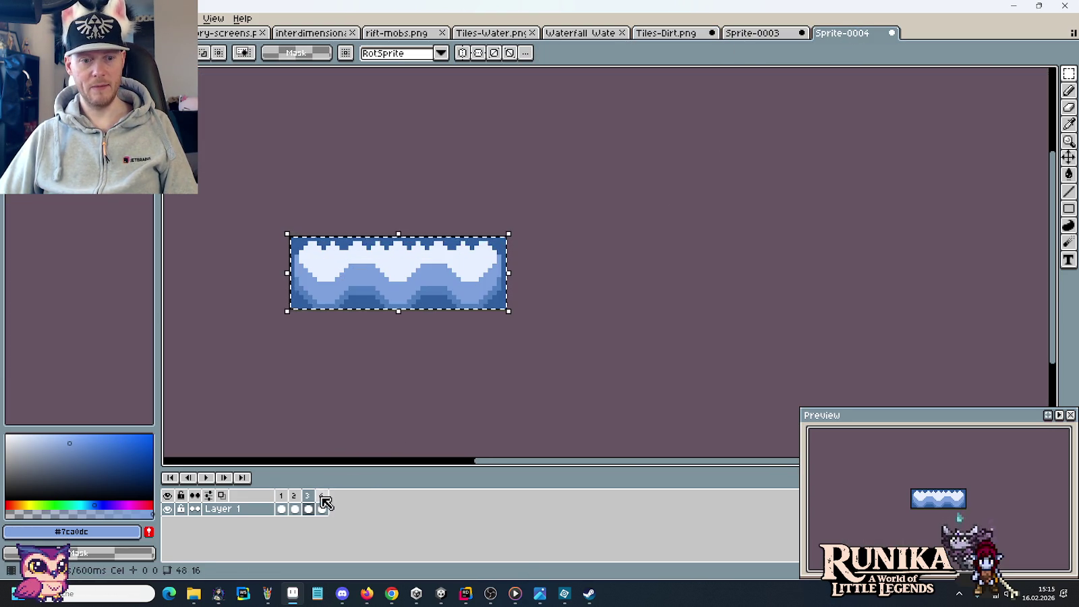
key("ctrl+v")
left_click(666, 33)
key("ctrl+v")
left_click_drag(645, 268, 806, 347)
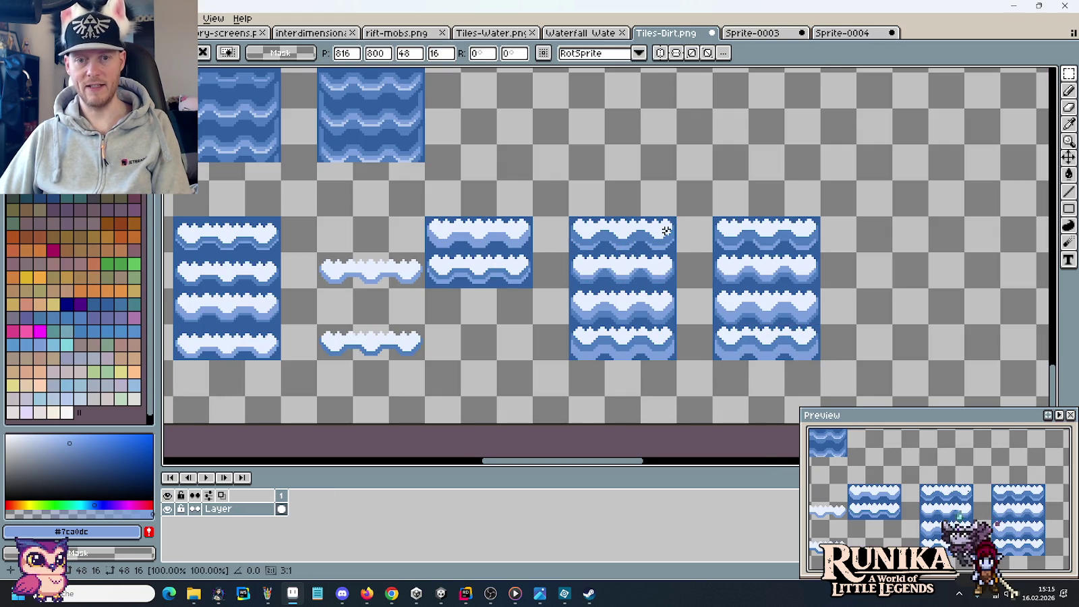
left_click_drag(570, 218, 676, 361)
key("Delete")
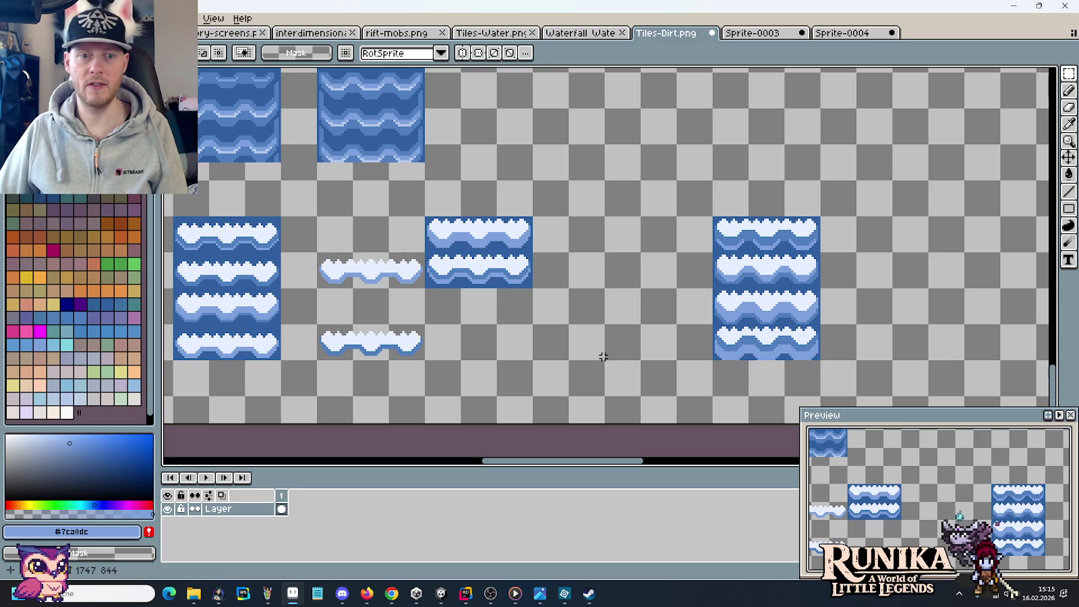
Select and delete the old wave tiles in the middle rows of Tiles-Dirt.png.
left_click_drag(537, 370, 629, 366)
left_click_drag(569, 343, 638, 335)
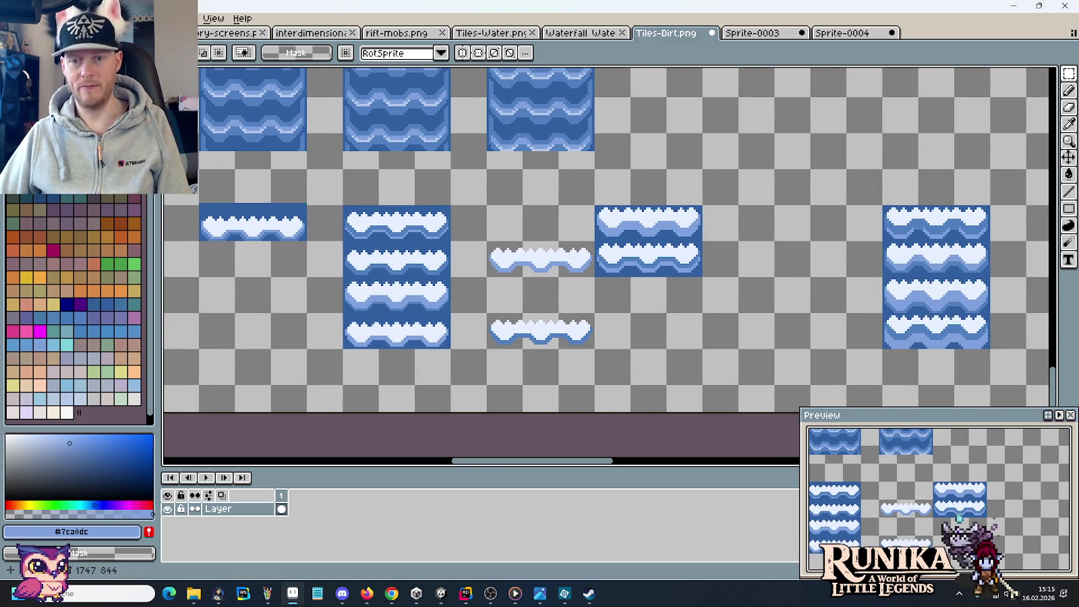
left_click_drag(362, 298, 990, 315)
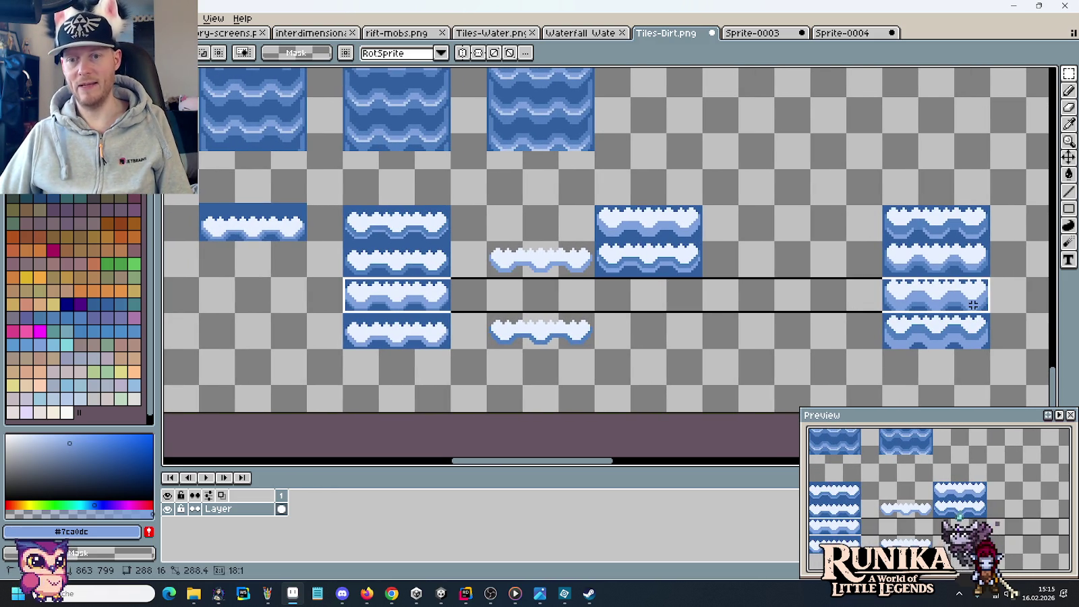
left_click(712, 367)
left_click_drag(690, 334, 201, 204)
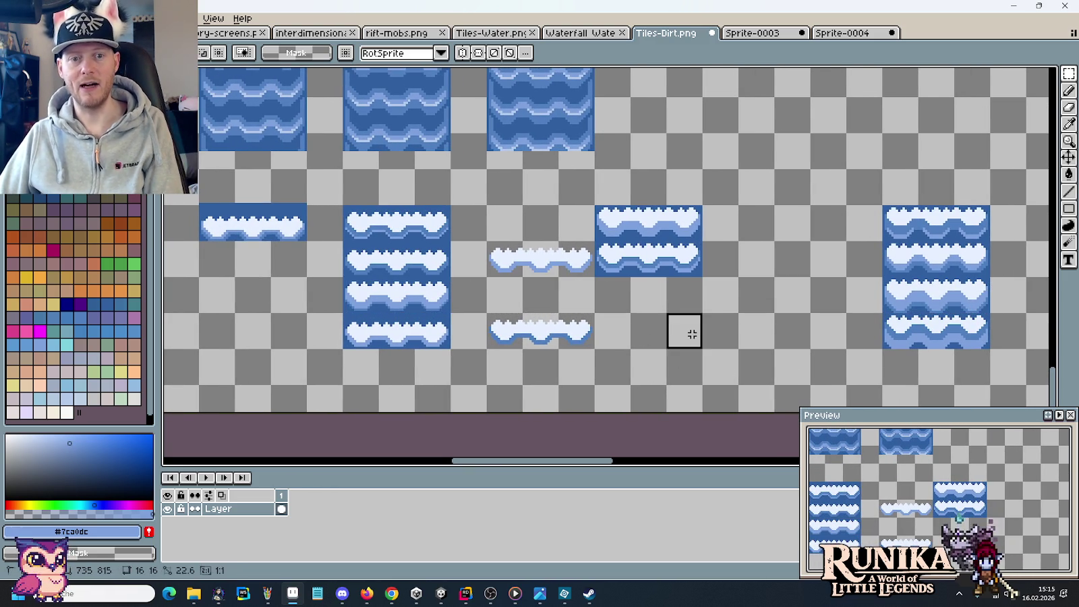
key("Delete")
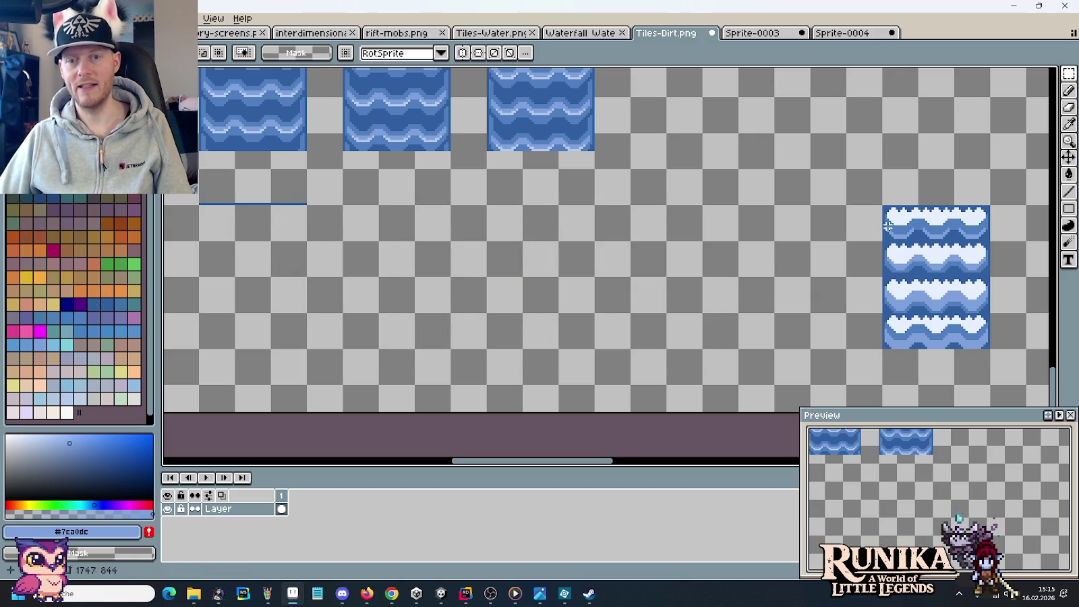
Move the new 48x64 four-frame water strip left into the freed space.
mouse_move(887, 226)
left_mouse_down()
mouse_move(988, 348)
mouse_move(171, 299)
mouse_move(560, 317)
left_mouse_up()
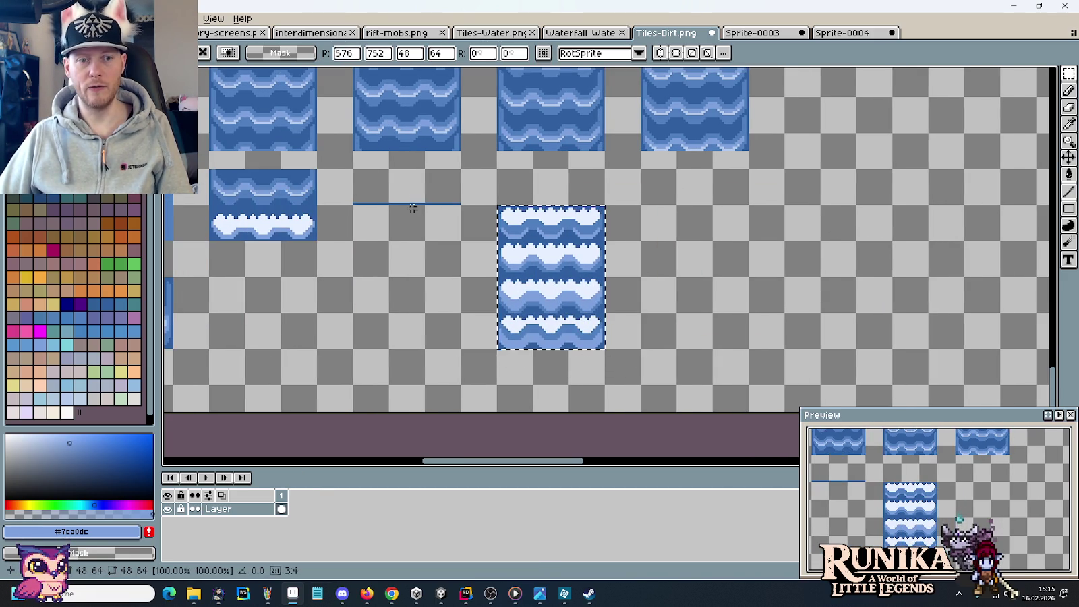
left_click_drag(472, 183, 330, 230)
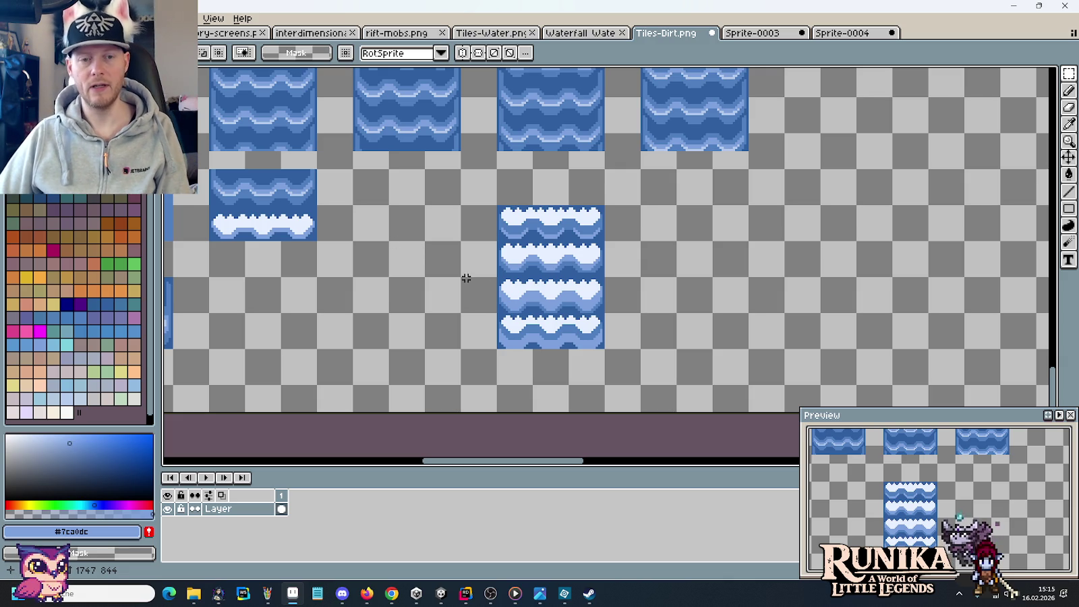
scroll(605, 267, "up", 2)
Sample the dark blue #305F9F and pale foam #c6cfff colours from the water tile.
left_click_drag(607, 267, 638, 267)
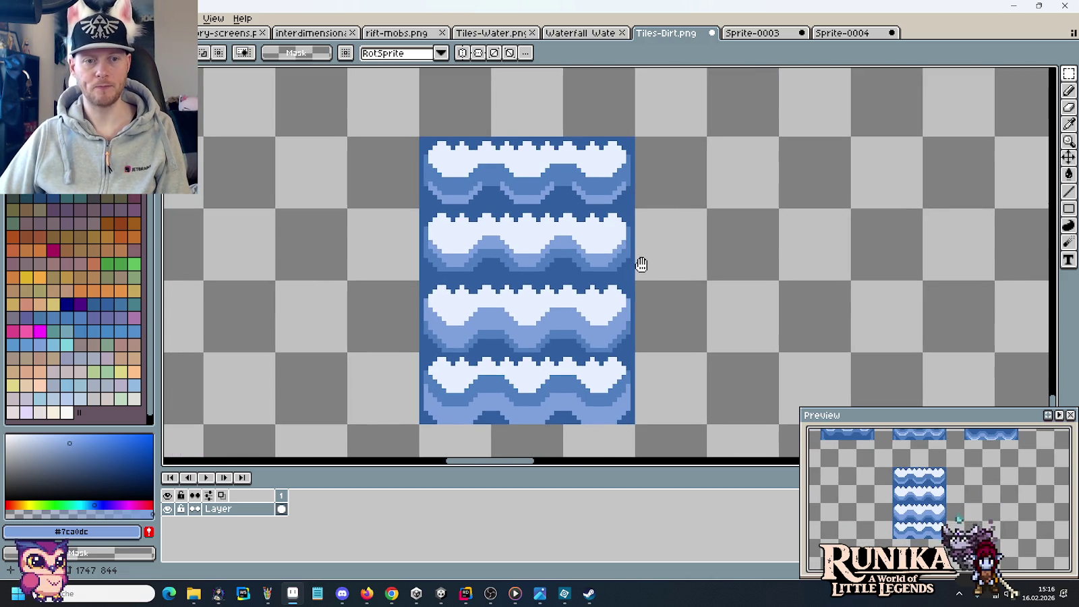
scroll(504, 205, "up", 1)
scroll(438, 222, "up", 1)
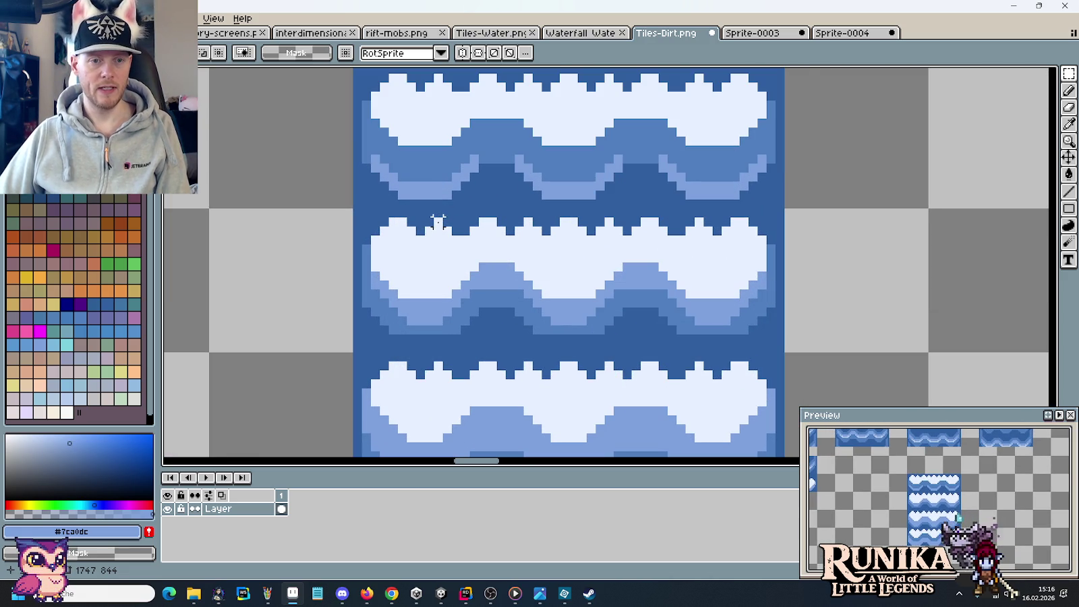
scroll(402, 231, "up", 1)
scroll(403, 237, "down", 1)
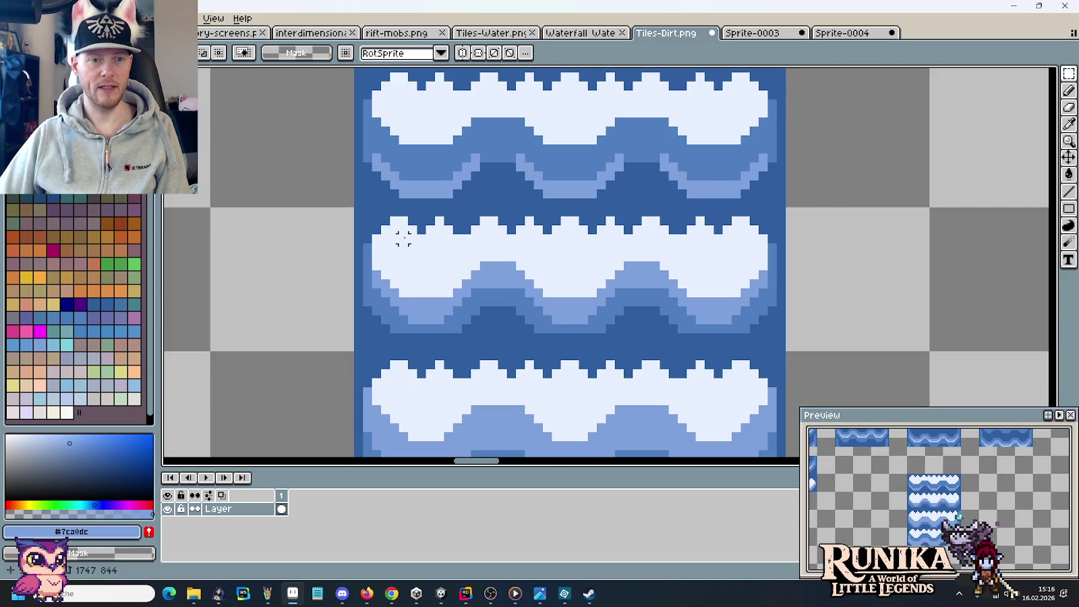
key("i")
left_click(379, 228)
key("b")
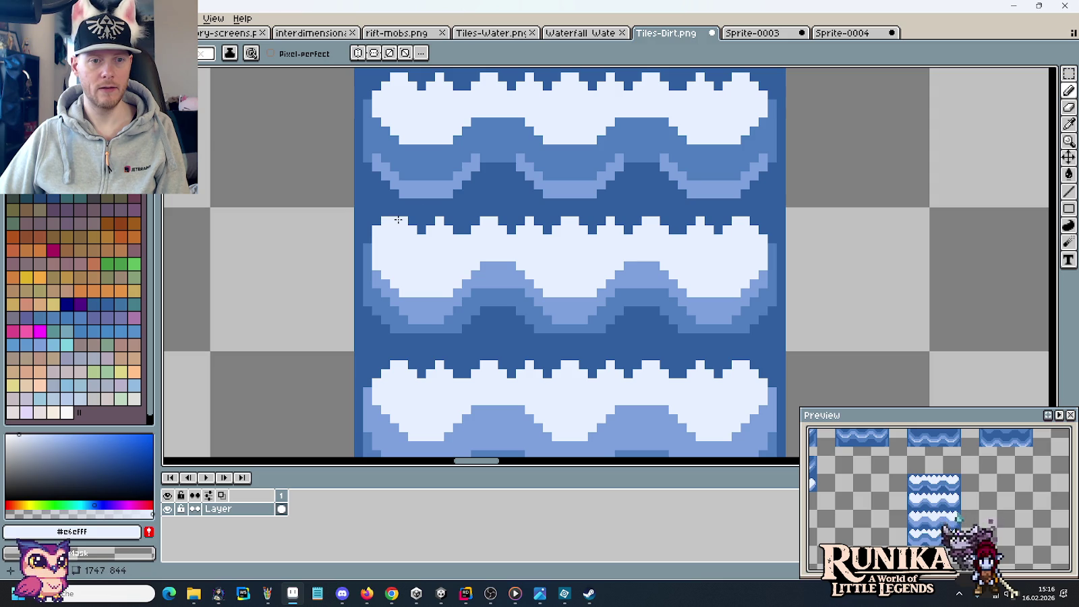
left_click(403, 219, "alt")
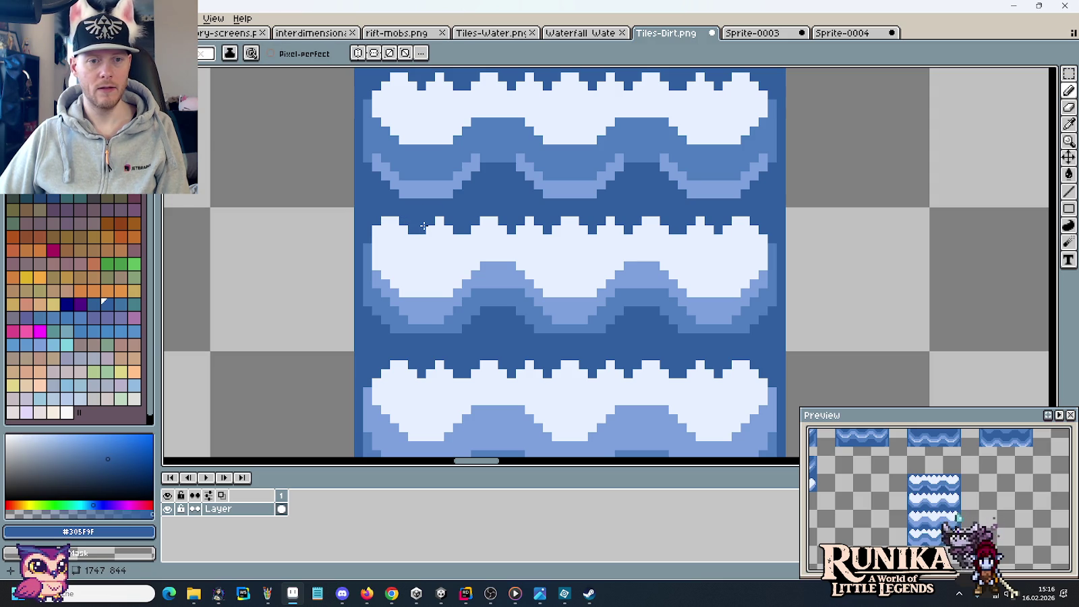
left_click(419, 229, "alt")
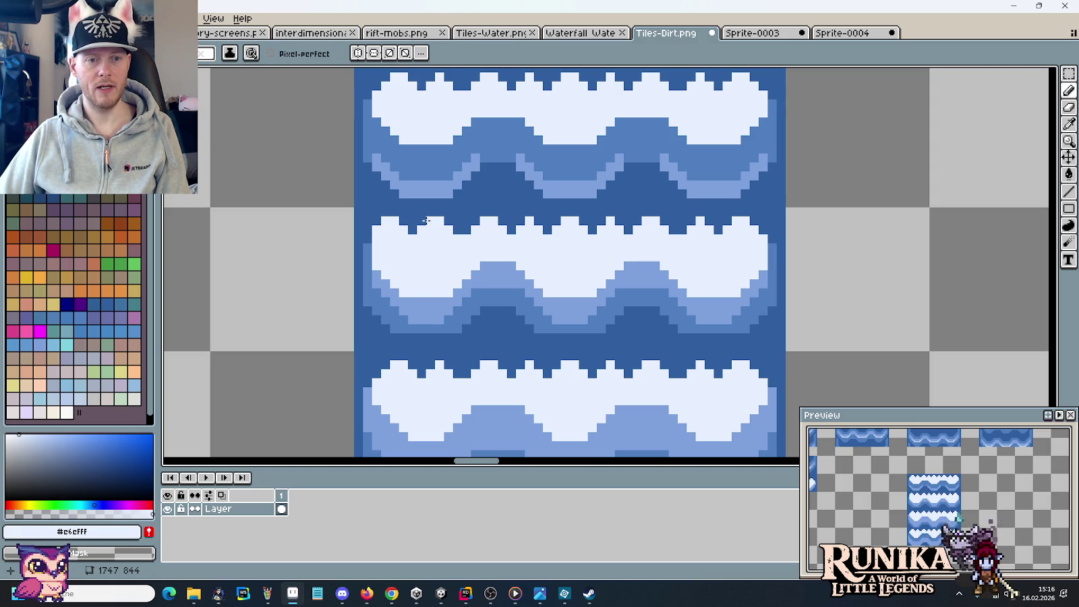
Frame the top two wave rows, re-pick dark blue and foam colours, then bring up the trailer.
scroll(463, 221, "down", 3)
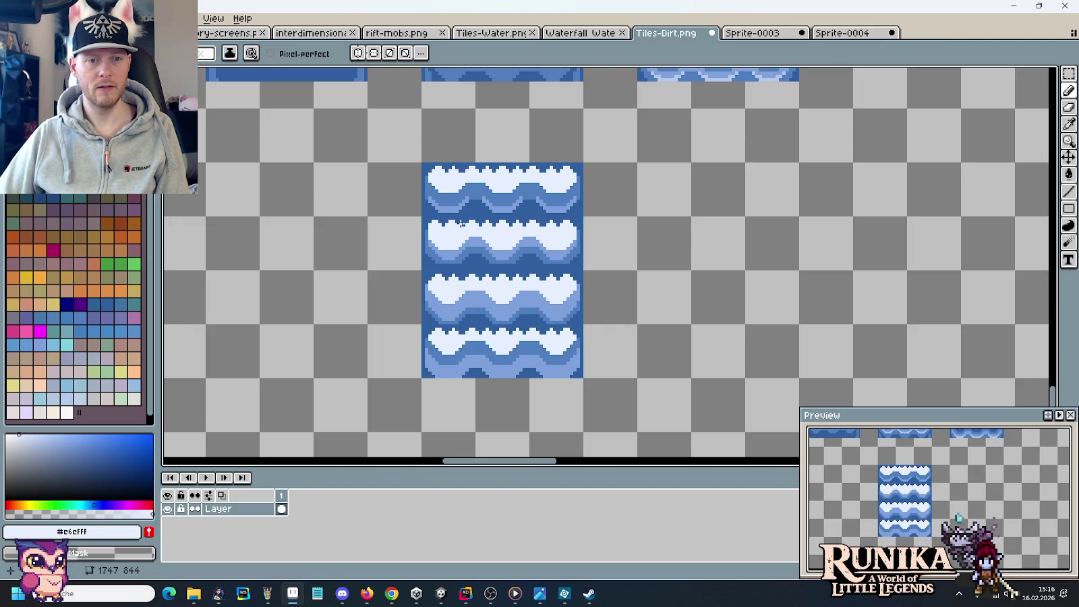
left_click_drag(465, 213, 467, 245)
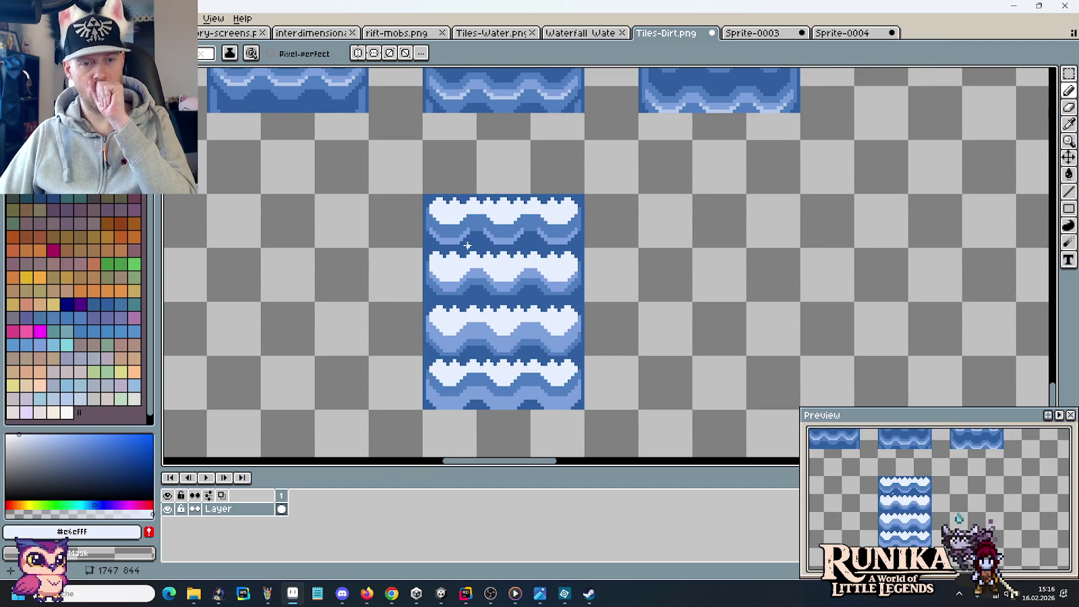
scroll(468, 246, "up", 1)
scroll(466, 236, "up", 2)
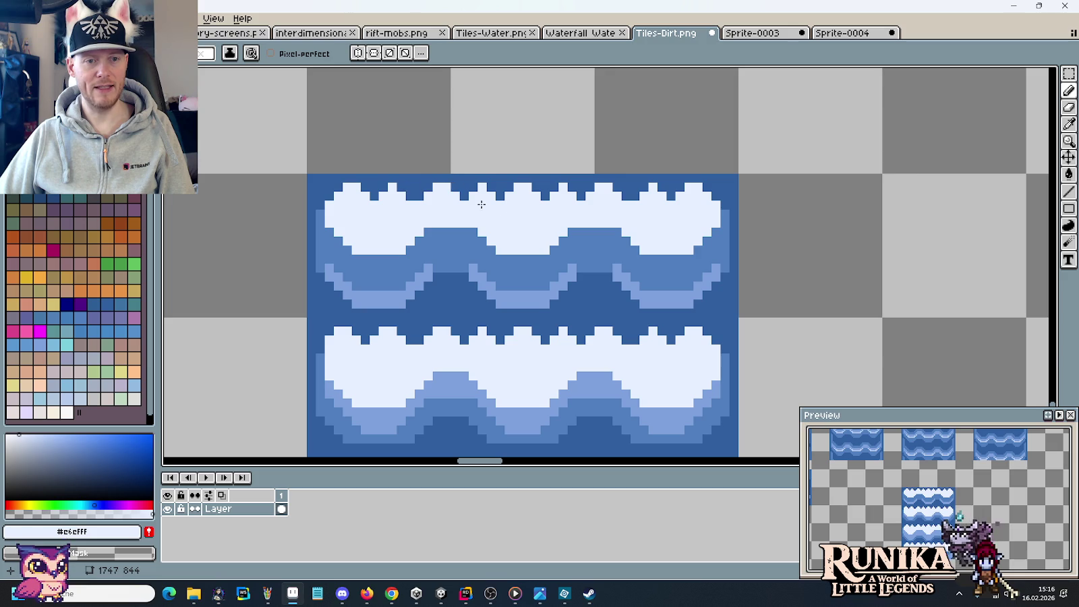
left_click_drag(501, 211, 471, 235)
key("m")
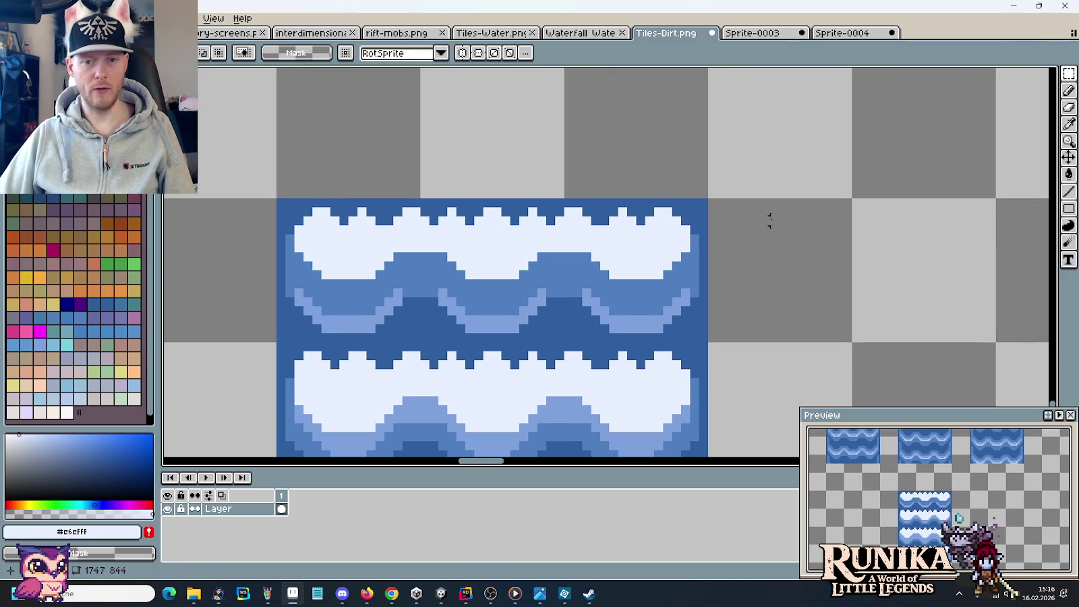
key("b")
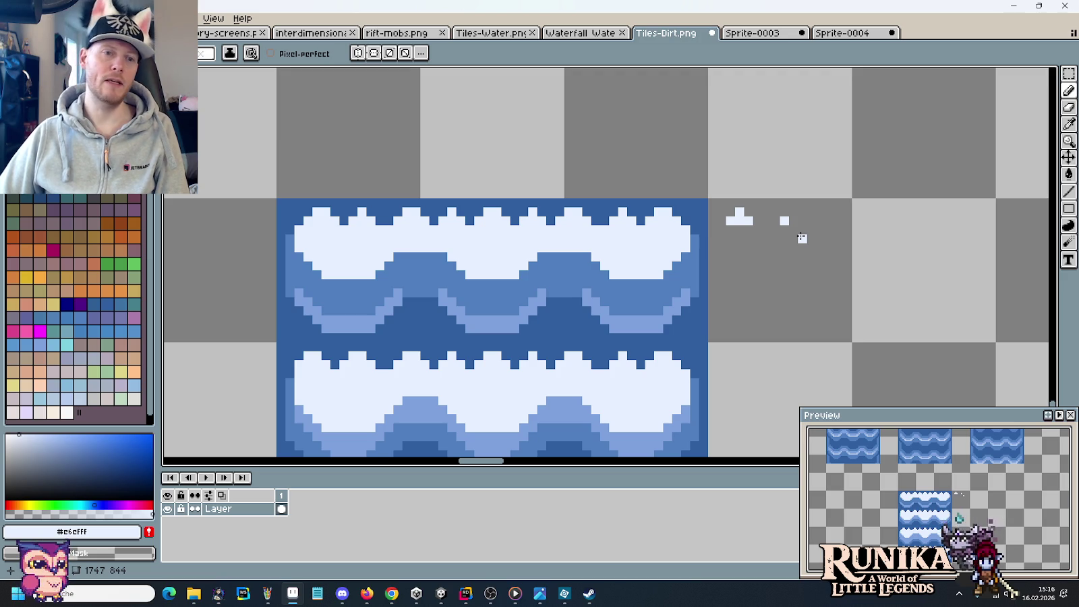
left_click(330, 214, "alt")
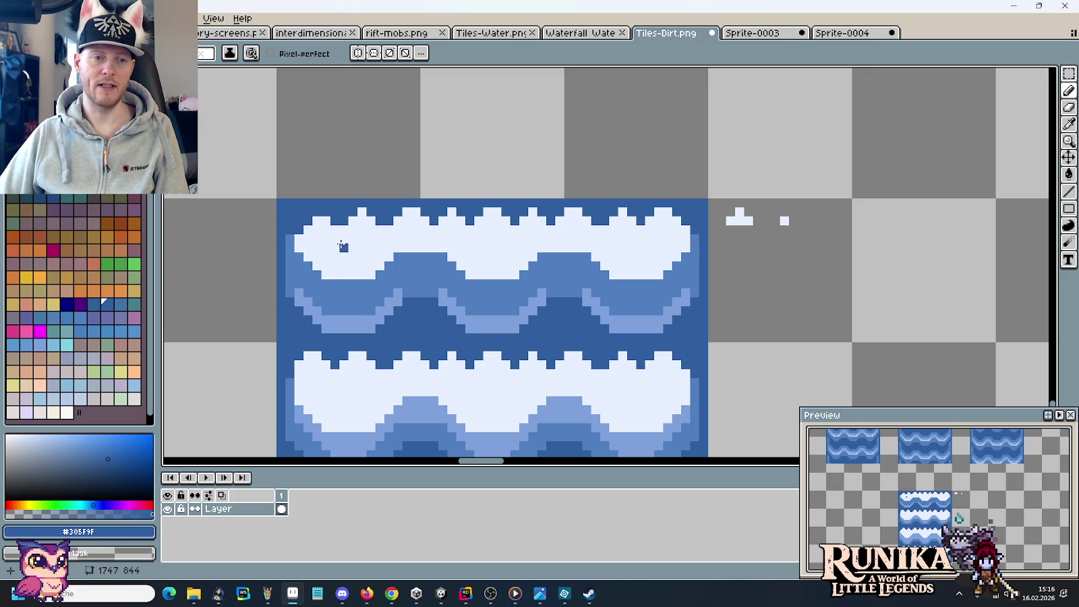
left_click(291, 229, "alt")
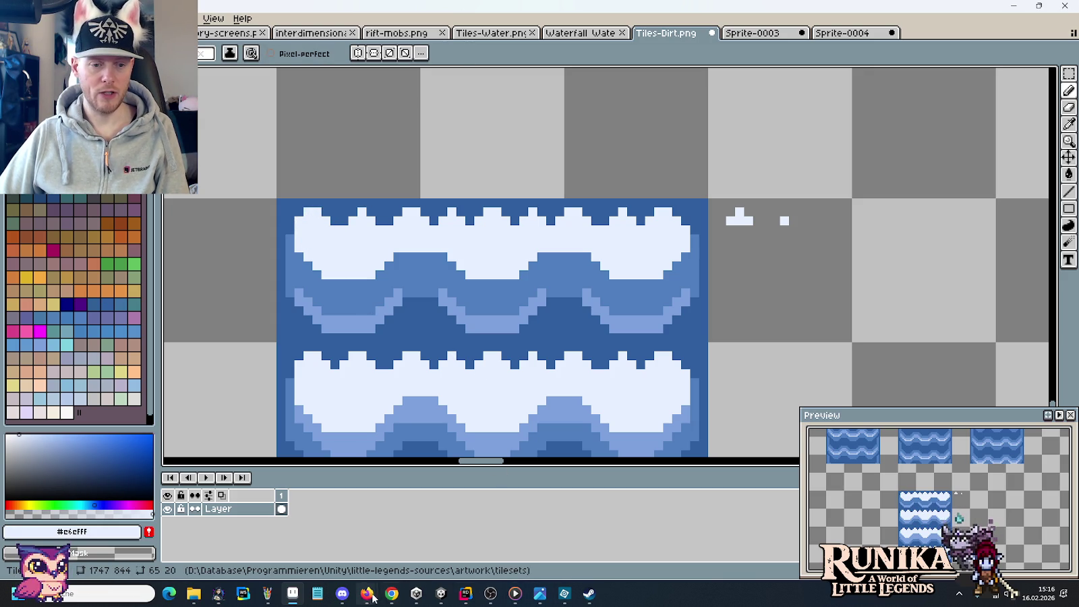
mouse_move(367, 593)
left_click(422, 533)
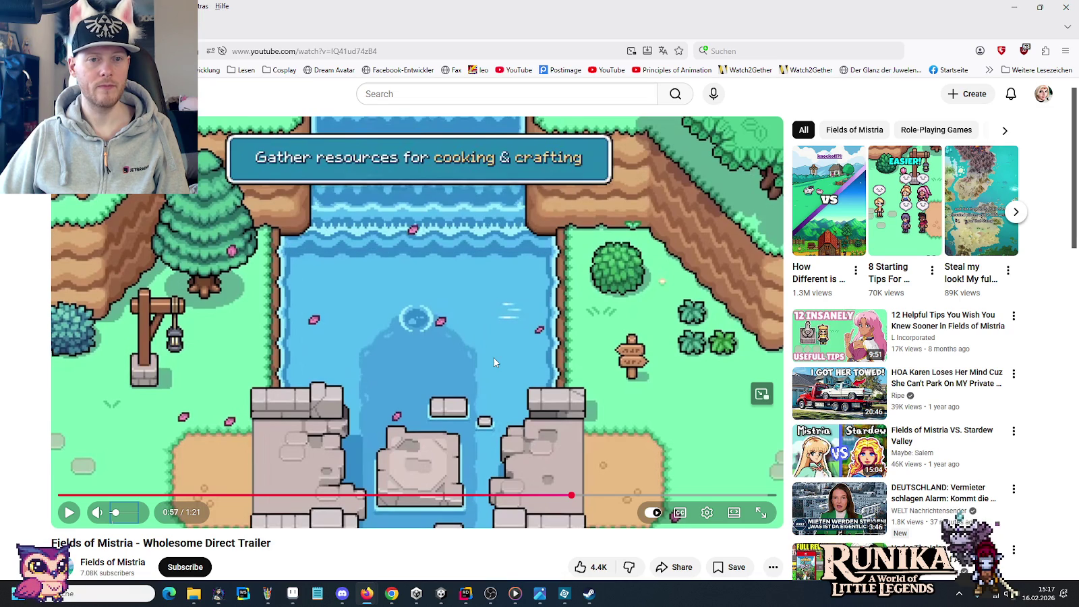
left_click(292, 593)
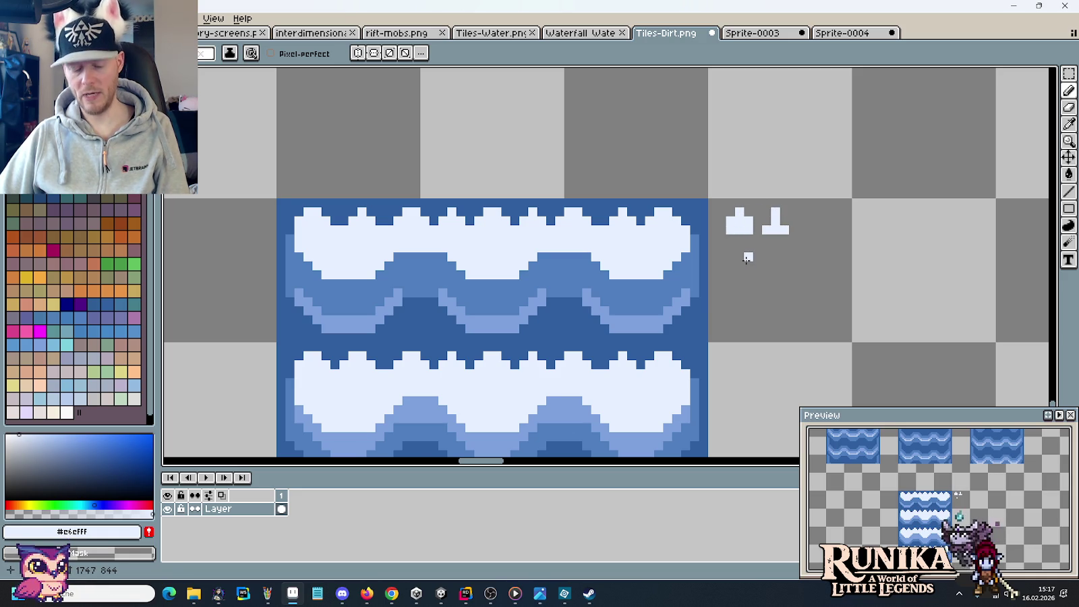
Marquee-select both foam crest shapes and start transforming them.
key("m")
left_click_drag(705, 223, 827, 263)
left_click(826, 264)
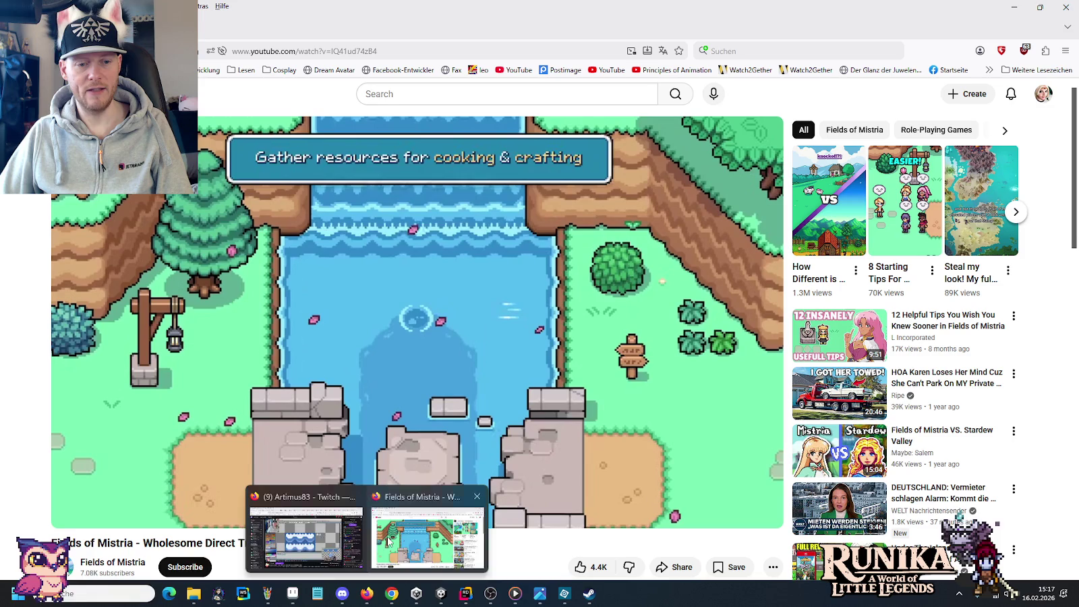
Rewind the trailer five seconds, replay its water scene, then return to Aseprite.
mouse_move(367, 593)
left_click(425, 529)
left_click(405, 412)
left_click(403, 425)
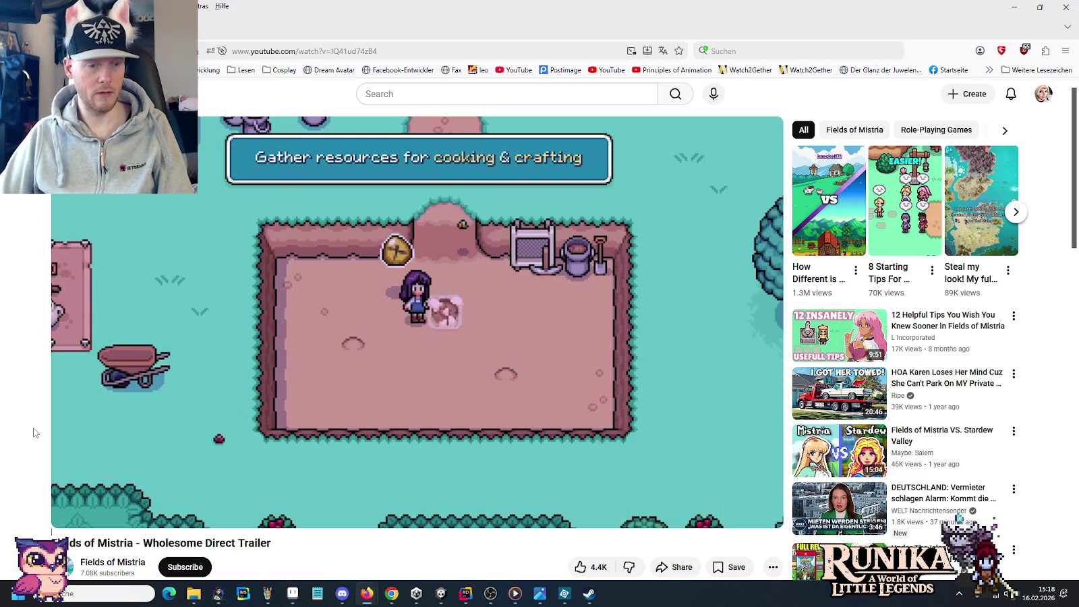
key("Left")
key("space")
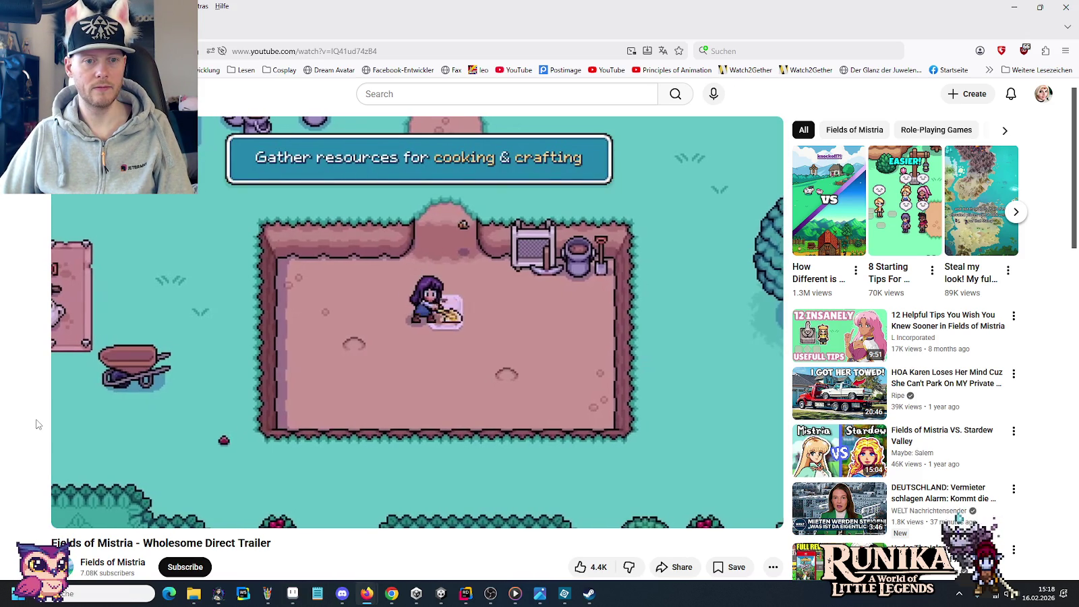
key("space")
left_click(293, 593)
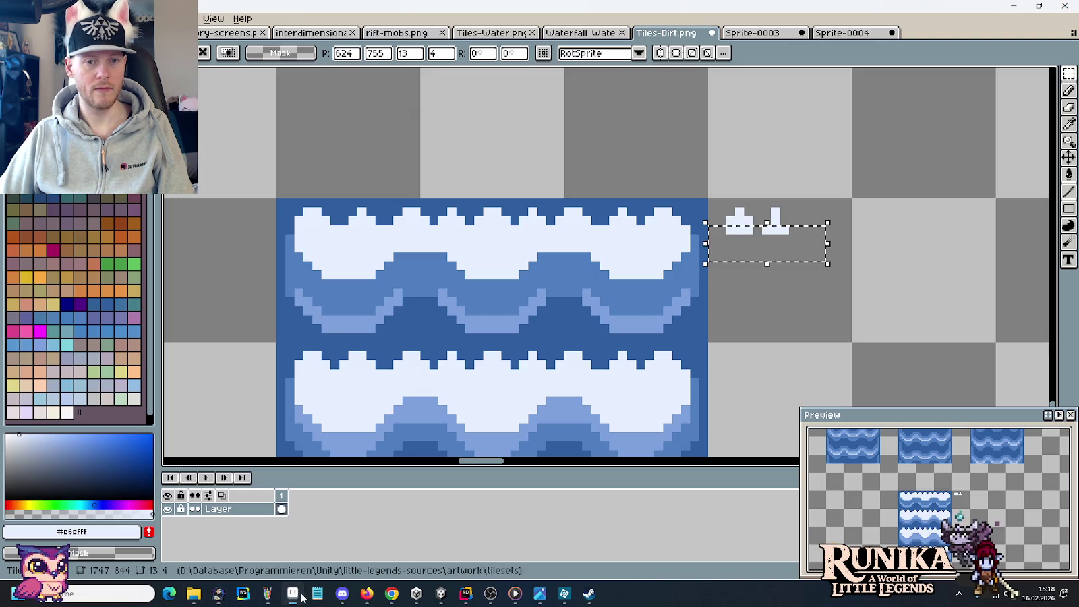
Drop the floating foam shapes, deselect, and centre all four wave rows in view.
left_click(766, 392)
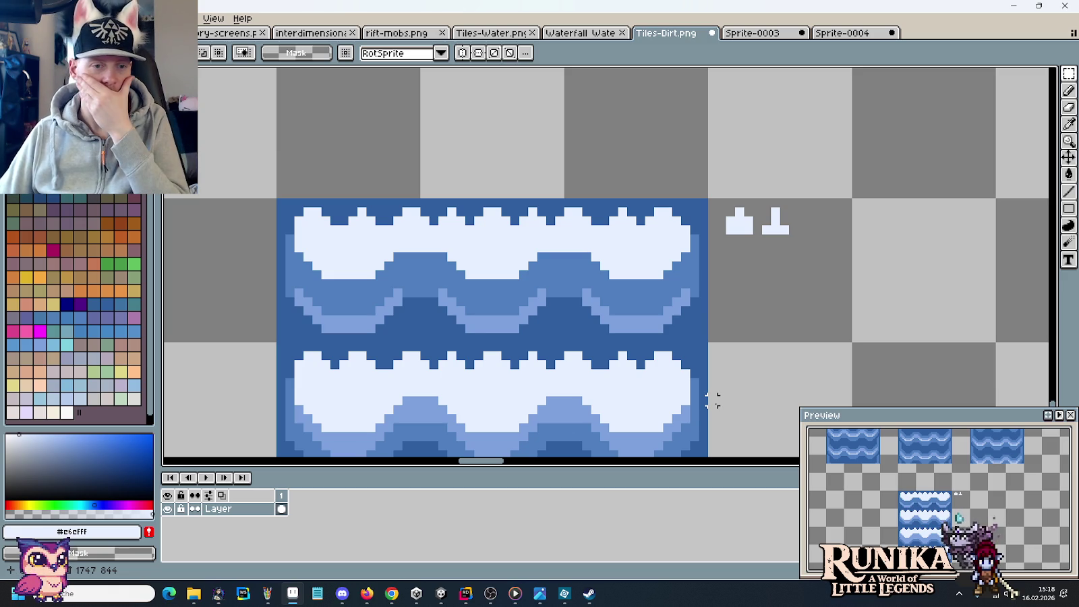
scroll(712, 400, "down", 2)
left_click_drag(675, 377, 653, 248)
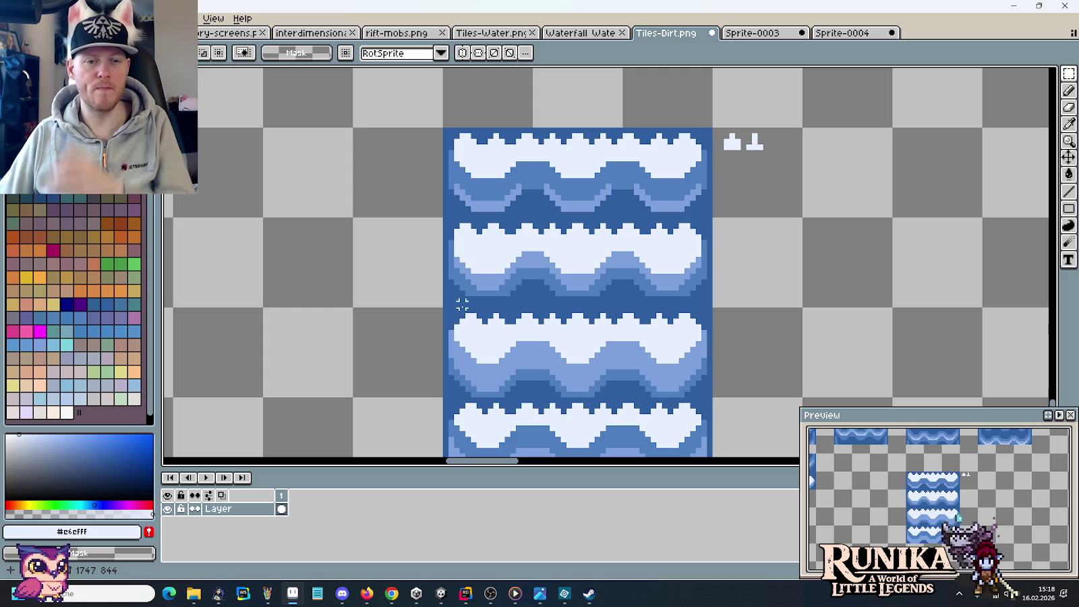
mouse_move(443, 308)
left_mouse_down()
mouse_move(717, 325)
mouse_move(700, 277)
mouse_move(708, 173)
mouse_move(697, 150)
left_mouse_up()
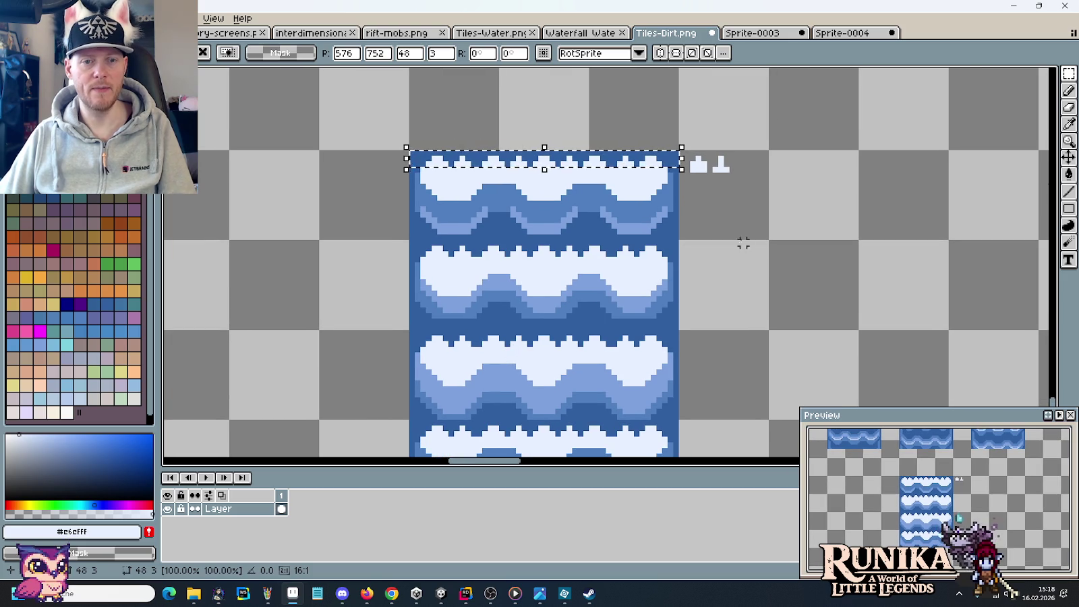
left_click(742, 244)
scroll(747, 212, "up", 2)
scroll(735, 249, "up", 2)
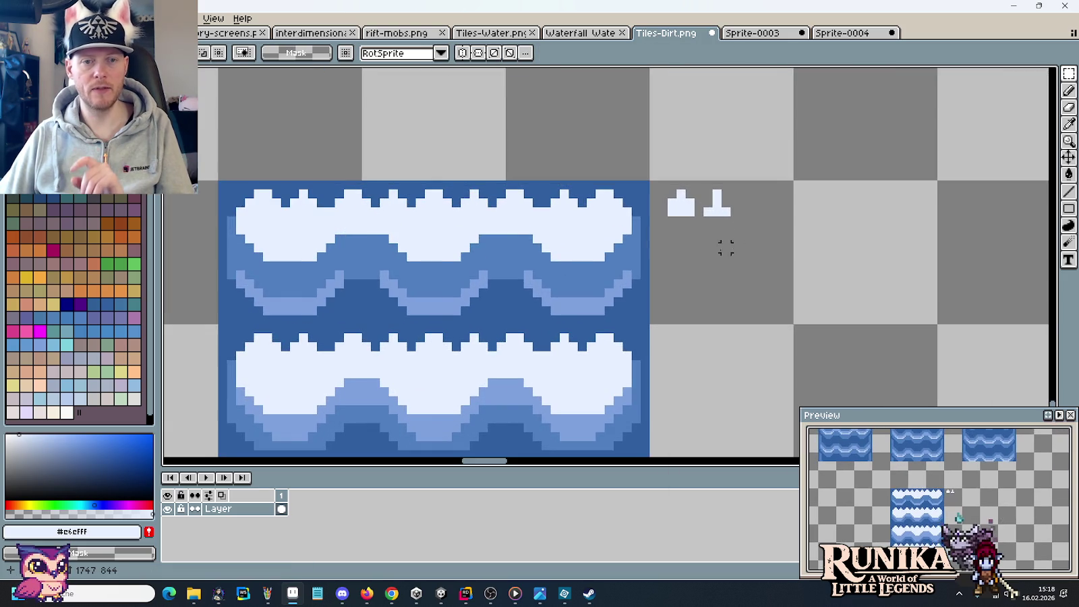
left_click_drag(735, 248, 834, 272)
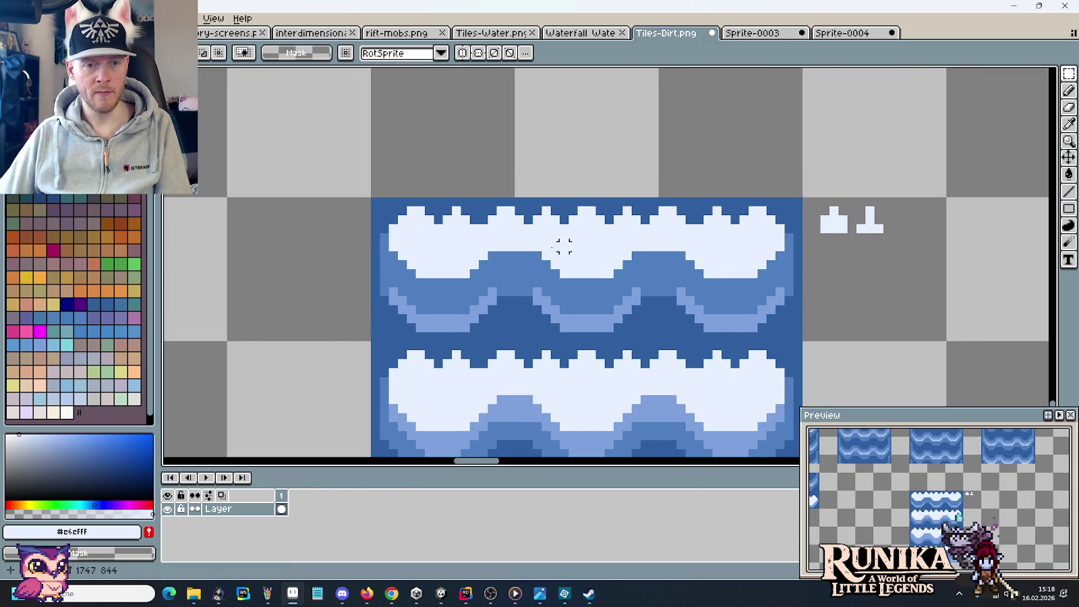
scroll(573, 237, "down", 2)
Sample the dark blue water and pale foam colours from the tile.
key("i")
left_click(463, 284)
key("b")
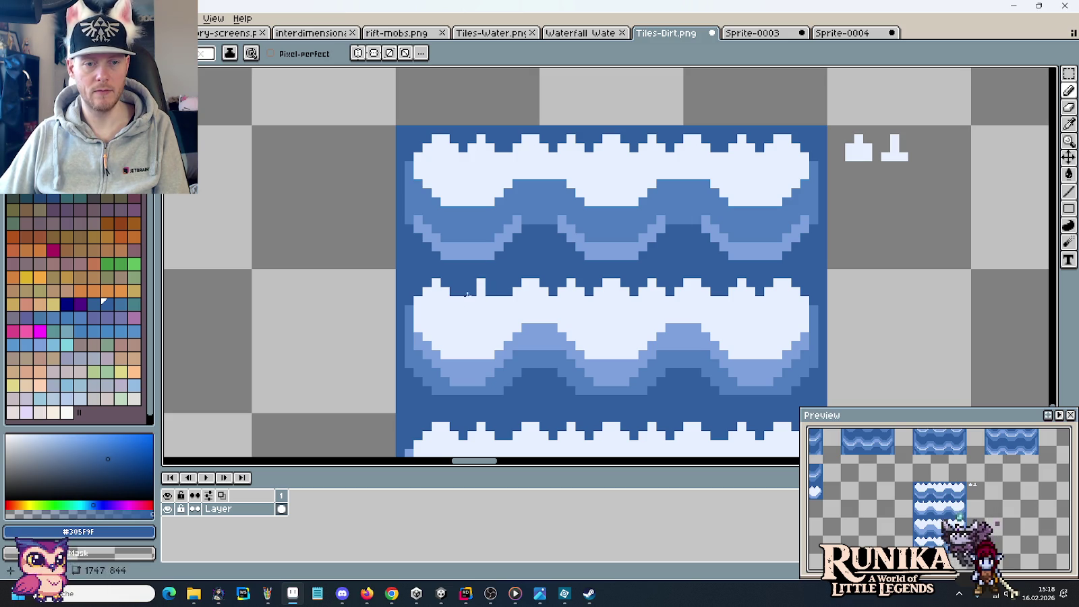
left_click(464, 291, "alt")
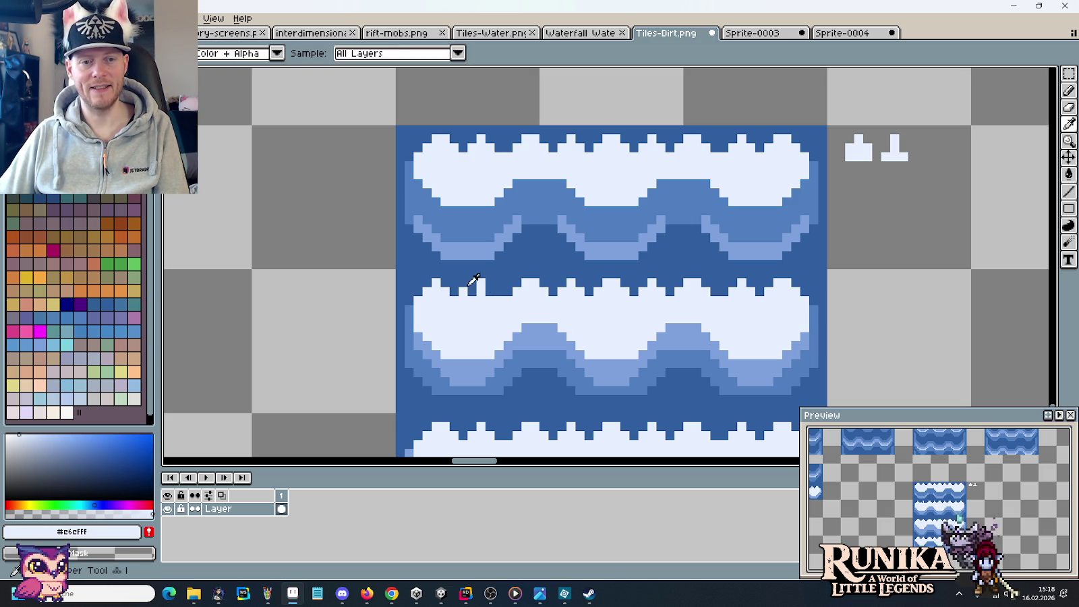
left_click(463, 288, "alt")
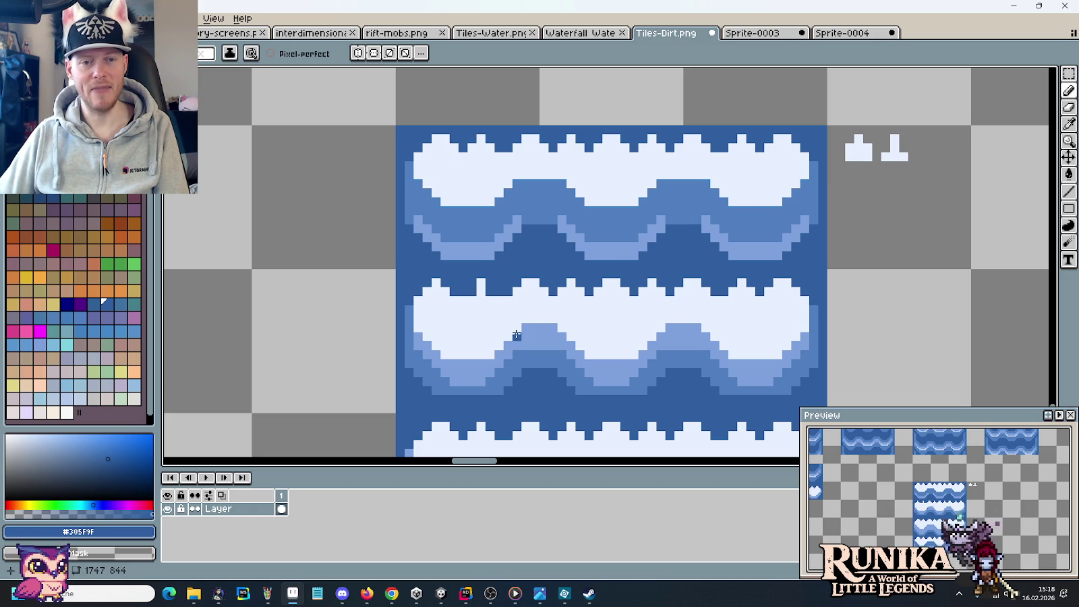
scroll(535, 176, "up", 1)
scroll(580, 182, "up", 1)
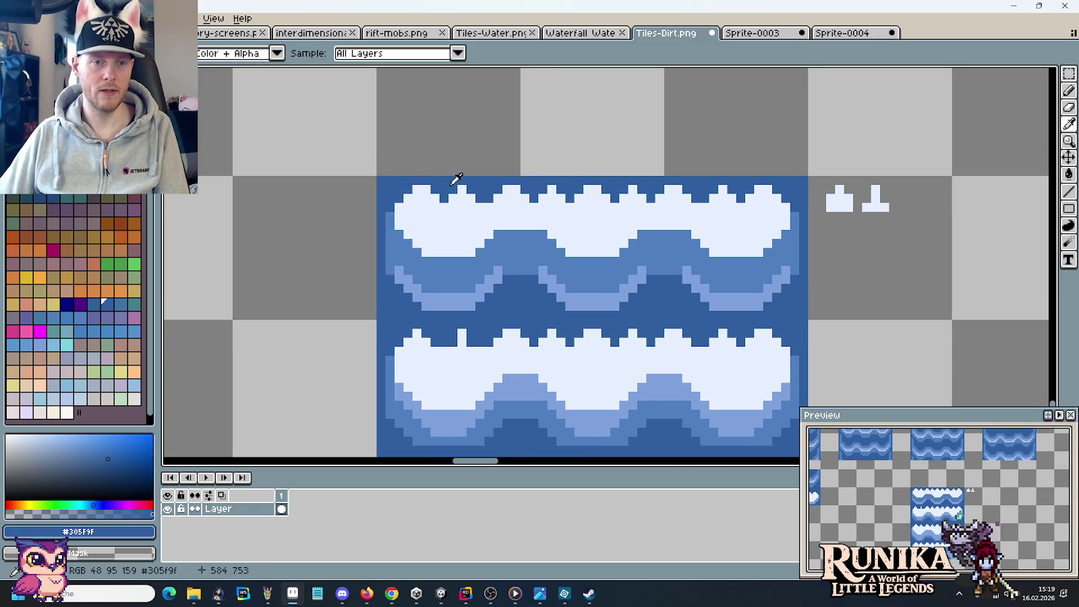
Paint the top row's foam bumps dark blue and select a small crest block.
key("b")
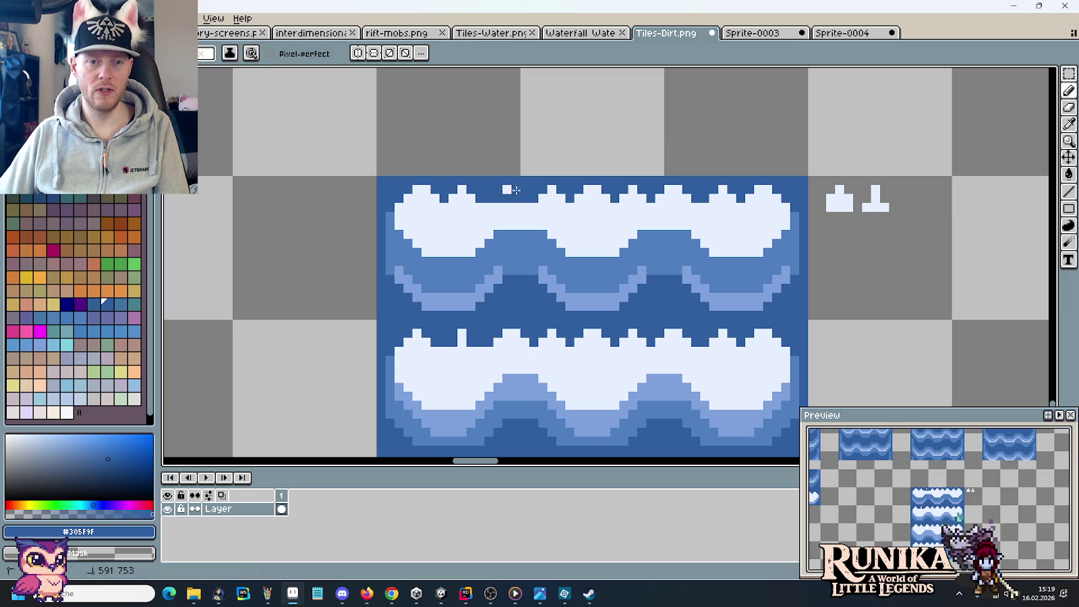
mouse_move(591, 201)
left_mouse_down()
mouse_move(721, 189)
mouse_move(588, 188)
left_mouse_up()
key("m")
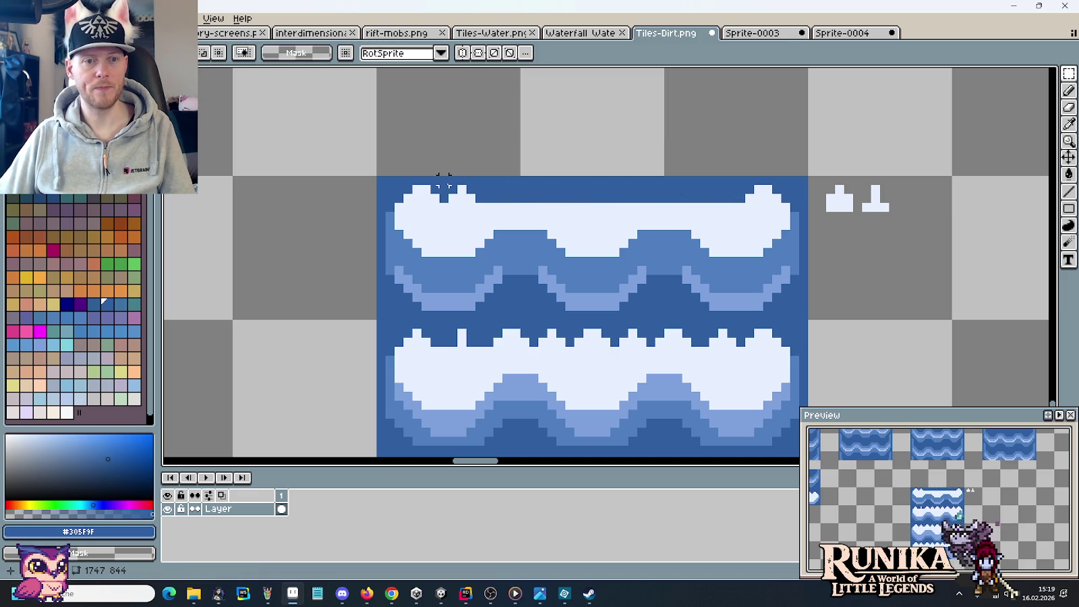
left_click_drag(481, 174, 514, 196)
key("alt+Tab")
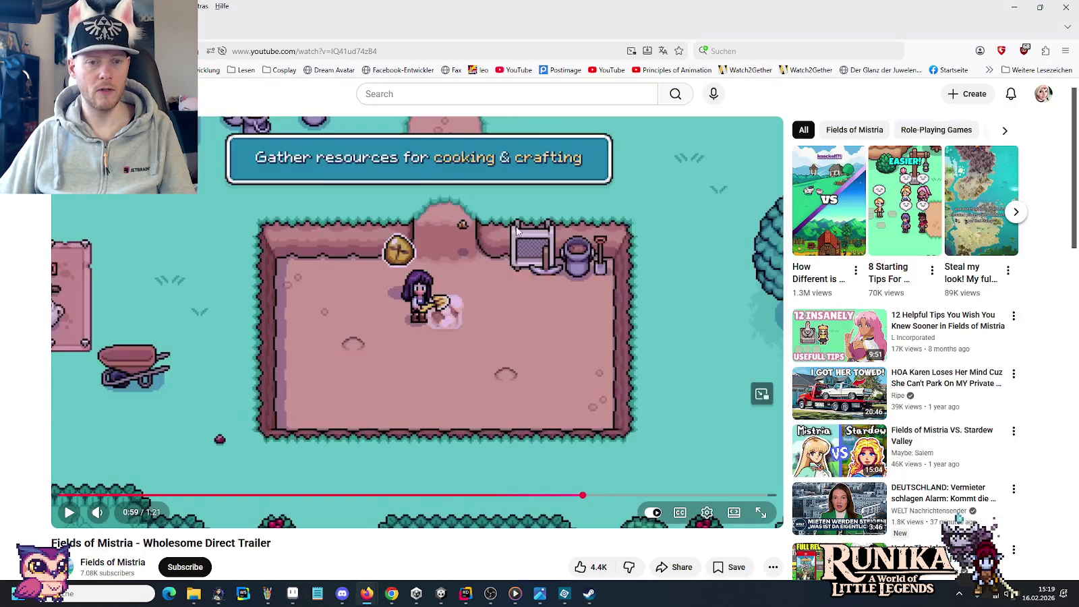
Rewind and replay the trailer's waterfall shot, then go back to Aseprite.
key("Left")
left_click(512, 229)
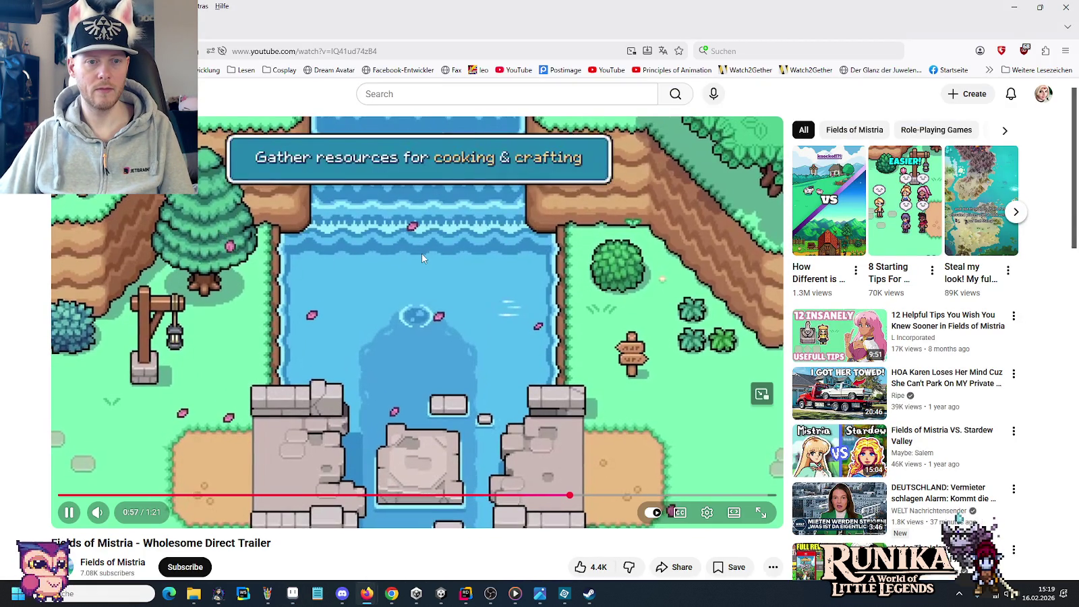
left_click(450, 230)
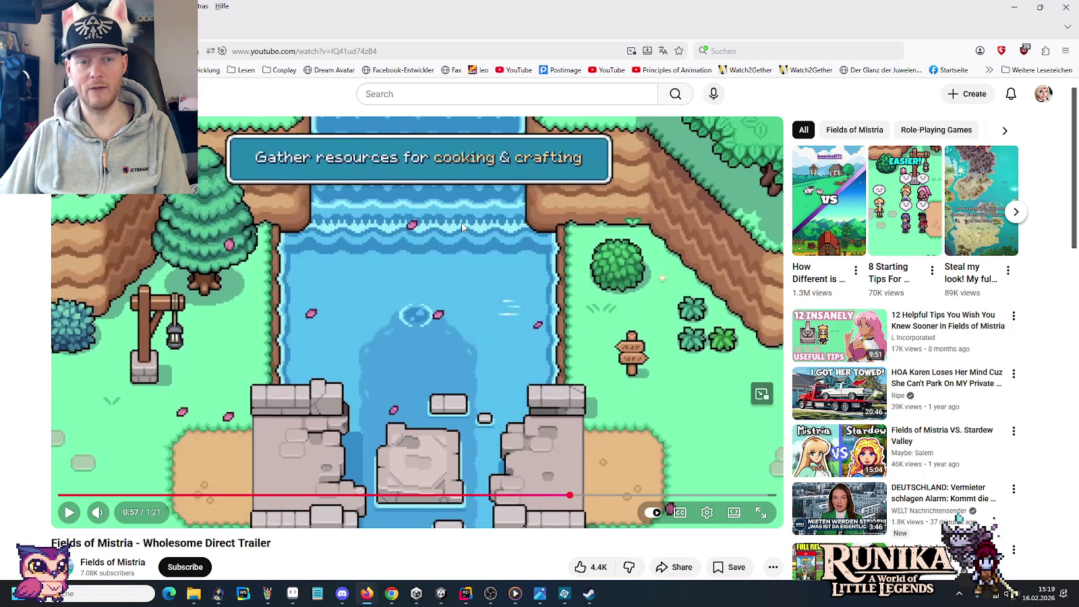
key("alt+Tab")
scroll(668, 232, "down", 1)
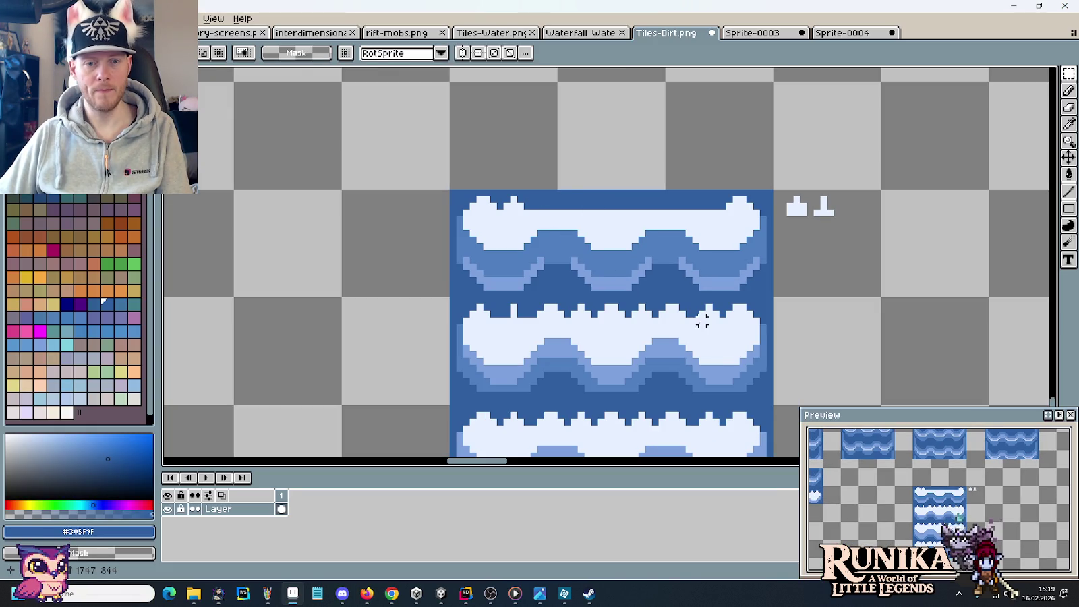
Lift and commit a thin strip across the tile's top, then sample the pale foam colour.
left_click_drag(702, 327, 658, 231)
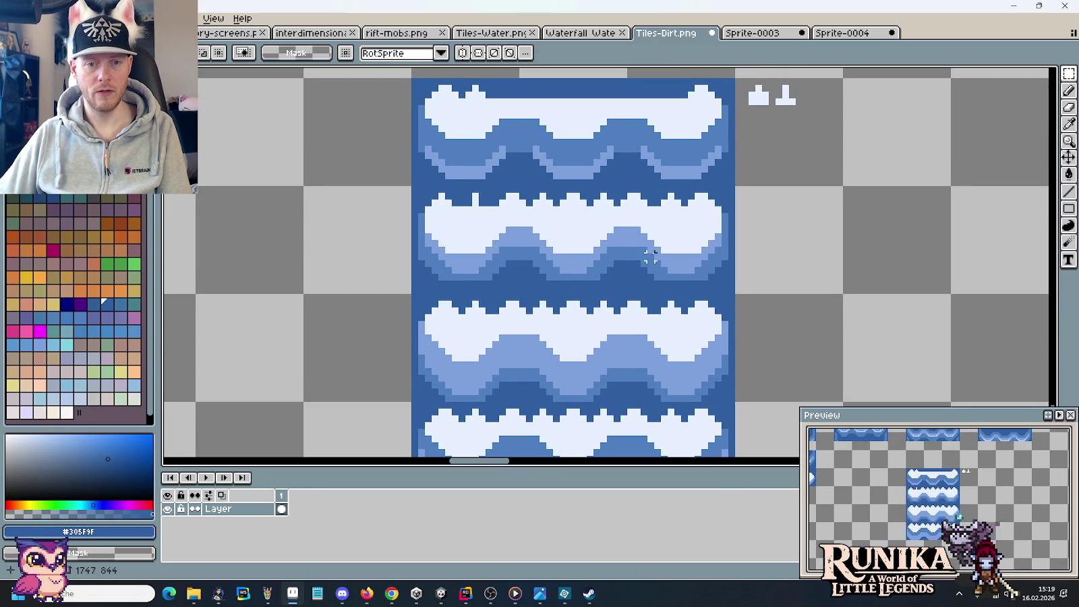
mouse_move(738, 295)
left_mouse_down()
mouse_move(415, 311)
mouse_move(441, 144)
left_mouse_up()
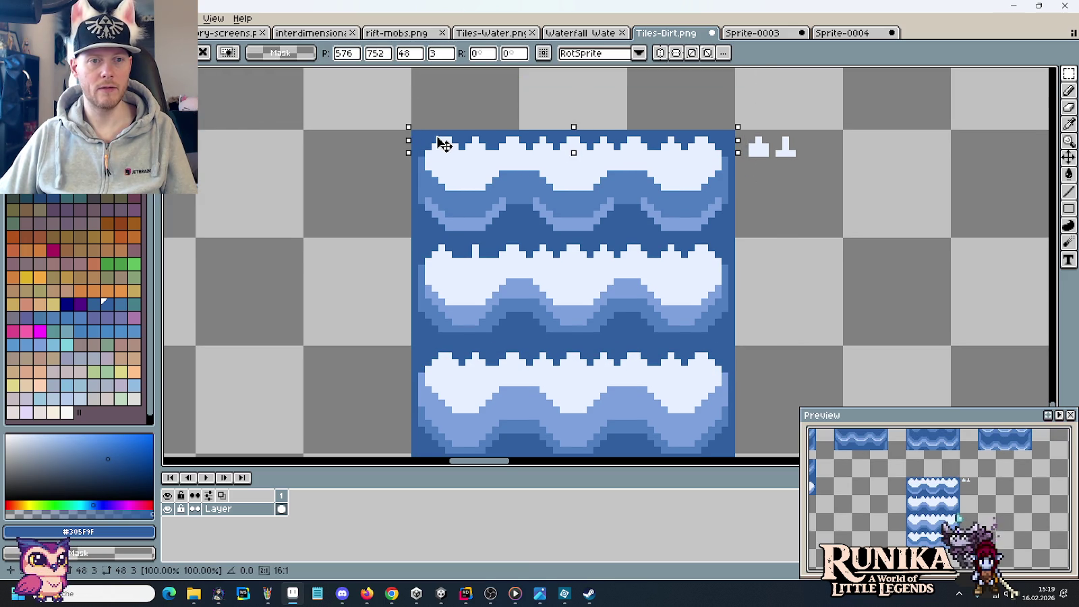
key("ctrl+d")
scroll(462, 251, "up", 1)
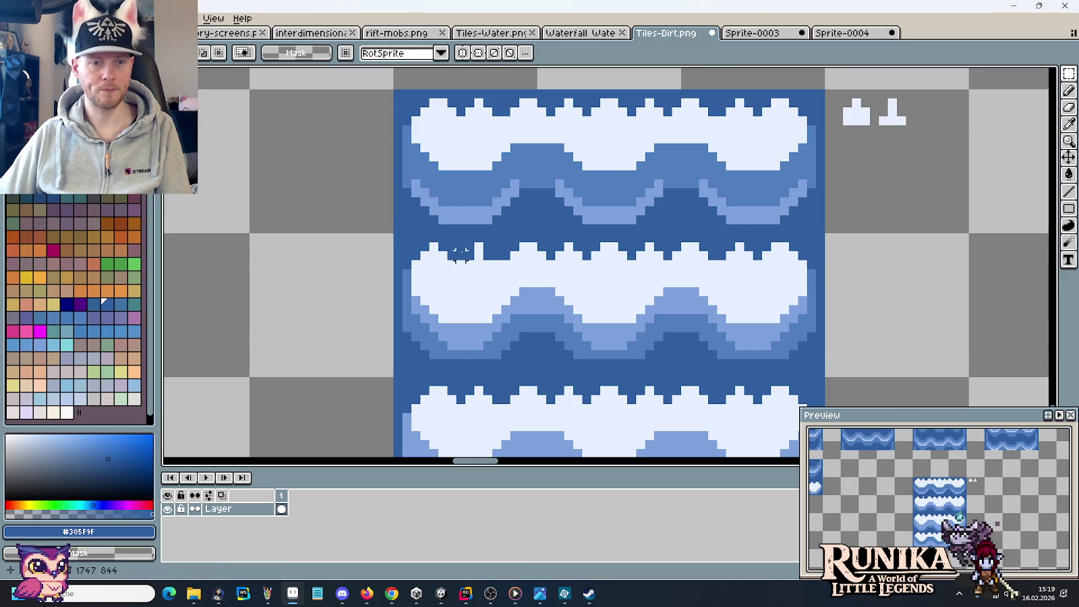
key("i")
left_click(462, 253)
key("b")
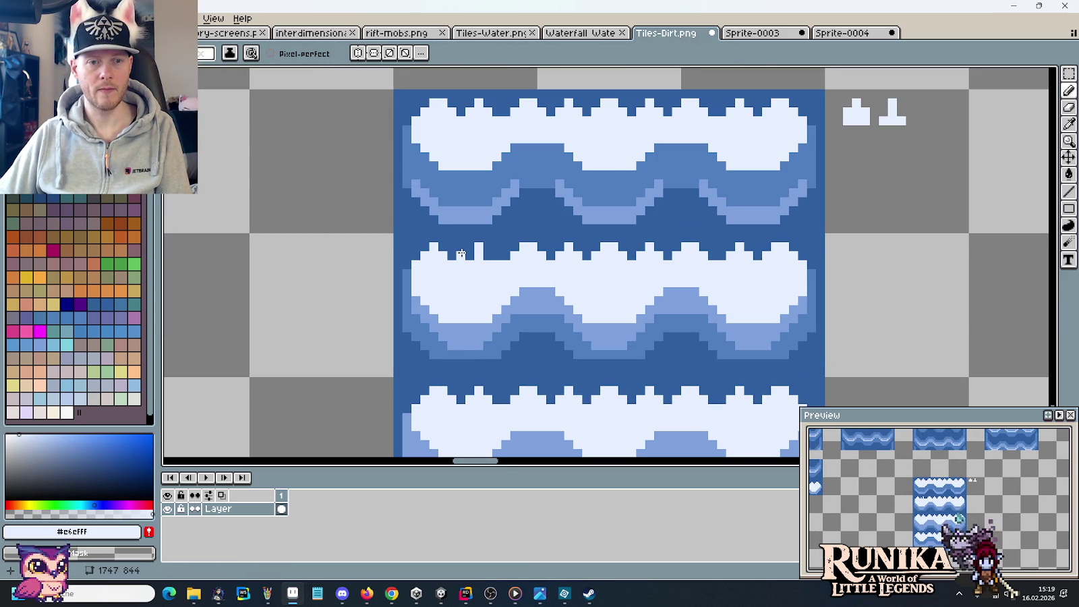
Add pale foam pixels along the second wave row's crest, alternating dark blue samples.
key("i")
left_click(477, 239)
key("b")
key("i")
left_click(481, 257)
key("b")
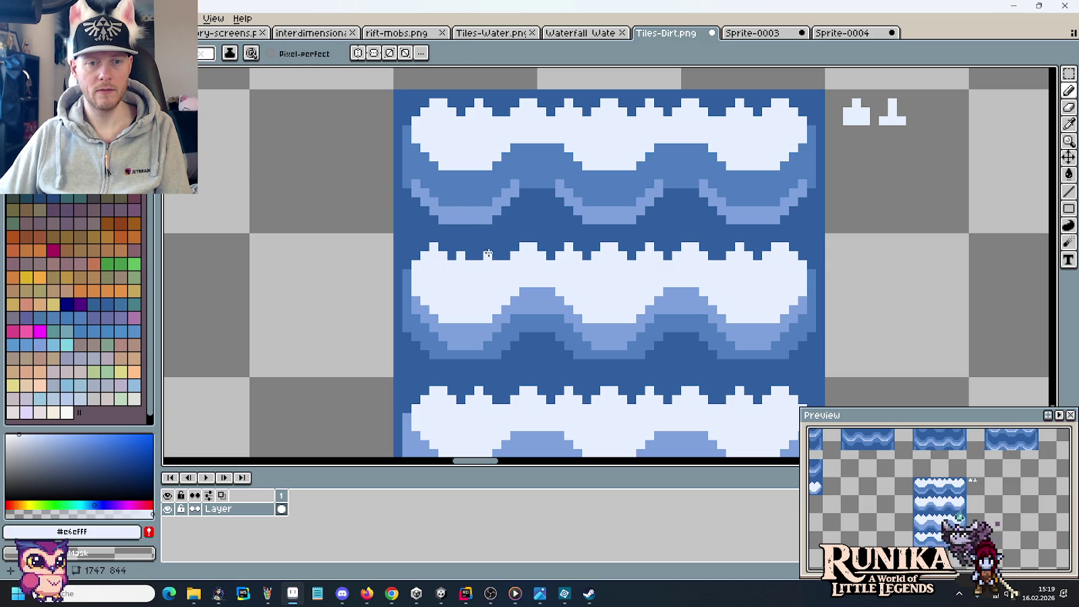
left_click(487, 250)
key("i")
left_click(513, 241)
key("b")
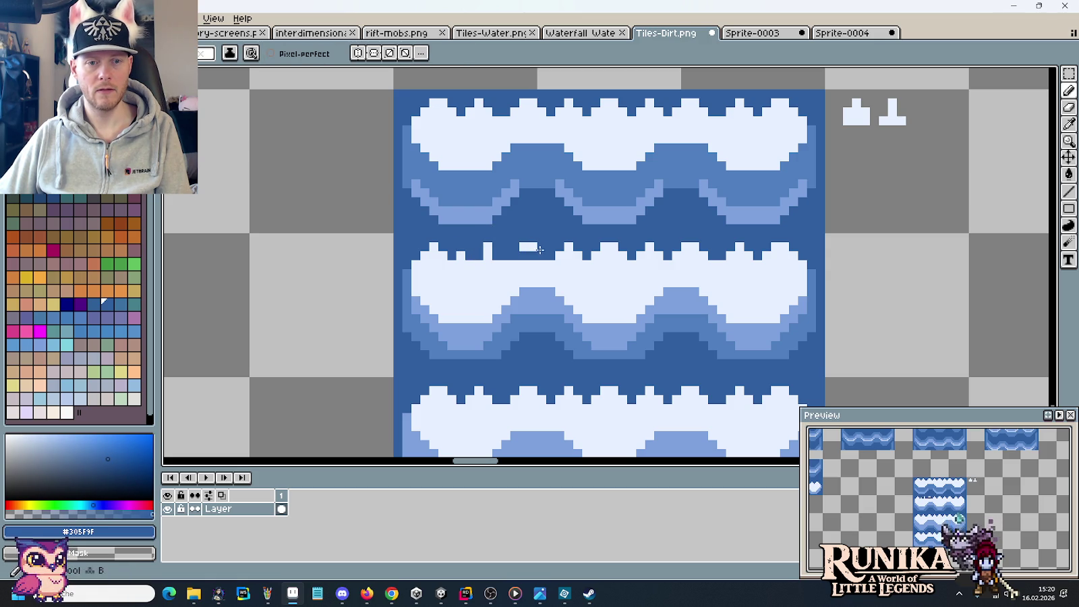
Lighten more crest-edge pixels, then re-pick the dark water blue #305F9F.
key("i")
left_click(502, 252)
key("b")
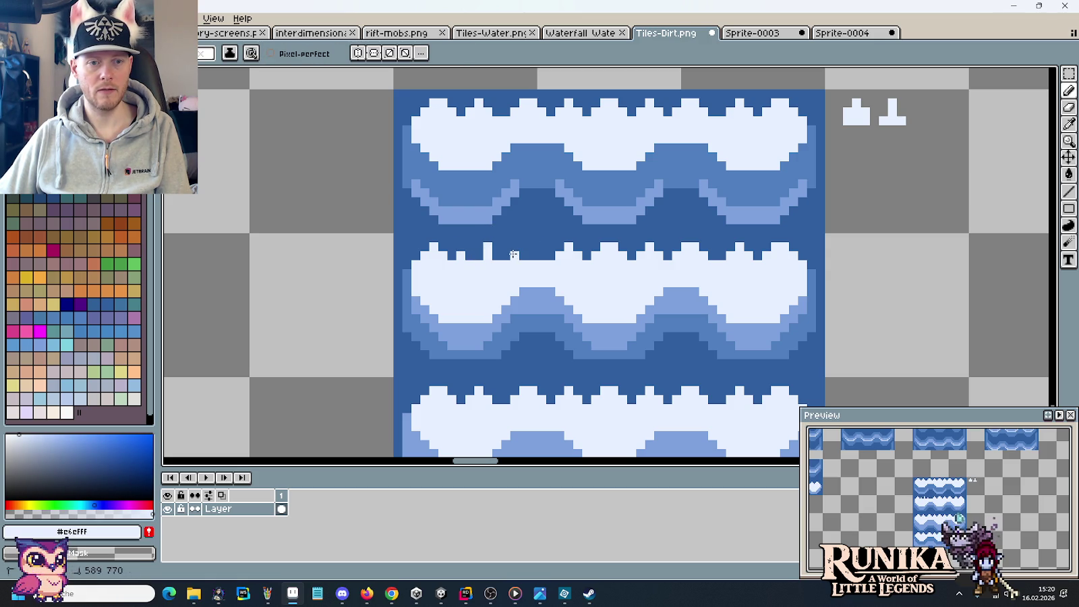
key("i")
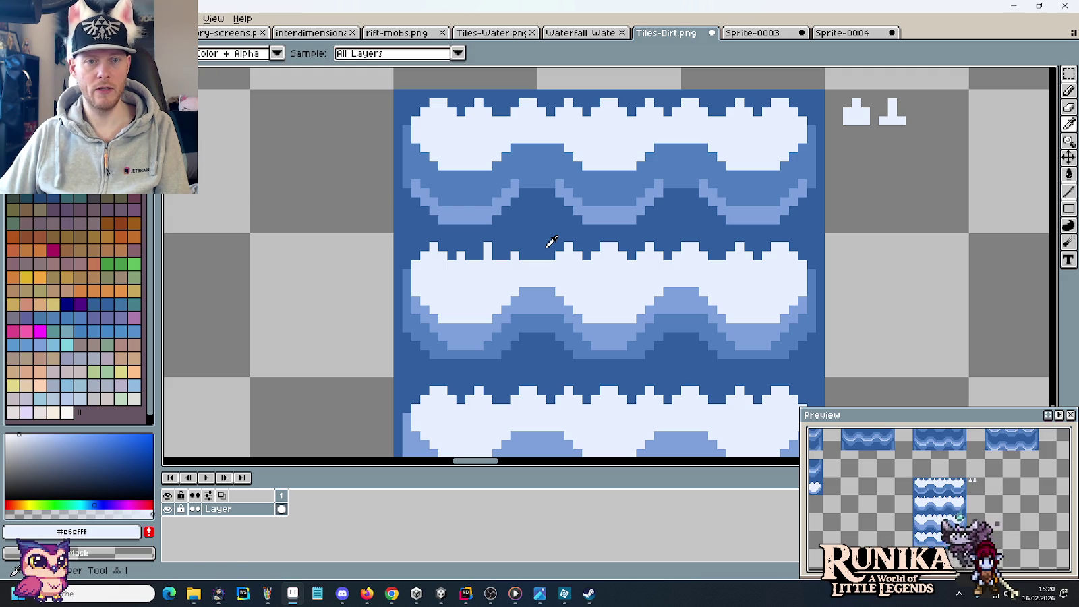
key("b")
left_click(539, 247)
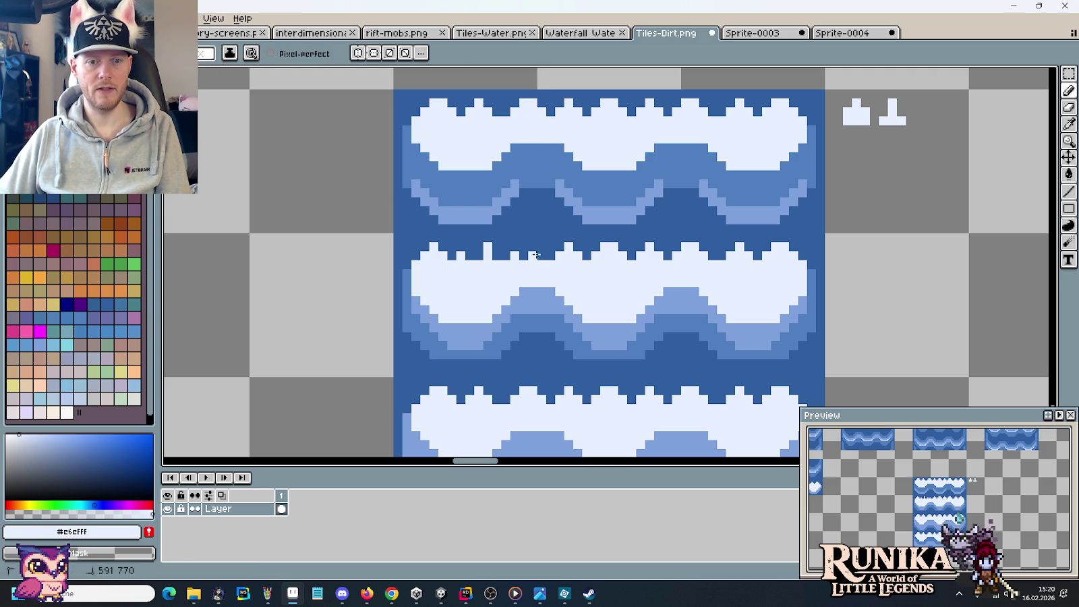
key("i")
left_click(561, 234)
key("b")
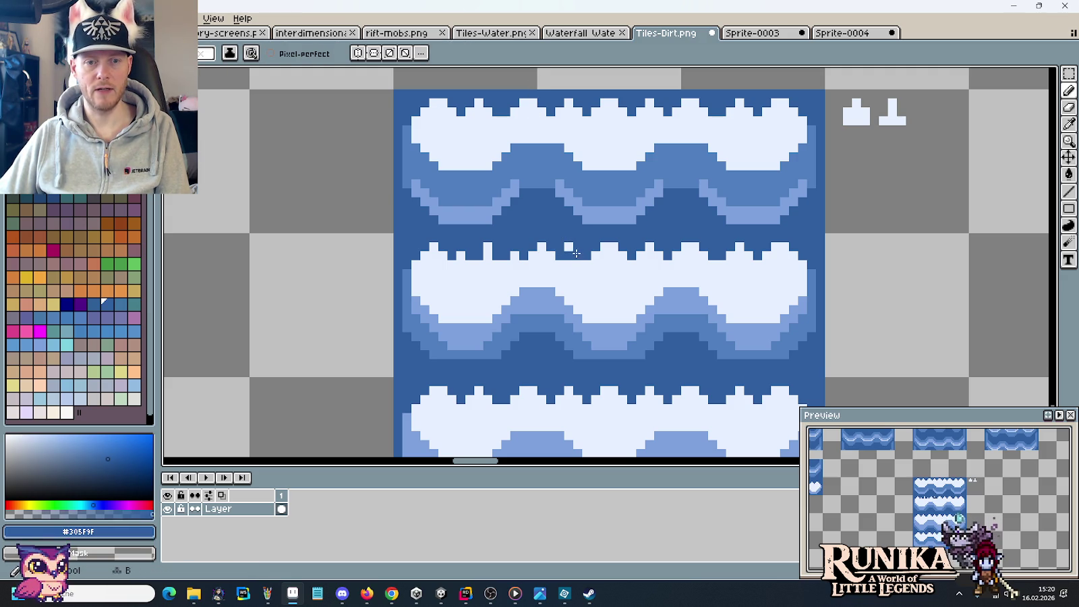
scroll(588, 251, "down", 1)
scroll(593, 250, "up", 1)
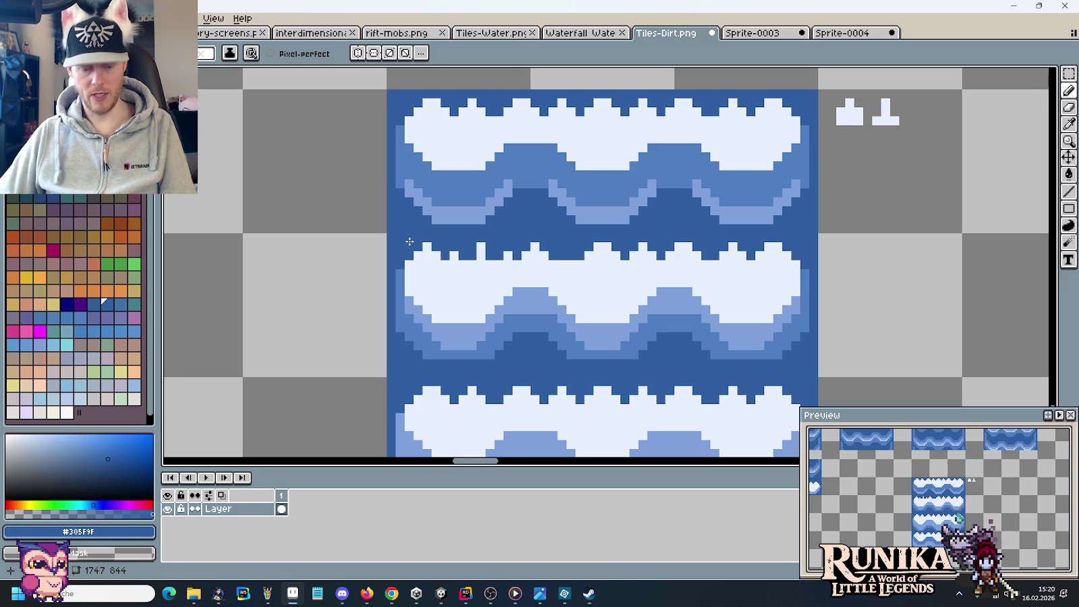
Marquee-select a stretch of the crest edge and flip it horizontally.
key("m")
mouse_move(392, 234)
left_mouse_down()
mouse_move(550, 270)
mouse_move(745, 268)
left_mouse_up()
key("shift+h")
key("alt+e")
Flip the lifted crest piece horizontally and drop it a few pixels to the right.
key("Escape")
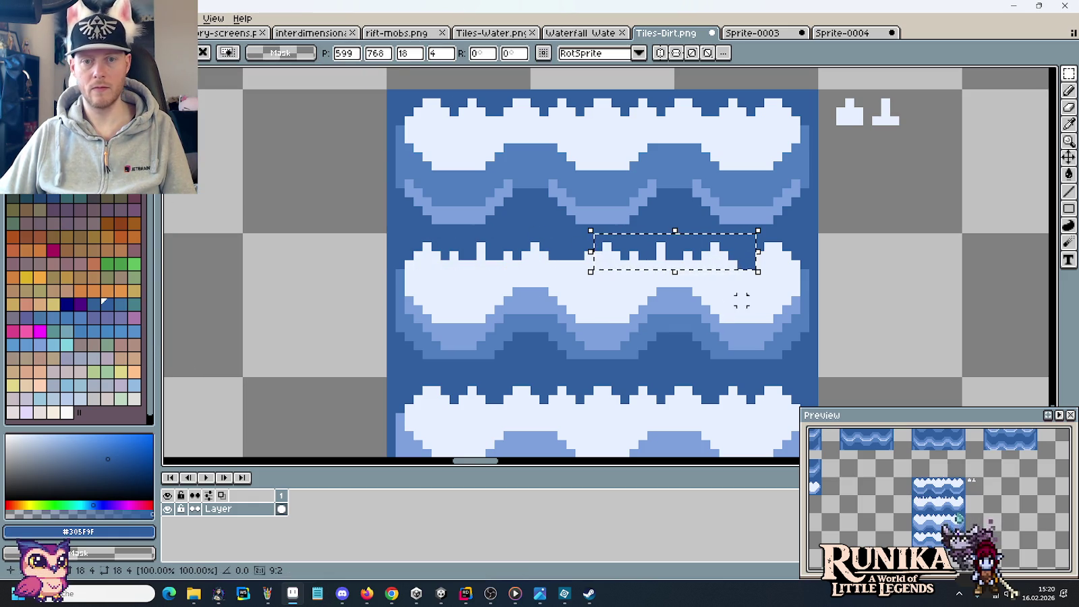
left_click_drag(723, 253, 778, 257)
left_click(696, 300)
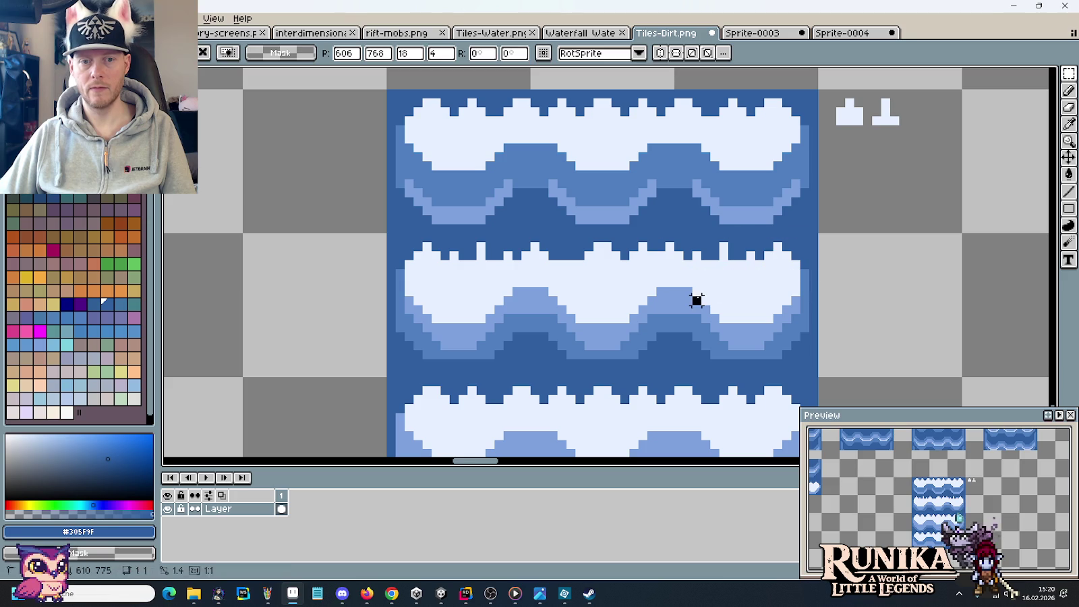
Retouch the mirrored crest using sampled light foam and dark blue water colours.
key("b")
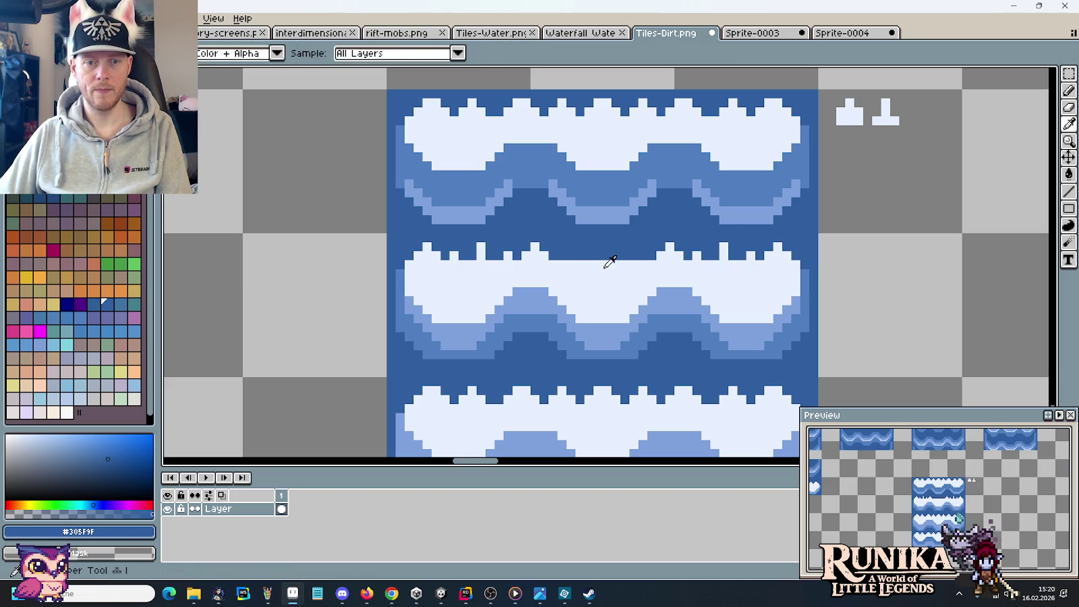
left_click(612, 259, "alt")
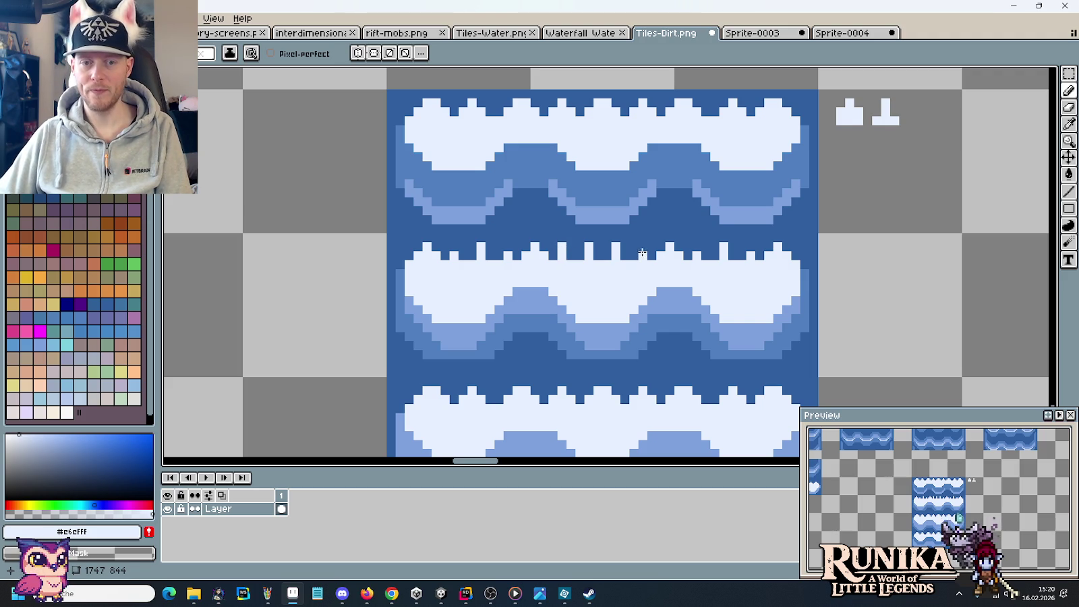
left_click(103, 301)
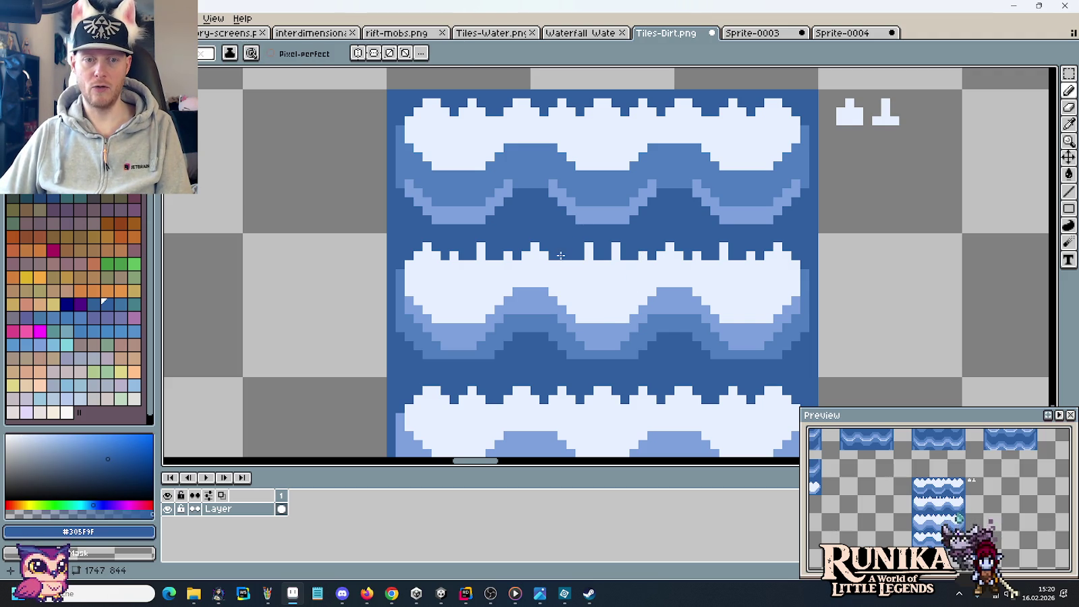
left_click(696, 249, "alt")
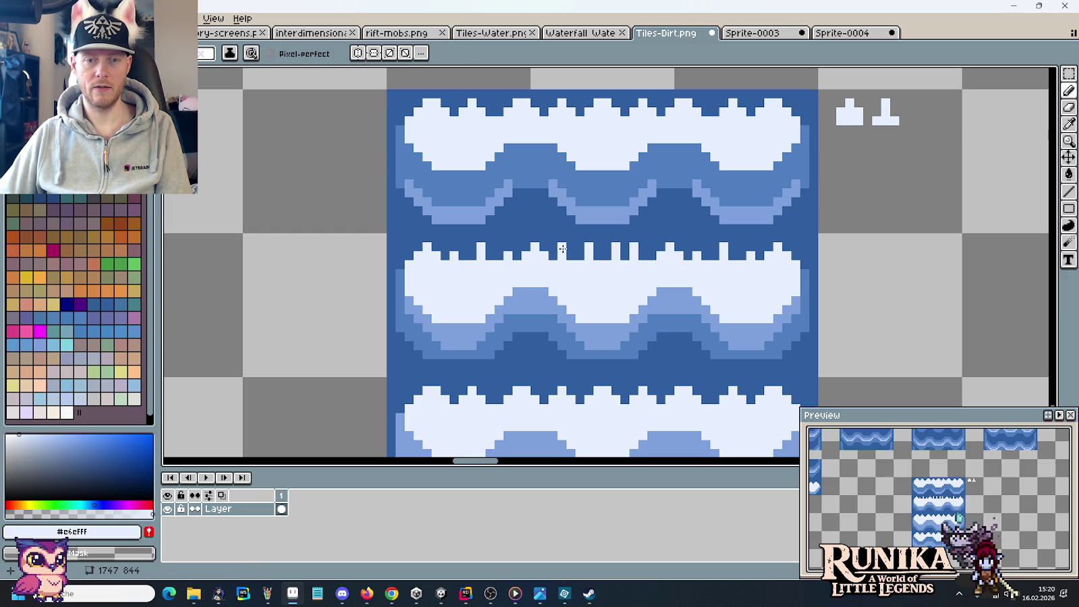
key("alt")
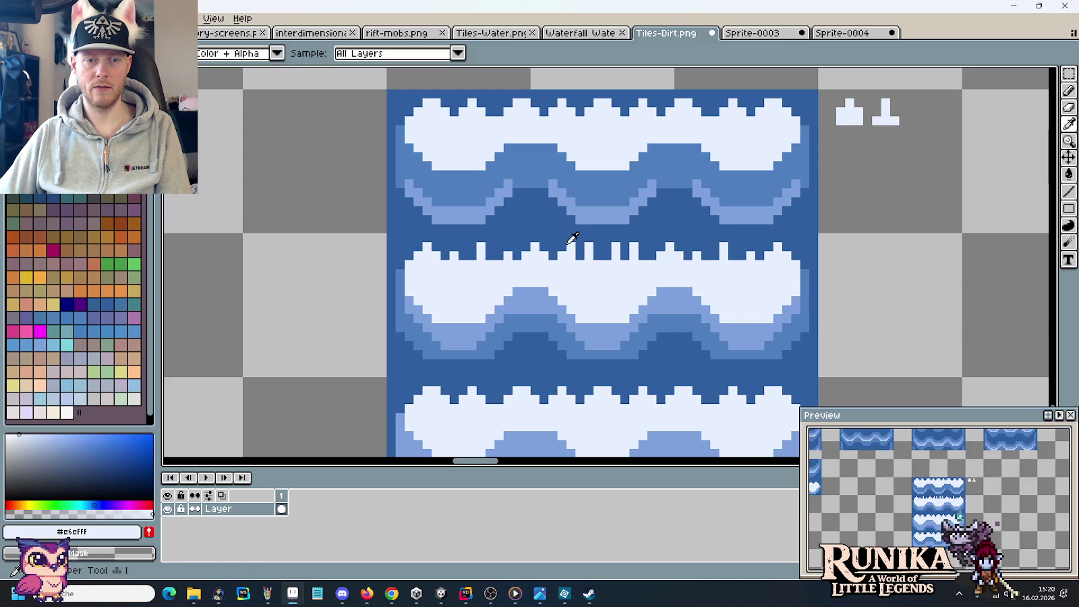
left_click(615, 246, "alt")
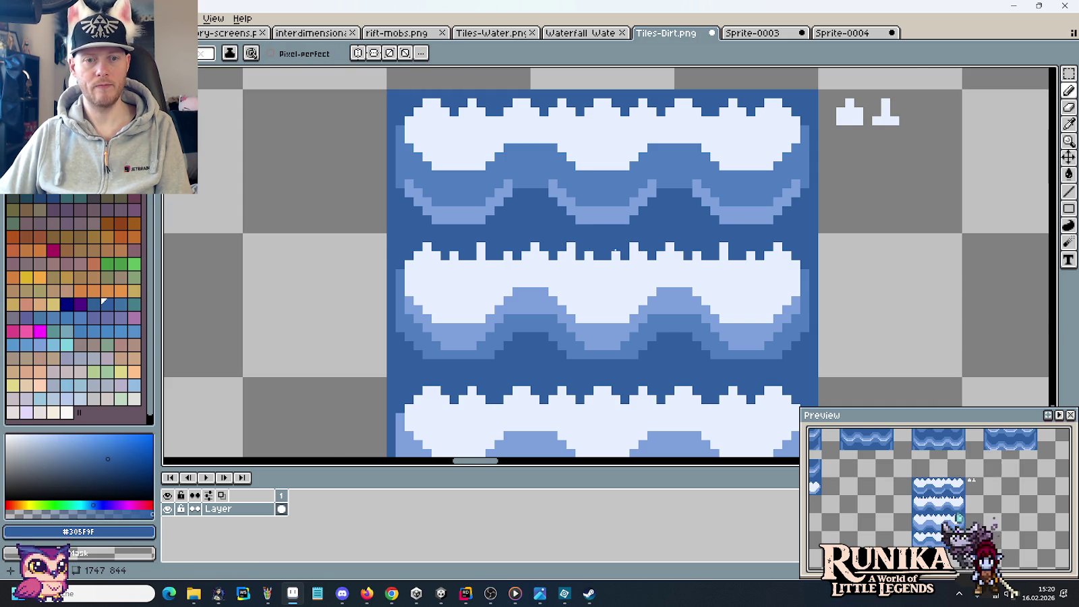
scroll(599, 248, "down", 1)
scroll(607, 236, "down", 1)
scroll(614, 228, "up", 2)
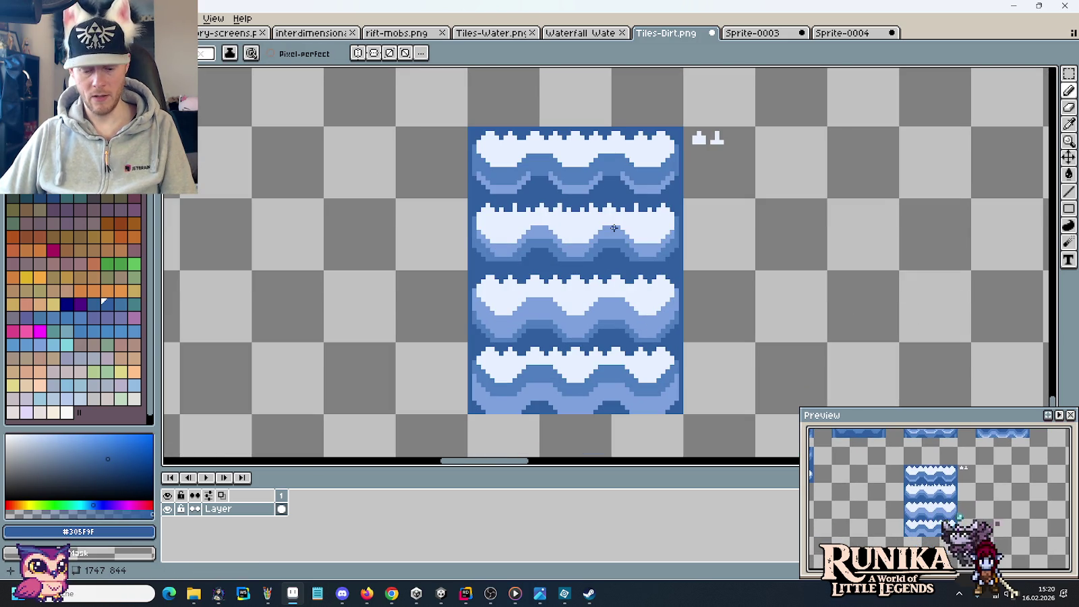
Copy the top 48x16 wave row and save Tiles-Dirt.
key("m")
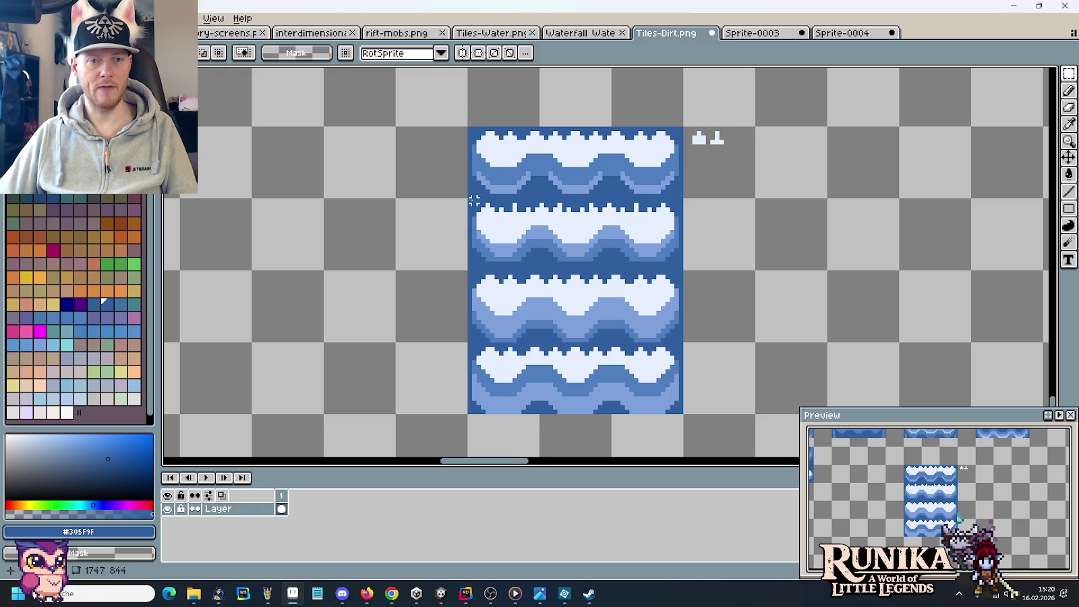
mouse_move(465, 196)
left_mouse_down()
mouse_move(673, 213)
mouse_move(672, 357)
left_mouse_up()
key("ctrl+d")
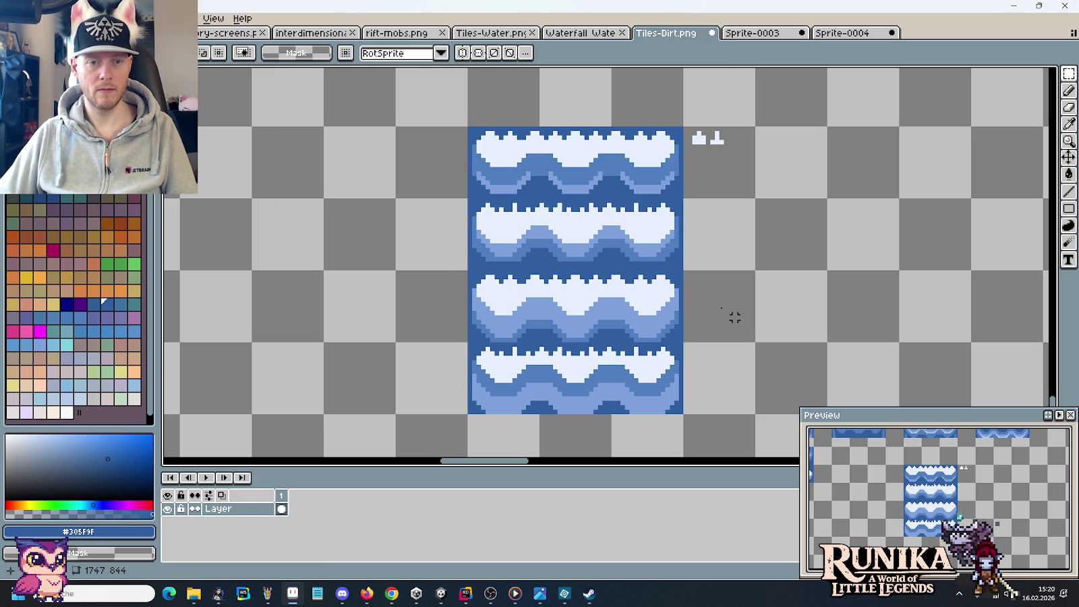
left_click_drag(492, 156, 643, 168)
key("ctrl+c")
key("ctrl+s")
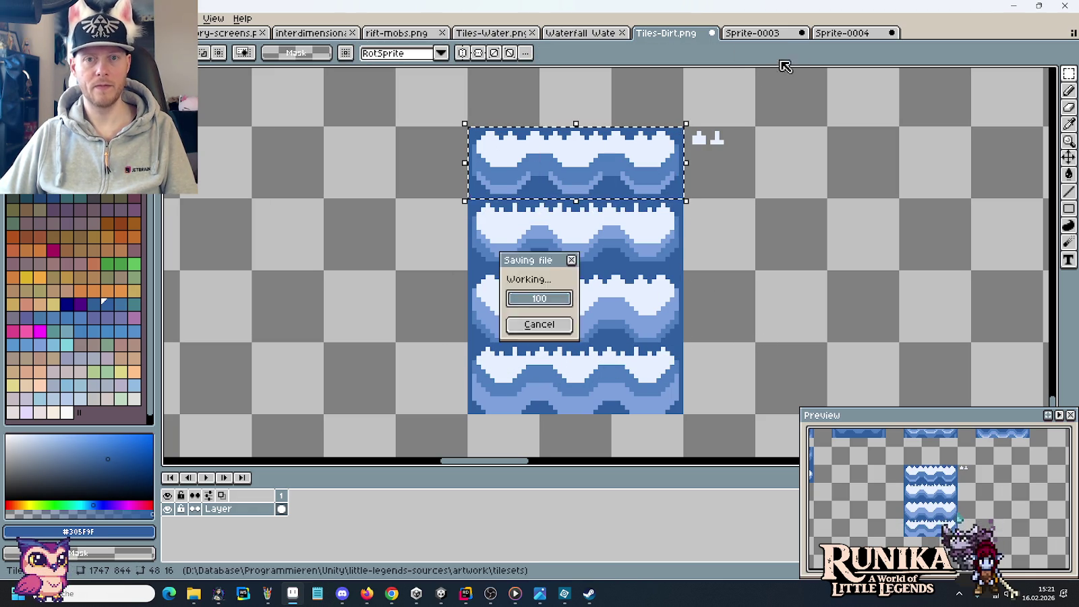
Paste the top wave row into Sprite-0004's frame 1.
left_click(838, 33)
key("ctrl+v")
left_click(282, 495)
key("ctrl+v")
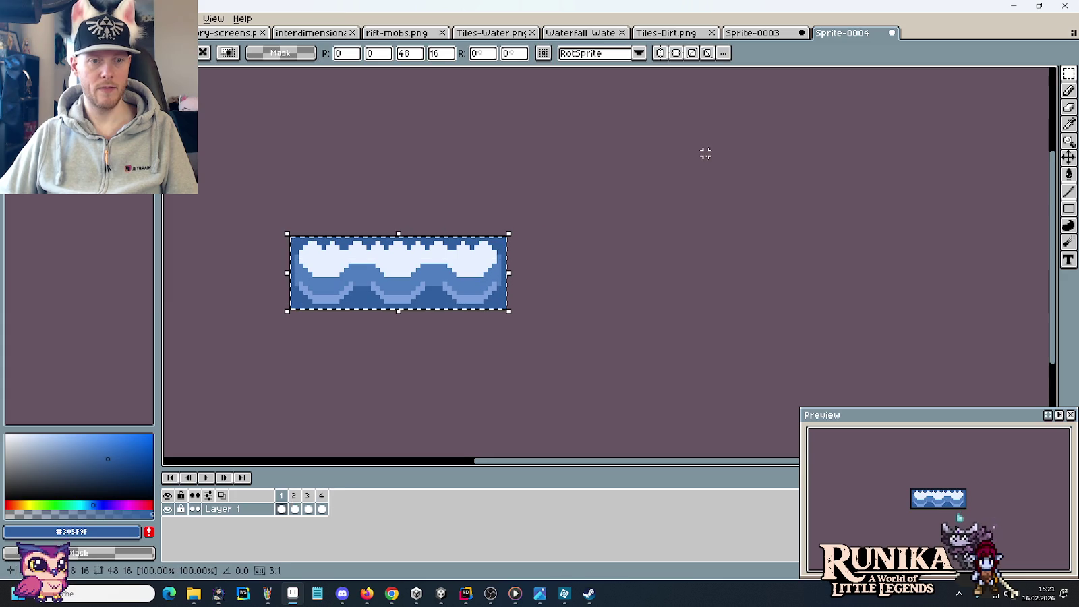
Paste the second wave row from Tiles-Dirt into Sprite-0004's frame 2.
left_click(695, 34)
key("ctrl+v")
left_click_drag(657, 166, 658, 237)
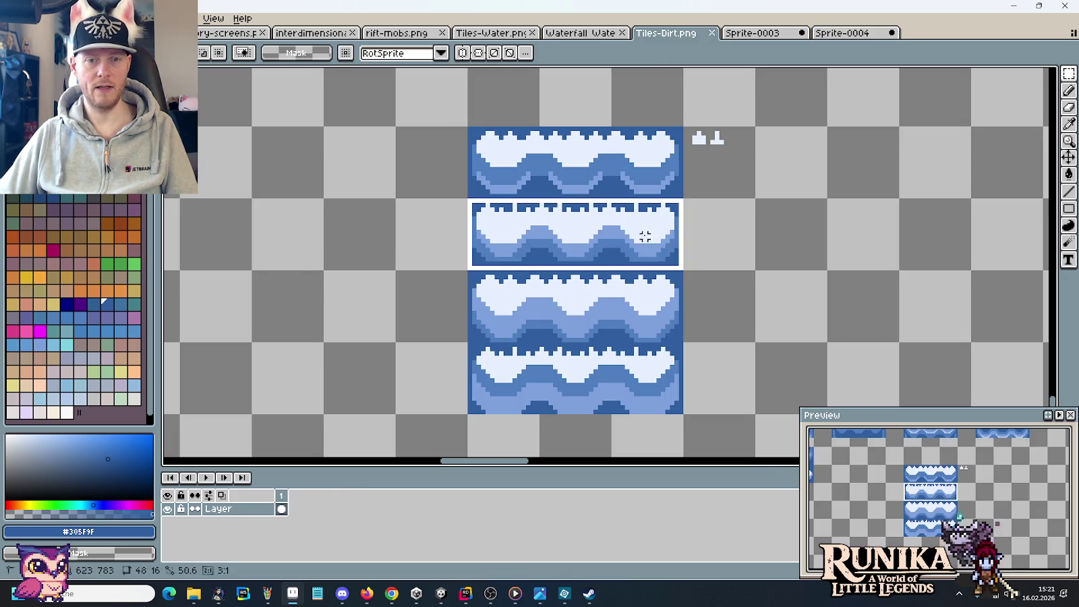
left_click(843, 33)
left_click(294, 495)
key("ctrl+v")
Bring another wave row over to Sprite-0004 and view frame 4.
left_click(695, 32)
key("ctrl+v")
left_click(843, 33)
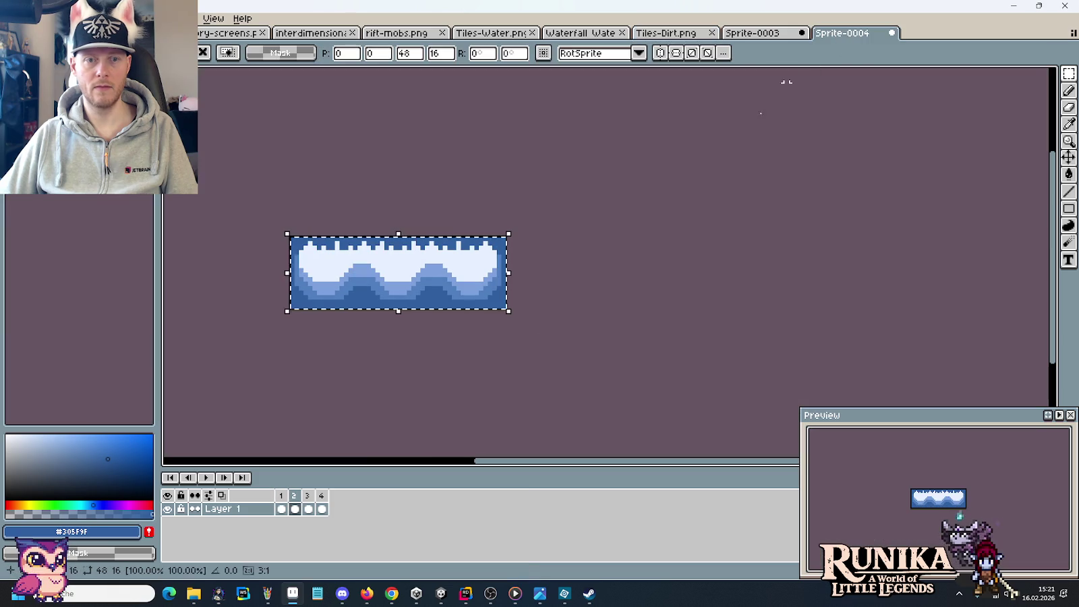
left_click(322, 497)
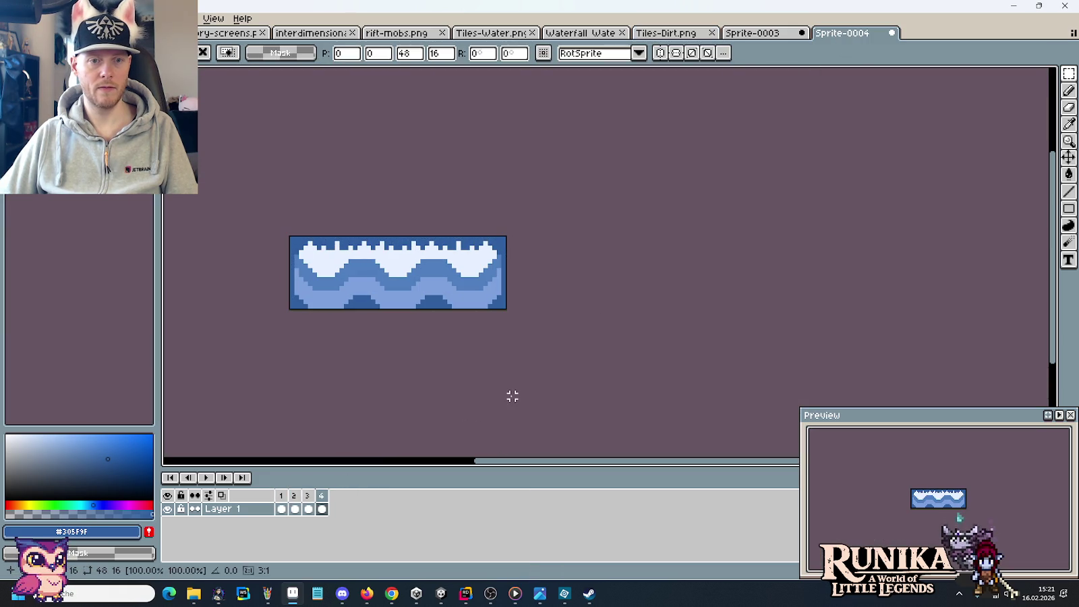
scroll(493, 385, "down", 1)
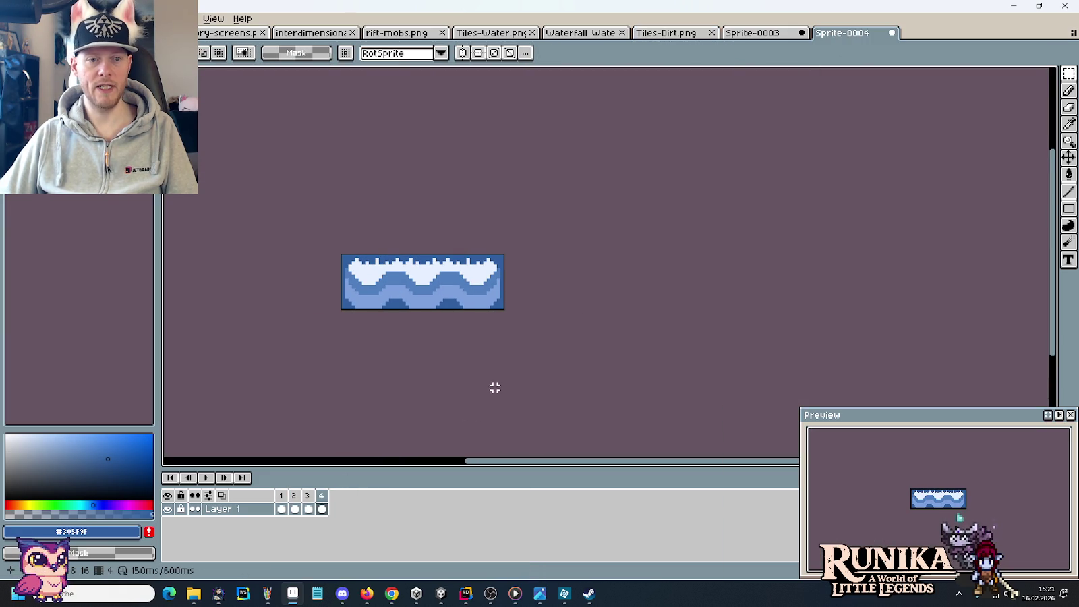
Play and stop the wave animation preview, then return to Tiles-Dirt.png.
left_click(201, 477)
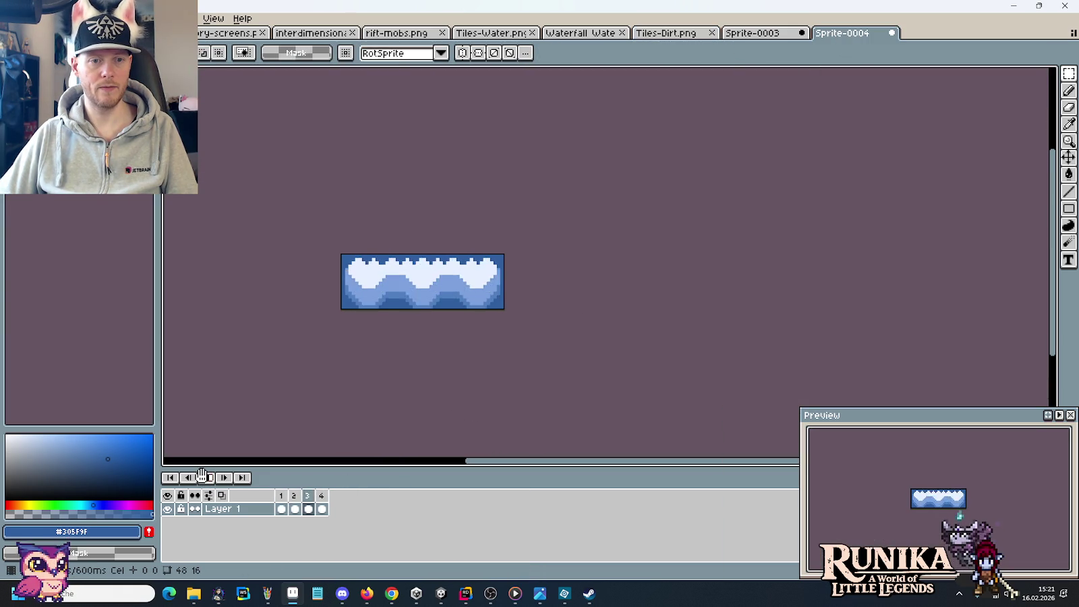
left_click(209, 479)
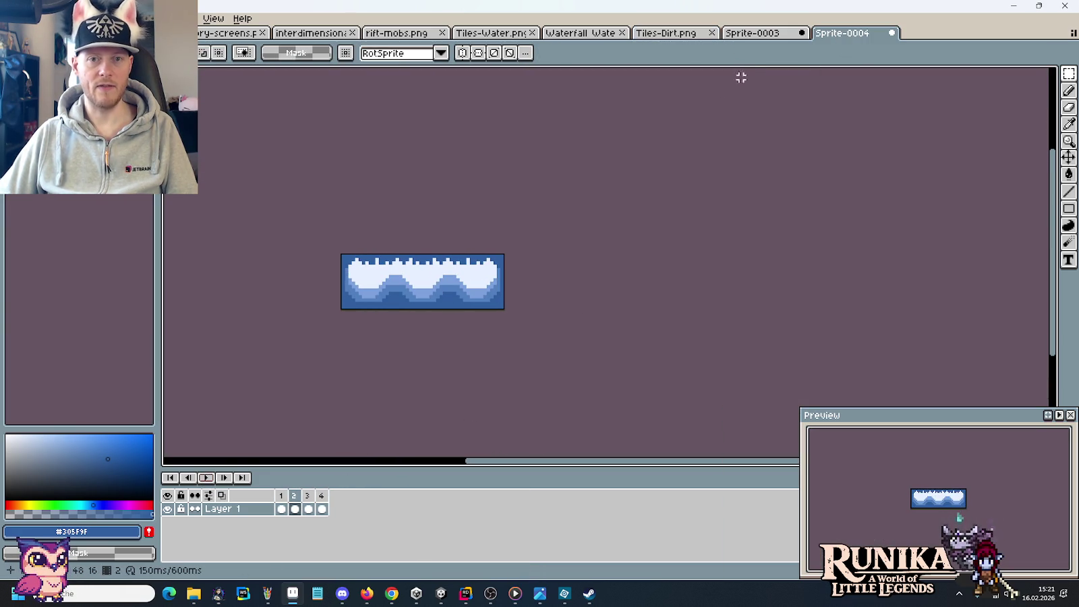
left_click(751, 34)
left_click(654, 34)
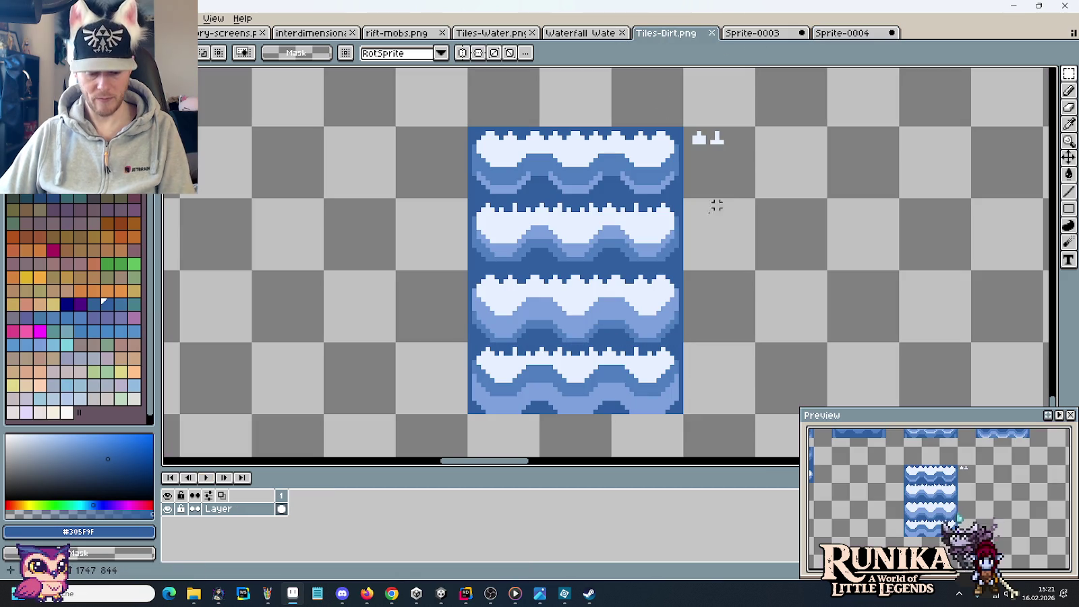
Use the Pencil to sample the light foam and dark blue water colours from the tiles.
scroll(612, 260, "up", 1)
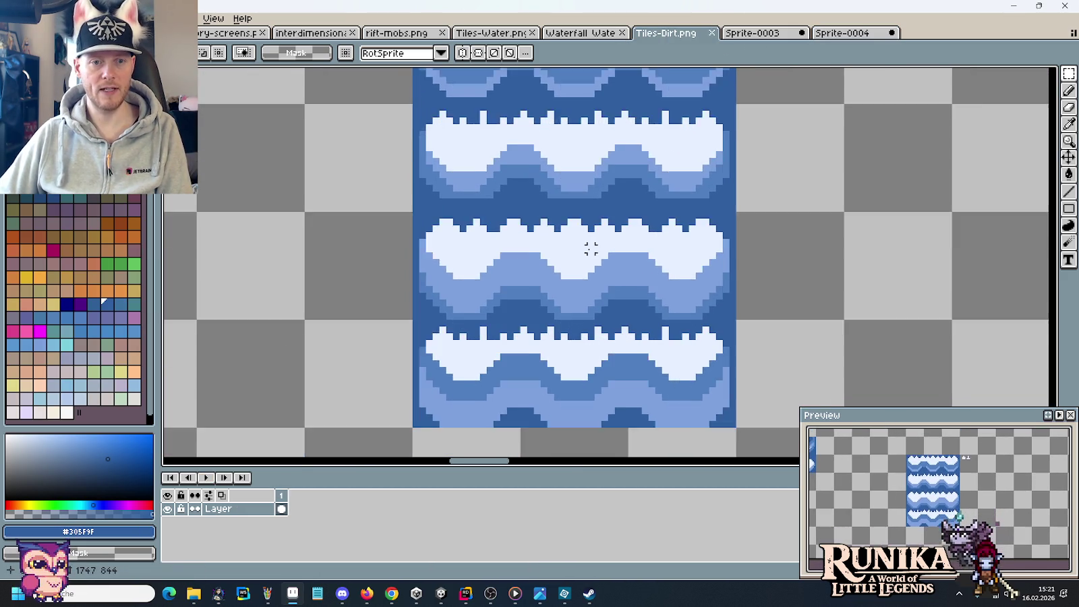
scroll(590, 256, "down", 1)
scroll(590, 256, "up", 2)
key("b")
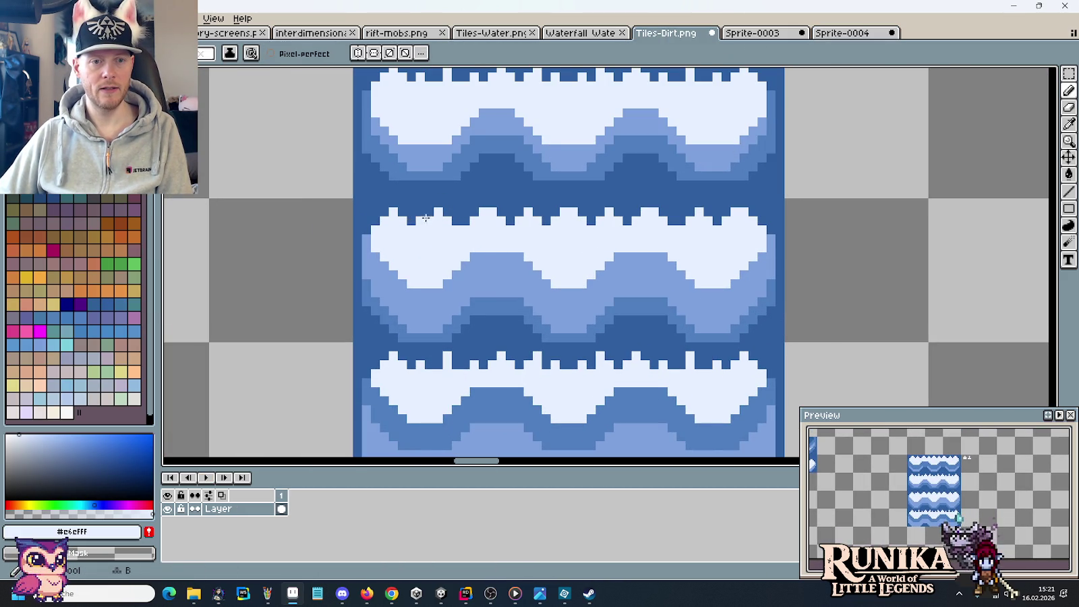
key("i")
key("b")
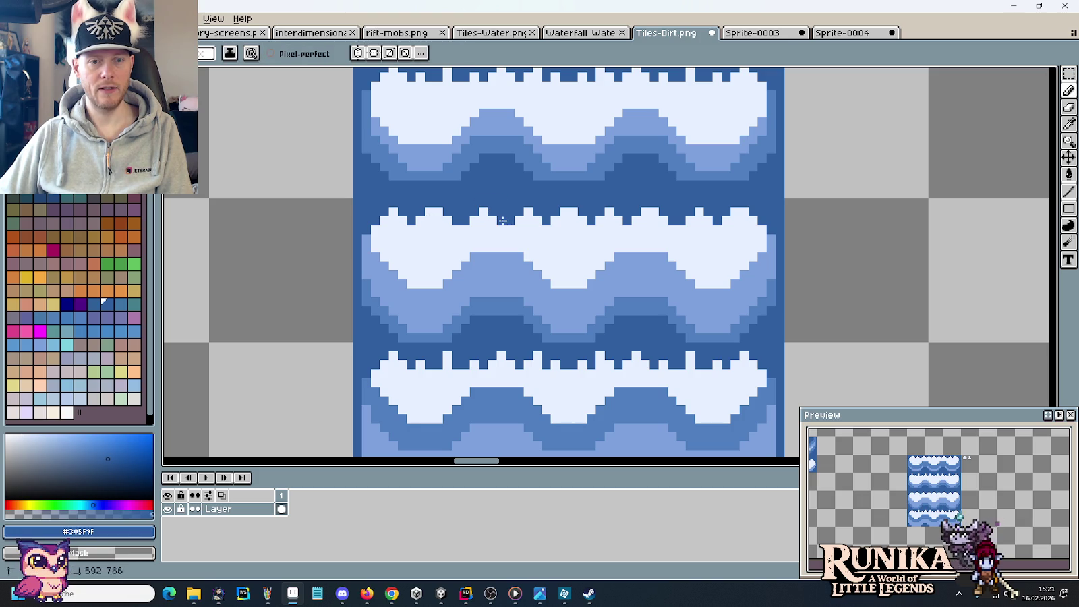
left_click(503, 221, "alt")
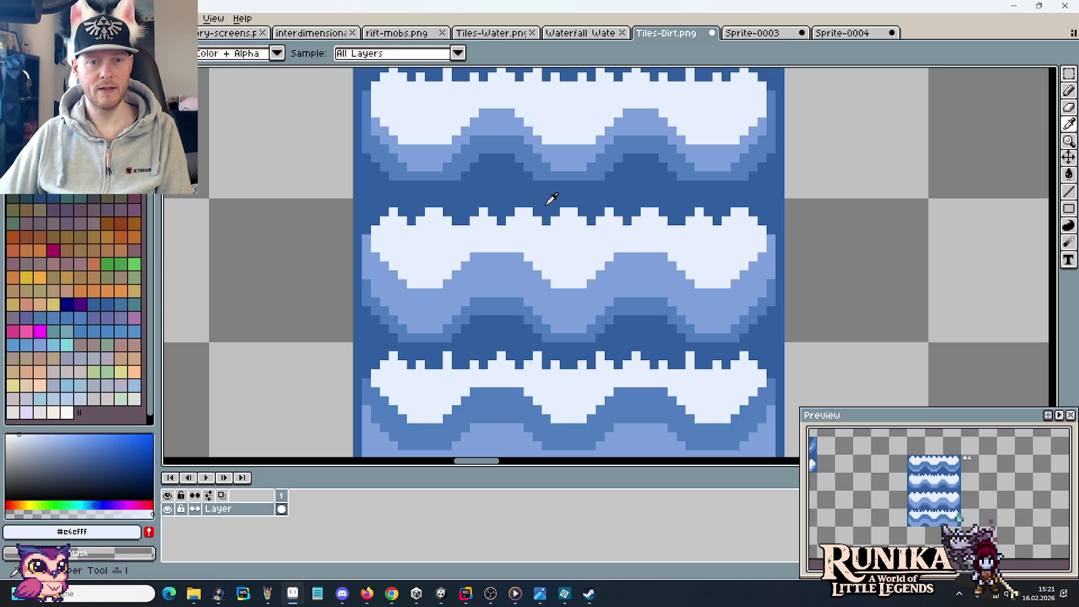
left_click(540, 205, "alt")
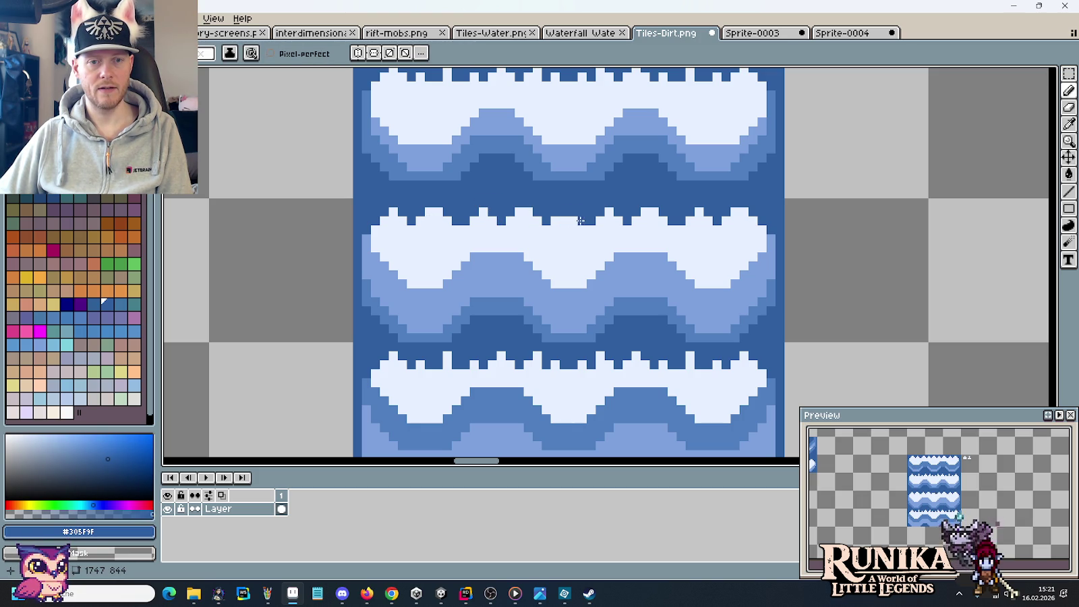
left_click(718, 207, "alt")
left_click(715, 215, "alt")
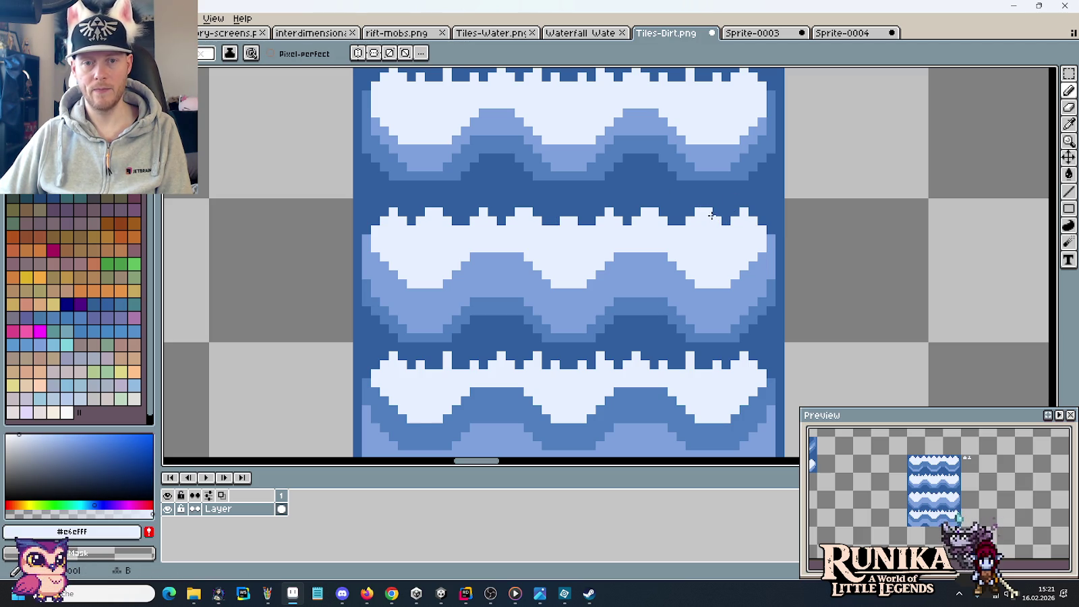
key("alt")
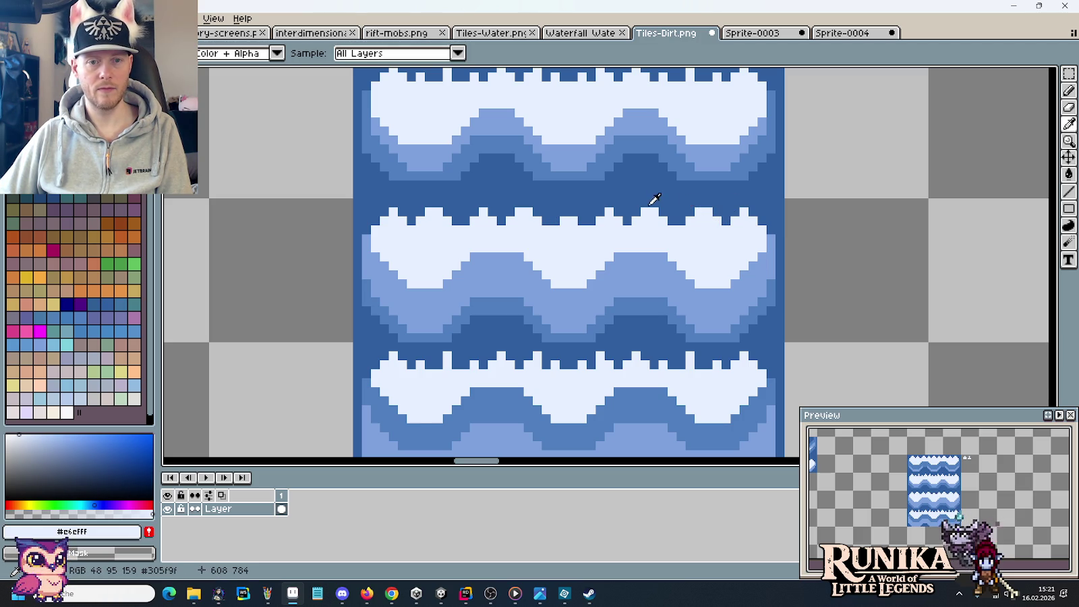
left_click(650, 206, "alt")
key("alt")
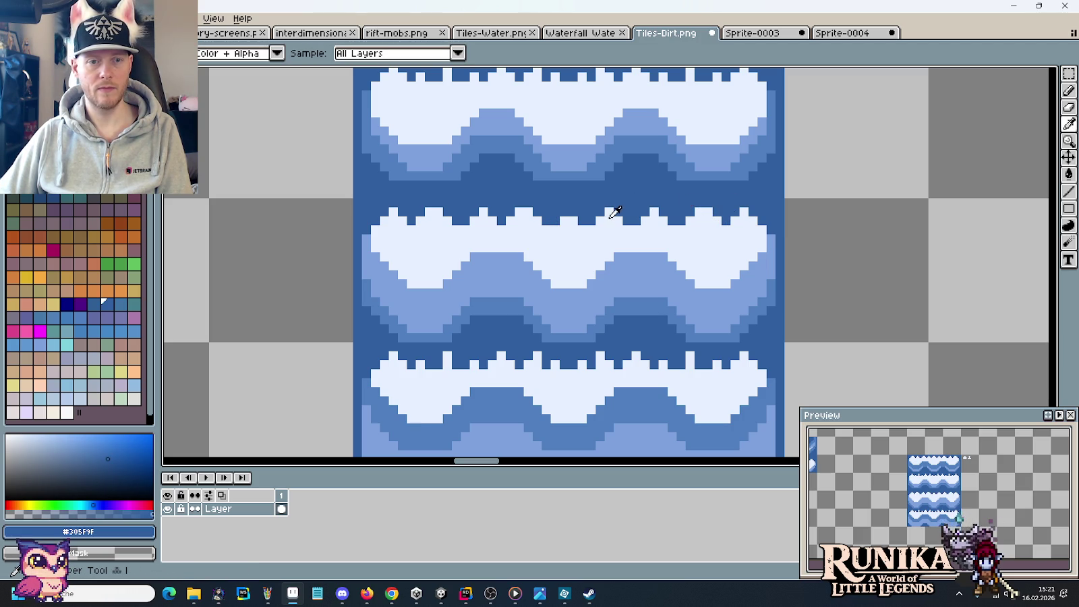
left_click(611, 214, "alt")
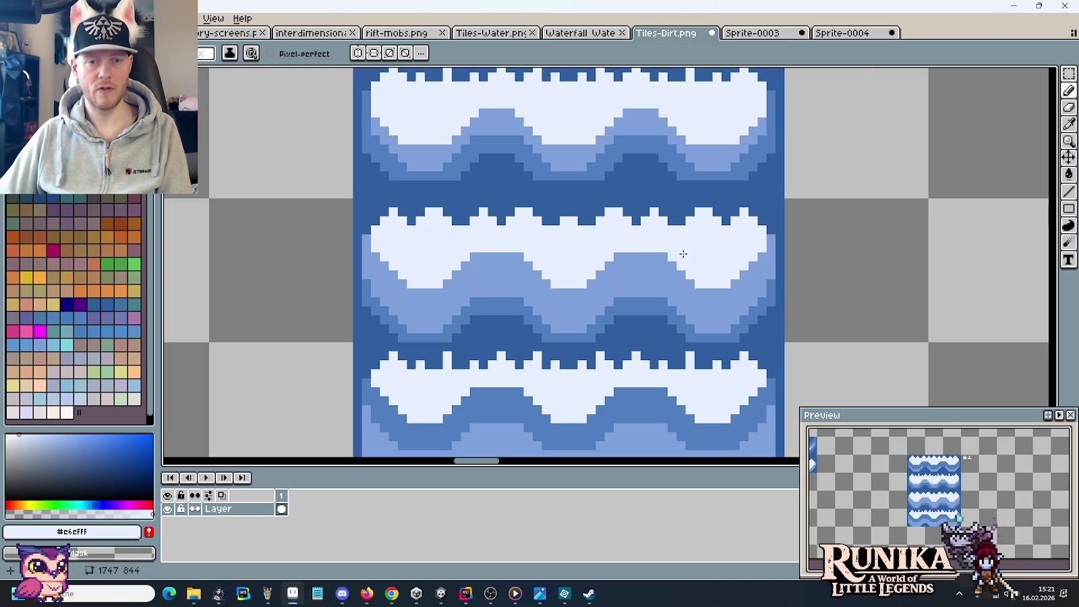
Dot light and dark pixels along the first foam crest's jagged edge.
scroll(683, 254, "down", 2)
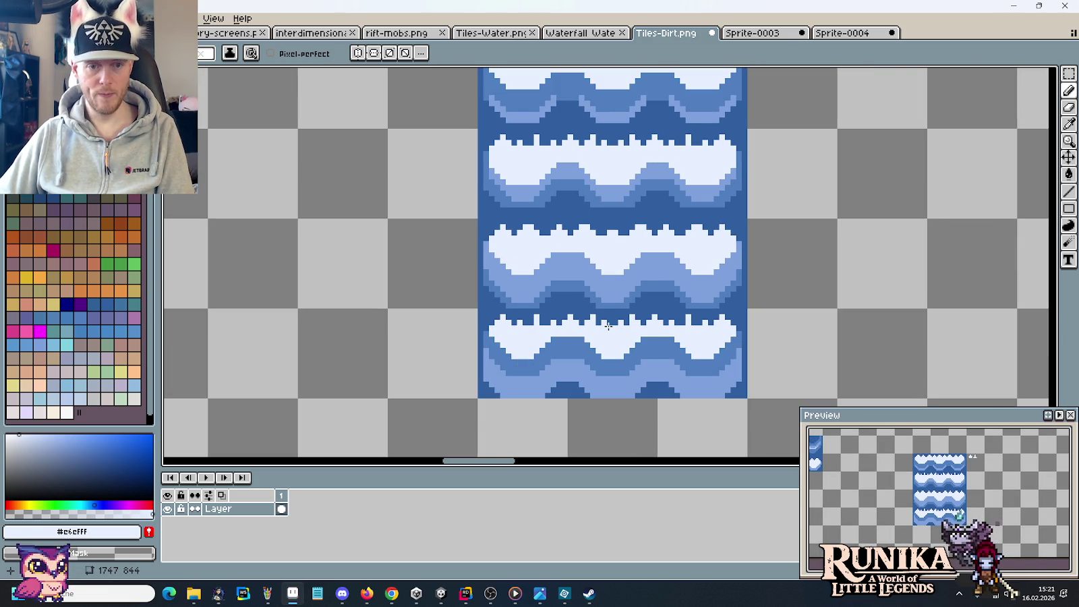
scroll(608, 326, "up", 2)
scroll(530, 272, "up", 1)
left_click(499, 277)
left_click(537, 253, "alt")
left_click(537, 276)
left_click(561, 277, "alt")
left_click(549, 263)
left_click(561, 273, "alt")
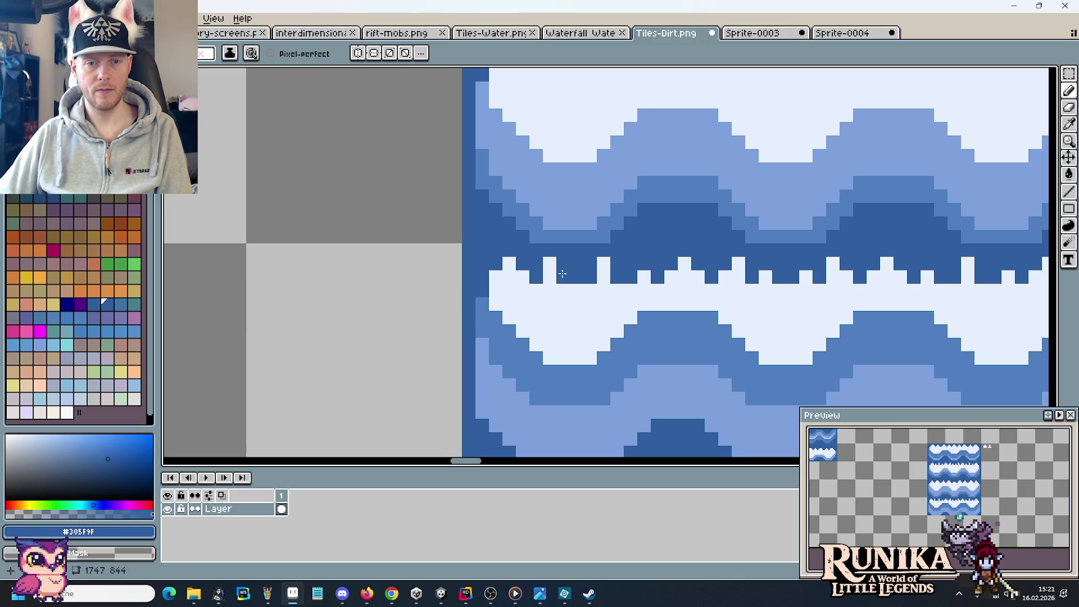
Add pixels to the middle foam crest, ending on the pale foam #c6efff.
left_click_drag(598, 276, 489, 260)
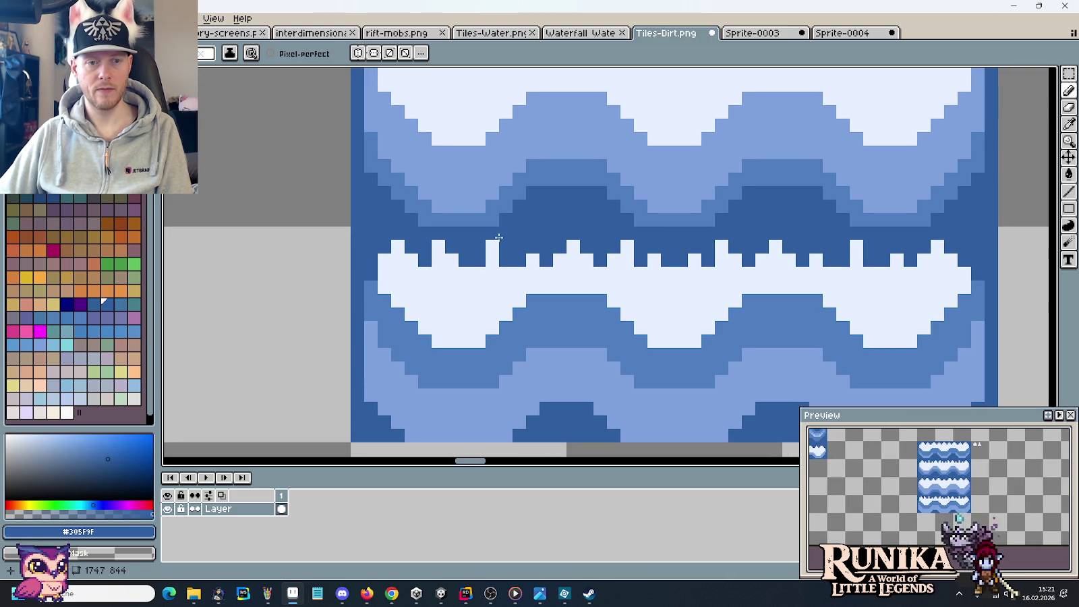
left_click(539, 276, "alt")
left_click(533, 248)
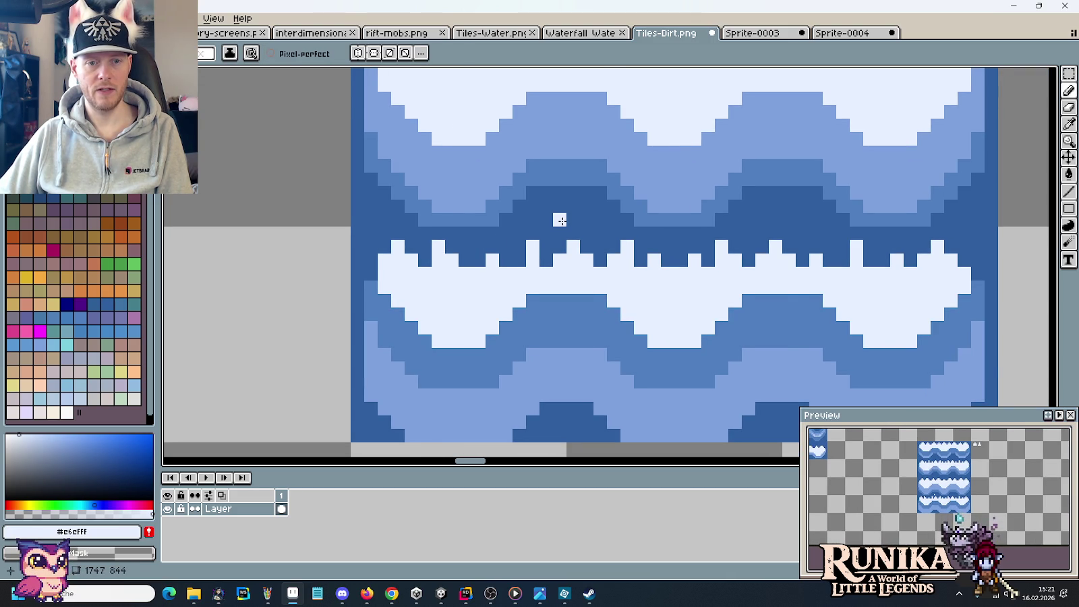
scroll(559, 220, "down", 1)
left_click(576, 223, "alt")
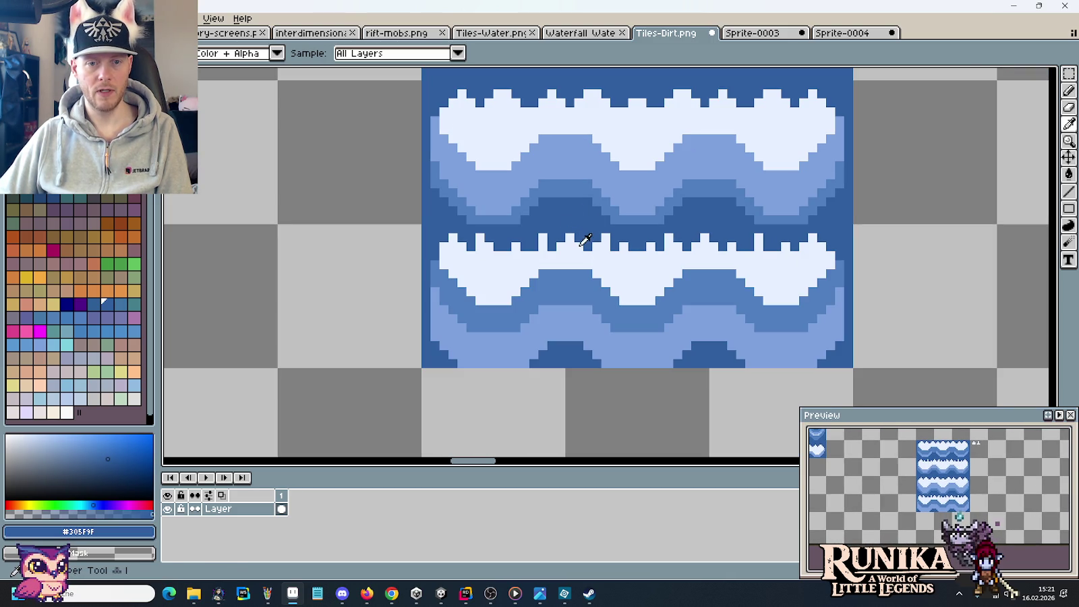
key("alt")
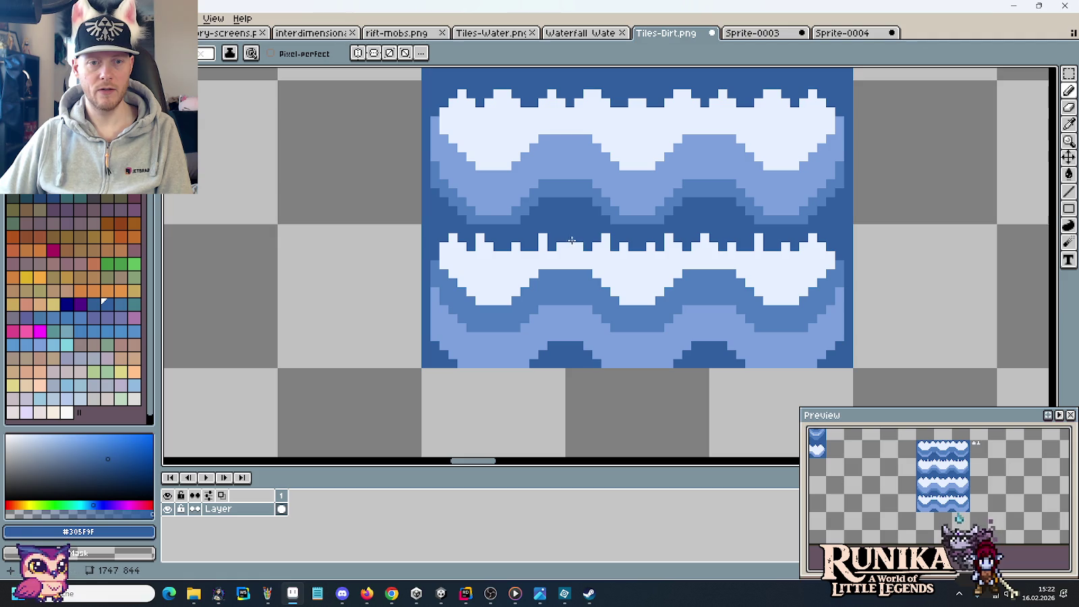
left_click(573, 259, "alt")
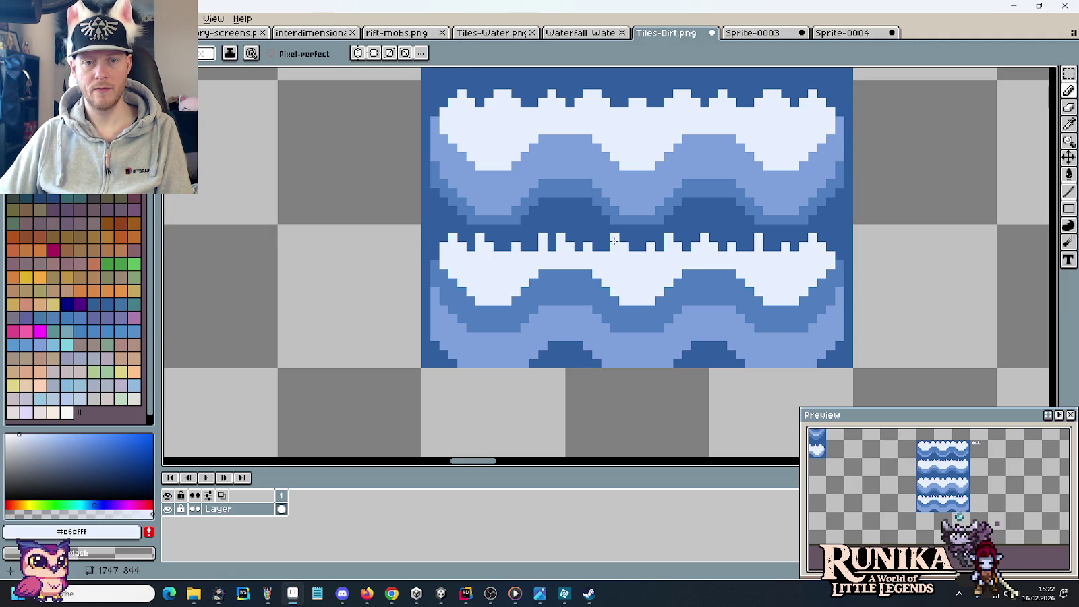
key("m")
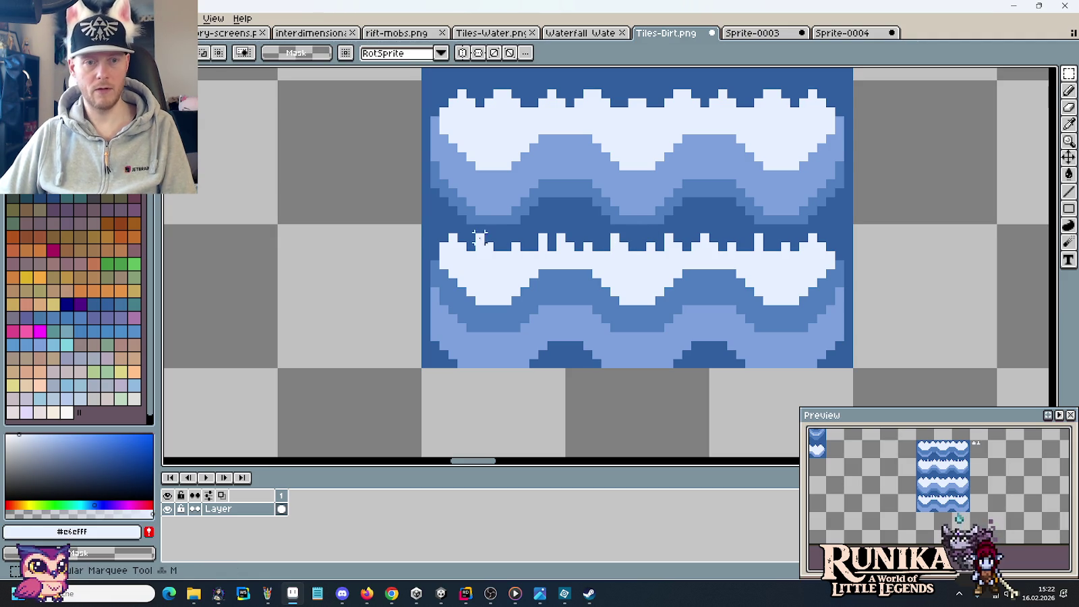
Flip a strip of the second foam crest horizontally and shift it slightly right.
left_click_drag(425, 228, 614, 253)
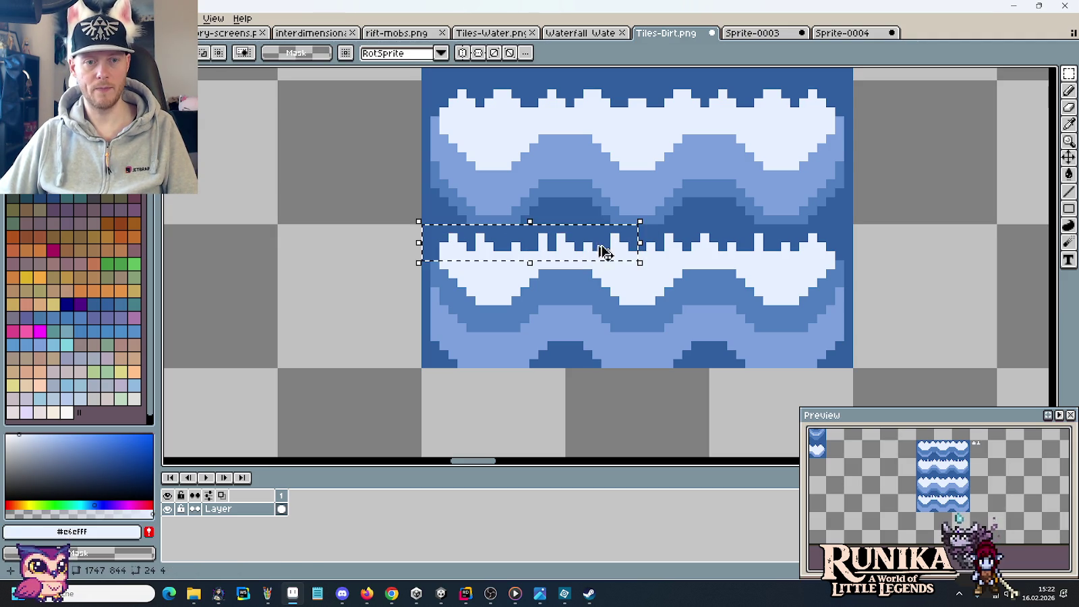
left_click_drag(545, 221, 766, 262)
left_click(37, 18)
mouse_move(102, 183)
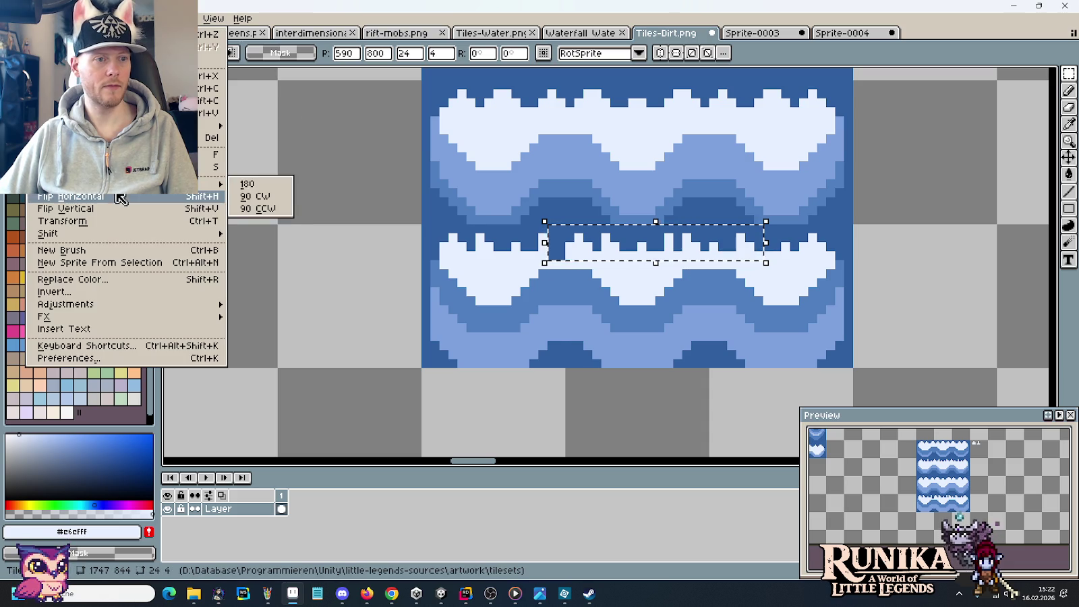
left_click(246, 184)
left_click_drag(661, 243, 723, 246)
left_click(874, 262)
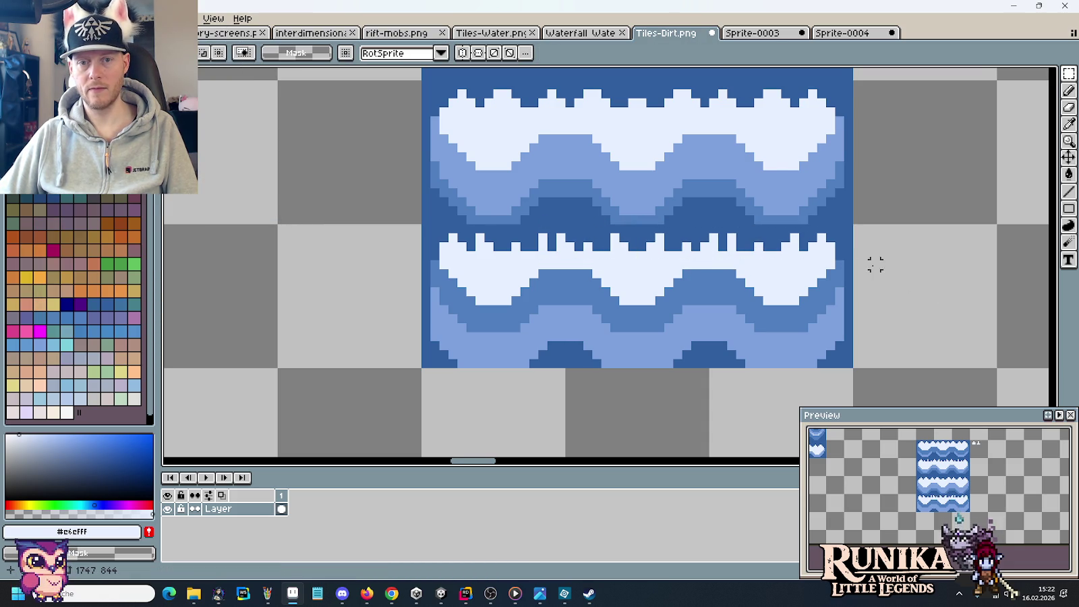
Select the third water tile row and select all in Sprite-0004's frame 3.
scroll(874, 262, "down", 2)
left_click_drag(872, 263, 673, 306)
left_click_drag(626, 240, 460, 236)
left_click(842, 33)
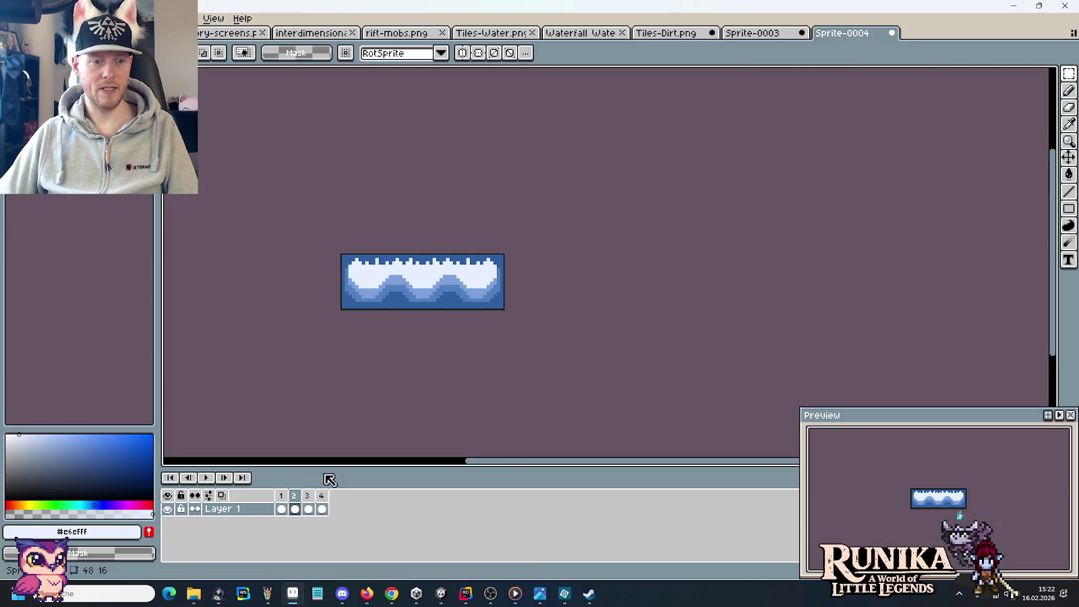
left_click(307, 495)
key("ctrl+a")
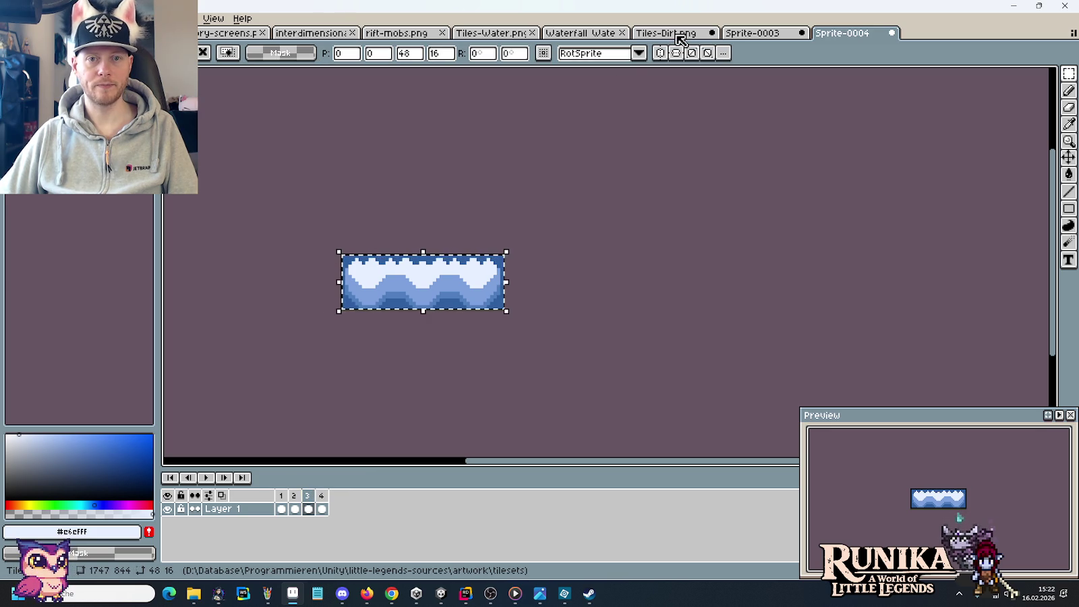
Move the selection onto the fourth tile row, save Tiles-Dirt and copy it.
left_click(674, 33)
left_click_drag(594, 250, 595, 323)
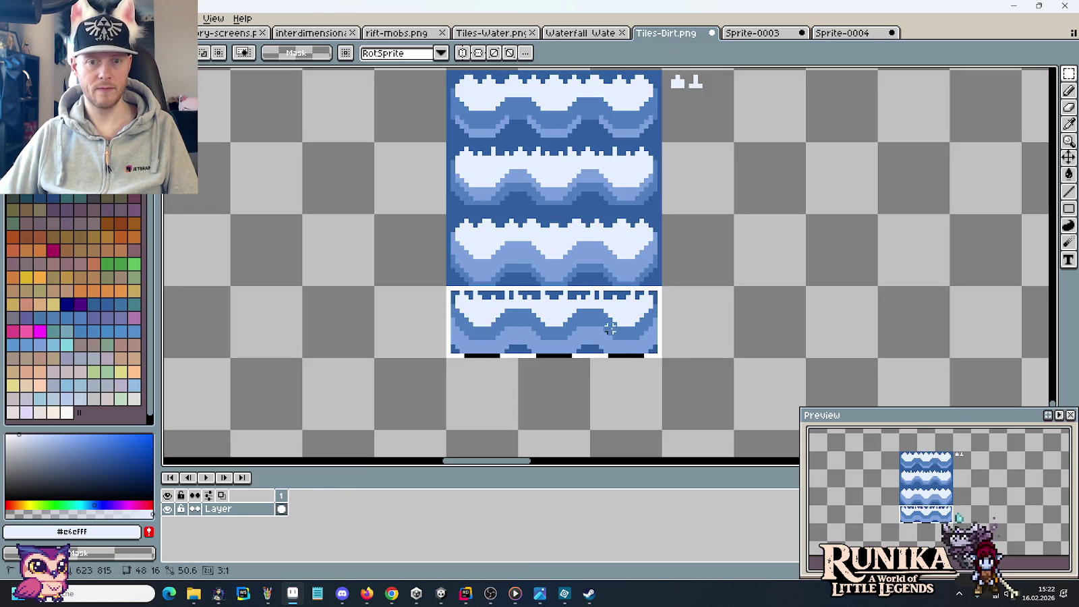
key("ctrl+s")
key("ctrl+c")
Paste the fourth tile into a new frame 4 of Sprite-0004 and play the loop.
left_click(842, 32)
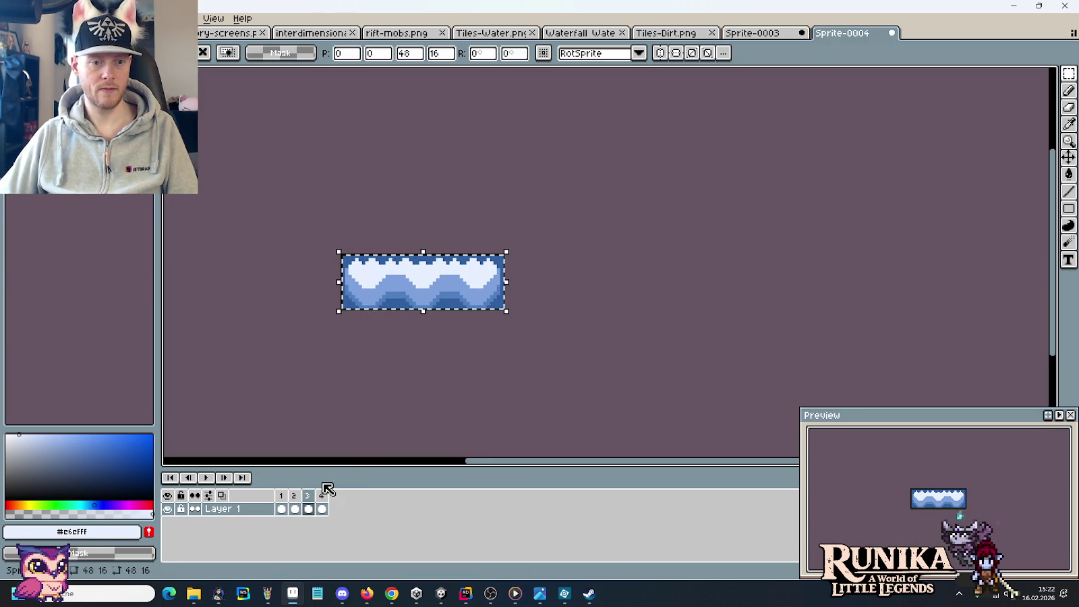
key("alt+n")
key("ctrl+v")
left_click(525, 398)
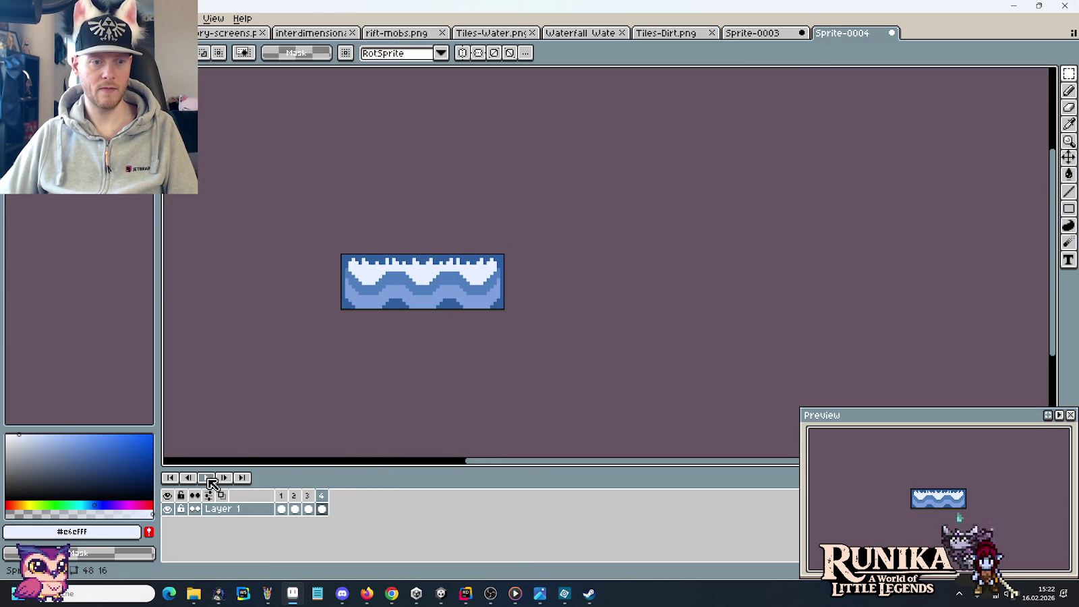
left_click(207, 478)
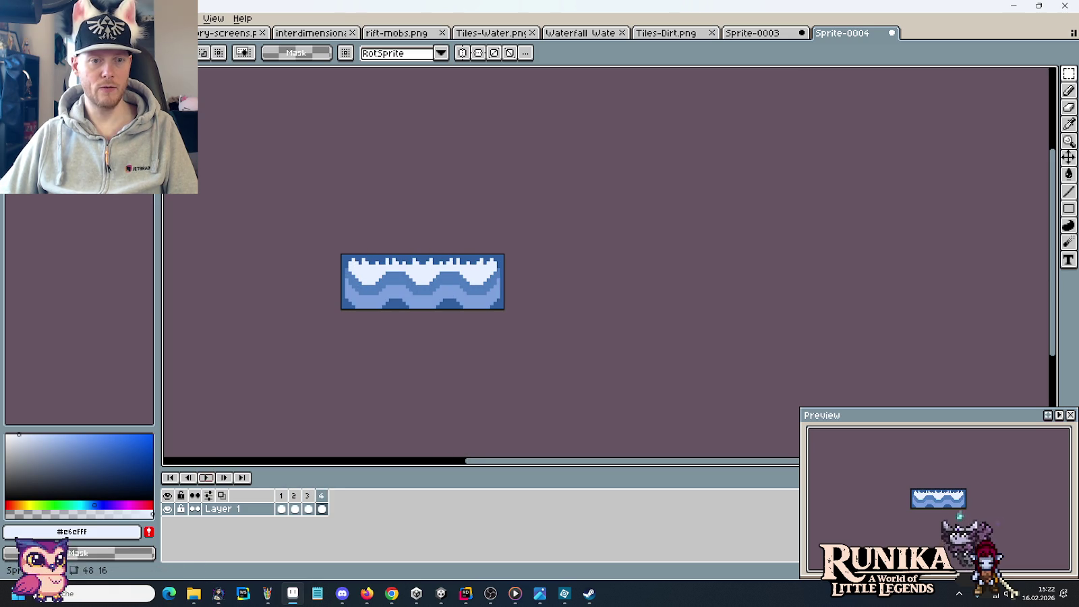
left_click(674, 32)
Deselect, zoom in and dot a dark blue #305F9F pixel onto the top wave's edge.
left_click(736, 257)
scroll(559, 258, "up", 1)
scroll(558, 259, "up", 1)
scroll(558, 258, "up", 2)
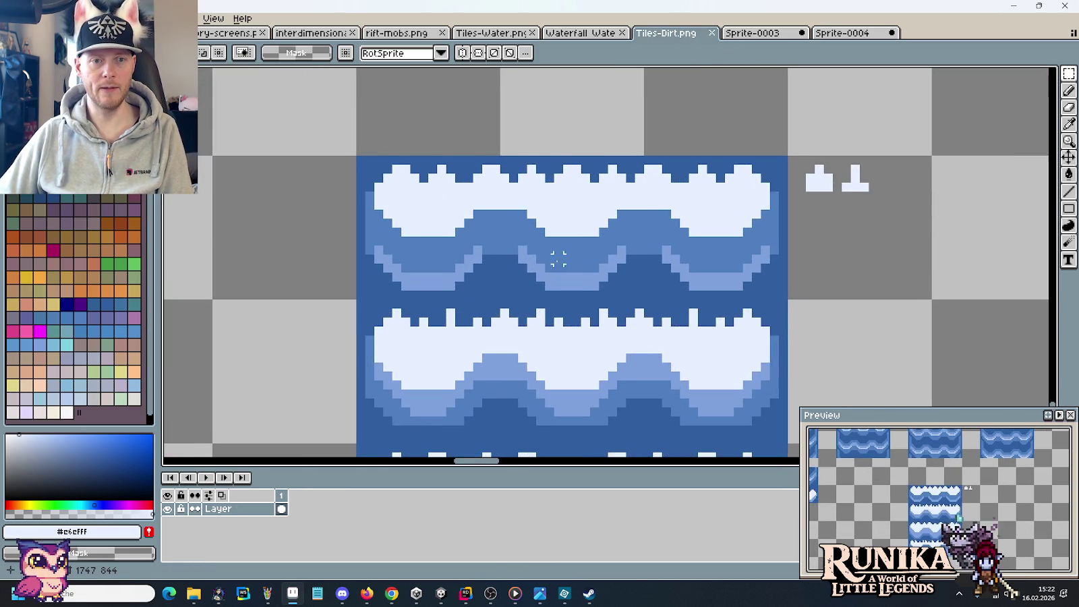
scroll(559, 258, "up", 1)
key("b")
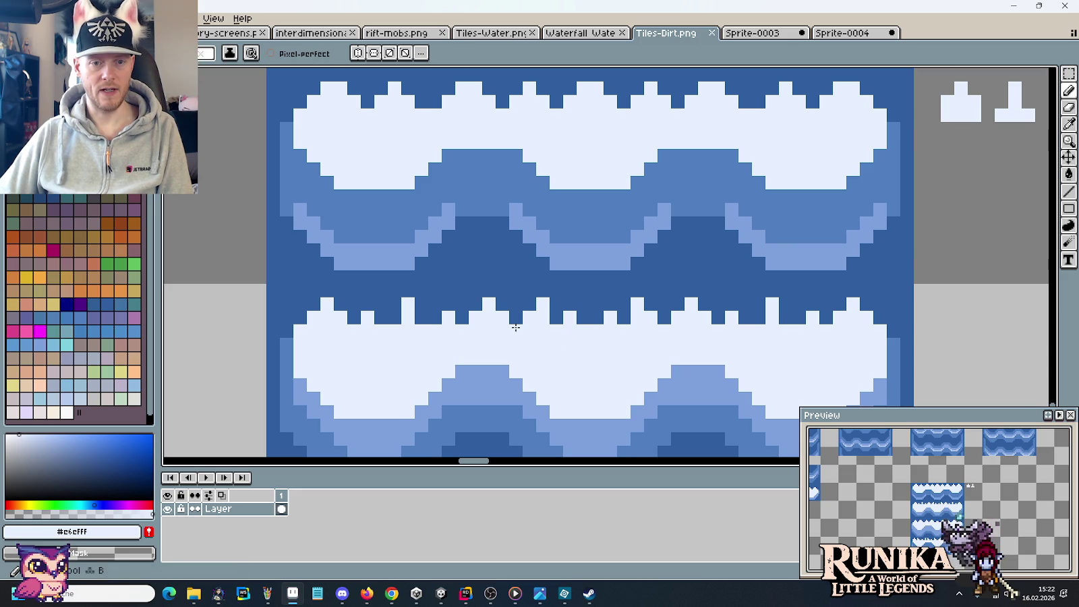
left_click(516, 312, "alt")
left_click(516, 327)
left_click_drag(512, 166, 517, 192)
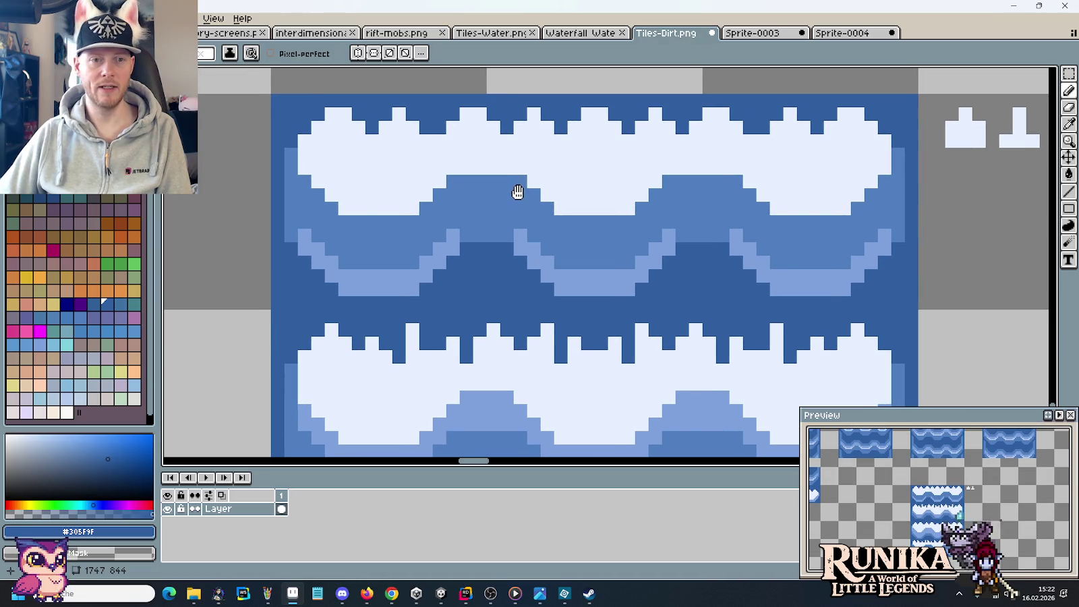
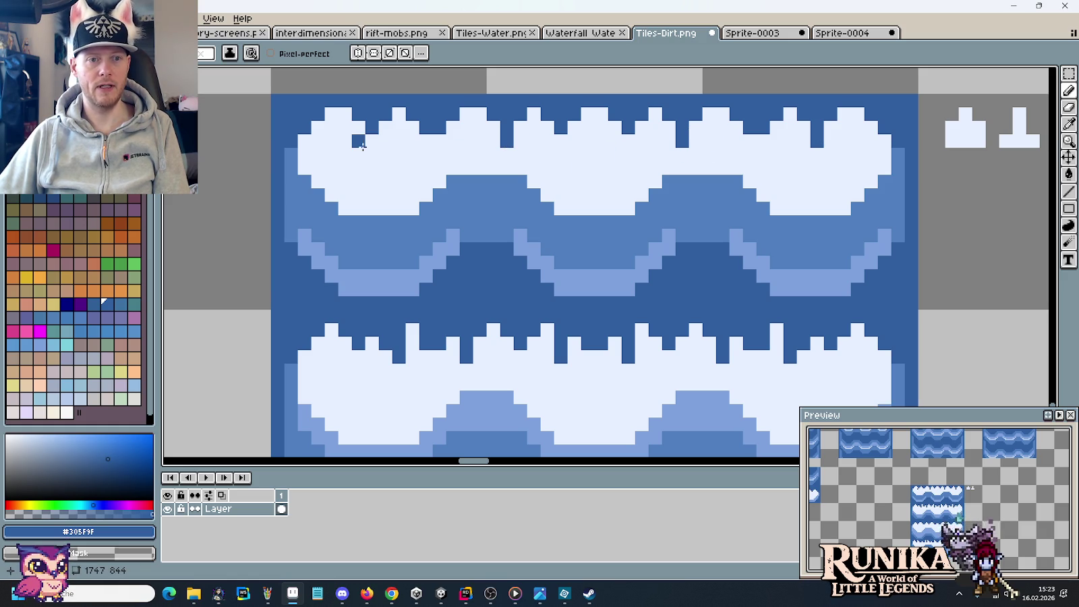
Undo the last pencil stroke on the waterfall foam and return to the Pencil.
scroll(559, 176, "down", 1)
scroll(559, 176, "down", 1)
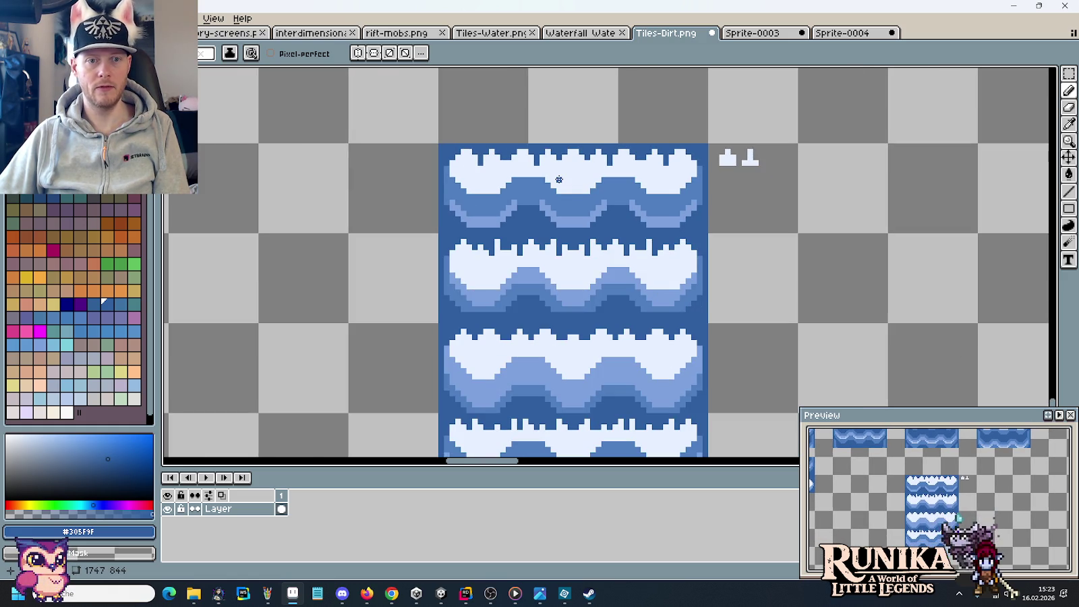
key("ctrl+z")
key("b")
Zoom and pan across the wave tiles to inspect the middle foam bands.
scroll(627, 170, "up", 1)
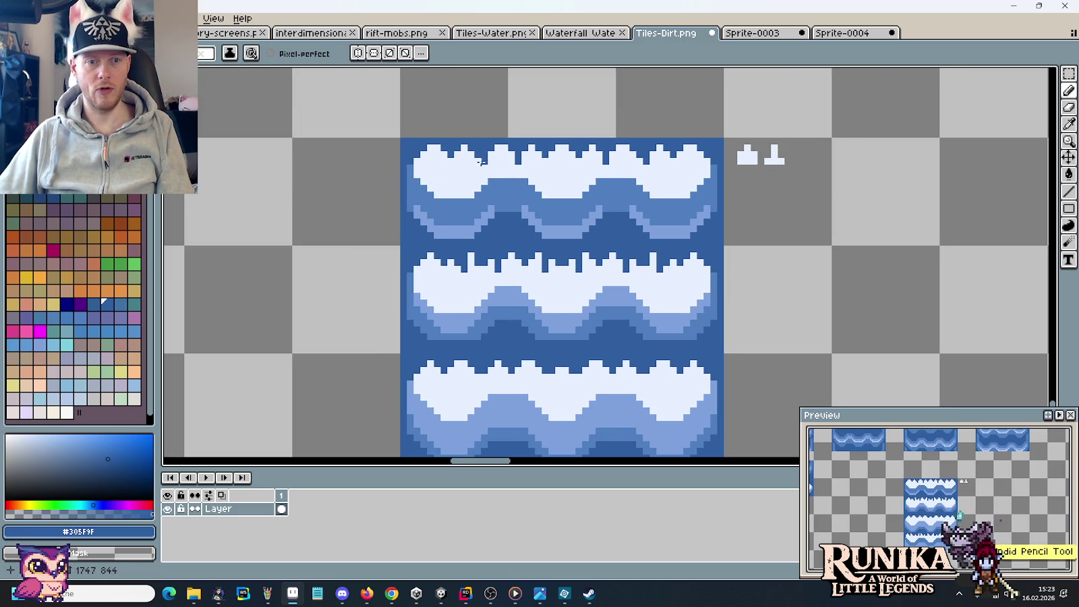
scroll(588, 207, "down", 3)
scroll(531, 241, "up", 1)
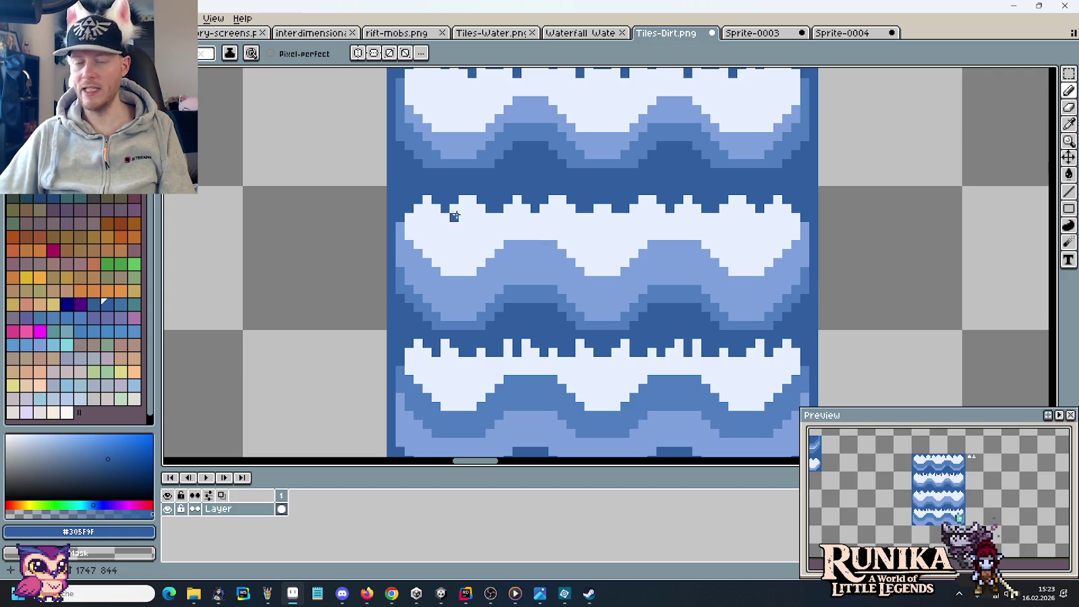
left_click_drag(454, 216, 421, 259)
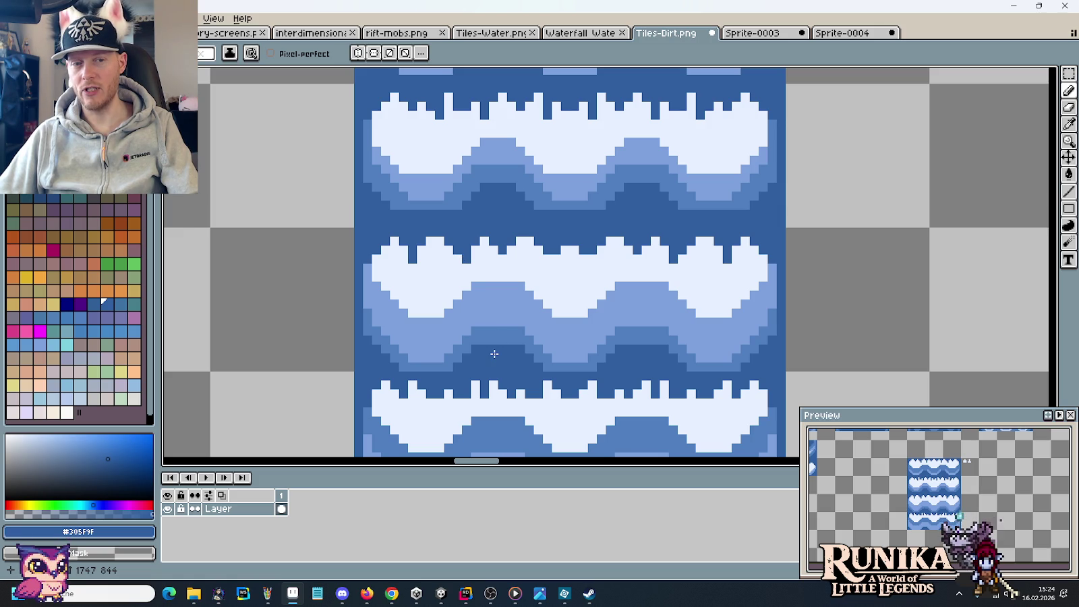
mouse_move(494, 353)
left_mouse_down()
mouse_move(508, 309)
mouse_move(507, 347)
left_mouse_up()
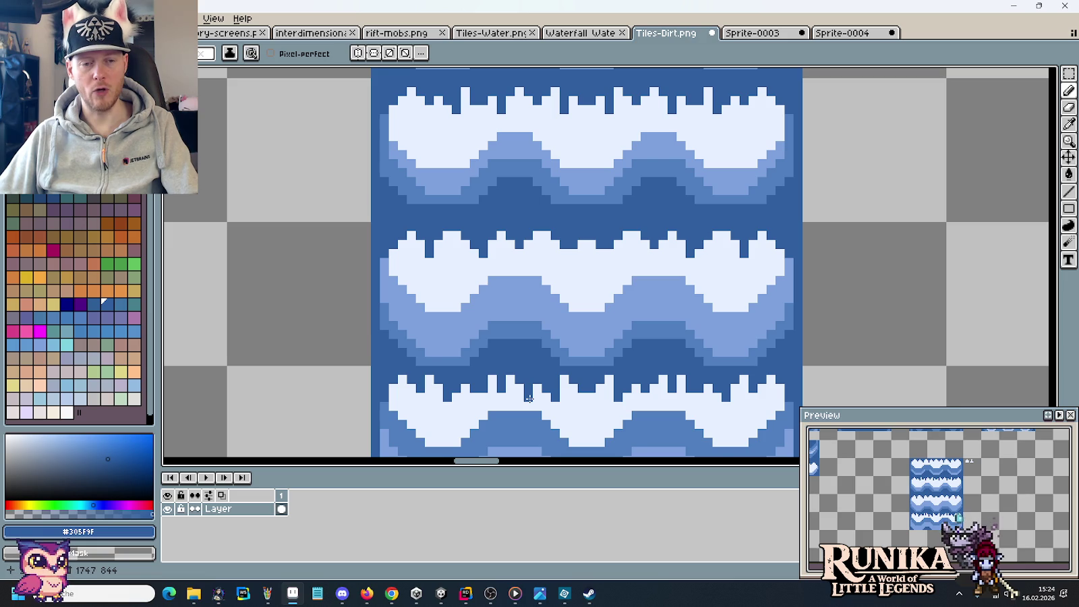
scroll(529, 397, "down", 2)
scroll(506, 218, "down", 1)
Select the top 48x16 wave tile and try pasting it into Sprite-0004, then cancel the paste.
key("m")
left_click_drag(507, 217, 628, 212)
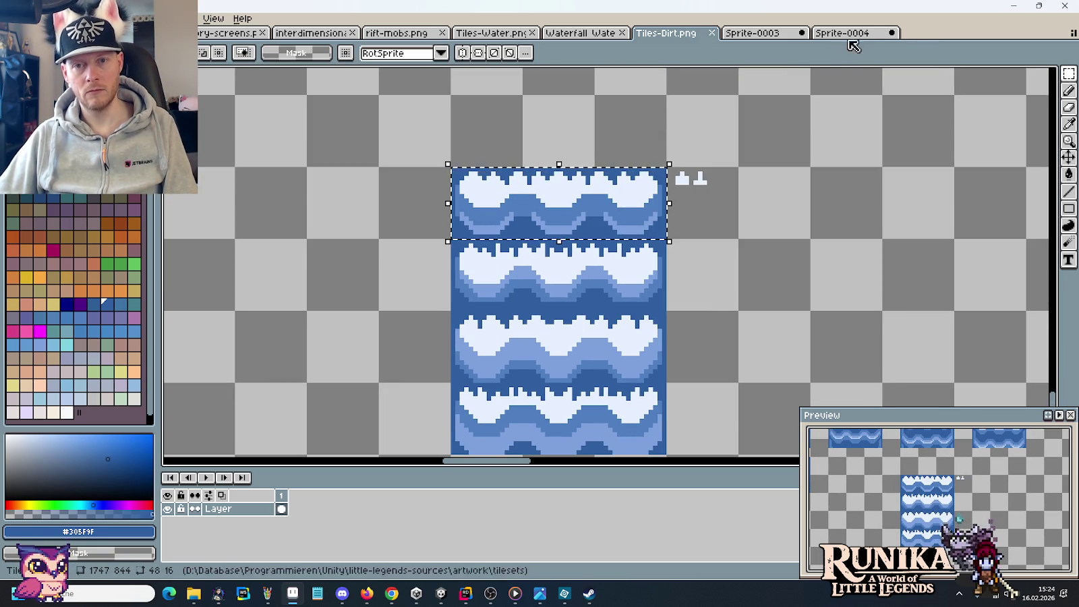
left_click(845, 32)
key("ctrl+v")
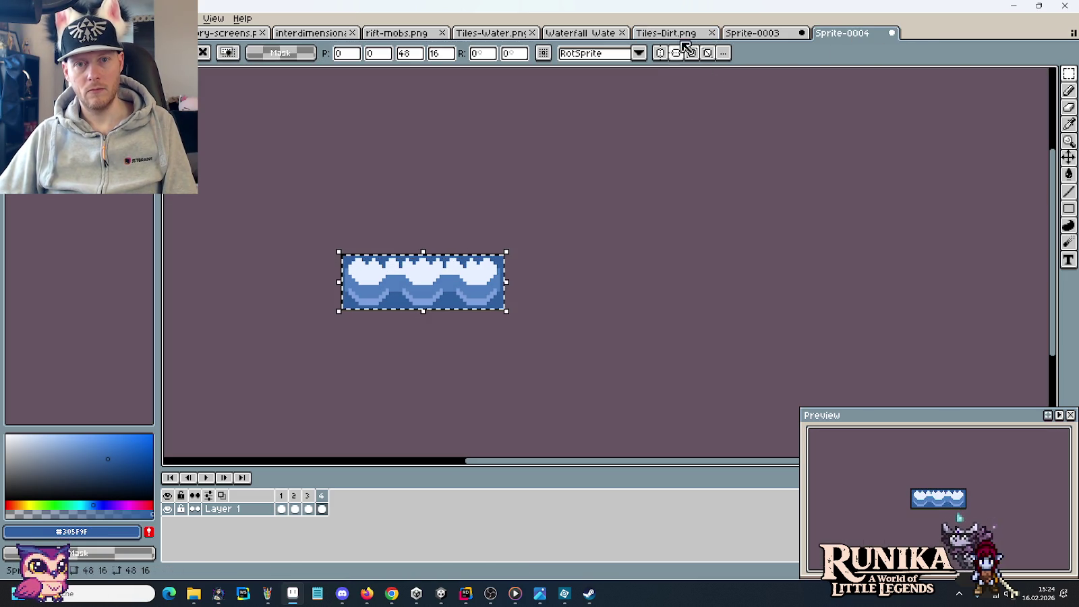
key("Escape")
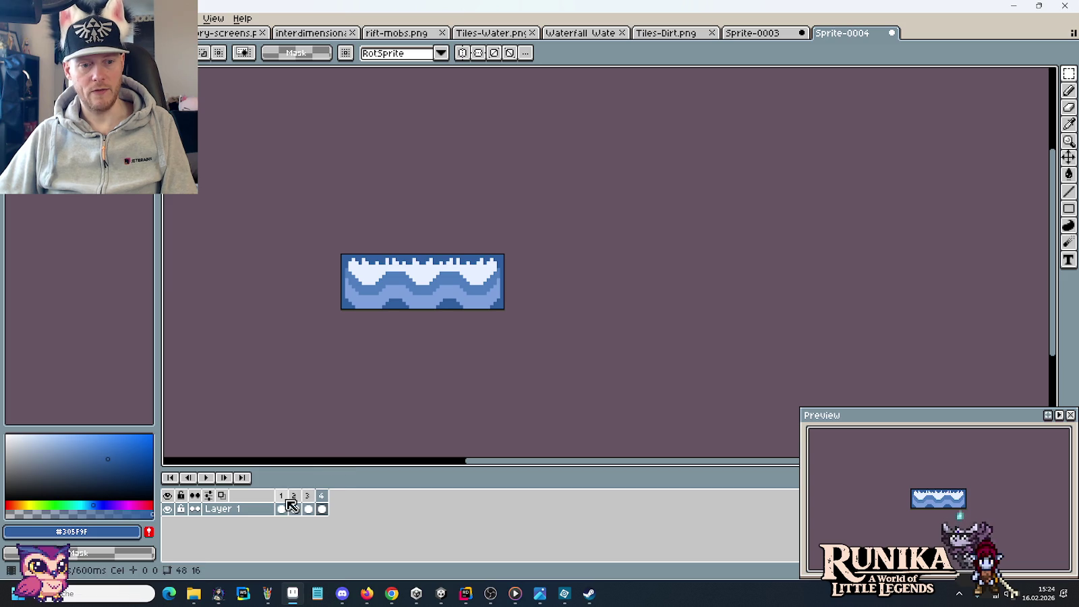
Copy Sprite-0004's frame 1 wave tile into the third row of the Tiles-Dirt.png column.
left_click(287, 500)
key("ctrl+a")
key("ctrl+c")
left_click(666, 33)
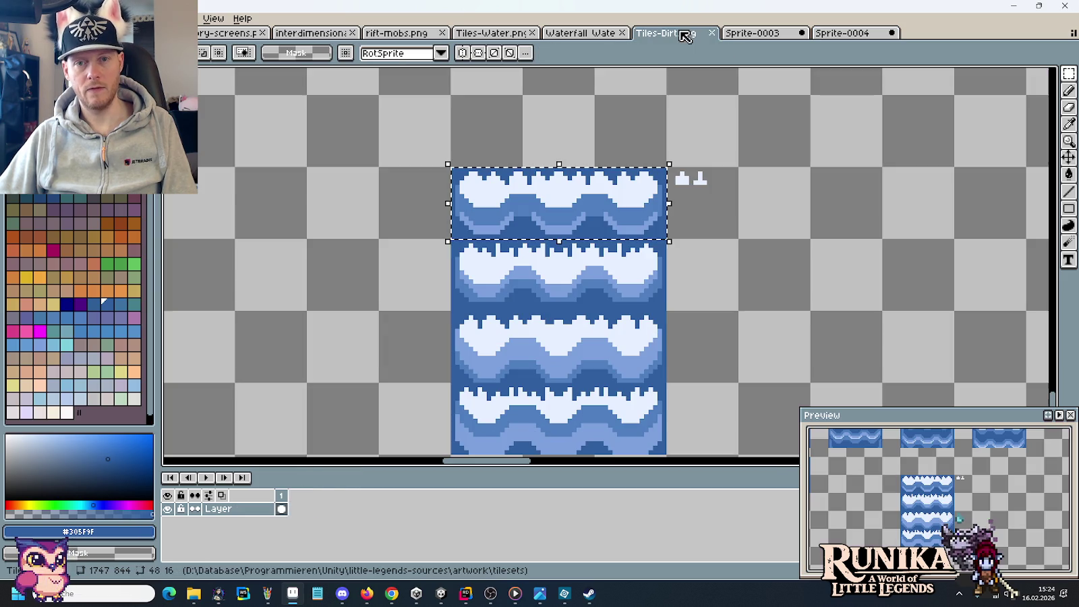
key("ctrl+v")
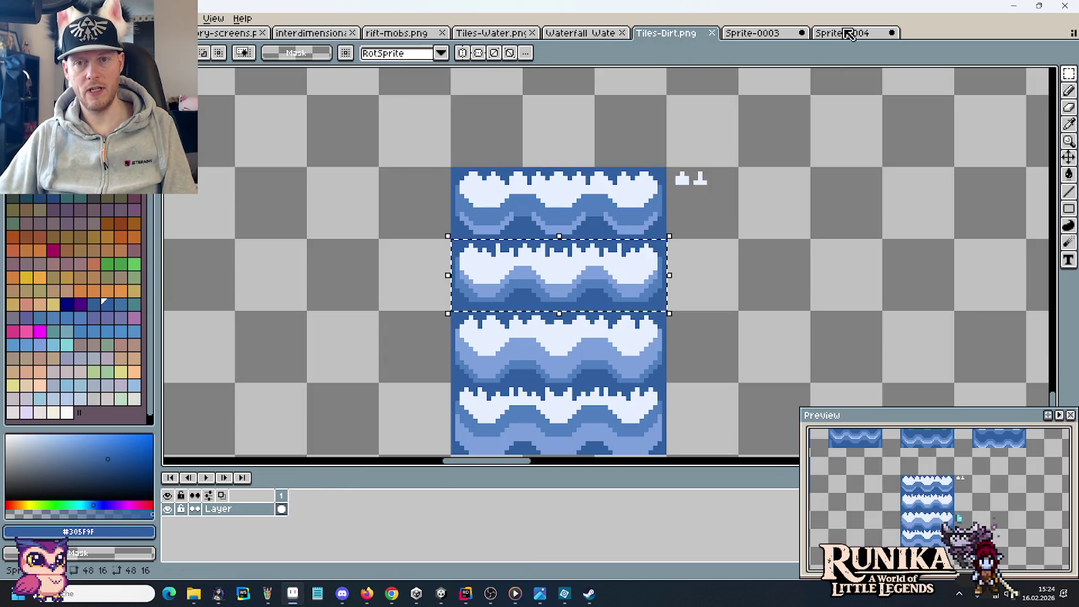
left_click(843, 32)
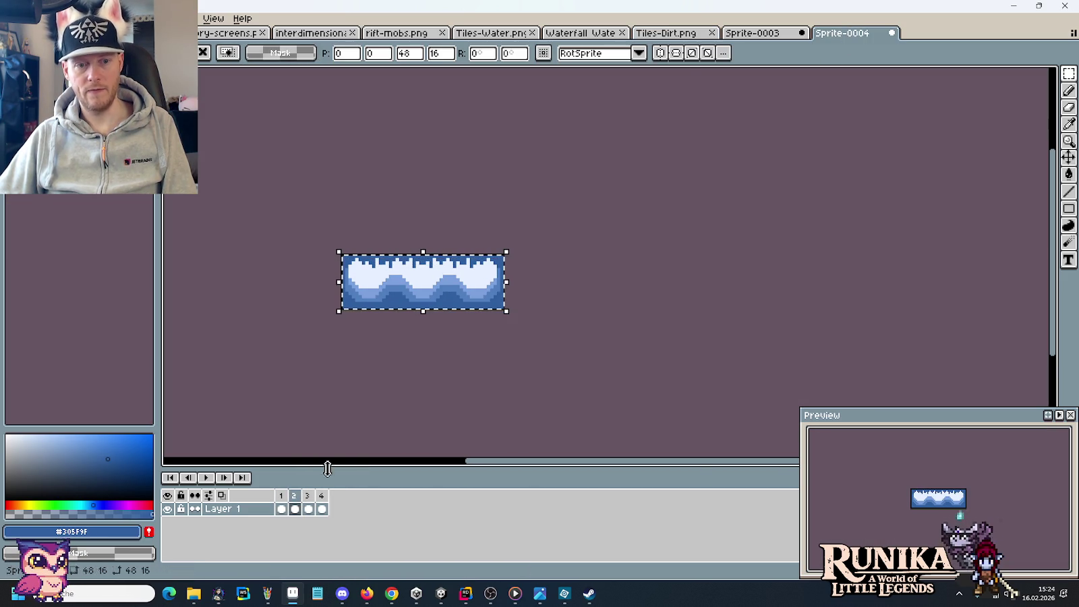
left_click(694, 33)
left_click_drag(482, 310, 599, 341)
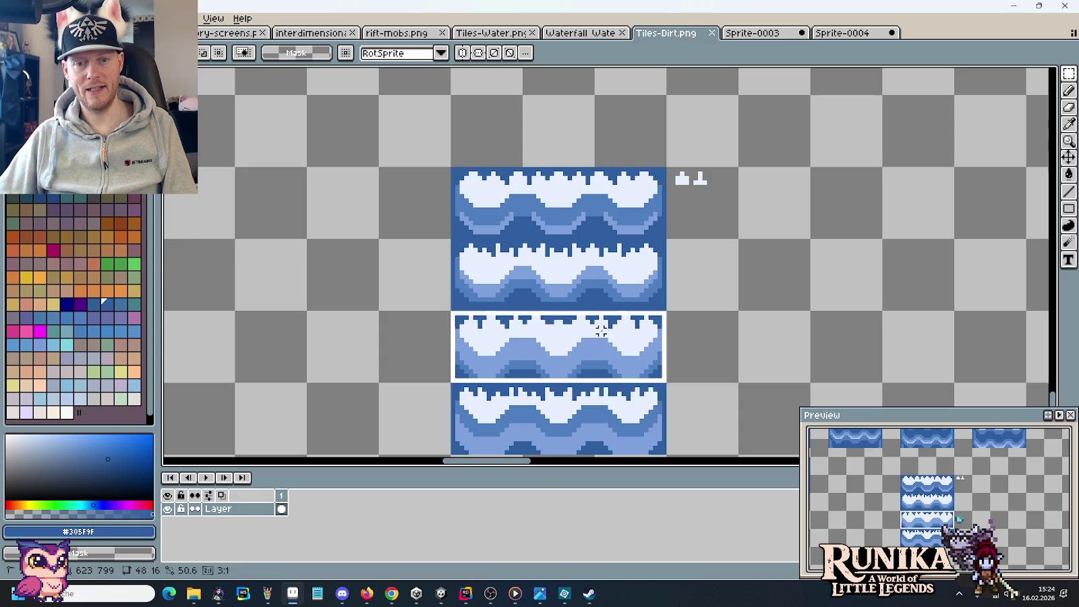
Paste the frame 3 wave tile into the bottom row of the waterfall column.
left_click(855, 36)
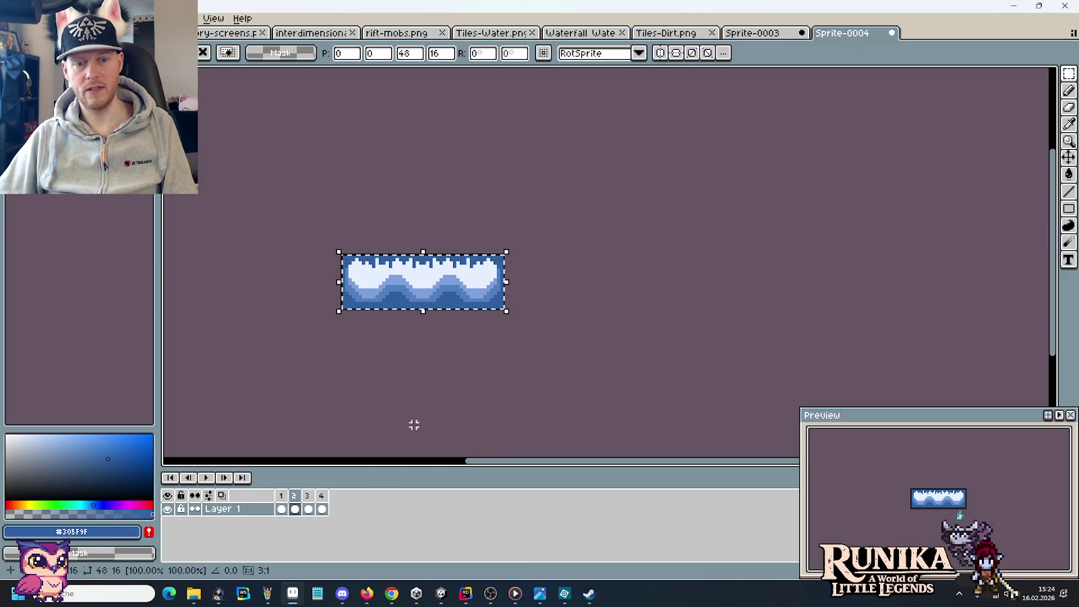
left_click(307, 508)
left_click(675, 32)
key("ctrl+v")
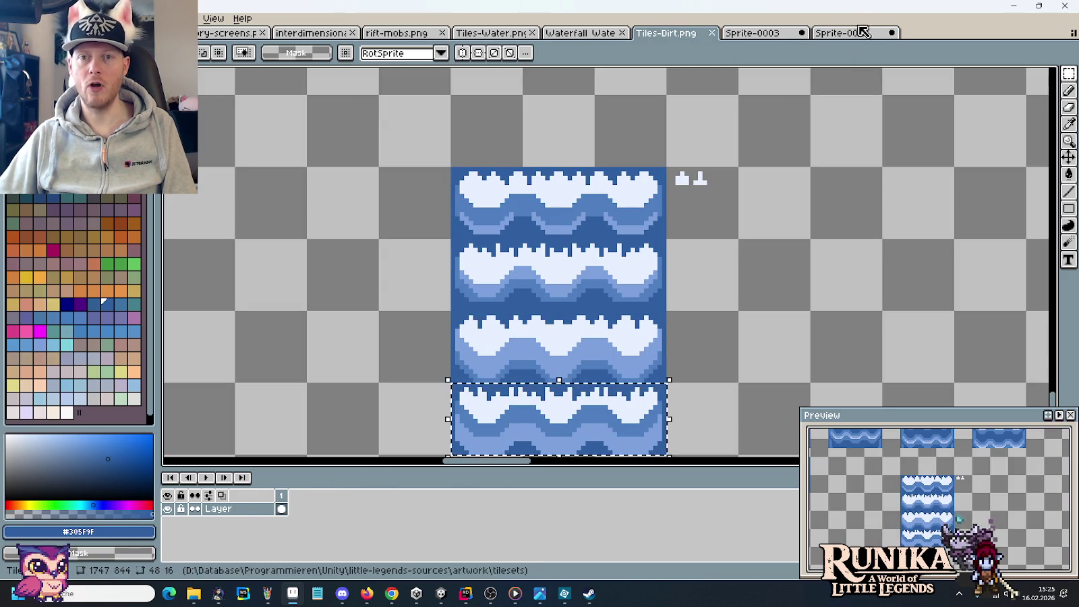
Go to frame 4 of Sprite-0004 and bring up its save prompt.
left_click(859, 34)
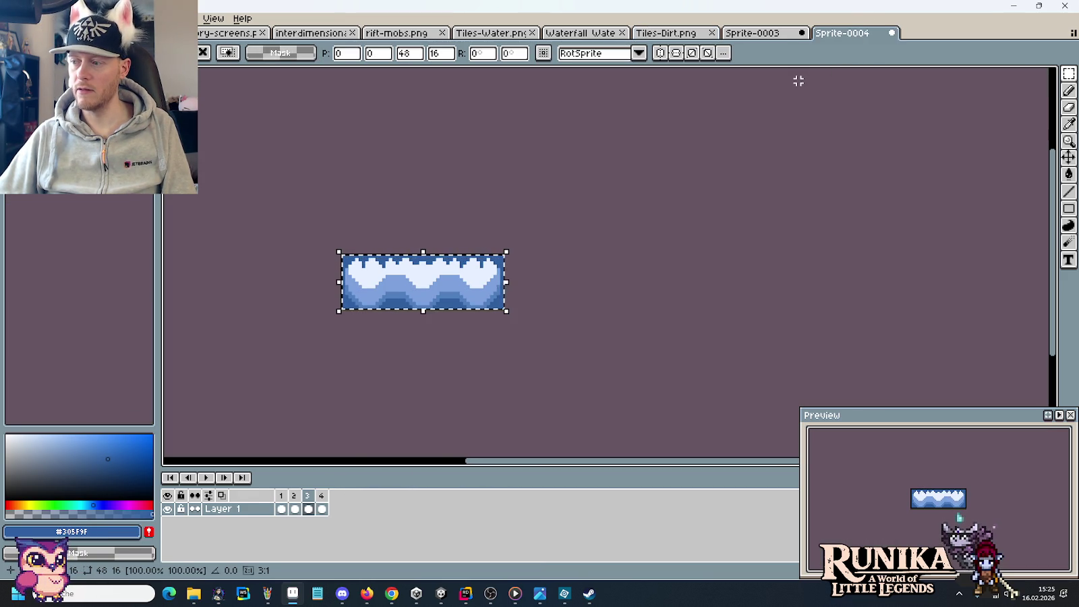
left_click(322, 508)
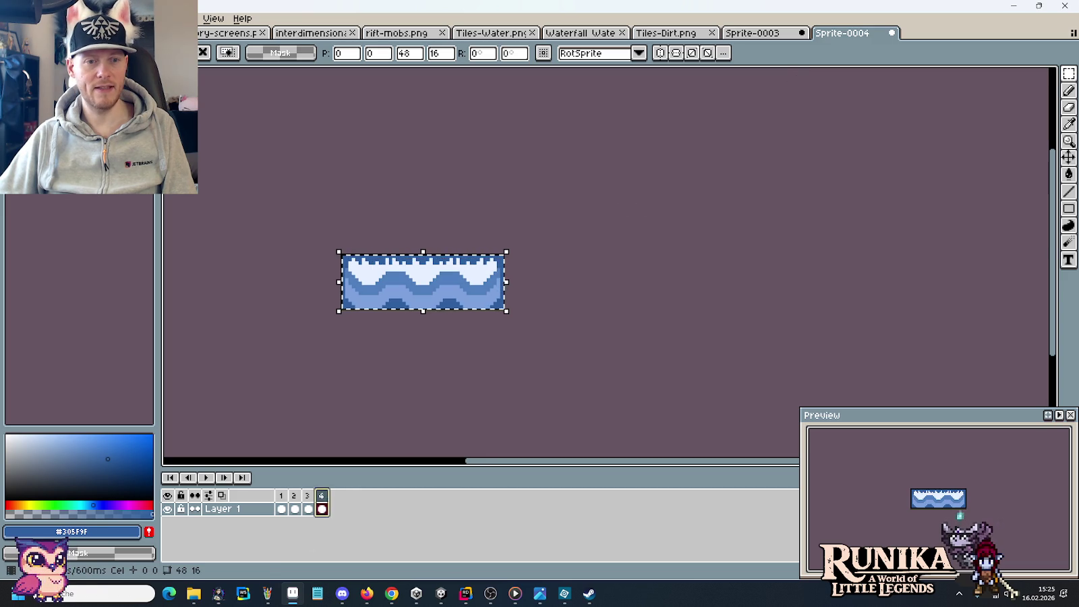
key("ctrl+s")
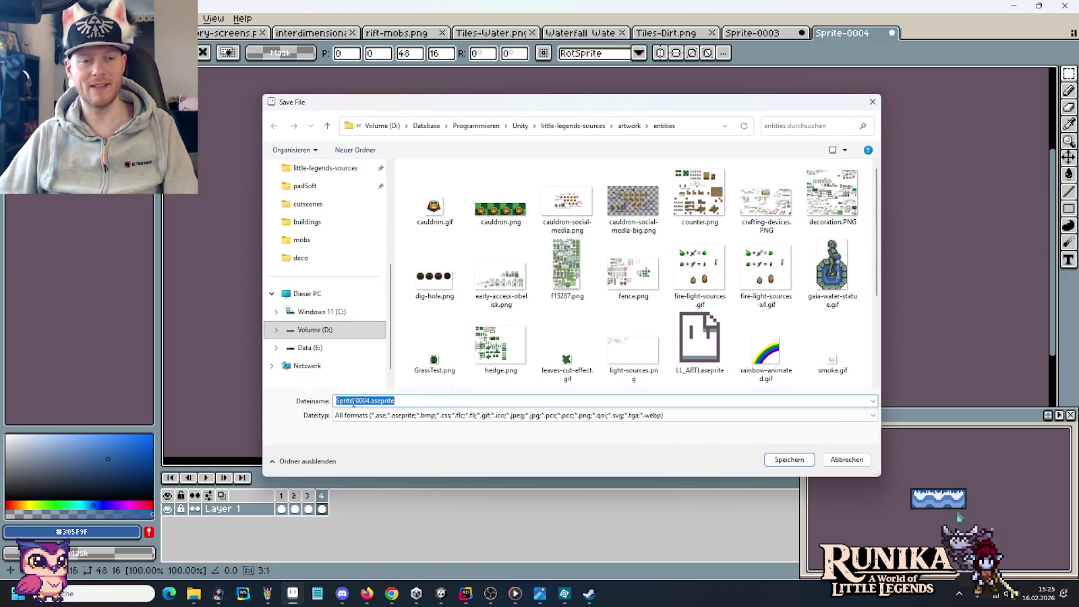
Cancel the save, then play the wave animation and step through frames 1–4.
left_click(837, 458)
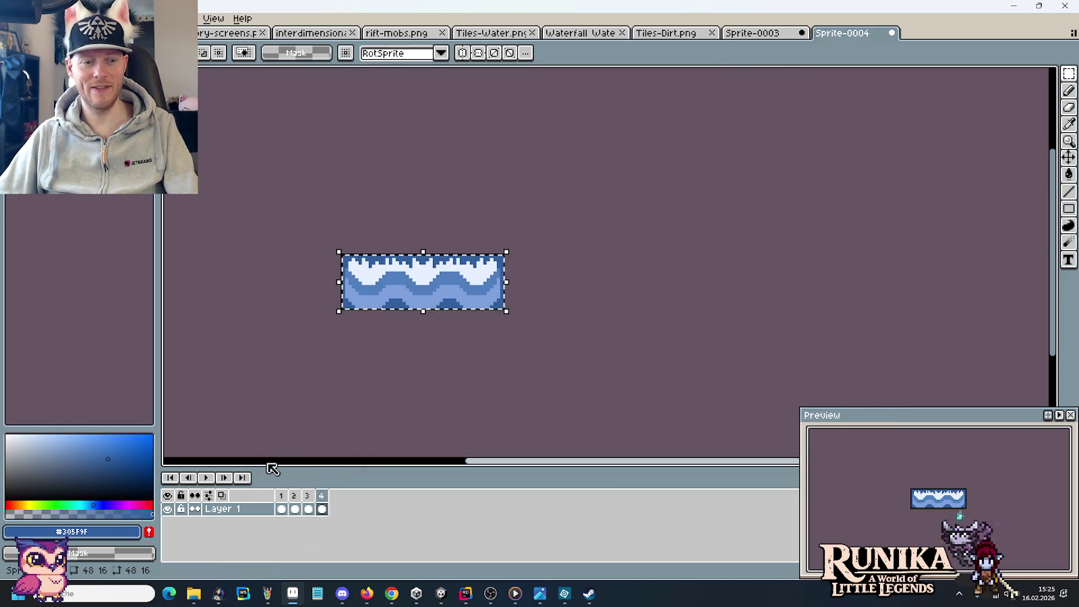
left_click(207, 479)
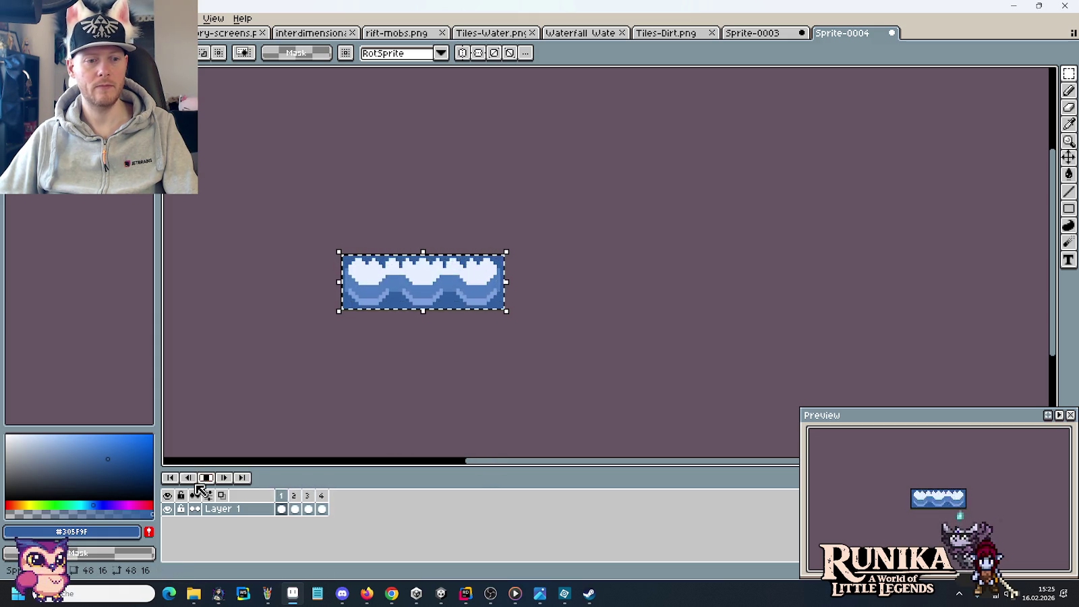
left_click(205, 479)
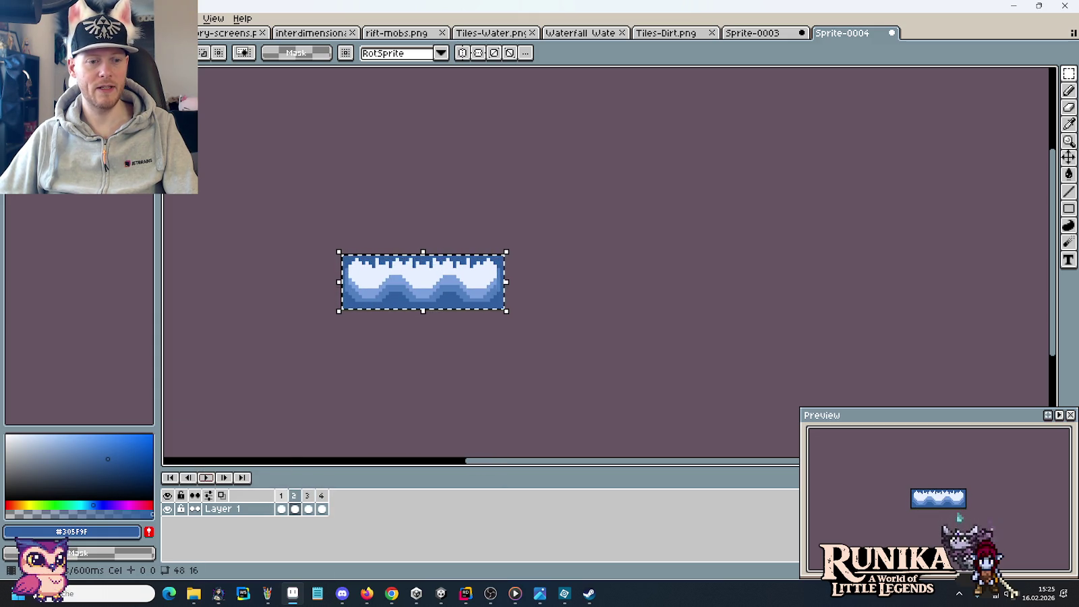
left_click(286, 498)
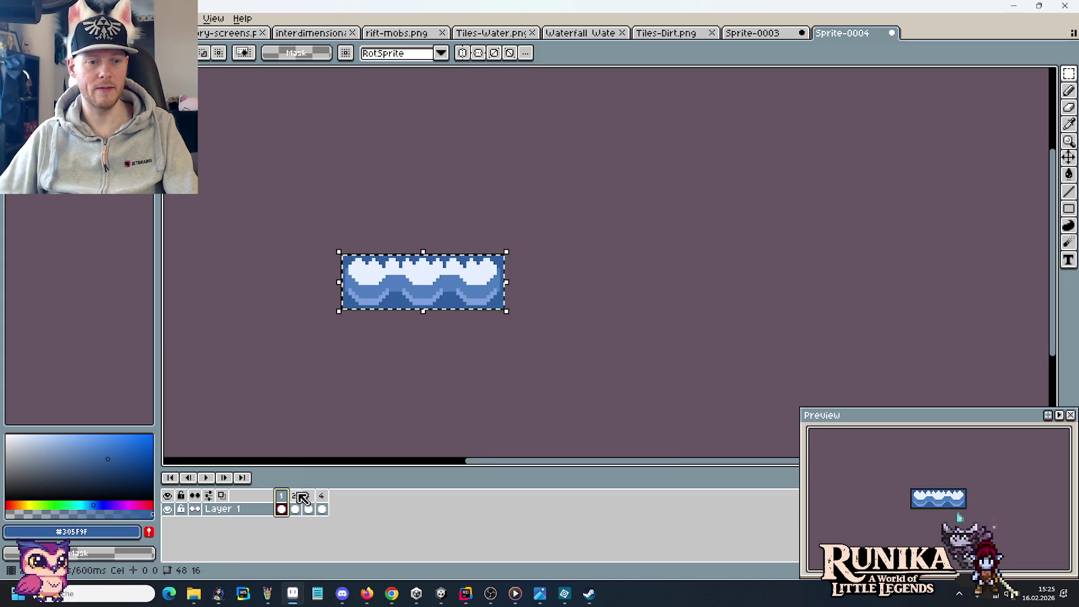
left_click(302, 497)
left_click(310, 499)
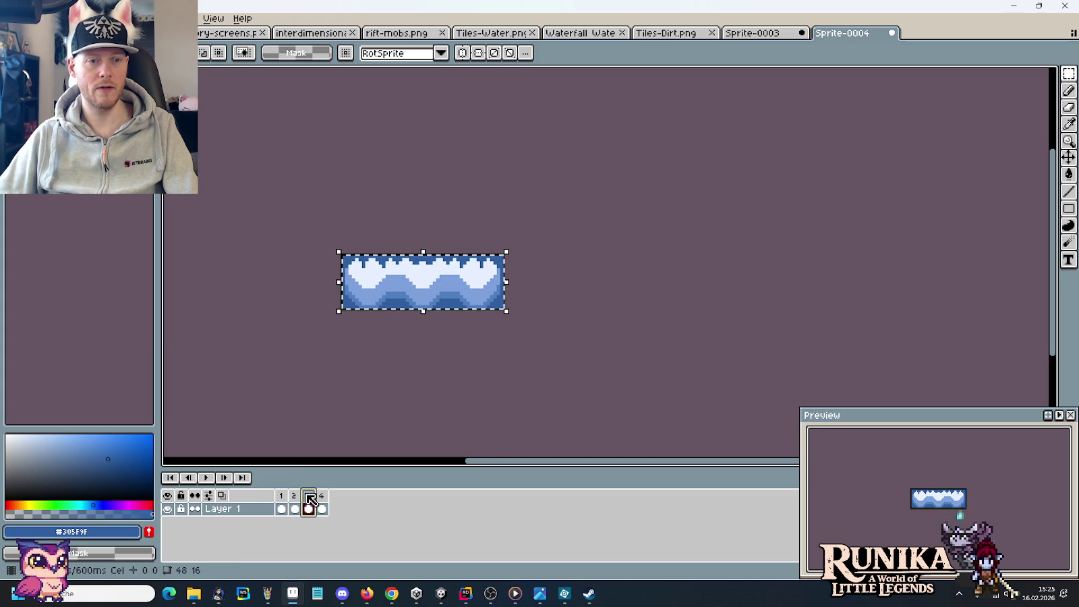
left_click(325, 496)
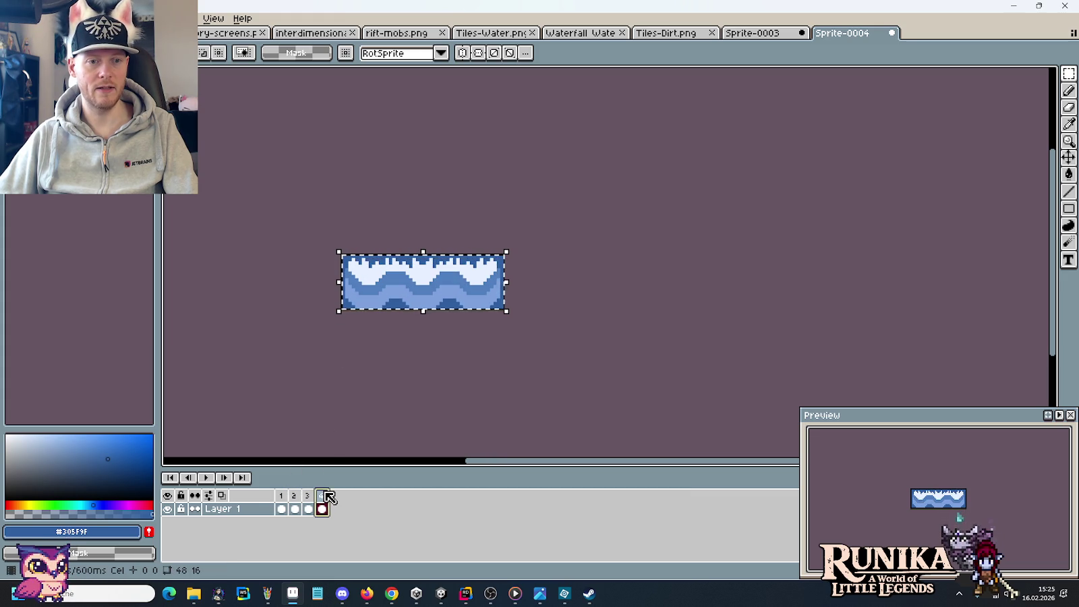
left_click(312, 497)
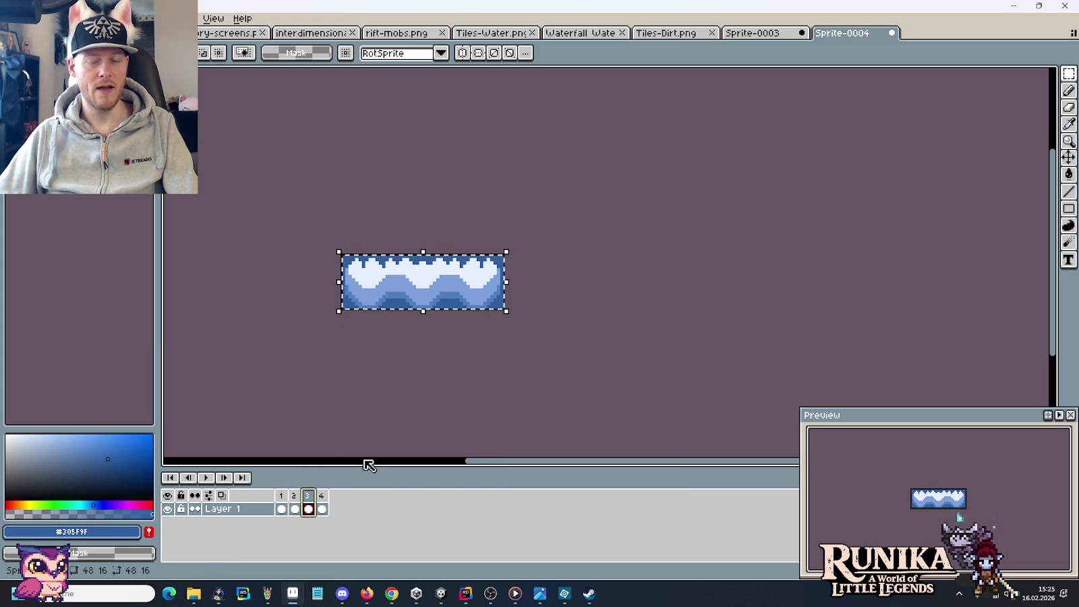
Return to Tiles-Dirt.png and clear the selection around the bottom tile.
left_click(748, 34)
left_click(664, 34)
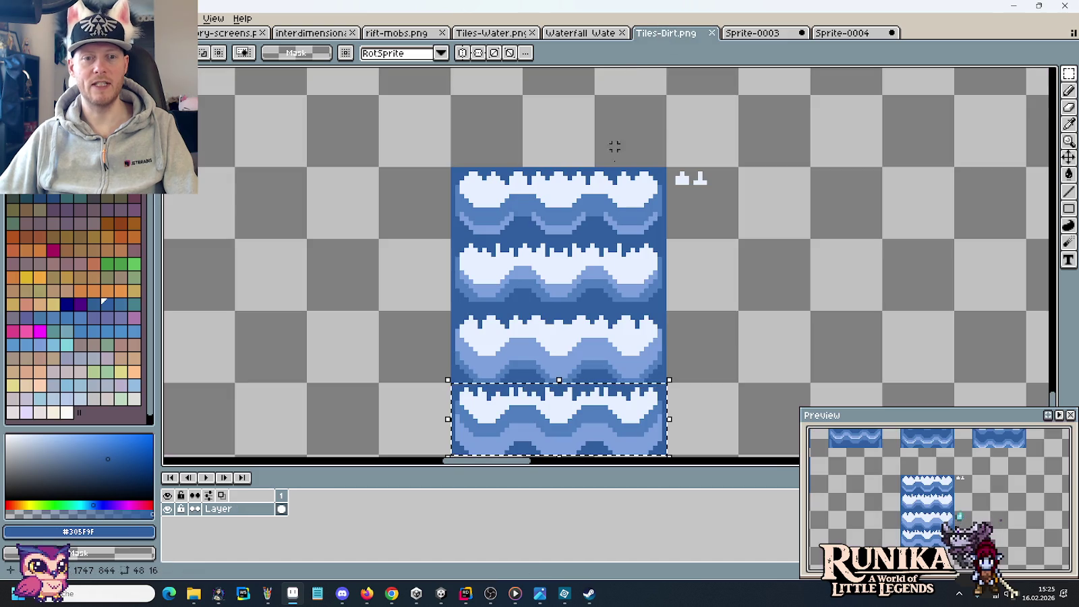
key("ctrl+d")
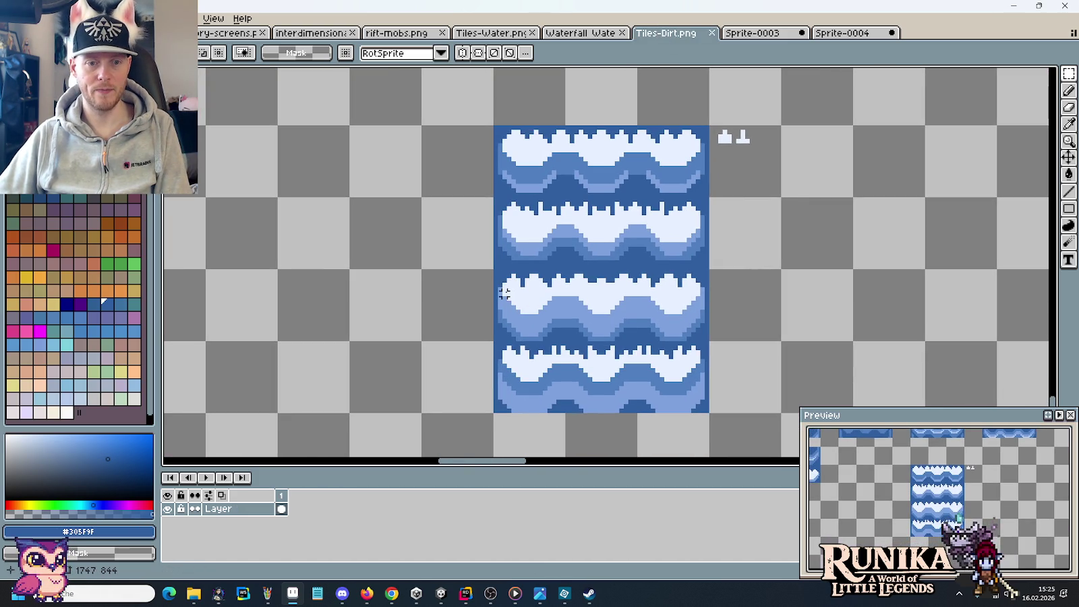
Sample the pale foam blue from the wave tile as the drawing colour.
scroll(512, 290, "up", 1)
scroll(512, 278, "up", 2)
key("i")
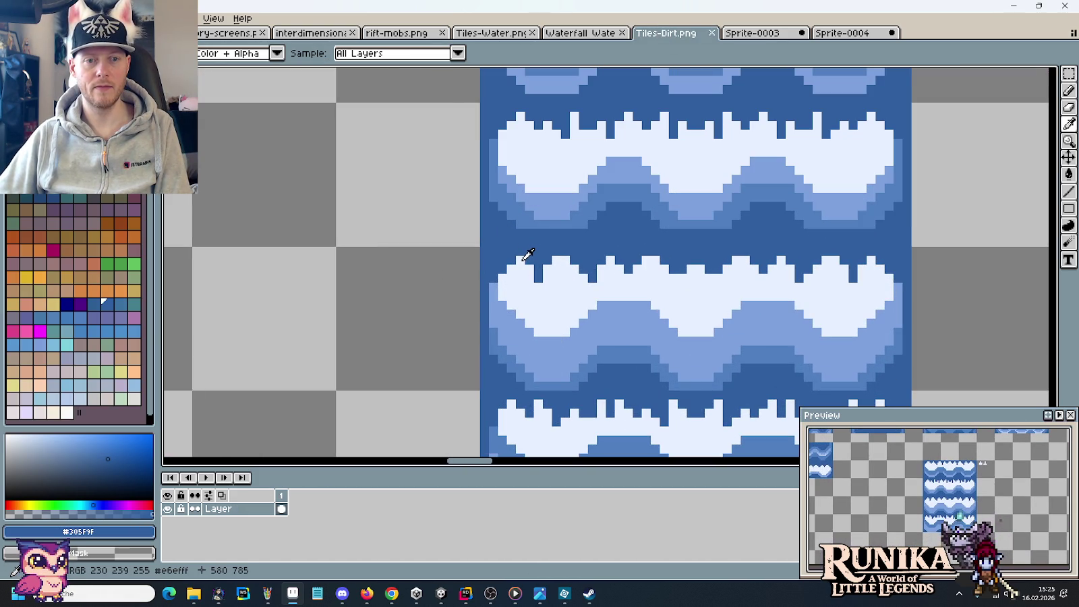
key("b")
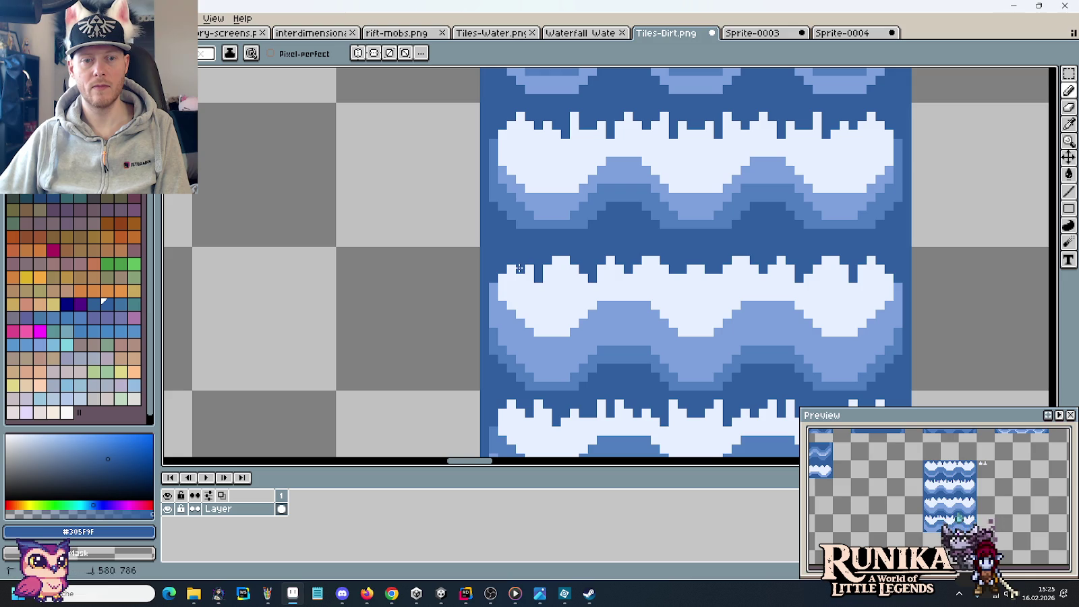
scroll(868, 262, "down", 1)
scroll(868, 260, "down", 1)
key("i")
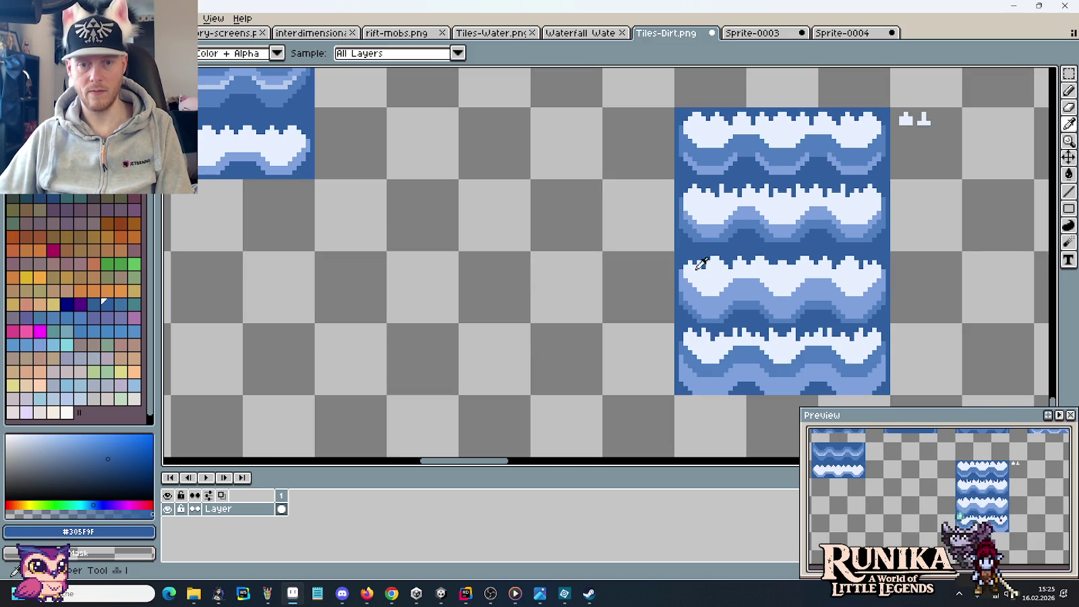
left_click(689, 263)
key("b")
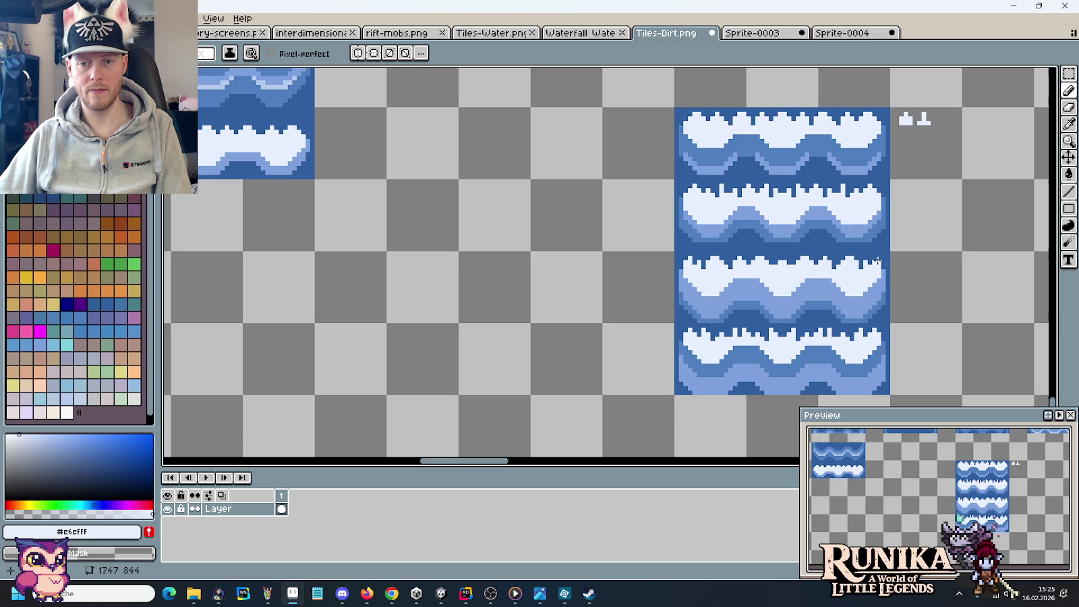
Marquee-select the third foam wave tile in the column.
scroll(875, 258, "down", 1)
key("m")
left_click_drag(887, 259, 725, 314)
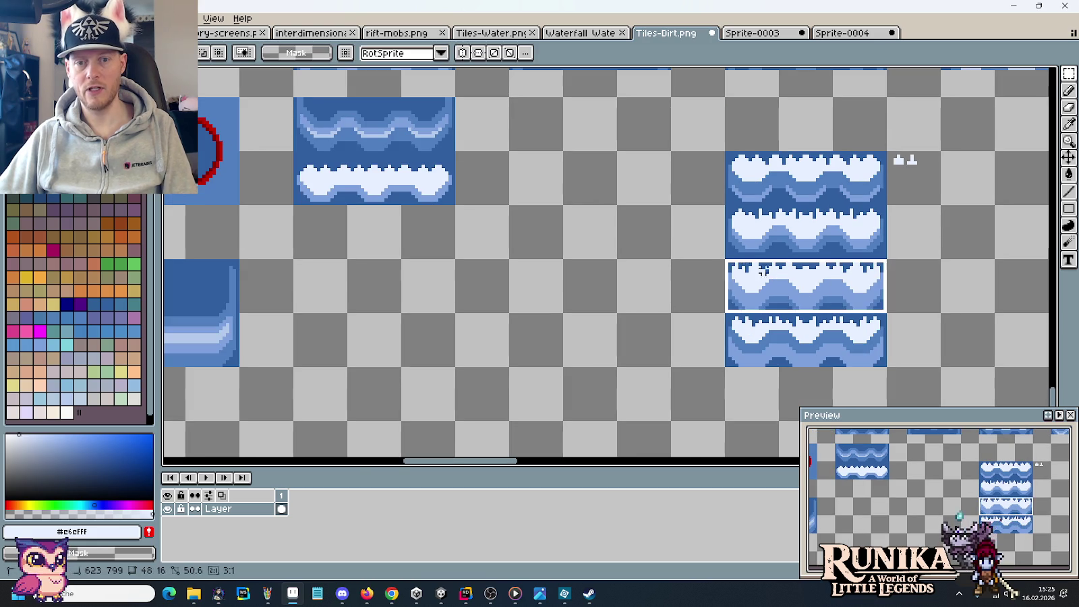
Copy the selected foam tile into frame 3 of Sprite-0004.
key("ctrl+c")
key("ctrl+Tab")
key("ctrl+Tab")
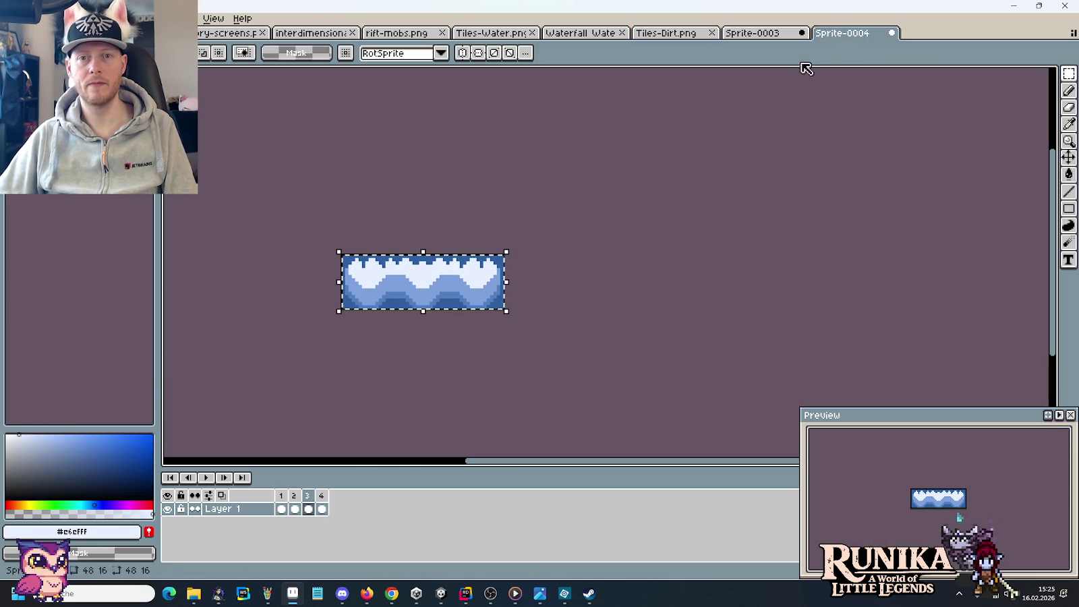
left_click(308, 498)
key("ctrl+v")
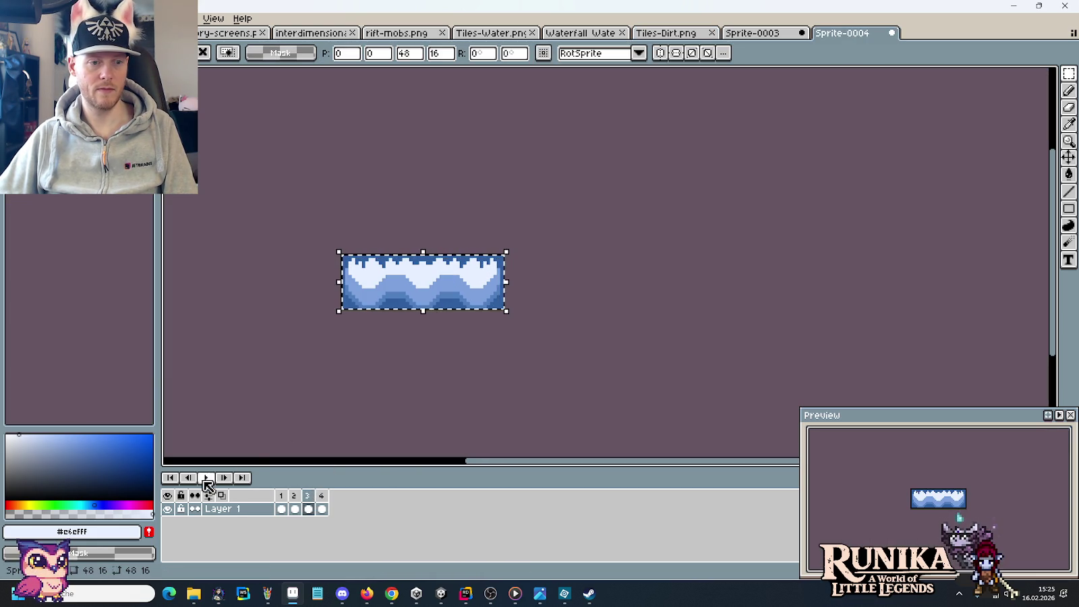
Play the animation, check frames 2–4, then return to Tiles-Dirt.png with nothing selected.
left_click(204, 478)
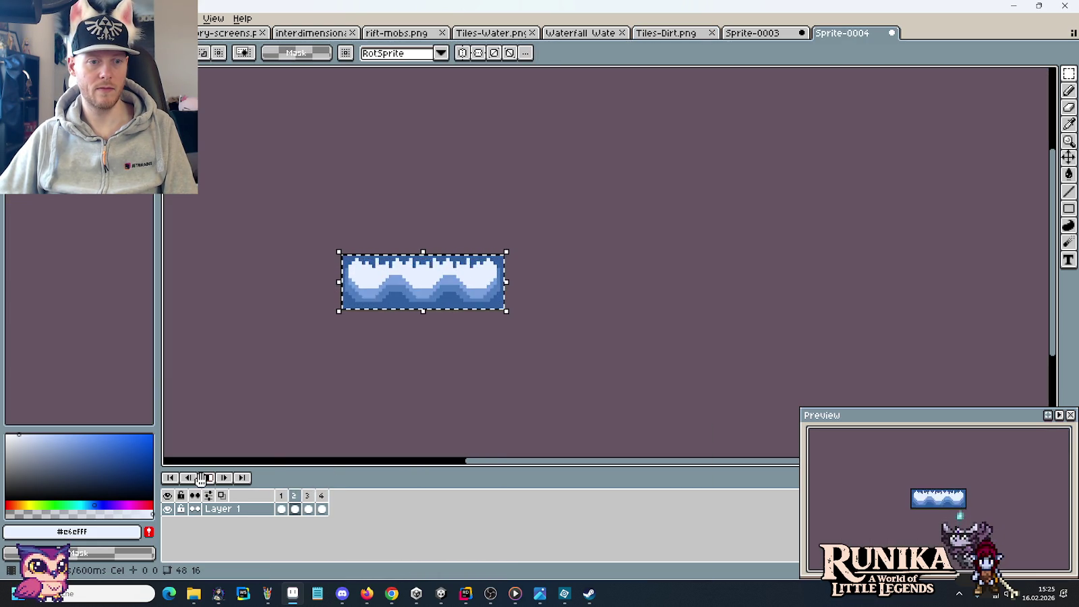
left_click(302, 495)
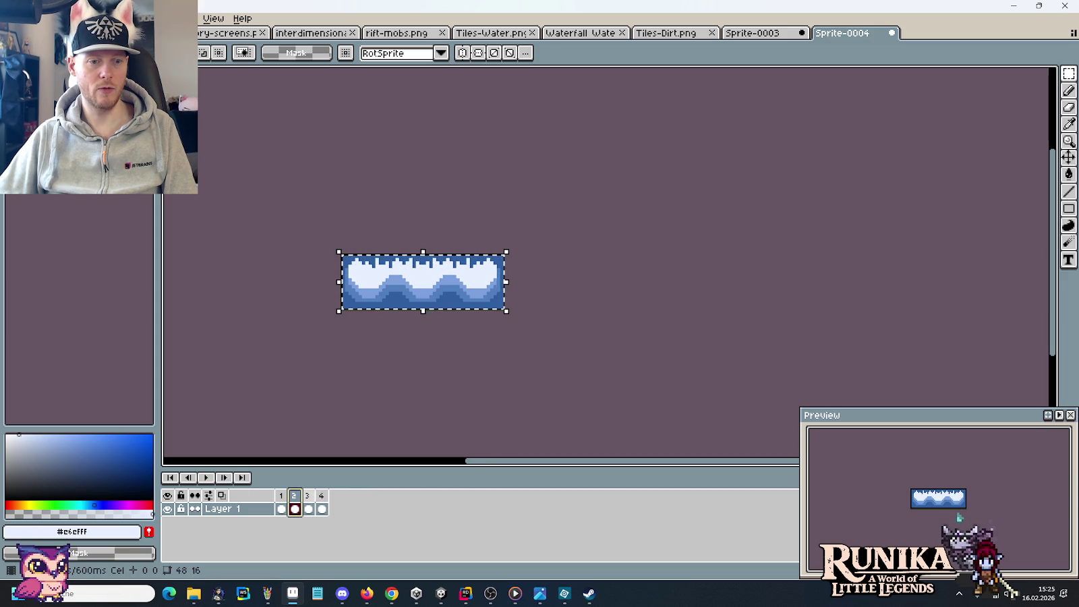
left_click(307, 495)
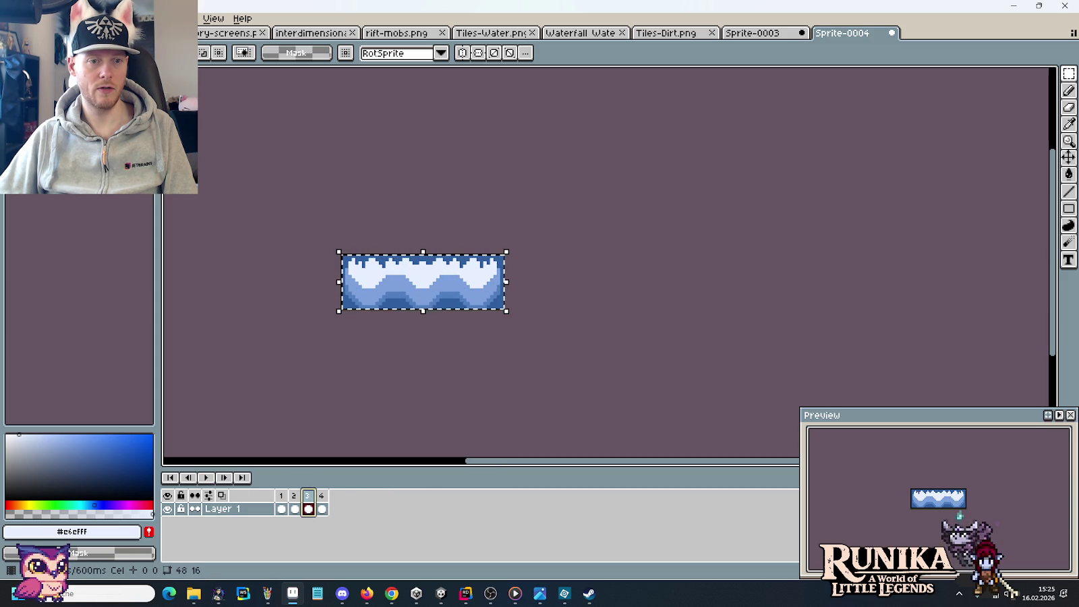
left_click(323, 496)
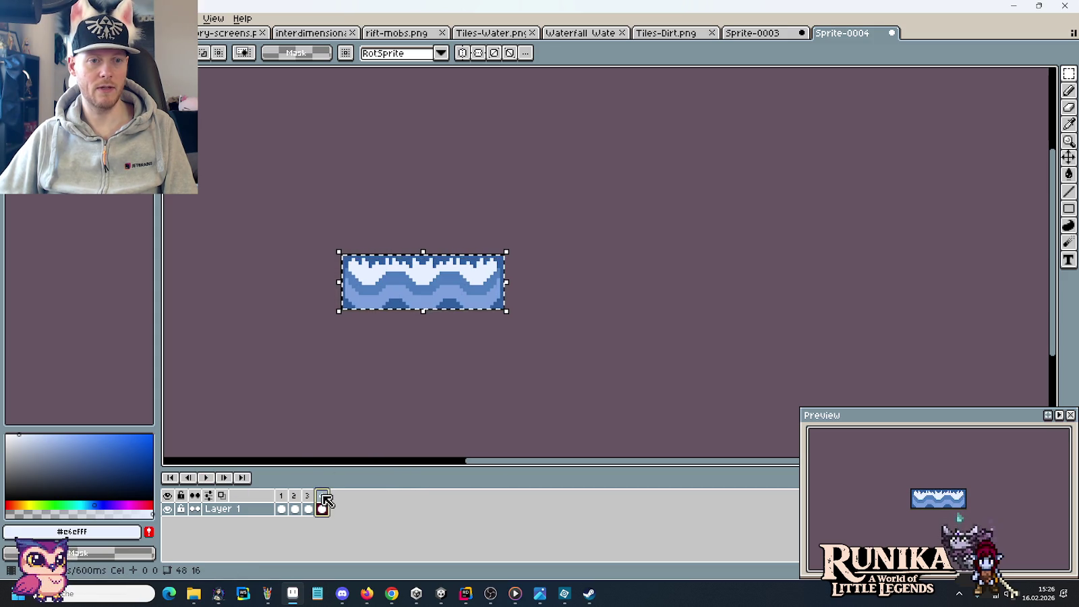
left_click(762, 33)
left_click(664, 33)
key("ctrl+d")
scroll(819, 284, "up", 2)
scroll(621, 222, "up", 2)
Touch up the third tile's foam edge using dark blue #305F9F and pale #c6cfff.
key("i")
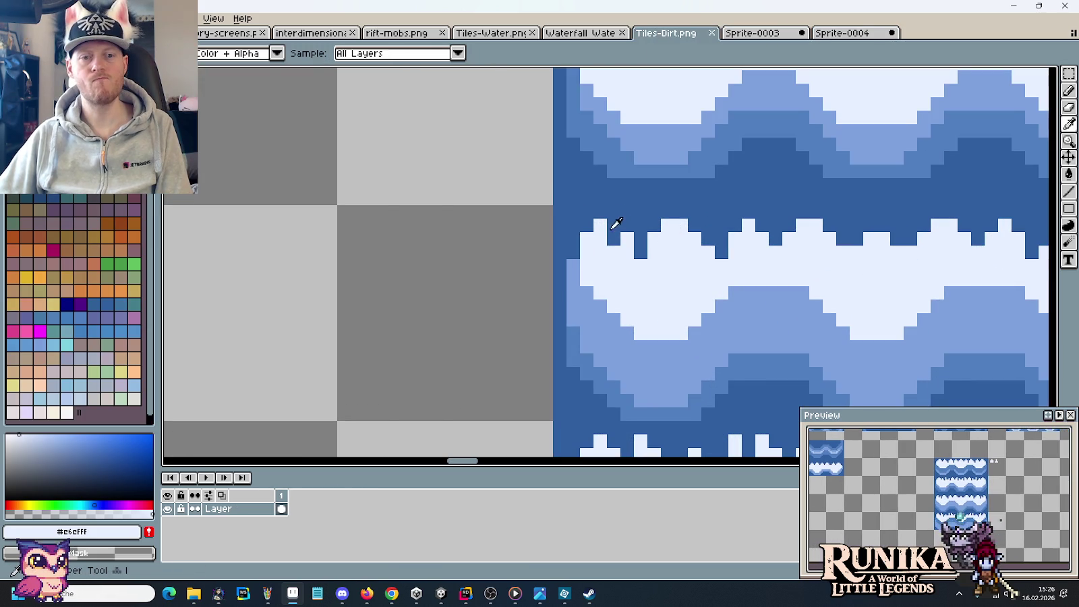
left_click(616, 228)
key("b")
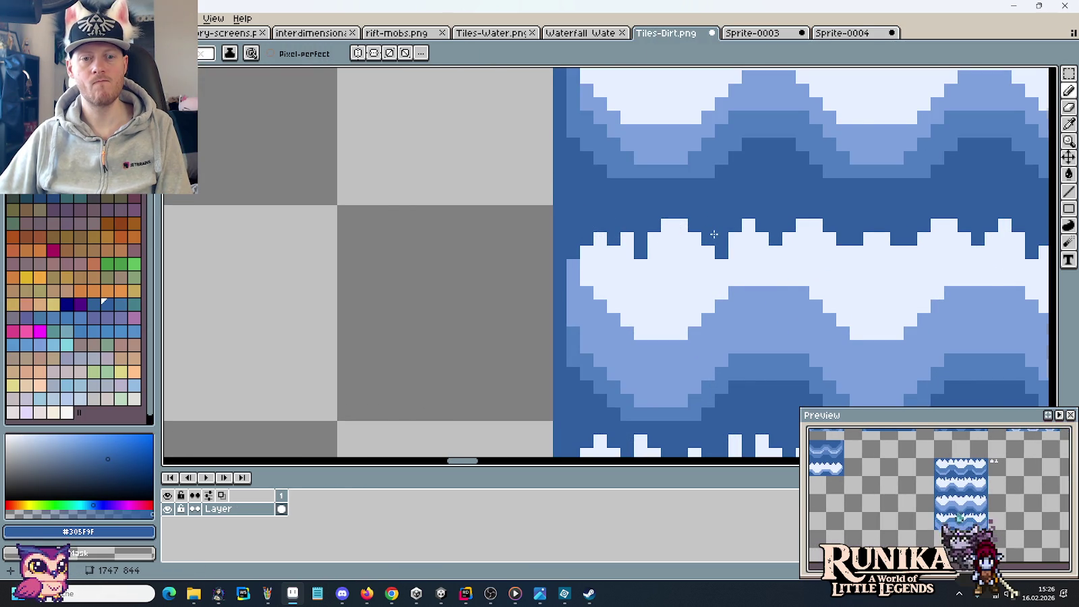
scroll(714, 235, "down", 3)
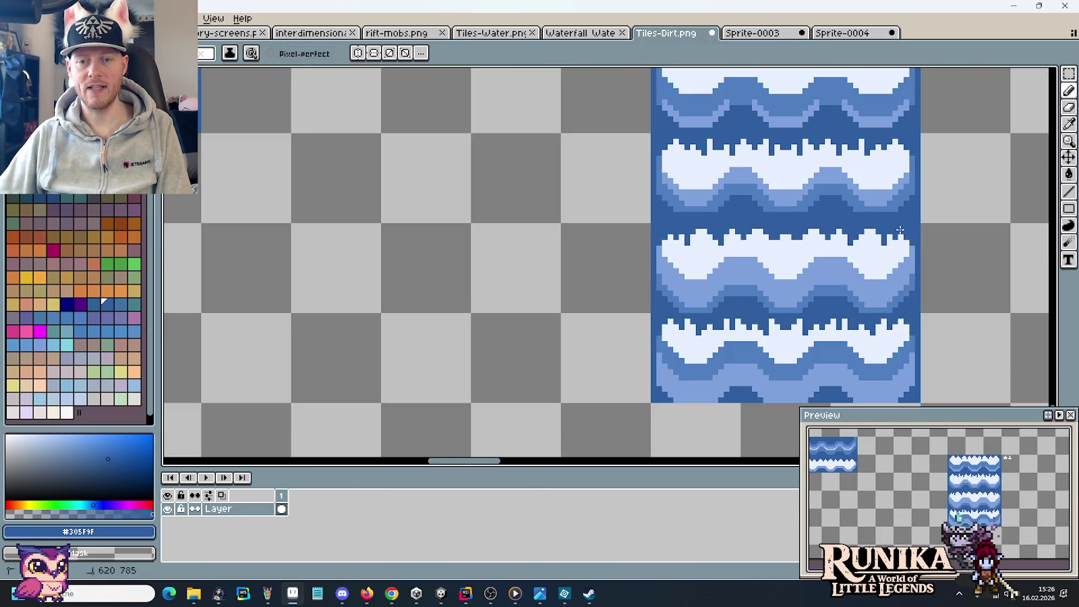
left_click(895, 253, "alt")
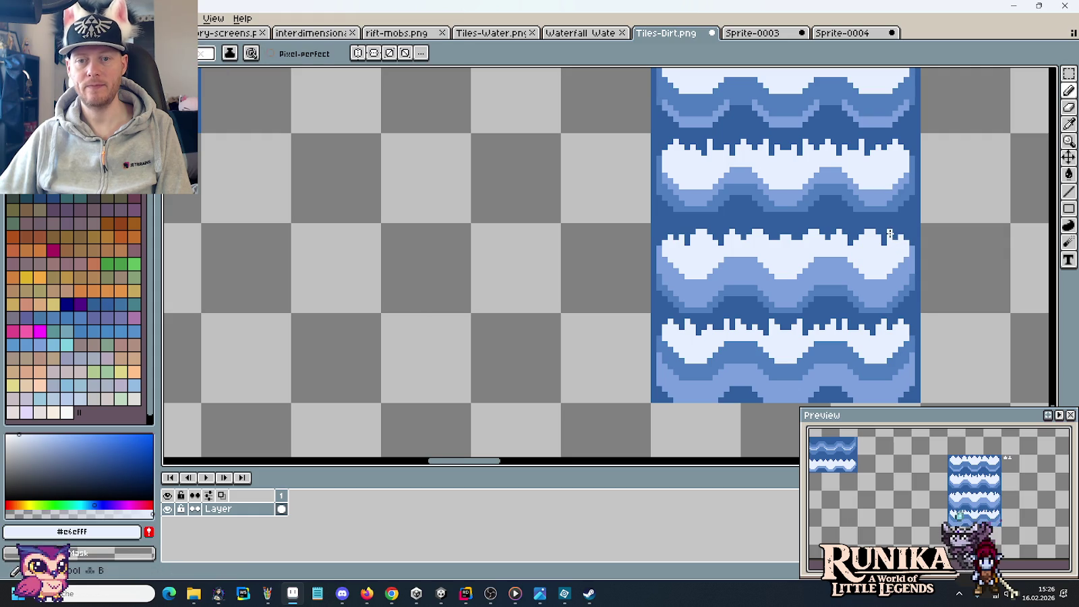
scroll(681, 233, "down", 1)
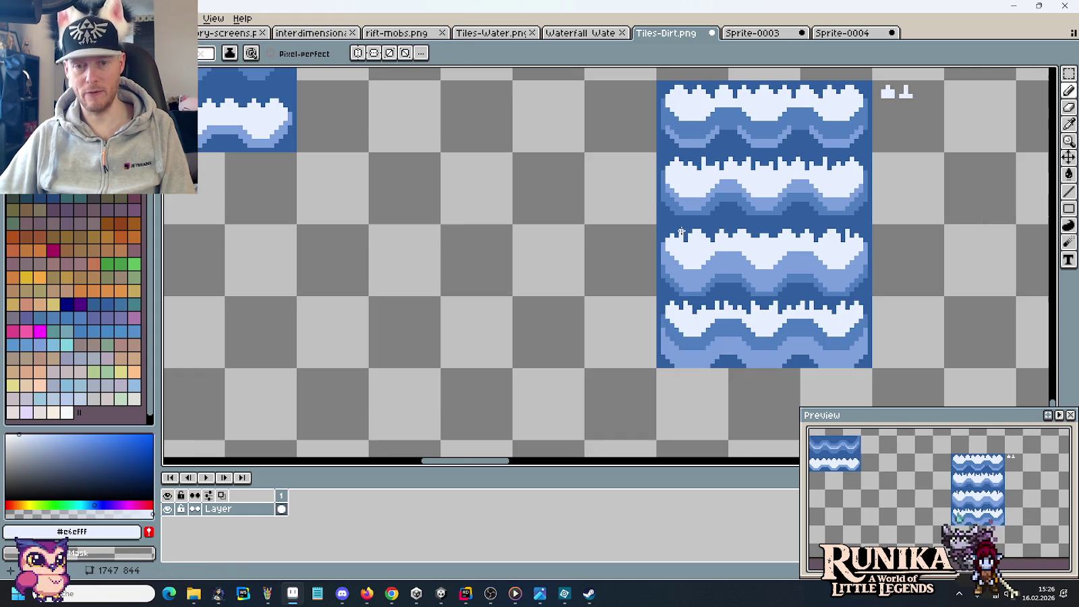
Reselect the retouched third foam tile and switch to Sprite-0004.
key("m")
left_click_drag(668, 237, 848, 253)
left_click(843, 32)
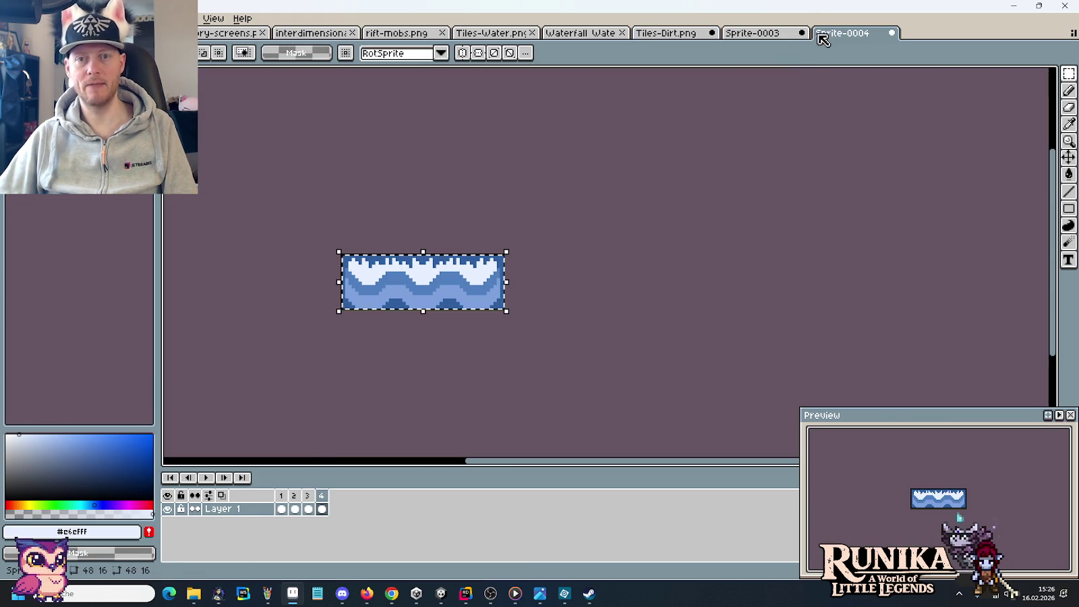
Put the retouched foam tile into frame 3 and play the four-frame wave animation.
left_click(309, 508)
key("ctrl+d")
left_click(202, 477)
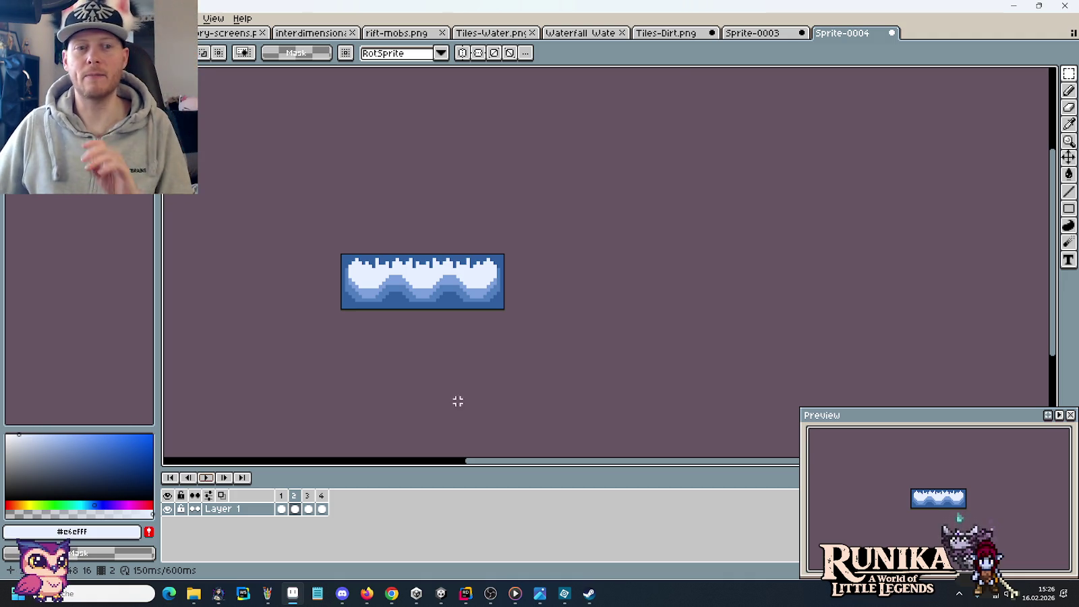
Return to Tiles-Dirt.png and bring the foam tiles into view.
left_click(677, 33)
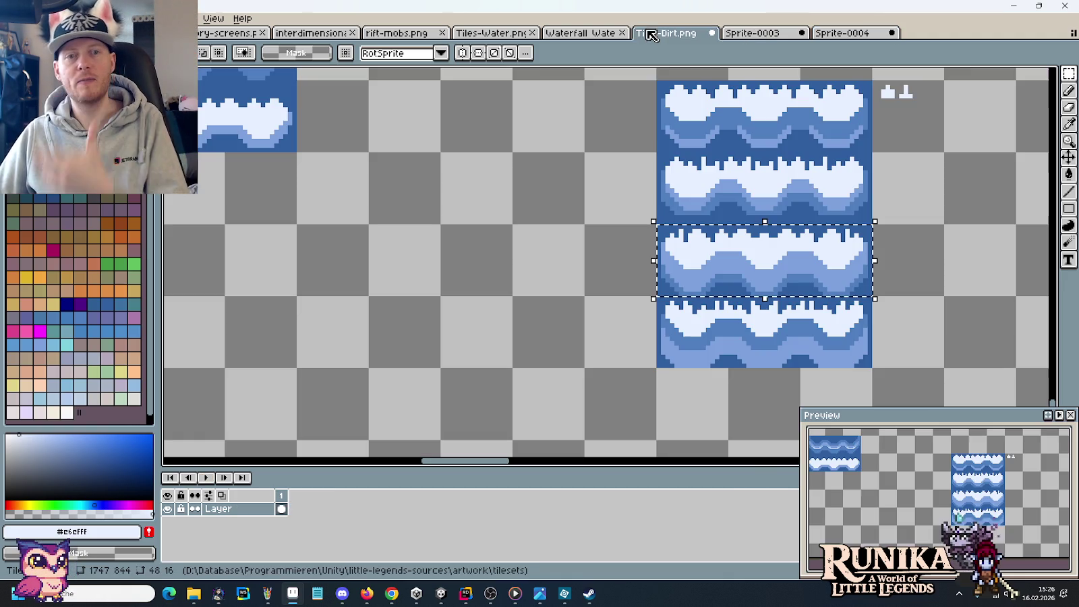
scroll(607, 135, "down", 1)
left_click_drag(581, 147, 497, 323)
scroll(498, 323, "down", 1)
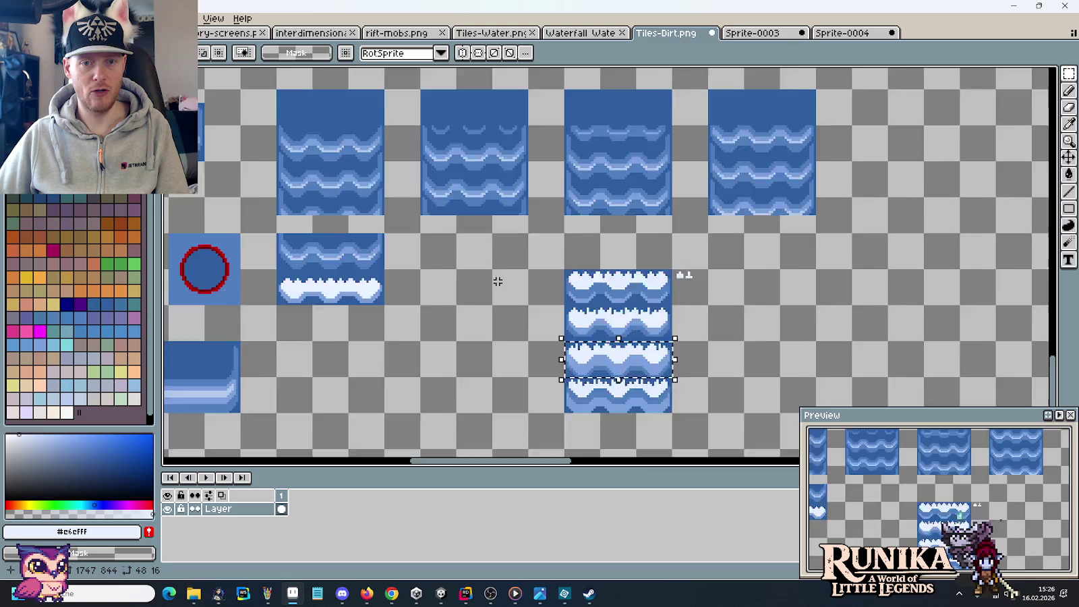
scroll(498, 279, "down", 1)
scroll(499, 269, "up", 1)
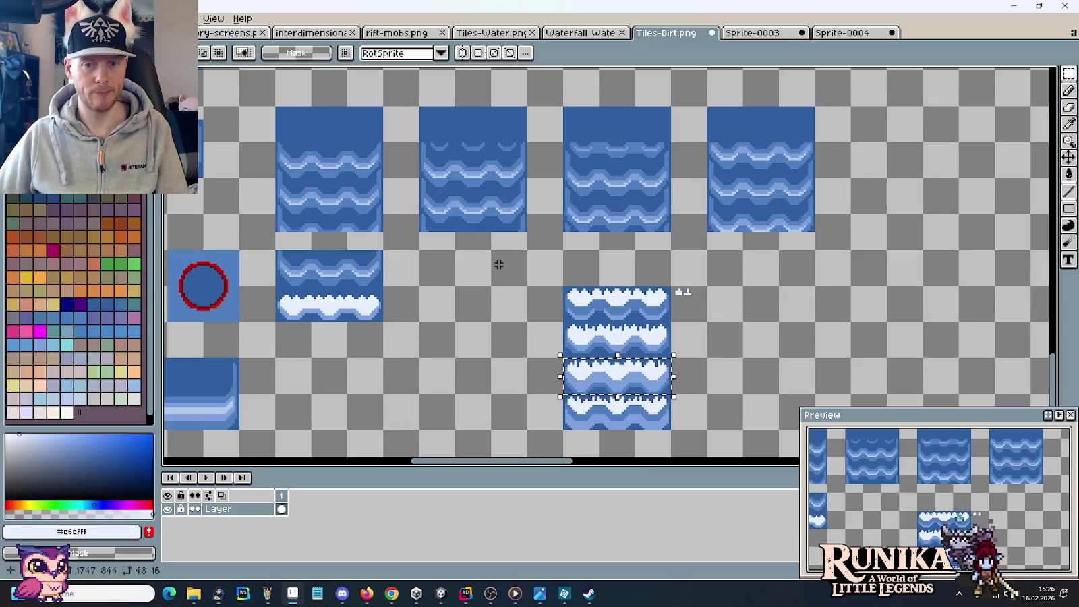
left_click_drag(699, 300, 705, 309)
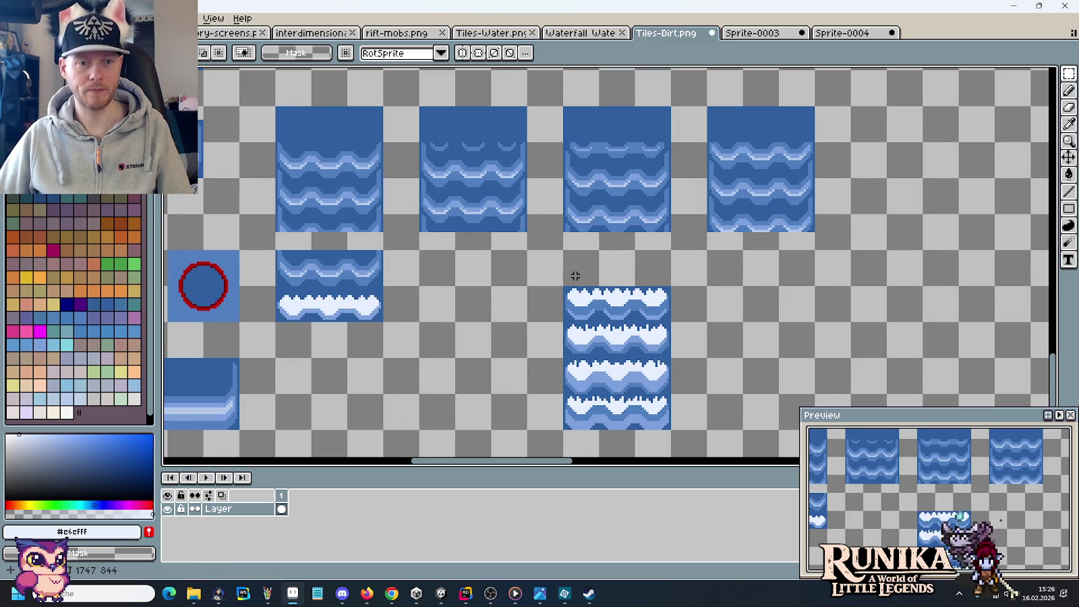
left_click_drag(576, 276, 562, 303)
left_click_drag(420, 298, 439, 238)
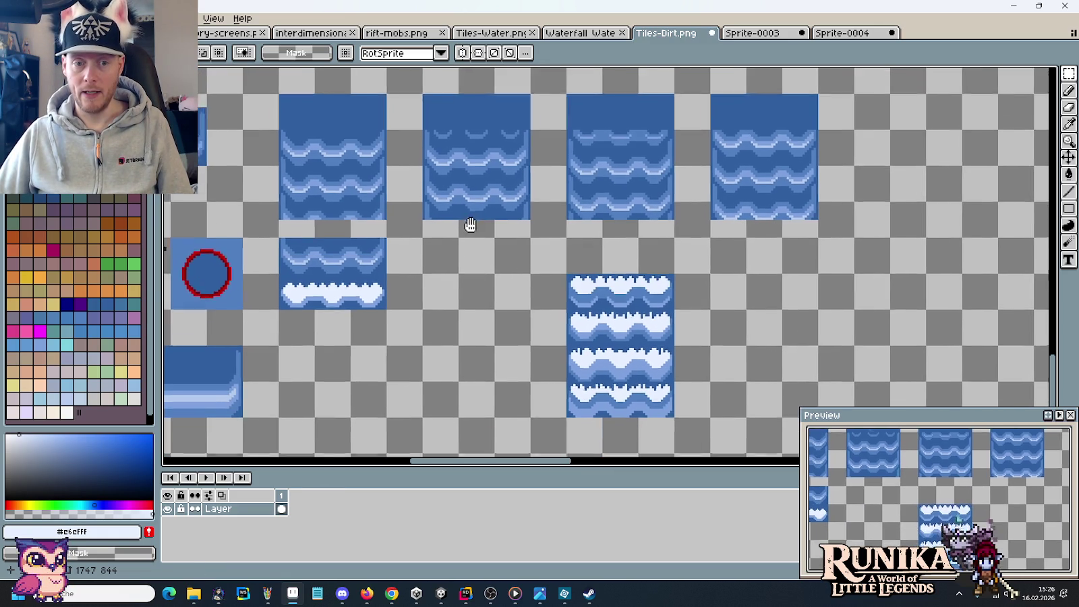
Move the four-tile foam column under the second water tile and drop it.
mouse_move(581, 264)
left_mouse_down()
mouse_move(641, 374)
mouse_move(496, 338)
left_mouse_up()
key("ctrl+d")
left_click_drag(561, 248, 459, 325)
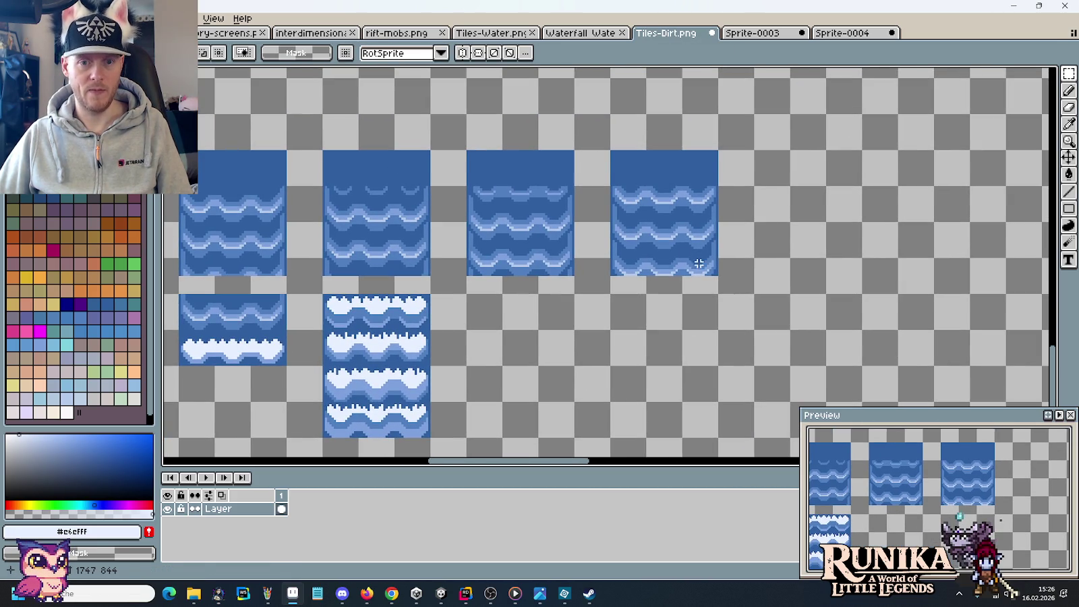
left_click_drag(702, 273, 180, 152)
mouse_move(248, 173)
left_mouse_down()
mouse_move(472, 364)
mouse_move(489, 210)
mouse_move(473, 208)
left_mouse_up()
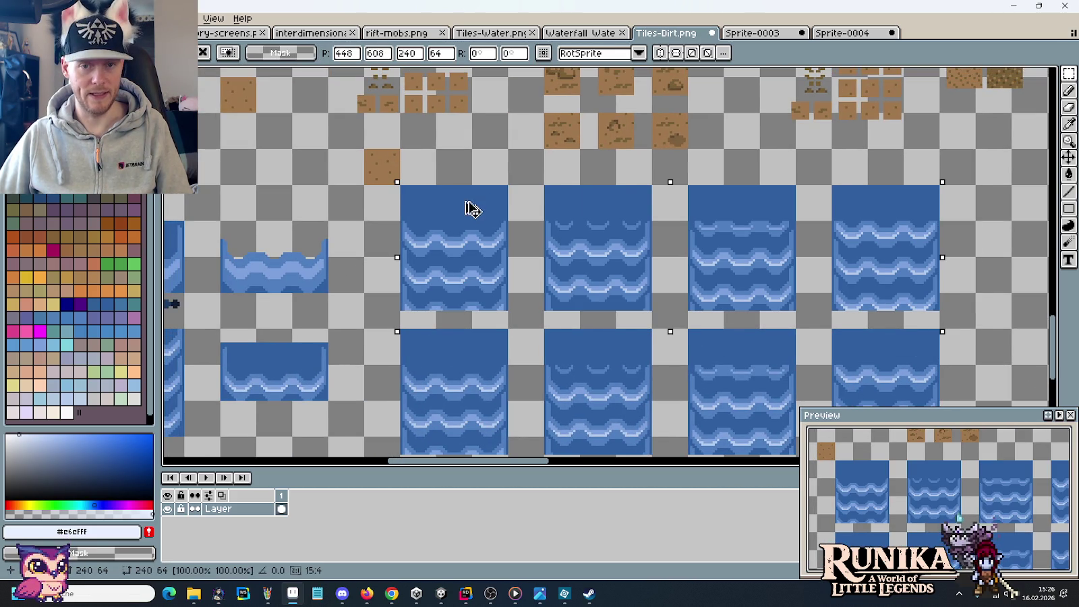
key("ctrl+d")
Reposition the foam column and move the lone wave tile down and left.
scroll(505, 236, "down", 1)
scroll(545, 260, "down", 4)
left_click_drag(592, 335, 484, 191)
mouse_move(539, 235)
left_mouse_down()
mouse_move(410, 313)
mouse_move(398, 335)
mouse_move(541, 248)
left_mouse_up()
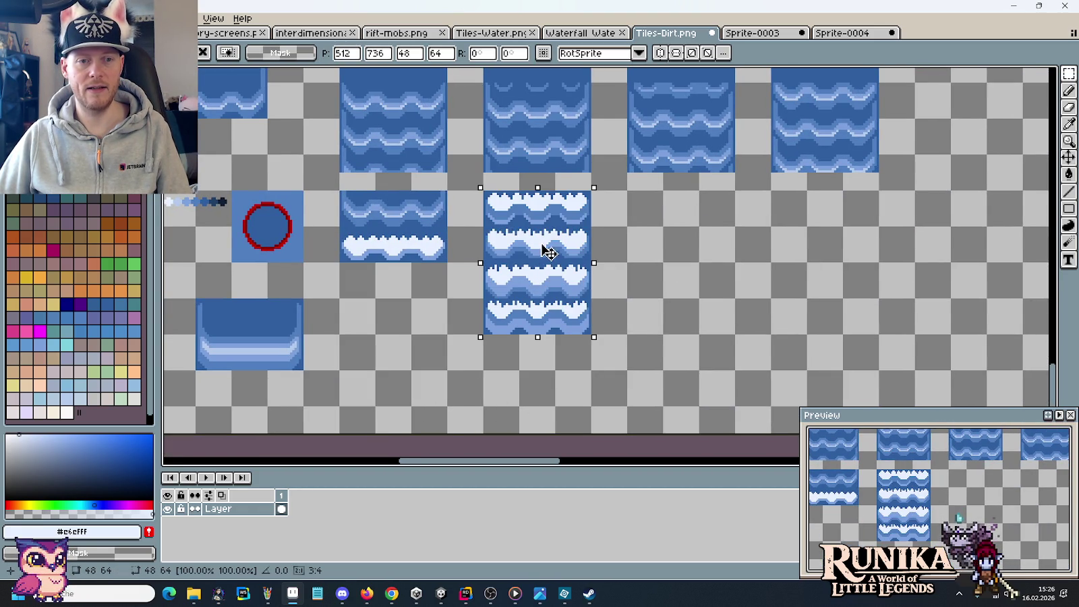
mouse_move(352, 282)
left_mouse_down()
mouse_move(551, 356)
mouse_move(582, 418)
mouse_move(593, 385)
left_mouse_up()
mouse_move(506, 165)
left_mouse_down()
mouse_move(512, 344)
mouse_move(552, 110)
left_mouse_up()
left_click_drag(742, 240, 634, 312)
mouse_move(698, 289)
left_mouse_down()
mouse_move(647, 408)
mouse_move(533, 236)
mouse_move(699, 342)
left_mouse_up()
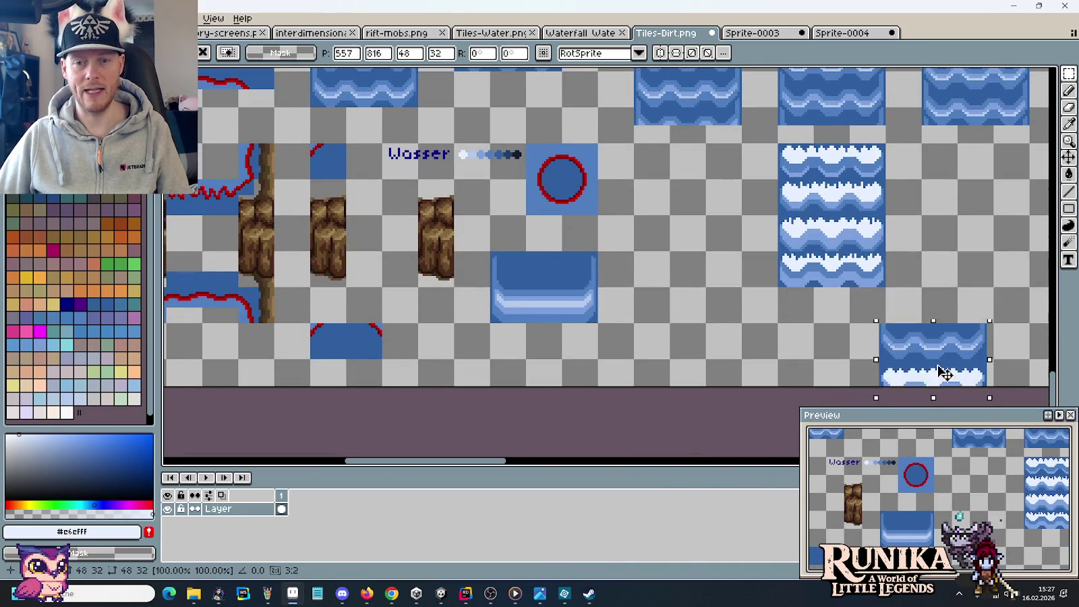
left_click_drag(845, 205, 562, 272)
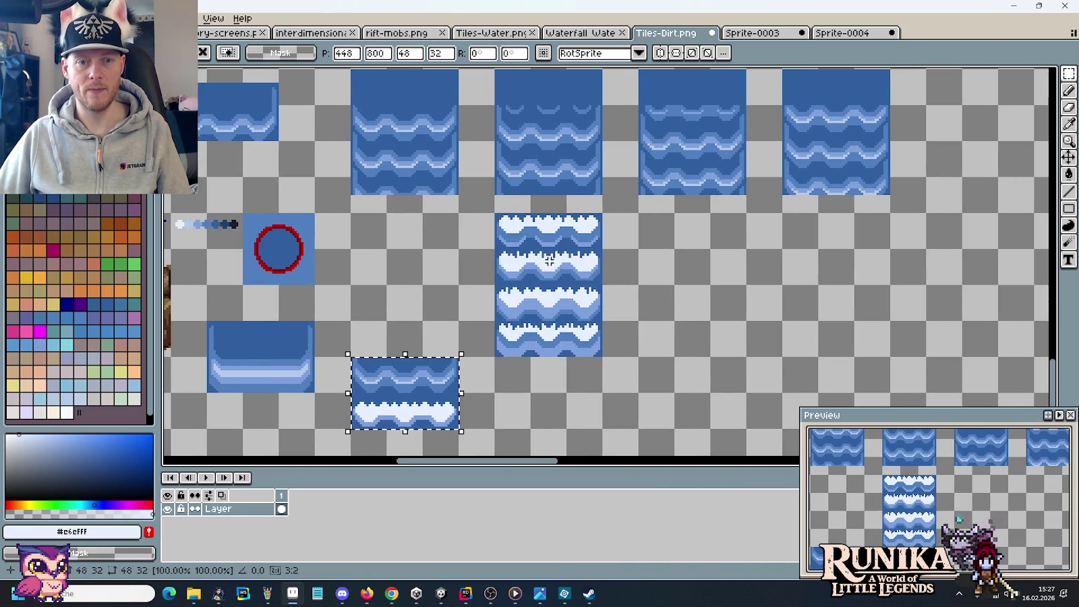
Line the foam tiles up side by side in one row and move the row down.
mouse_move(497, 214)
left_mouse_down()
mouse_move(573, 249)
mouse_move(428, 247)
left_mouse_up()
mouse_move(497, 285)
left_mouse_down()
mouse_move(600, 251)
mouse_move(590, 233)
left_mouse_up()
left_click(513, 299)
mouse_move(497, 286)
left_mouse_down()
mouse_move(600, 321)
mouse_move(710, 238)
left_mouse_up()
left_click(554, 339)
left_click_drag(497, 322, 600, 356)
left_click_drag(516, 341, 801, 233)
left_click(920, 223)
mouse_move(921, 222)
left_mouse_down()
mouse_move(352, 249)
mouse_move(398, 317)
mouse_move(398, 248)
mouse_move(403, 259)
left_mouse_up()
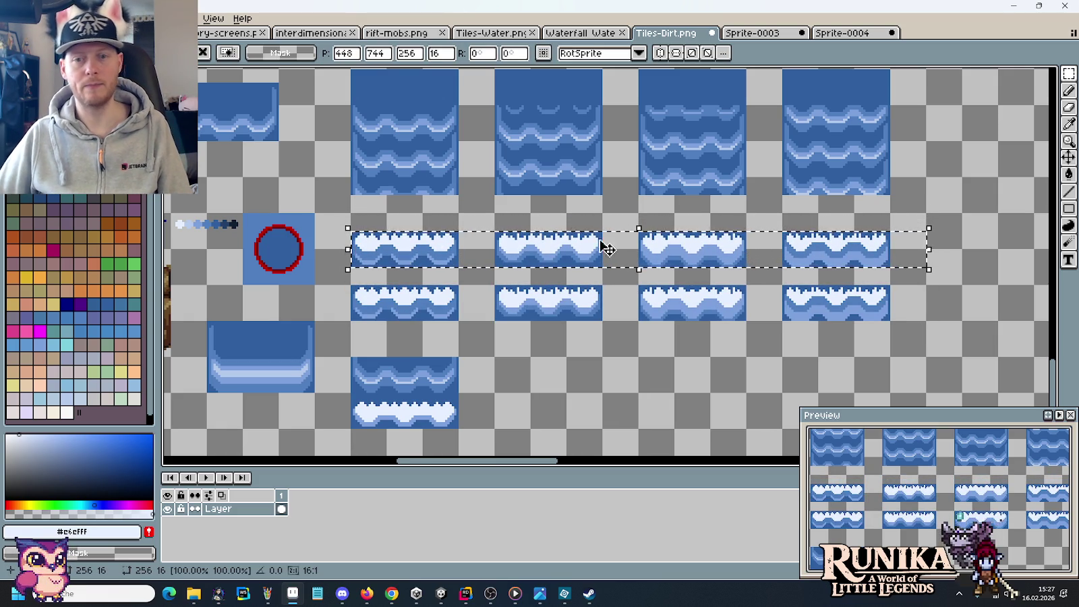
Flood-fill lighter foam on the first three wave tiles of the top foam row.
key("ctrl+d")
left_click_drag(346, 230, 925, 250)
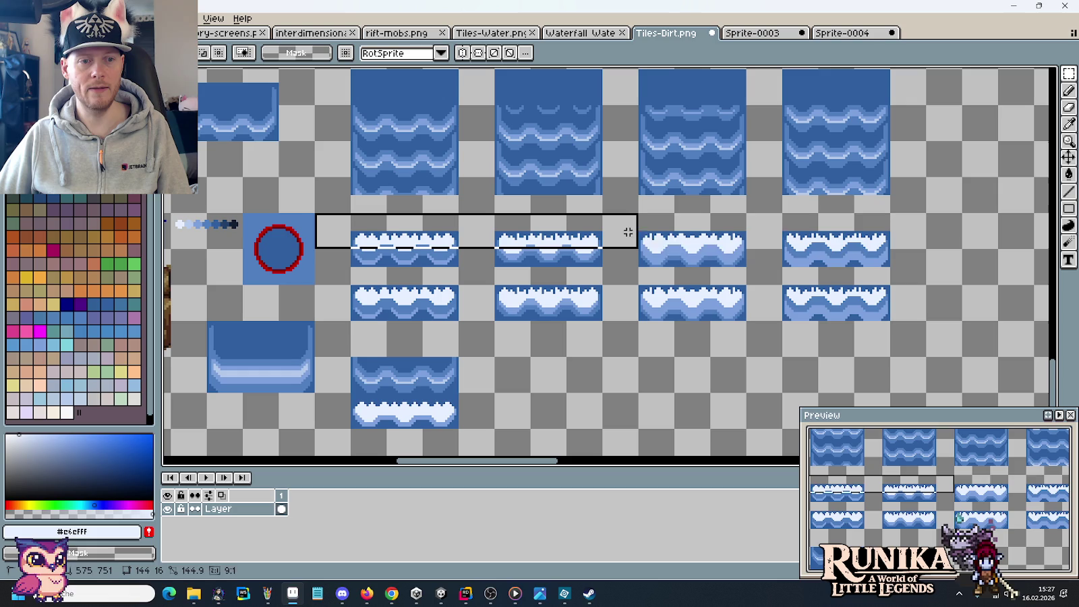
key("w")
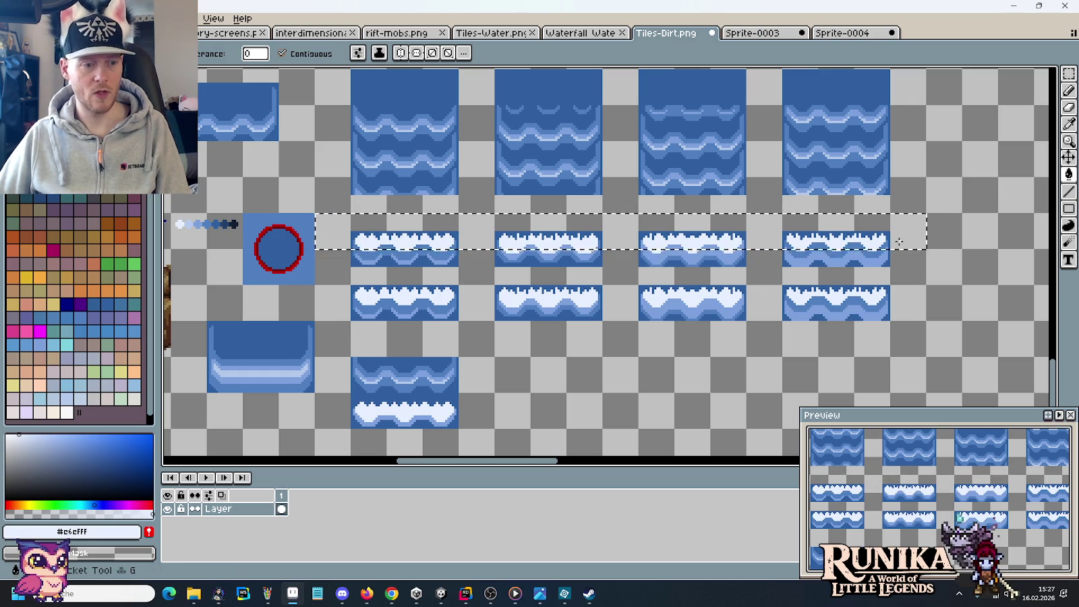
left_click(696, 232)
left_click(544, 232)
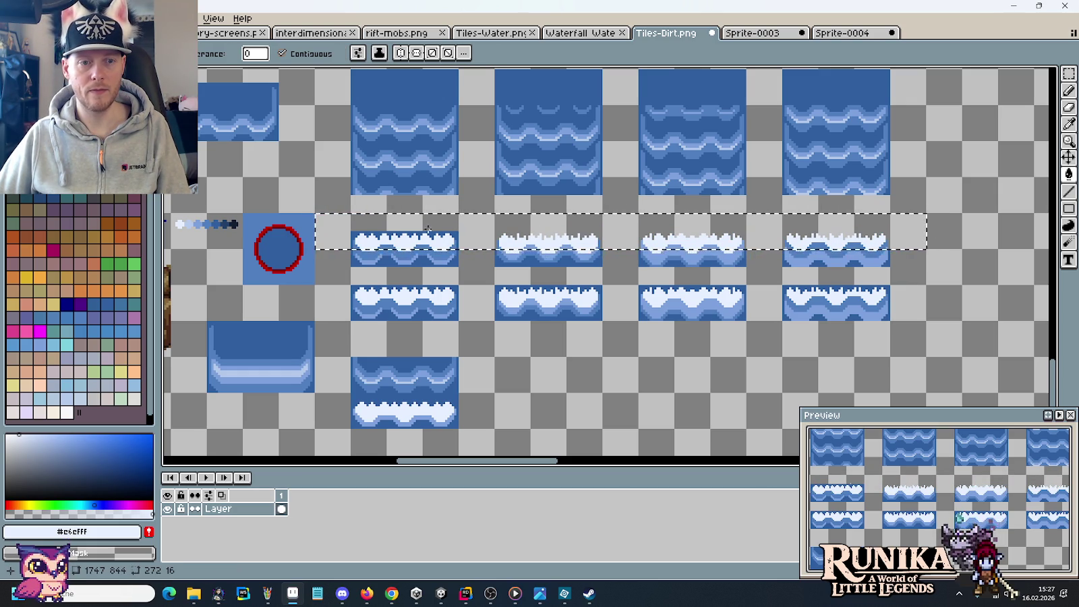
left_click(453, 233)
Copy the foam row up over the lower edge of the wave tiles and align it.
key("m")
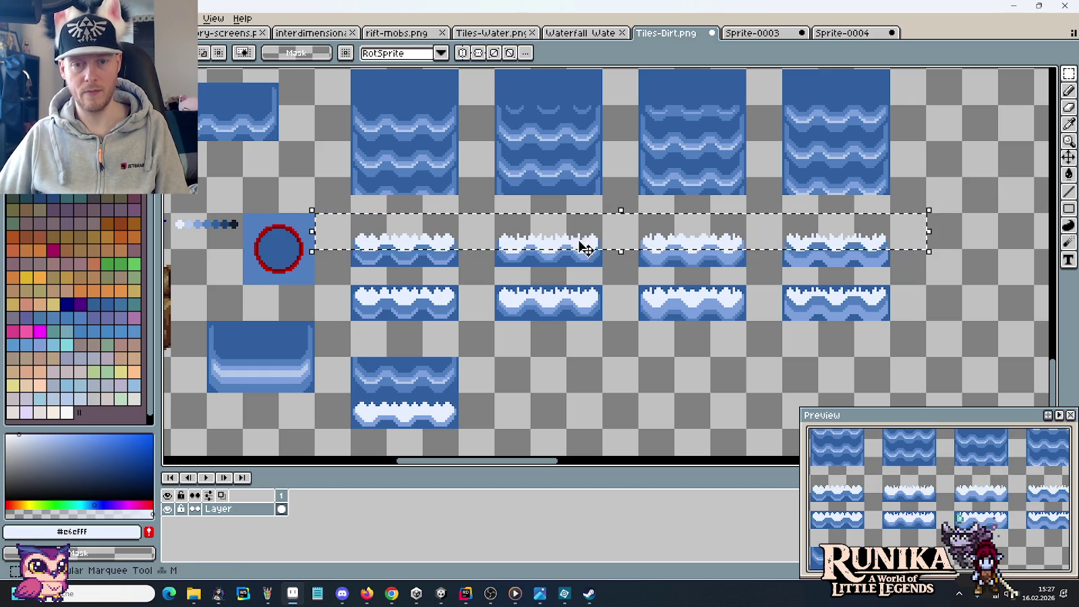
mouse_move(889, 283)
left_mouse_down()
mouse_move(432, 236)
mouse_move(351, 217)
left_mouse_up()
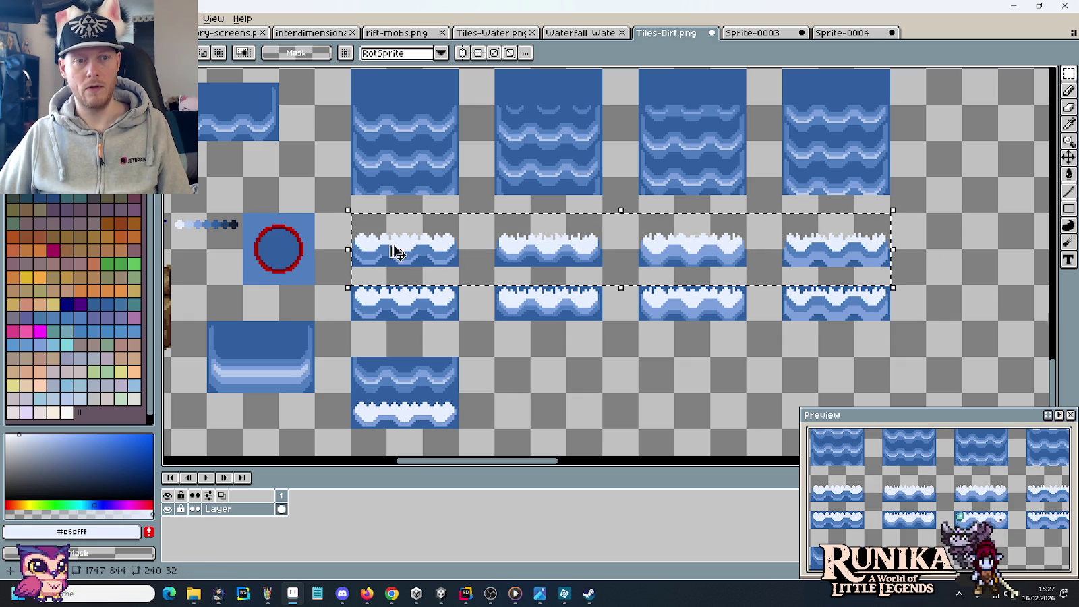
left_click_drag(405, 263, 410, 203)
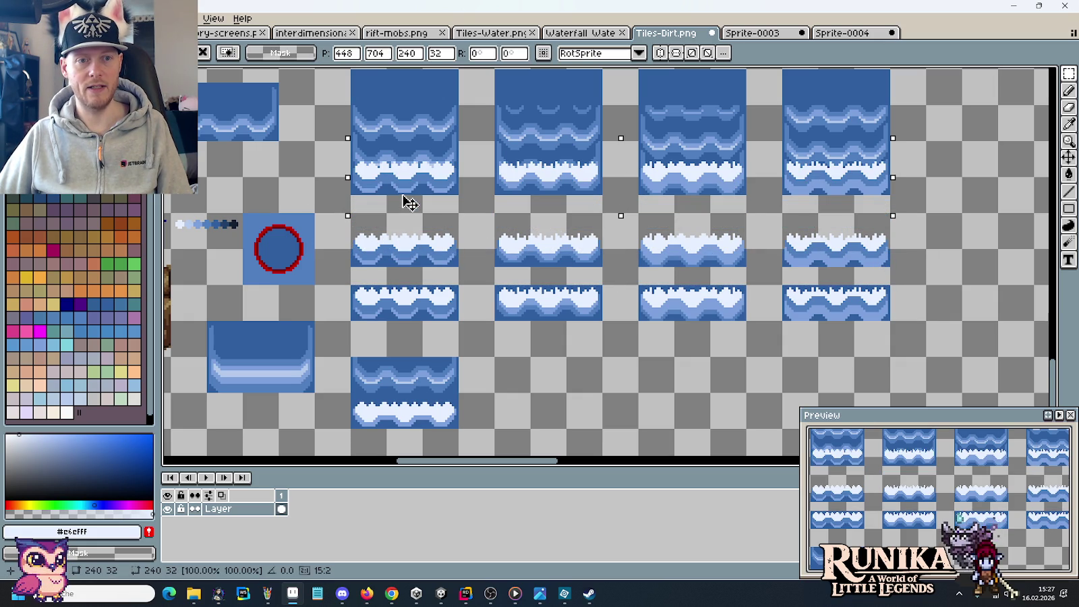
mouse_move(410, 202)
left_mouse_down()
mouse_move(410, 225)
mouse_move(391, 177)
left_mouse_up()
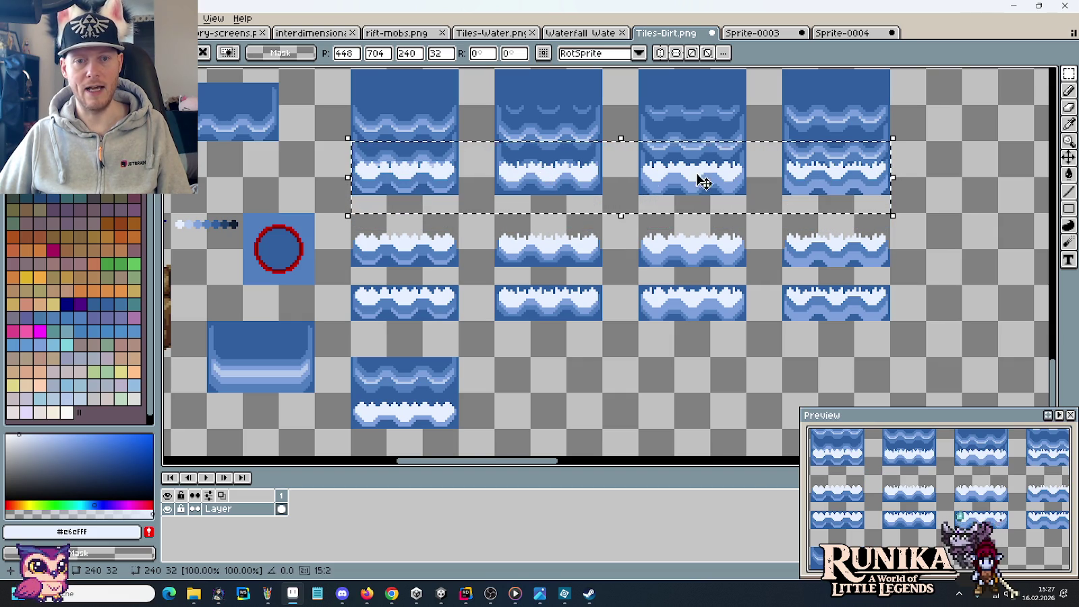
left_click_drag(577, 187, 715, 190)
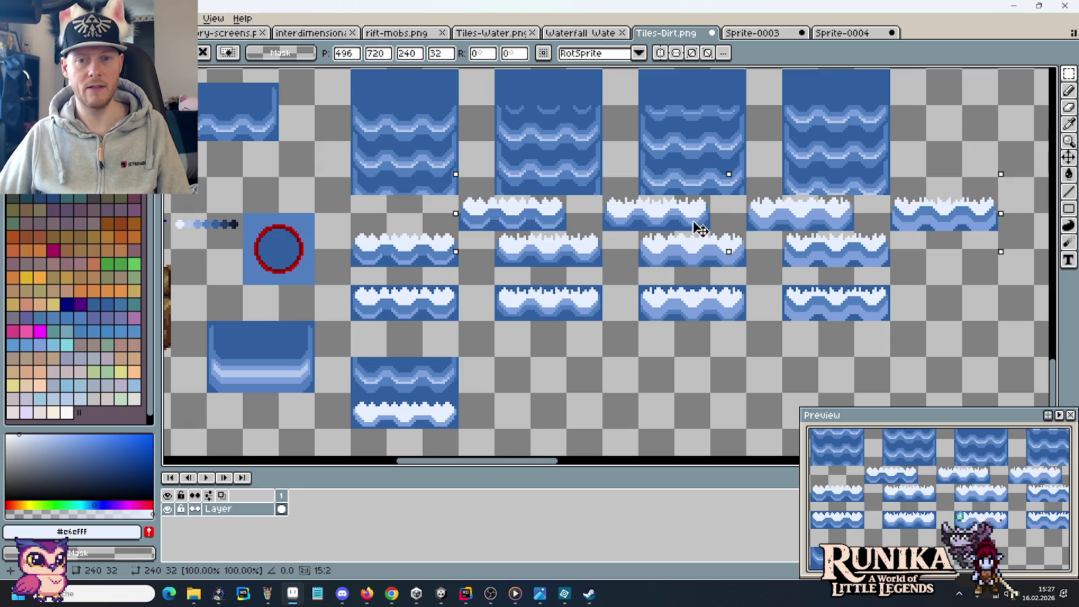
mouse_move(701, 190)
left_mouse_down()
mouse_move(592, 139)
mouse_move(595, 170)
left_mouse_up()
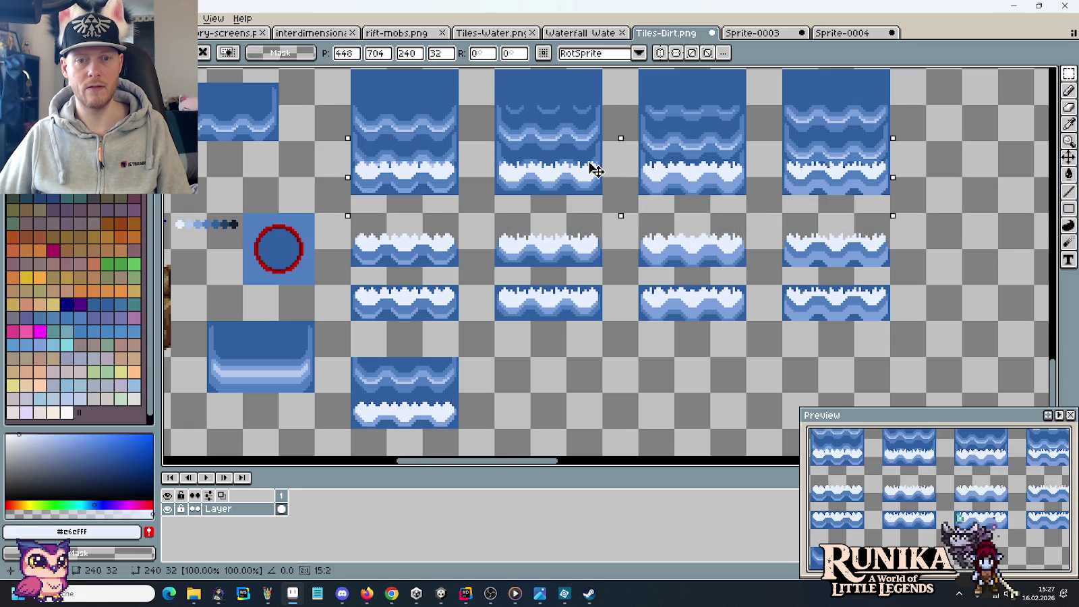
left_click(625, 241)
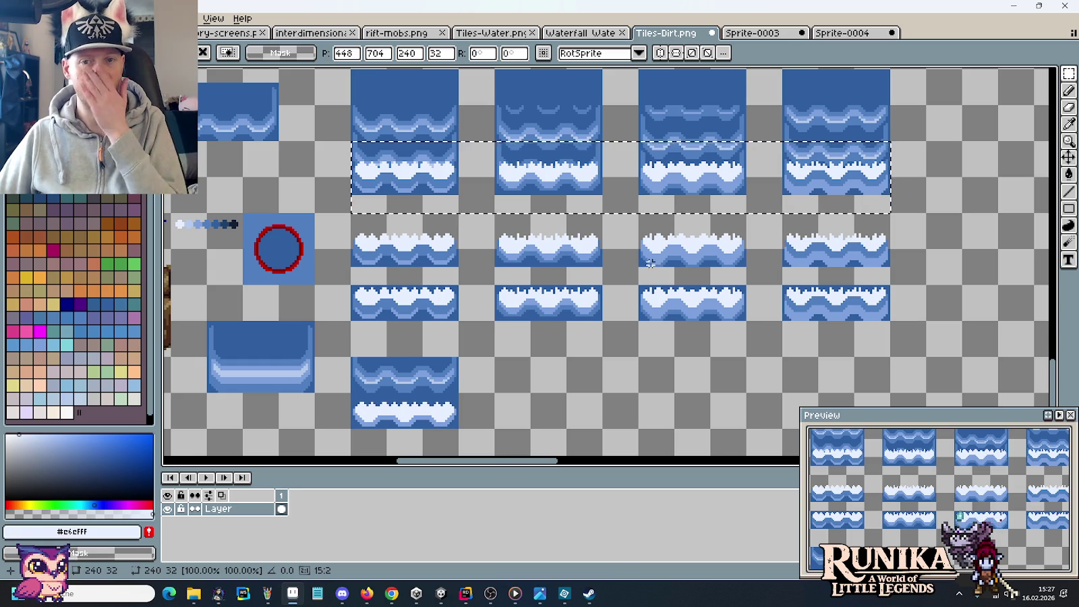
key("ctrl+d")
scroll(405, 157, "up", 3)
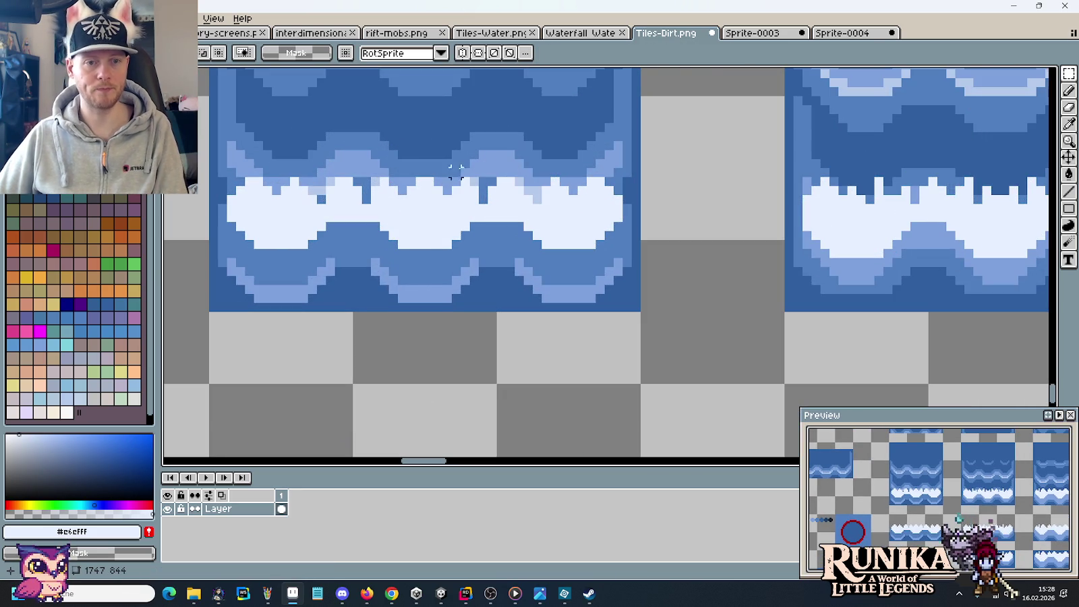
Choose medium blue #507FBF and the single-pixel Pencil for repainting.
key("i")
left_click(502, 164)
key("b")
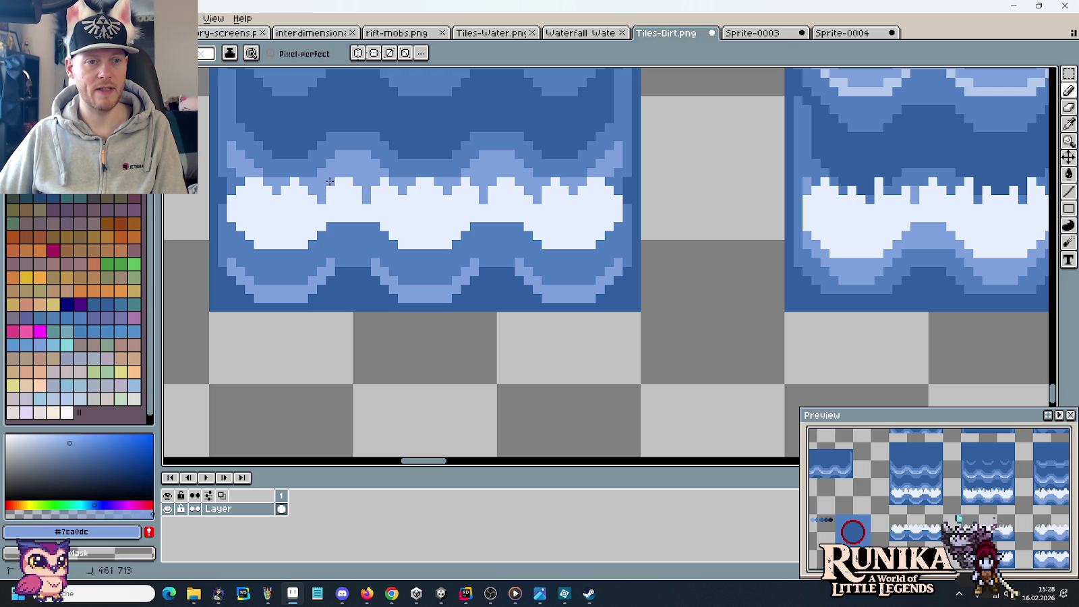
left_click(225, 183, "alt")
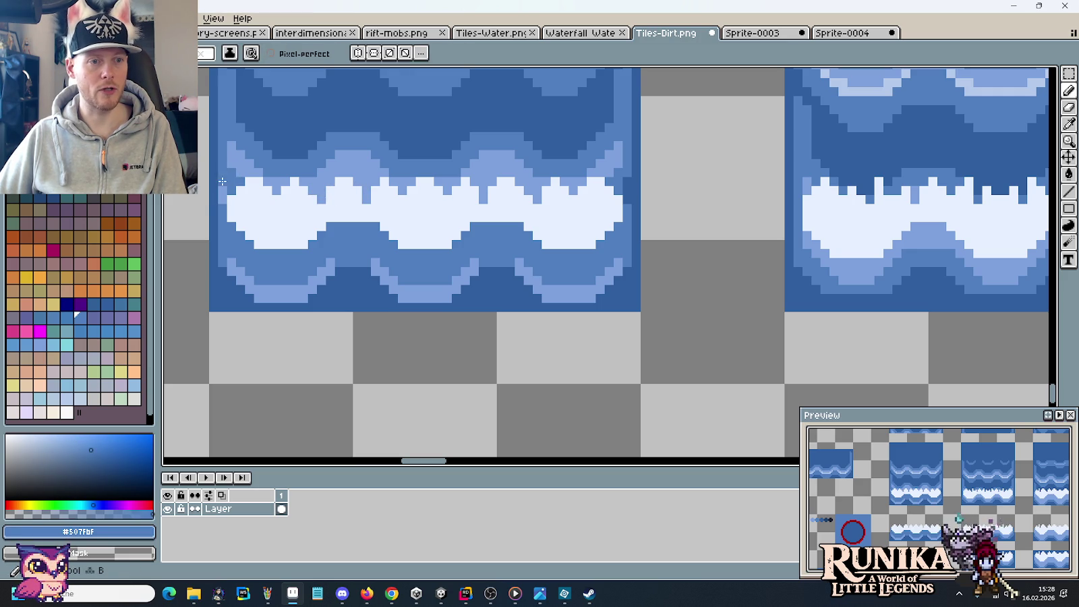
scroll(629, 200, "up", 2)
scroll(629, 200, "down", 2)
scroll(623, 202, "right", 5)
key("b")
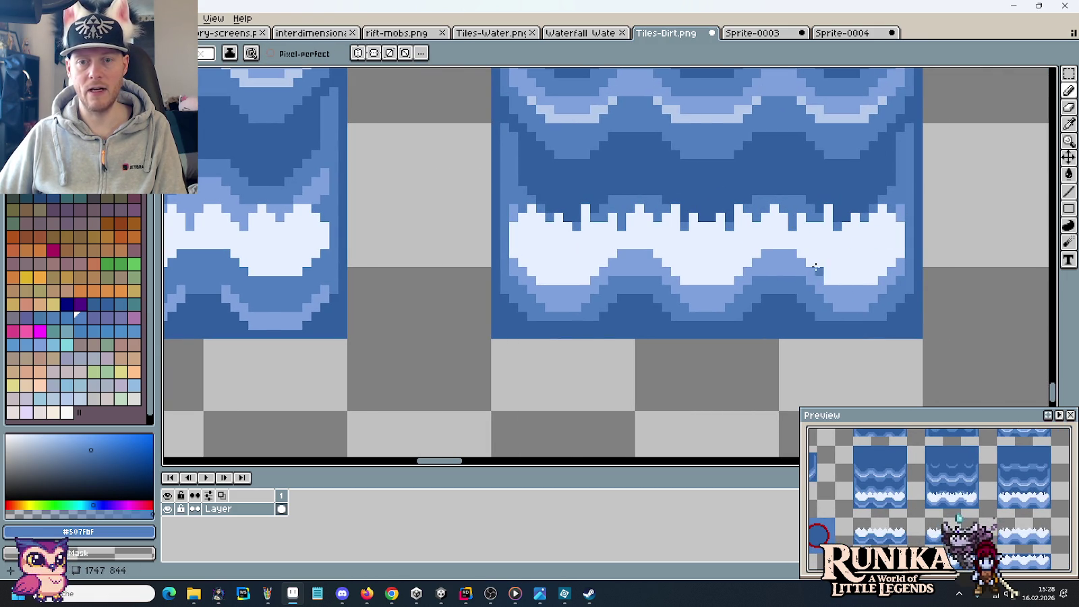
scroll(818, 263, "down", 1)
scroll(869, 269, "down", 1)
scroll(514, 233, "down", 1)
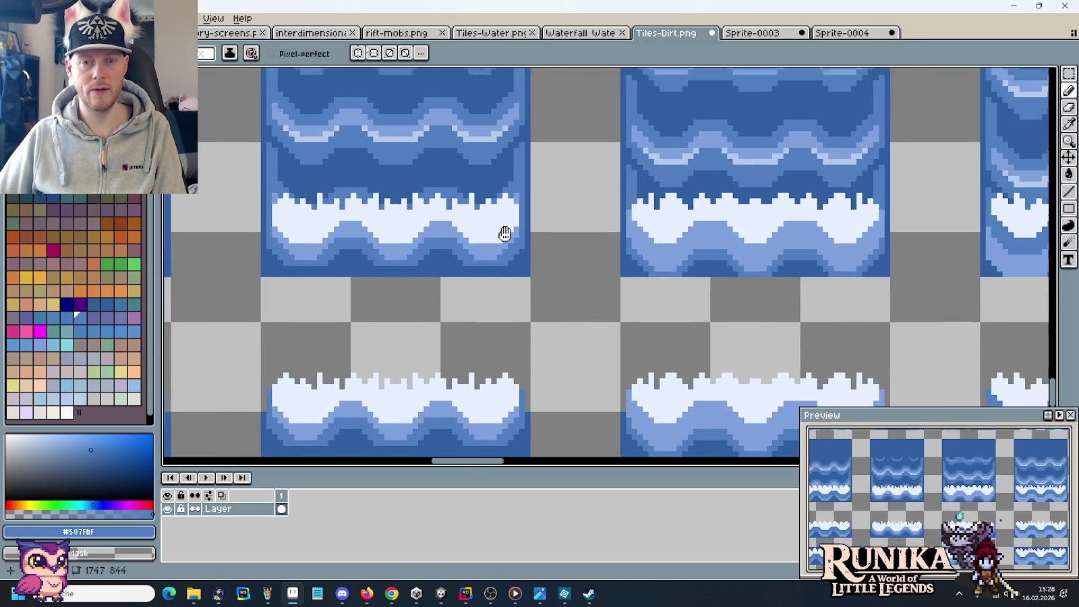
scroll(513, 249, "left", 2)
scroll(617, 244, "down", 3)
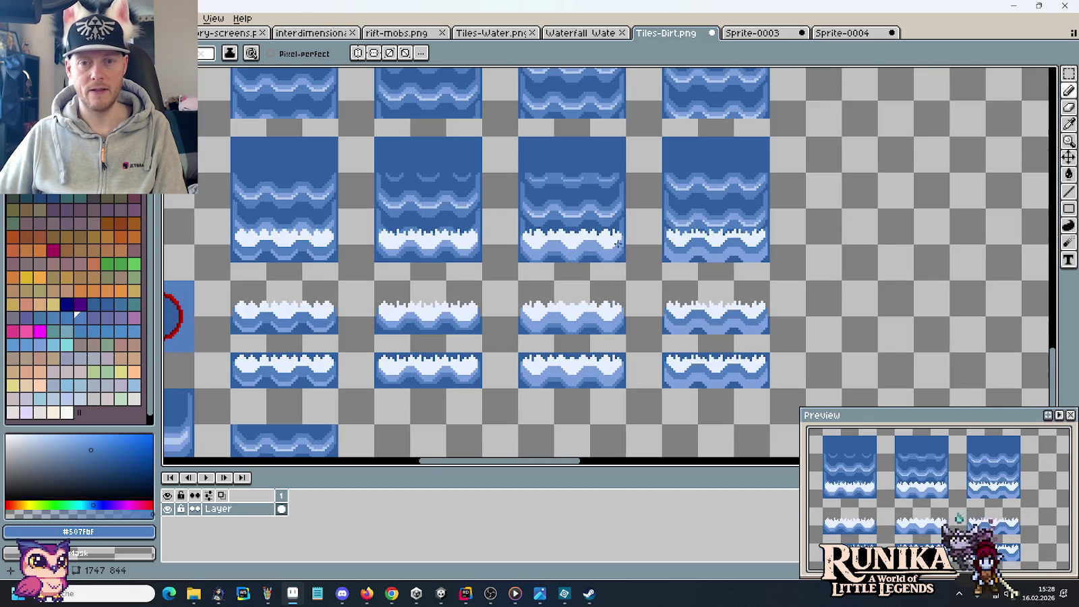
scroll(705, 235, "up", 3)
scroll(704, 235, "up", 2)
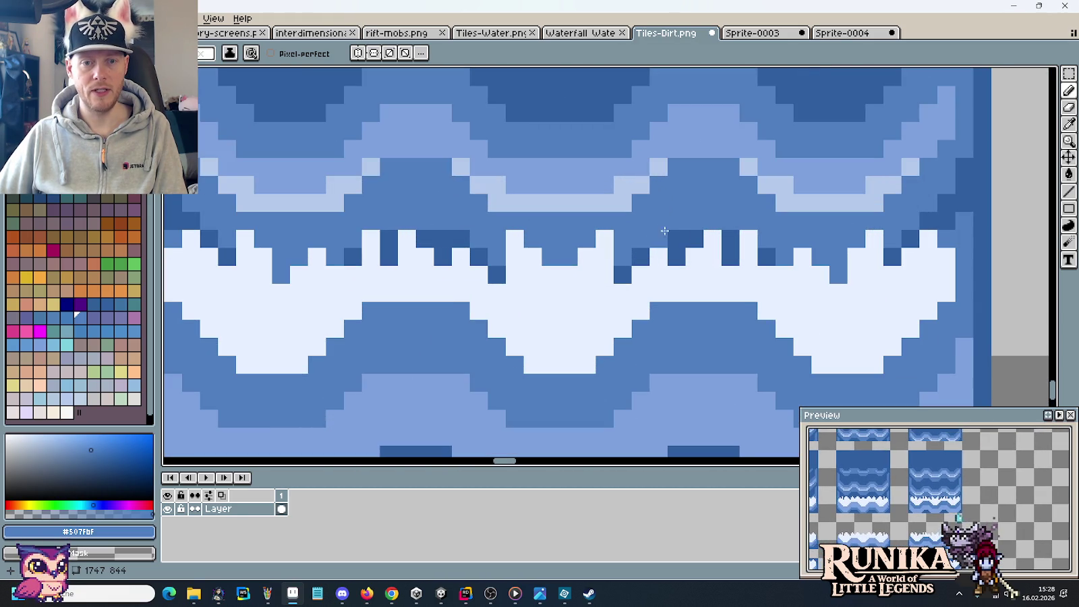
Repaint the stray dark-blue pixels along the white foam crests in #507FBF.
left_click(658, 239)
left_click(677, 256)
left_click(730, 257)
left_click(731, 239)
left_click(766, 256)
left_click(892, 256)
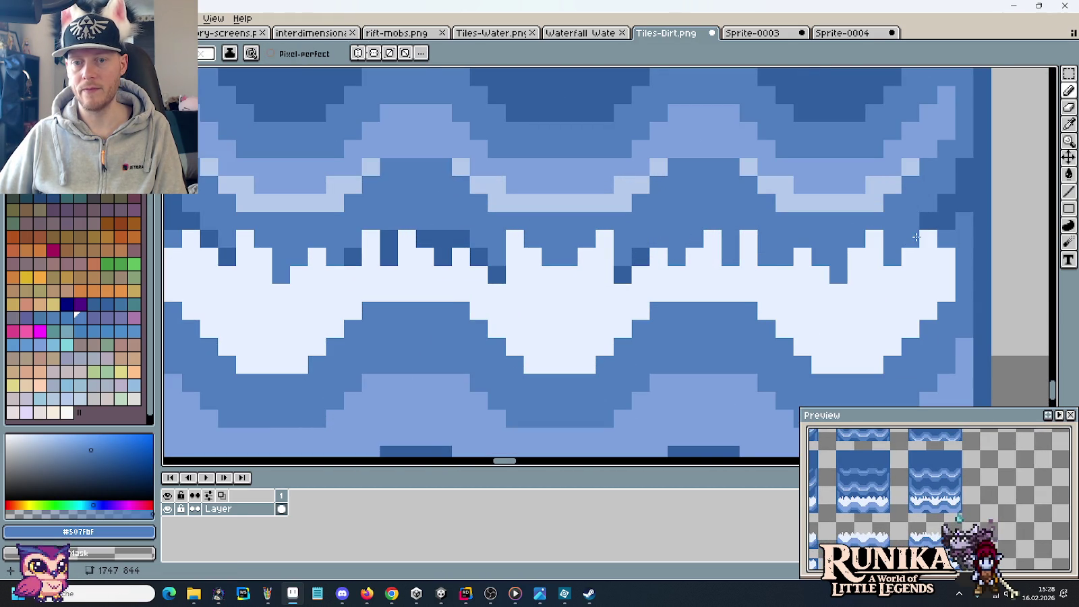
left_click(640, 257)
left_click(622, 275)
left_click(490, 271)
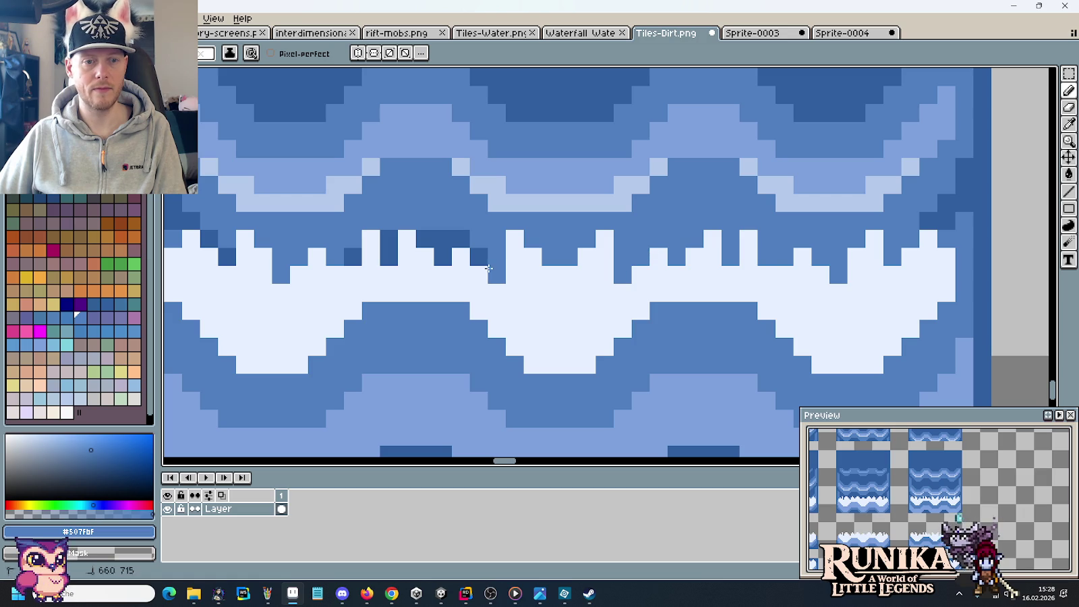
left_click(479, 256)
left_click(443, 239)
left_click(425, 239)
left_click(461, 239)
left_click(389, 257)
left_click(391, 238)
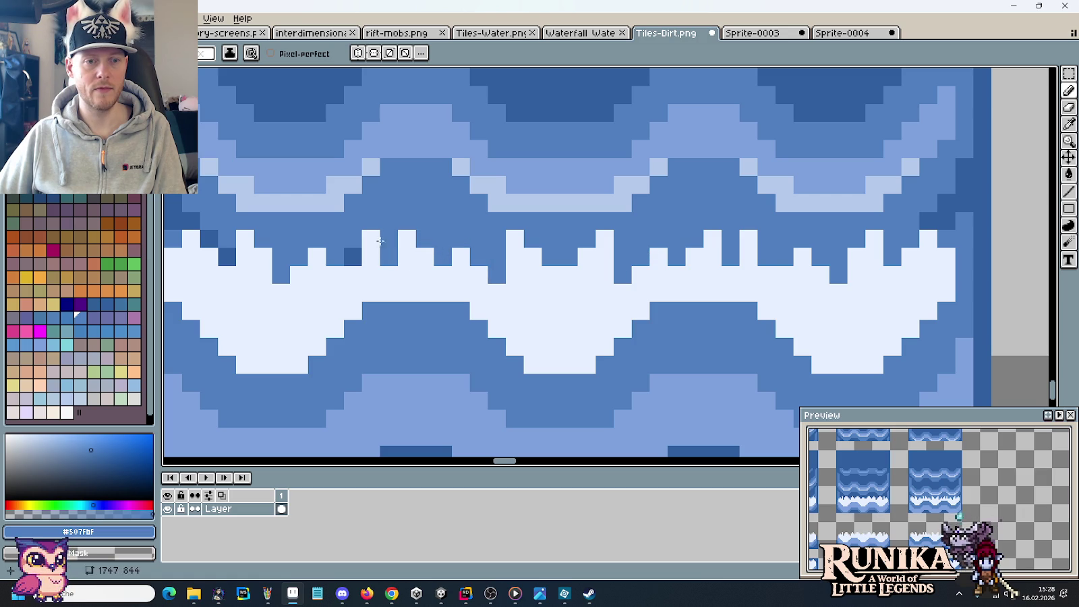
Pan across the neighbouring waterfall tiles to check their crests.
left_click_drag(465, 254, 819, 272)
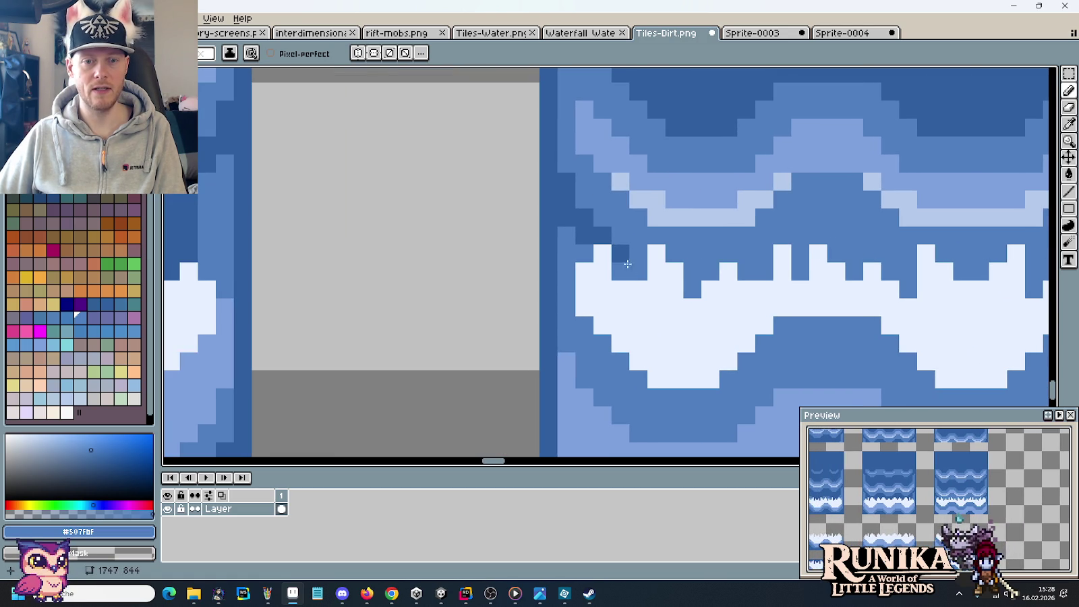
scroll(713, 260, "down", 2)
scroll(793, 269, "down", 1)
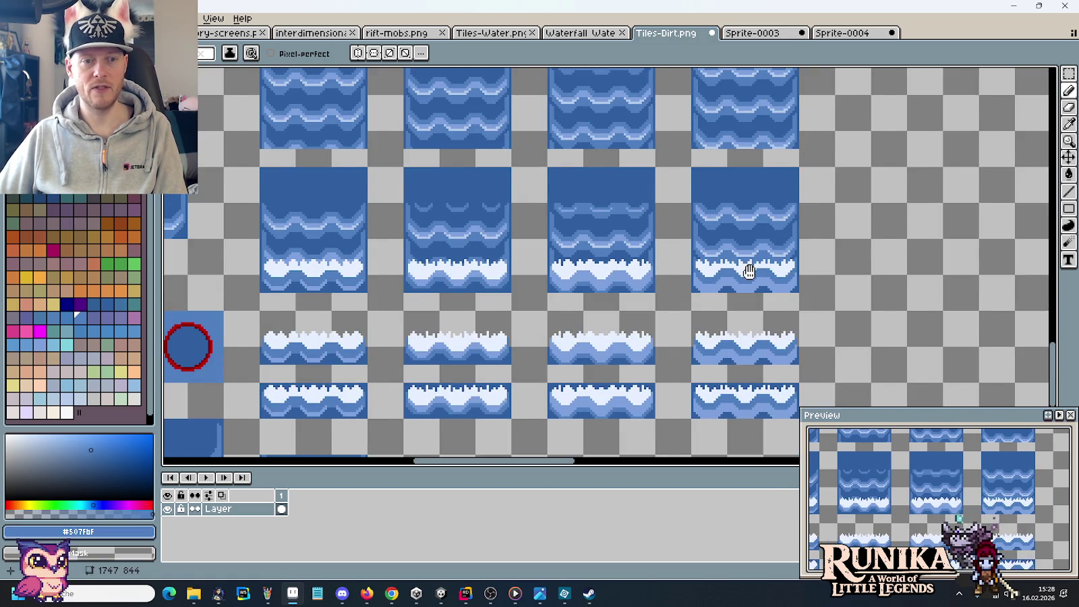
scroll(793, 270, "up", 2)
scroll(719, 253, "up", 2)
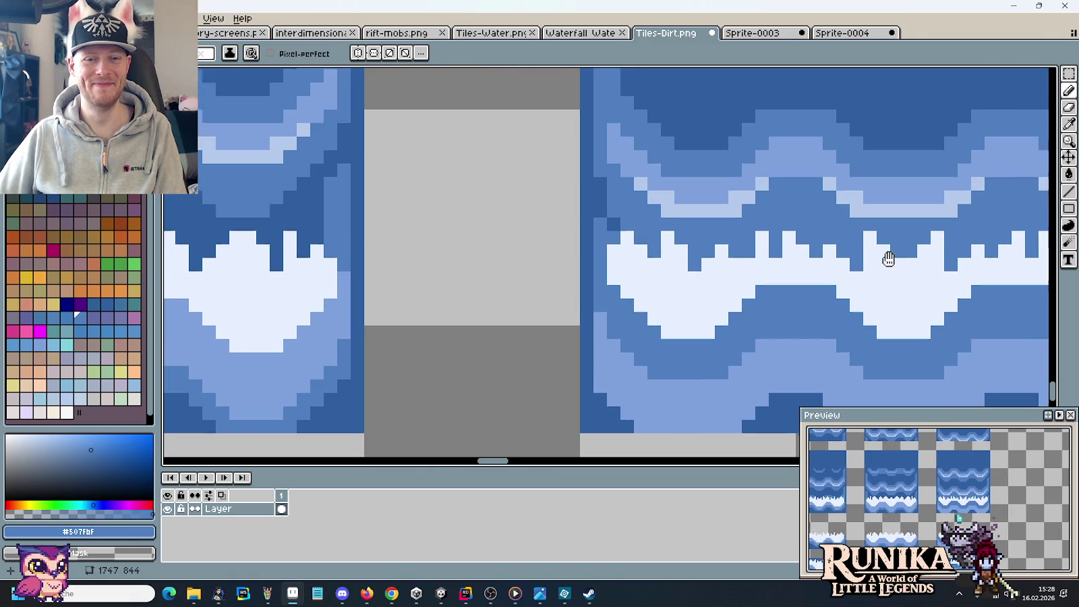
left_click_drag(902, 257, 405, 244)
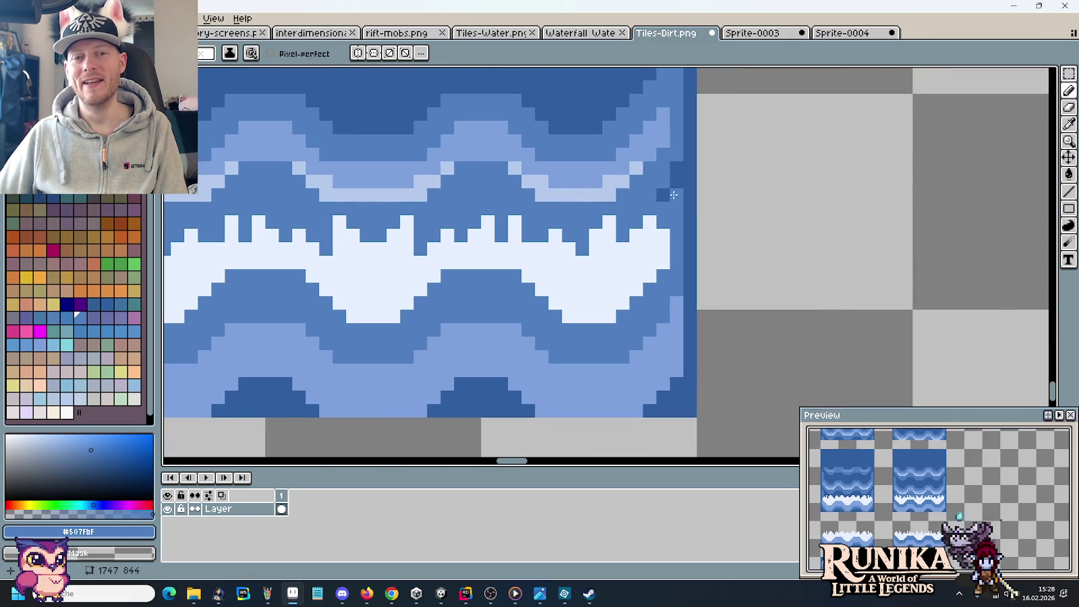
scroll(472, 250, "down", 2)
scroll(687, 258, "down", 1)
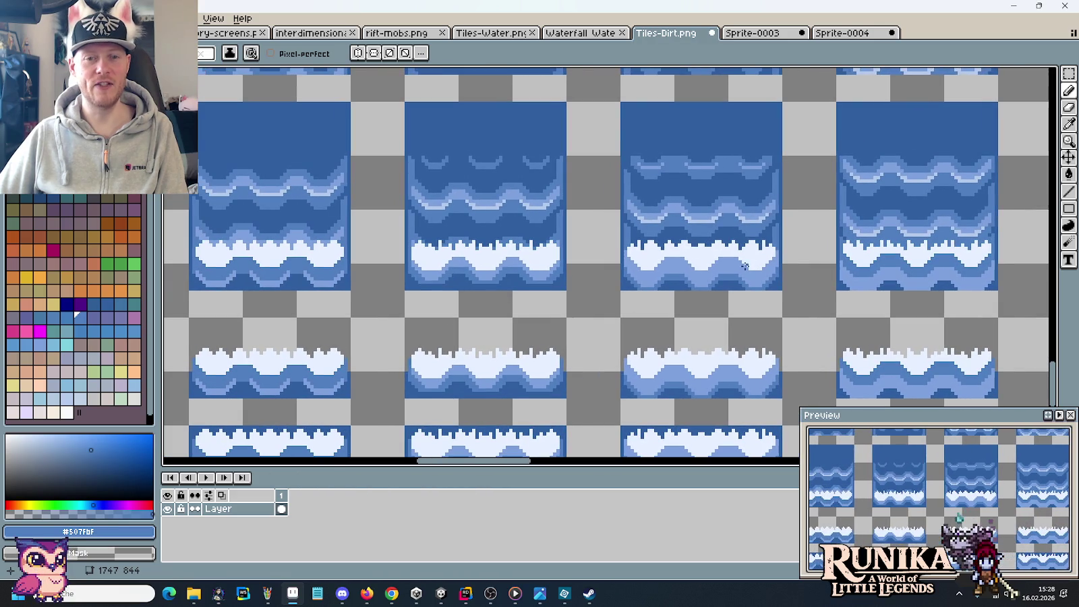
scroll(687, 259, "up", 1)
scroll(725, 253, "up", 1)
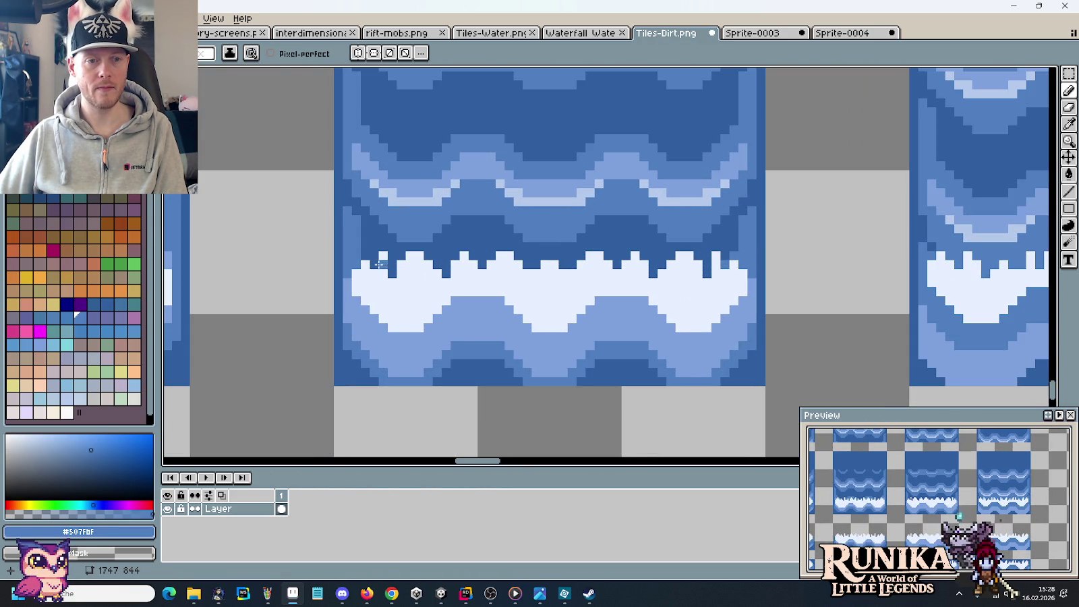
Select the first waterfall tile with the Rectangular Marquee.
scroll(563, 305, "down", 2)
scroll(385, 305, "down", 1)
scroll(661, 283, "down", 1)
scroll(641, 280, "down", 1)
scroll(622, 272, "down", 1)
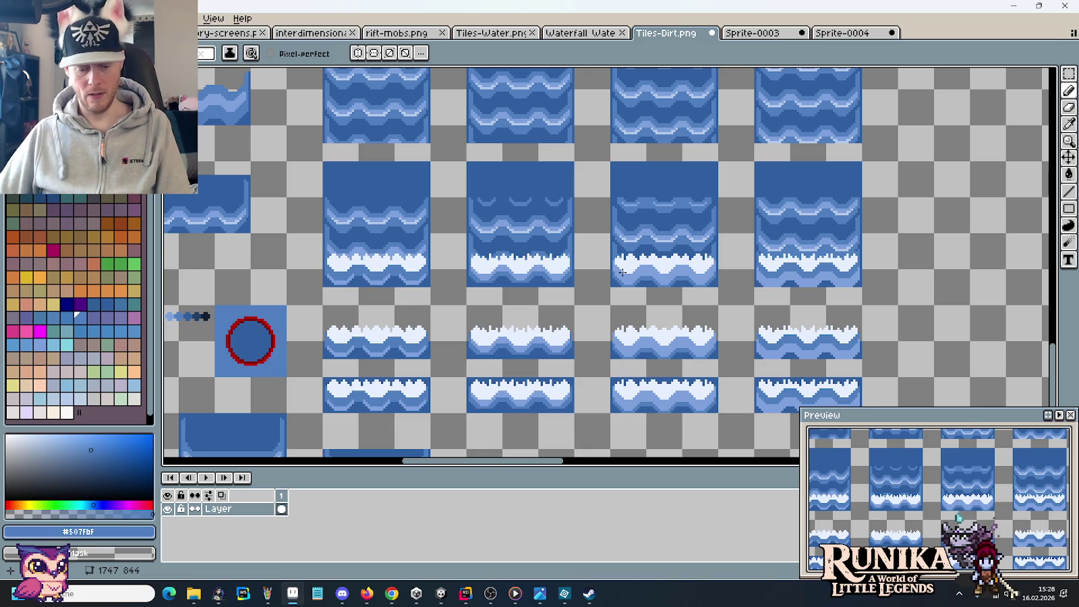
key("m")
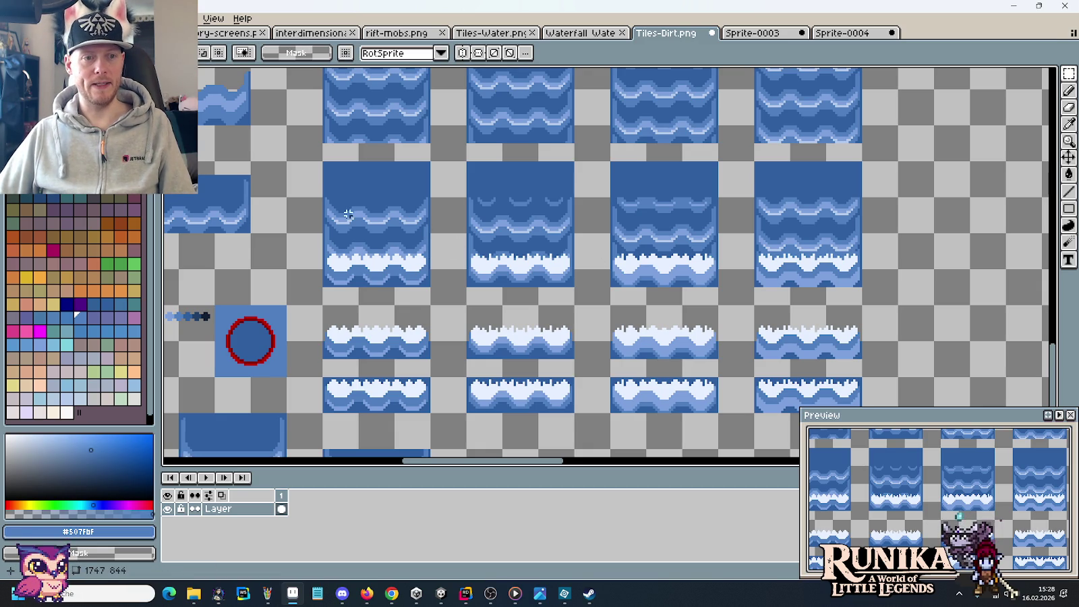
left_click_drag(322, 196, 433, 307)
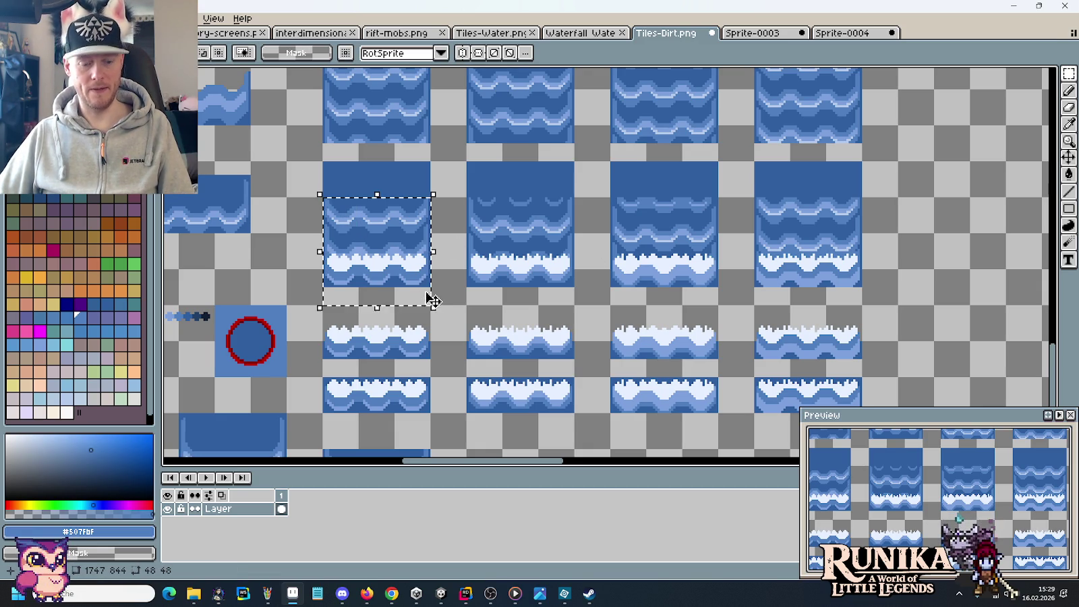
Bring up the Sprite-0004 foam tile document.
left_click(843, 34)
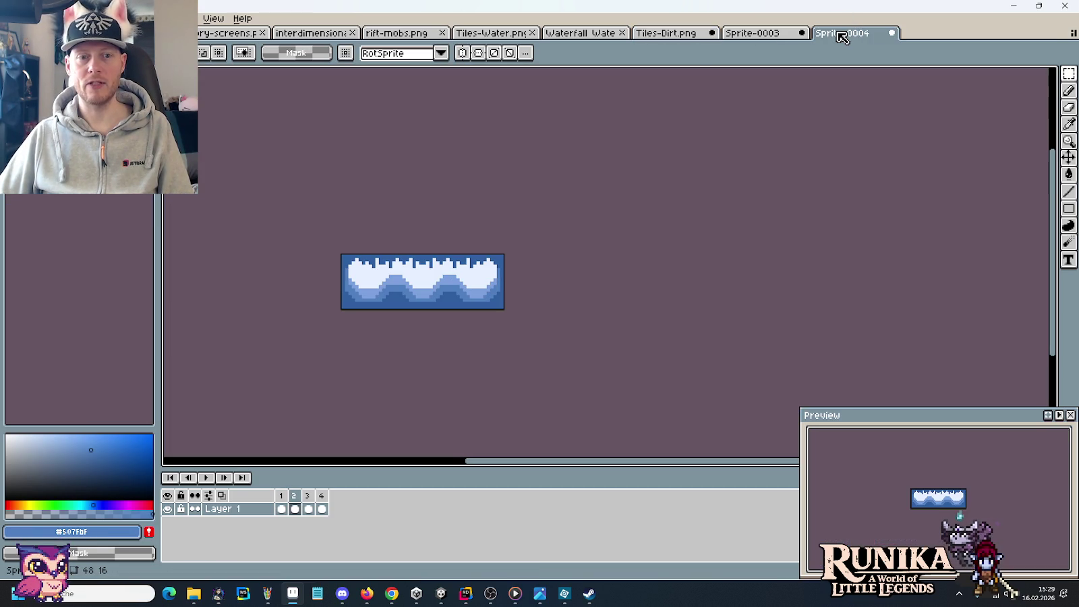
left_click(770, 34)
left_click(851, 32)
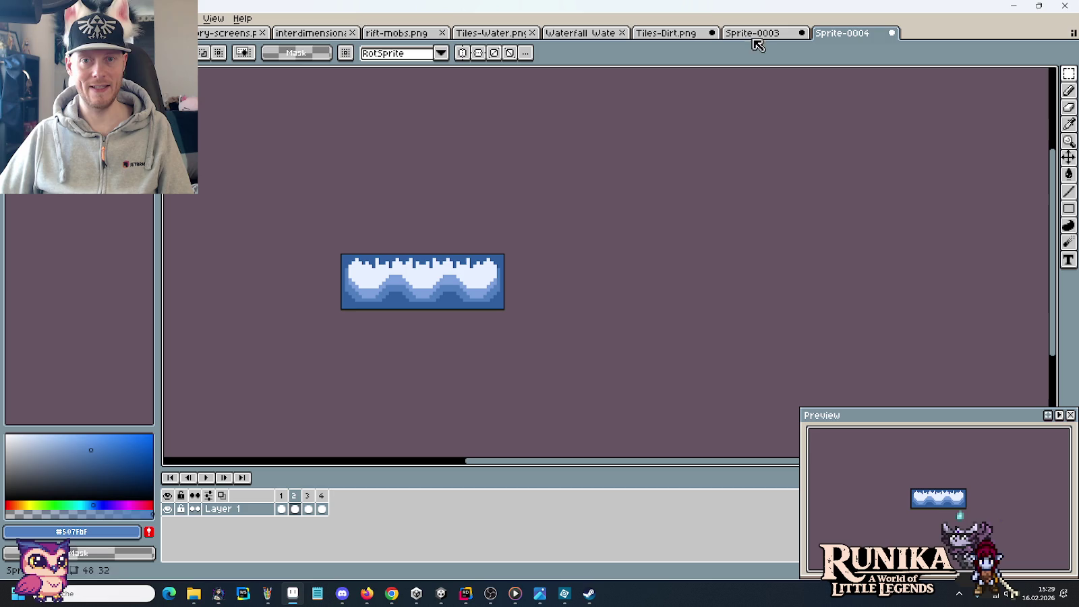
Create new sprite Sprite-0005 with the pasted waterfall tile and add a second frame.
key("ctrl+n")
left_click(501, 413)
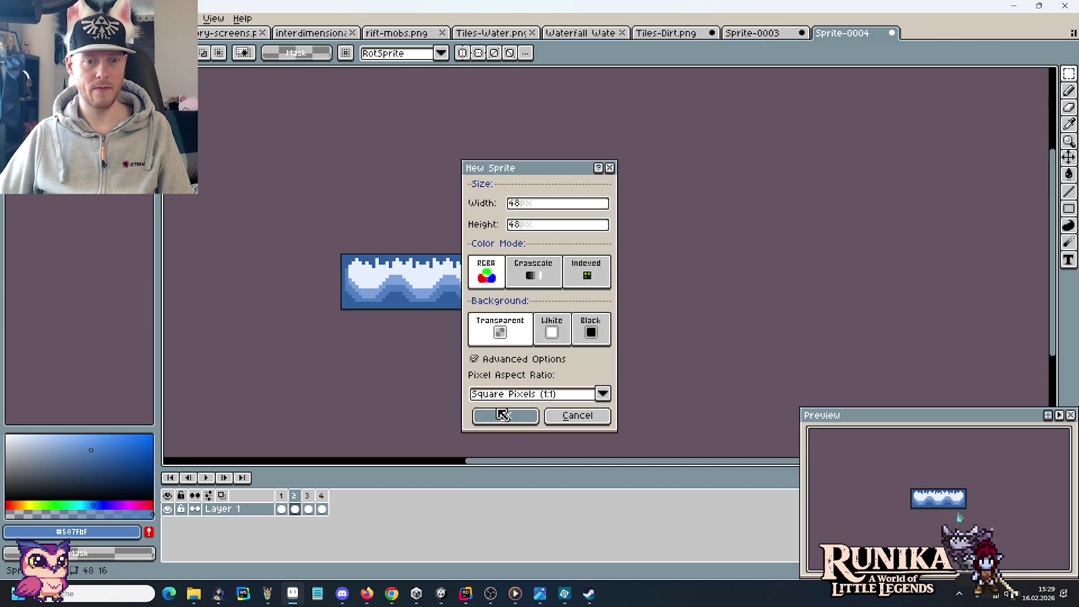
key("ctrl+v")
left_click(666, 32)
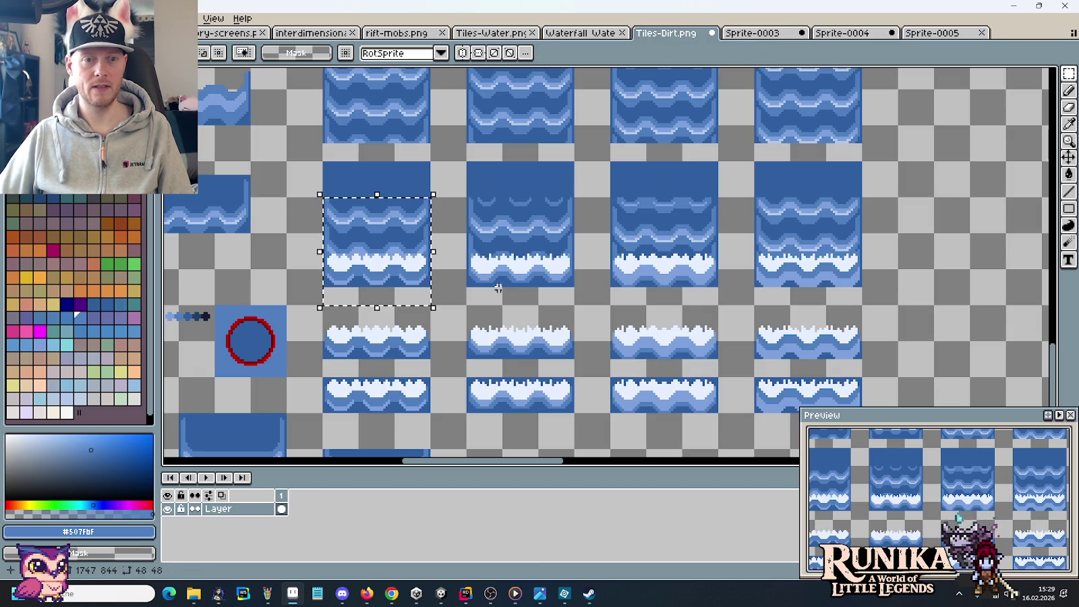
left_click_drag(561, 296, 496, 207)
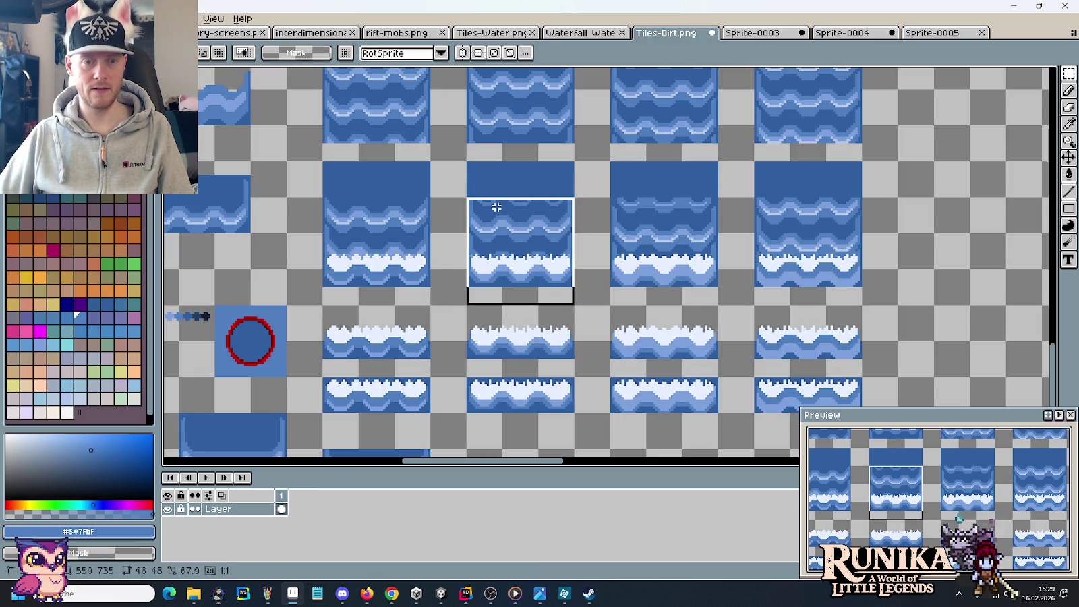
left_click(929, 34)
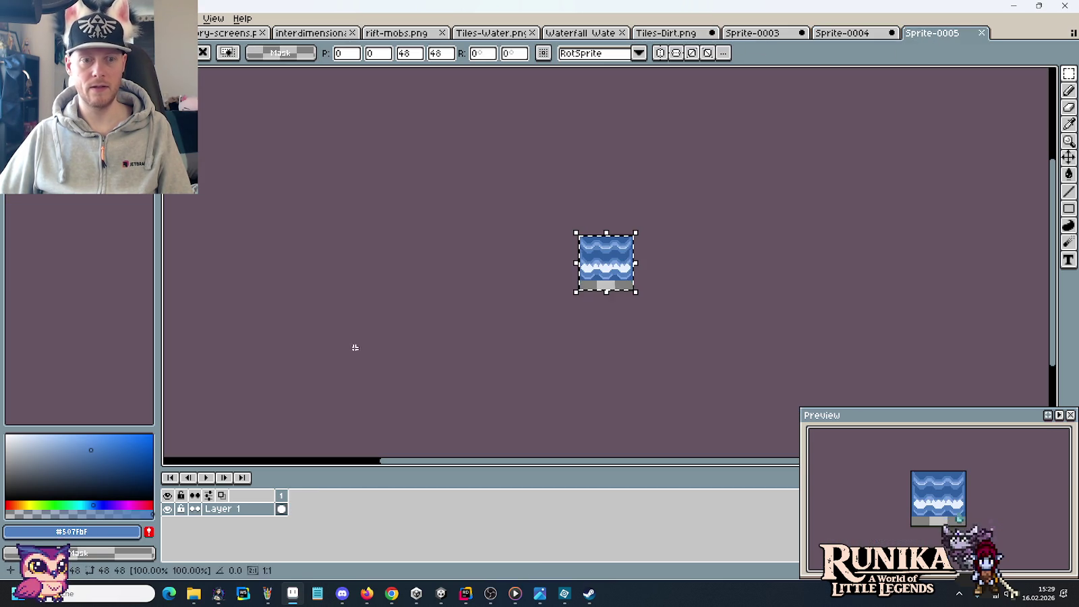
right_click(281, 496)
left_click(304, 513)
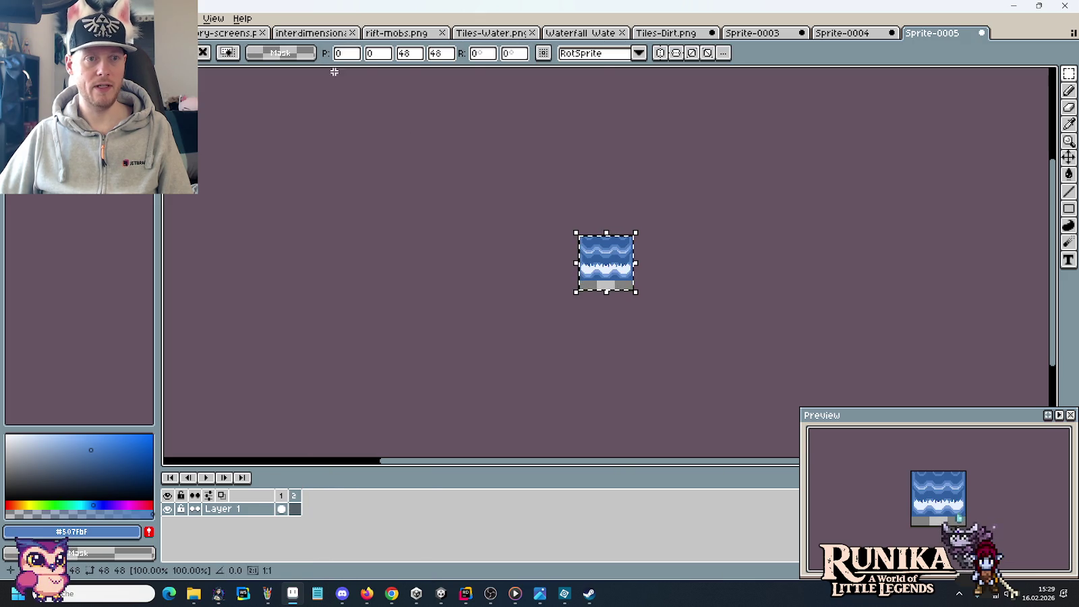
Copy the next foam water tile from Tiles-Dirt.png and paste it into Sprite-0005.
left_click(666, 34)
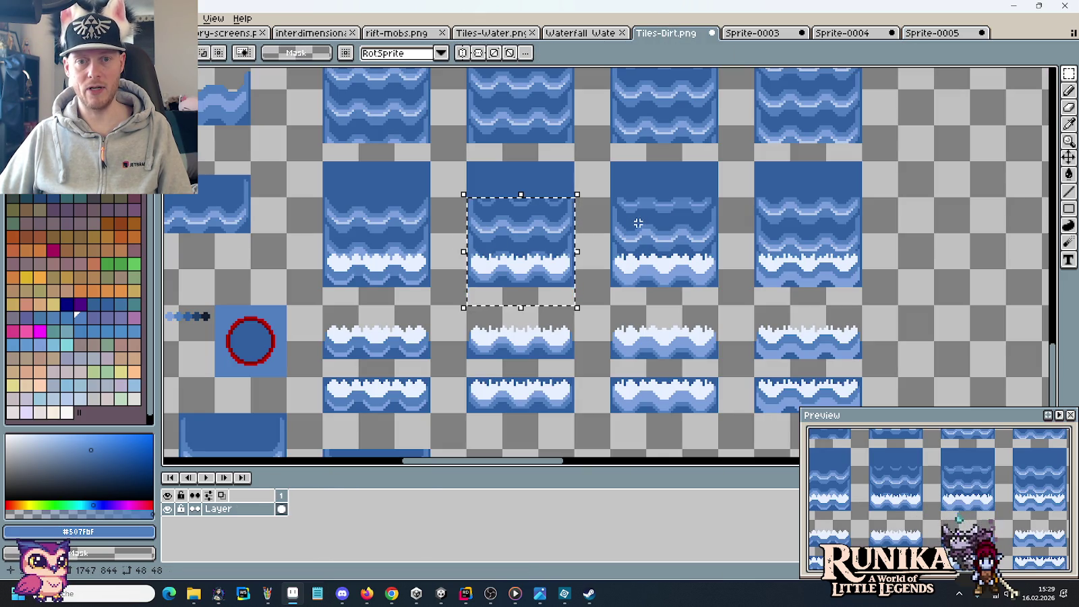
scroll(512, 229, "left", 3)
scroll(471, 230, "left", 3)
scroll(471, 230, "up", 2)
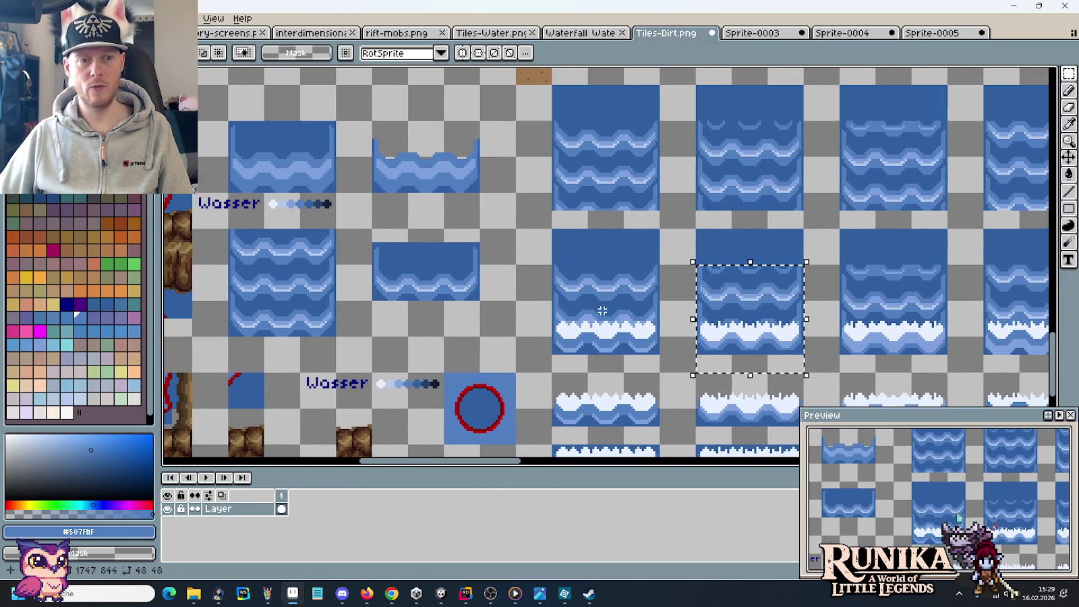
left_click_drag(227, 264, 375, 302)
scroll(472, 310, "right", 7)
scroll(472, 311, "down", 1)
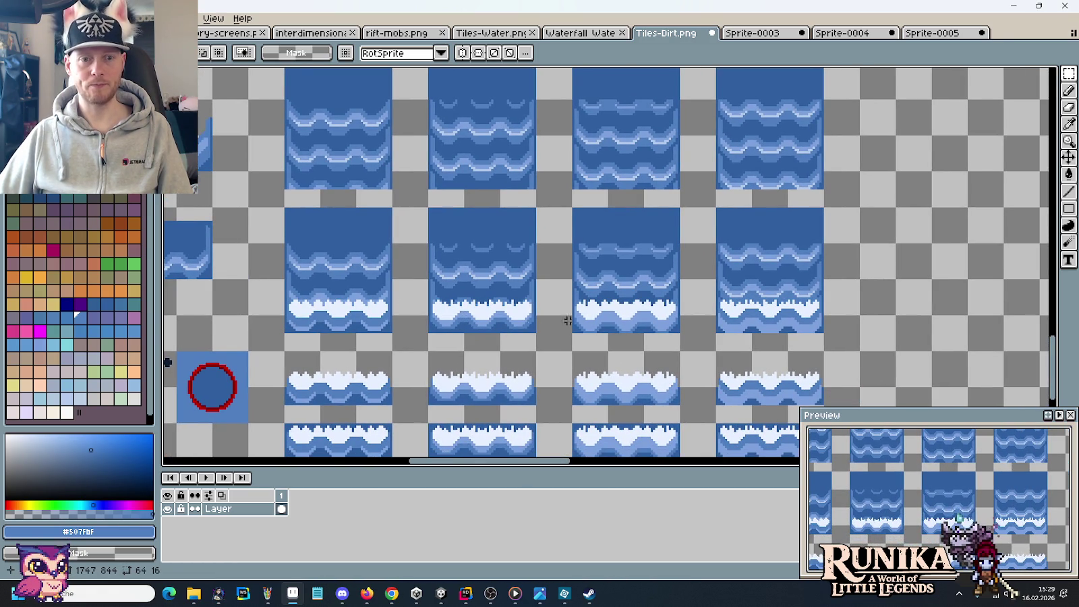
left_click(934, 35)
left_click(666, 35)
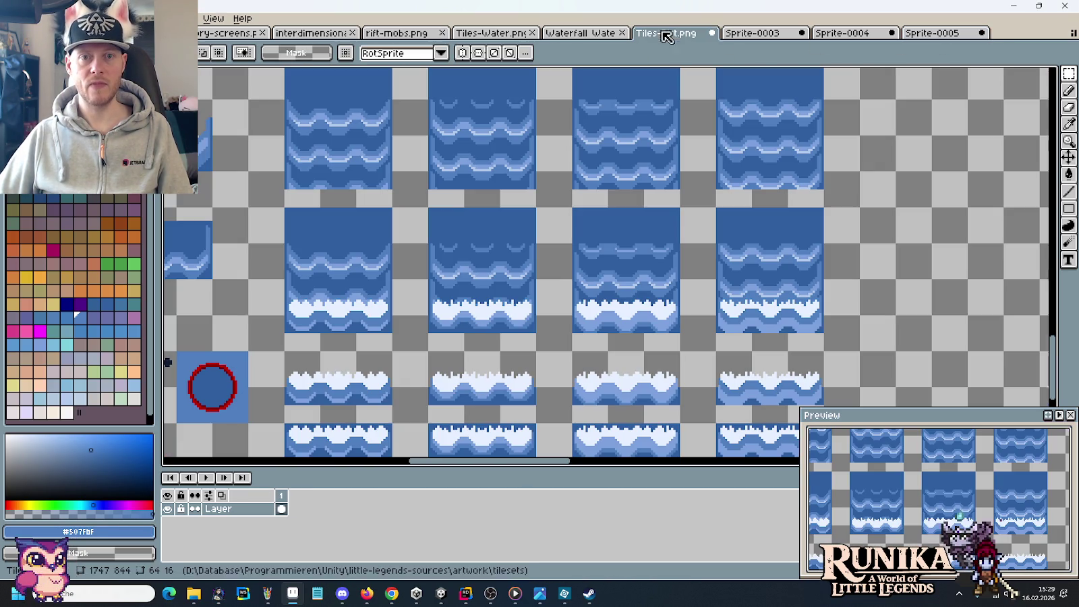
left_click_drag(579, 346, 680, 243)
key("ctrl+c")
left_click(912, 33)
key("ctrl+v")
Add empty frames 3 and 4, pasting the next foam tile into each.
right_click(295, 497)
left_click(324, 511)
key("ctrl+v")
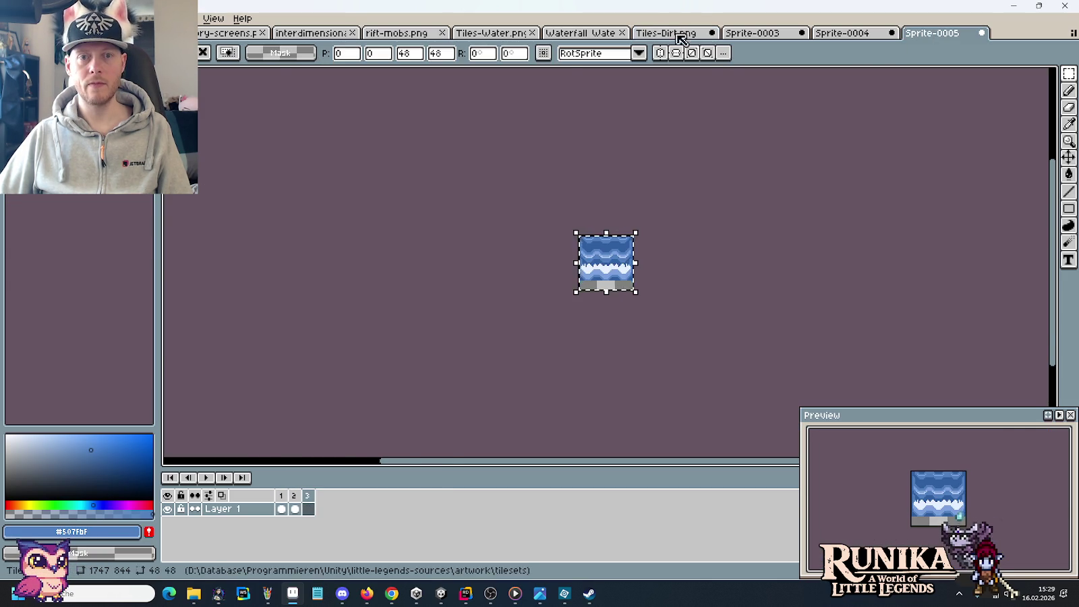
left_click(677, 35)
left_click_drag(826, 352, 714, 242)
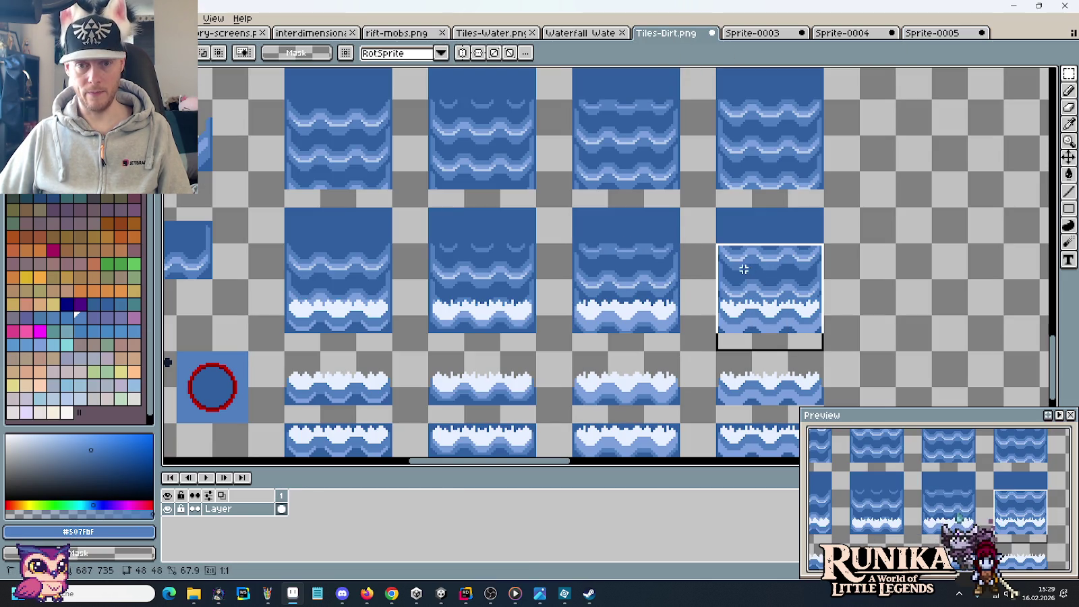
left_click(924, 35)
right_click(307, 496)
left_click(337, 510)
key("ctrl+v")
key("Return")
Play the four-frame foam animation from the first frame.
scroll(659, 265, "up", 1)
left_click(281, 496)
left_click(206, 478)
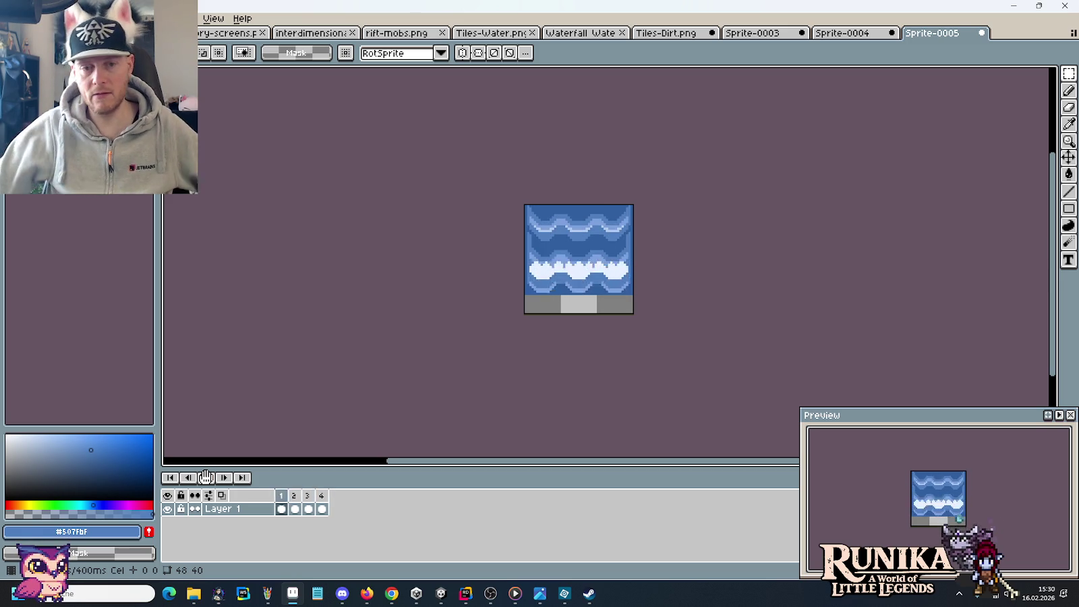
Stop the animation playback and return to the Tiles-Dirt.png sheet.
left_click(206, 477)
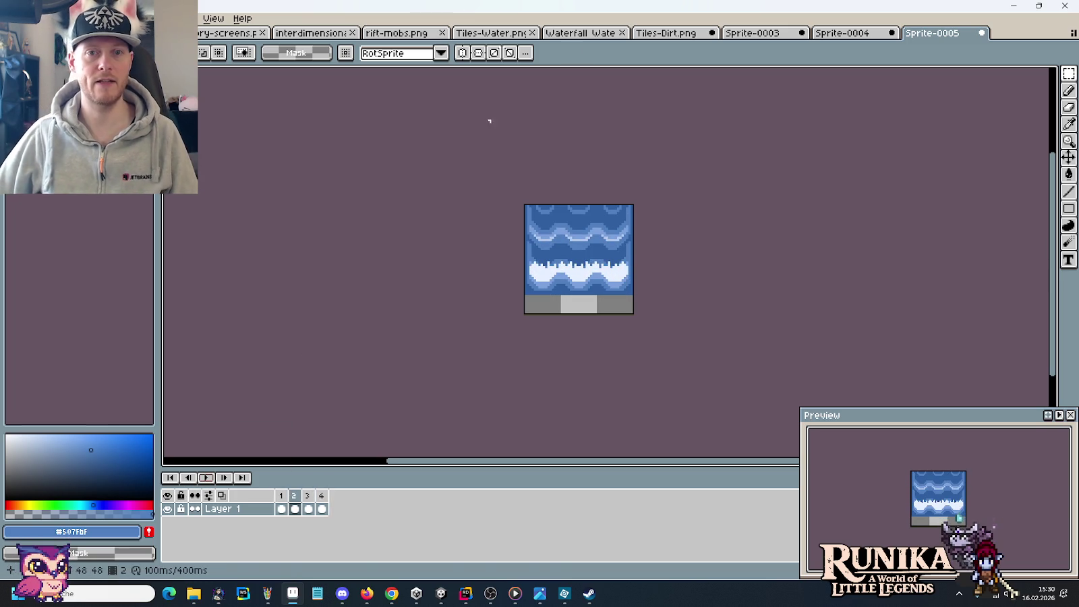
left_click(664, 33)
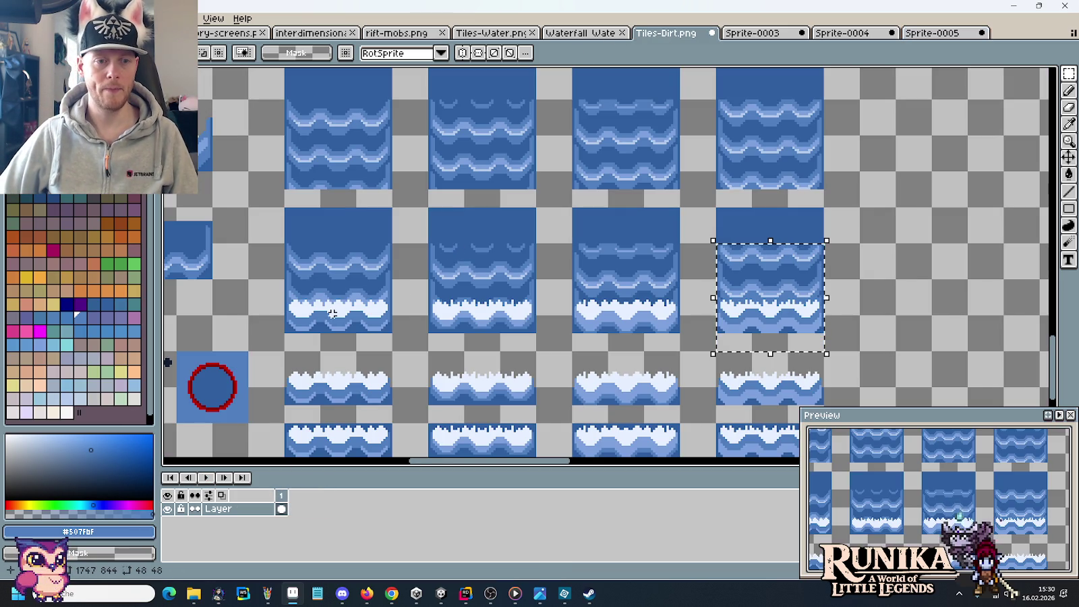
Marquee-select and adjust the top edge of the foam strip row.
scroll(336, 312, "down", 2)
scroll(299, 290, "up", 6)
scroll(299, 290, "up", 2)
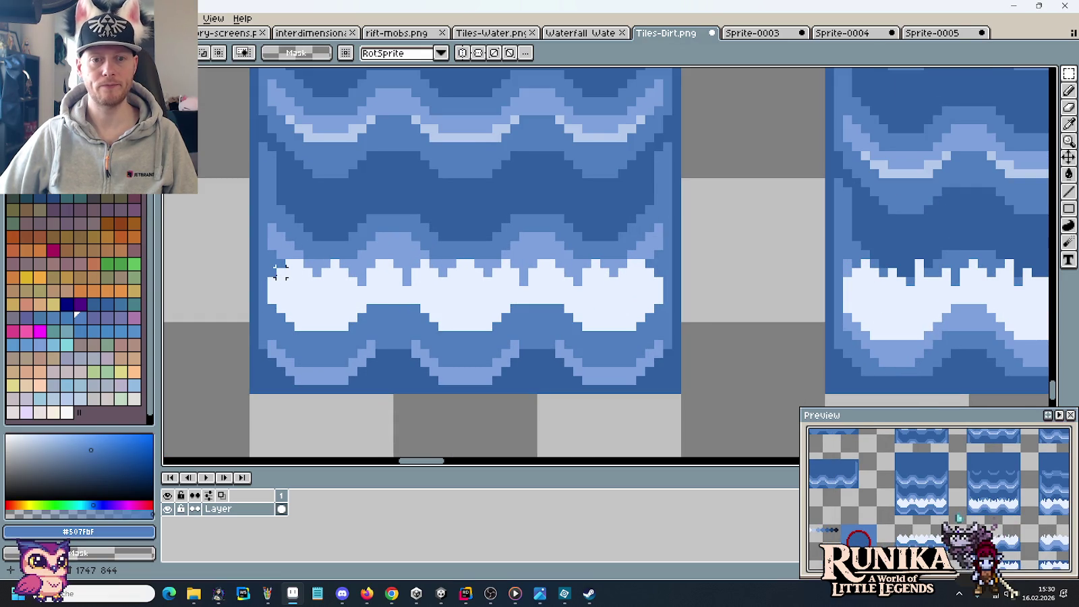
scroll(280, 271, "down", 2)
mouse_move(413, 378)
left_mouse_down()
mouse_move(337, 234)
mouse_move(341, 275)
left_mouse_up()
scroll(339, 241, "down", 1)
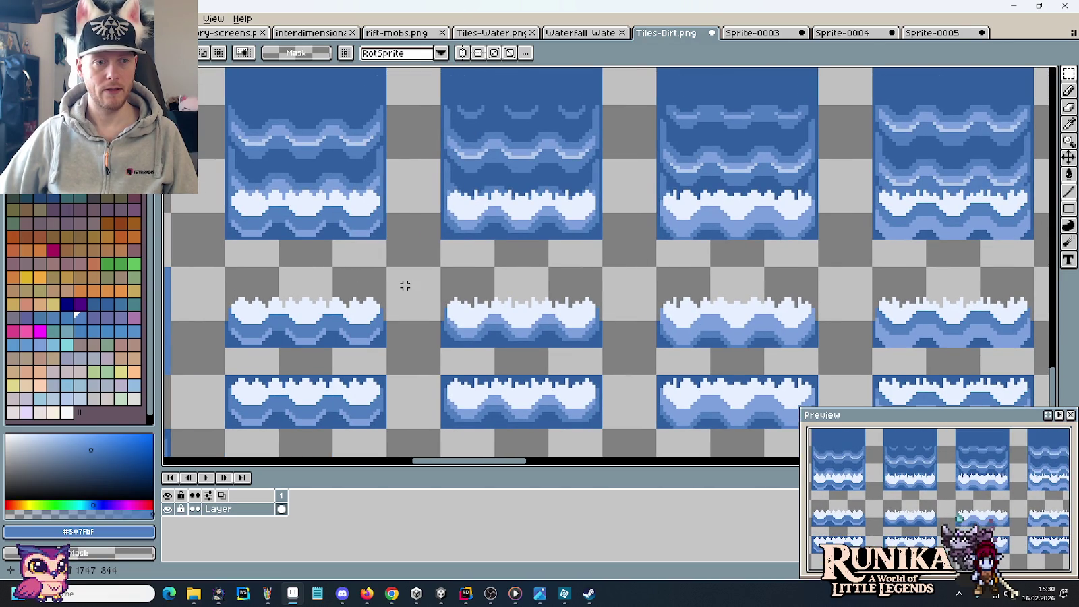
left_click_drag(405, 286, 335, 253)
mouse_move(173, 248)
left_mouse_down()
mouse_move(971, 254)
mouse_move(1008, 281)
left_mouse_up()
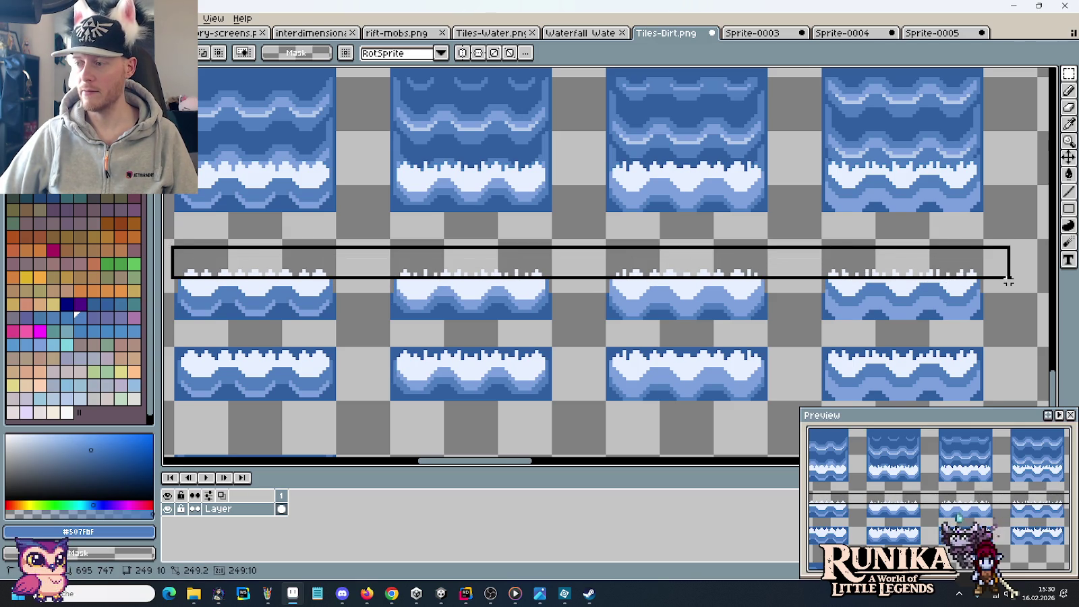
left_click_drag(1008, 282, 1007, 280)
left_click(997, 275)
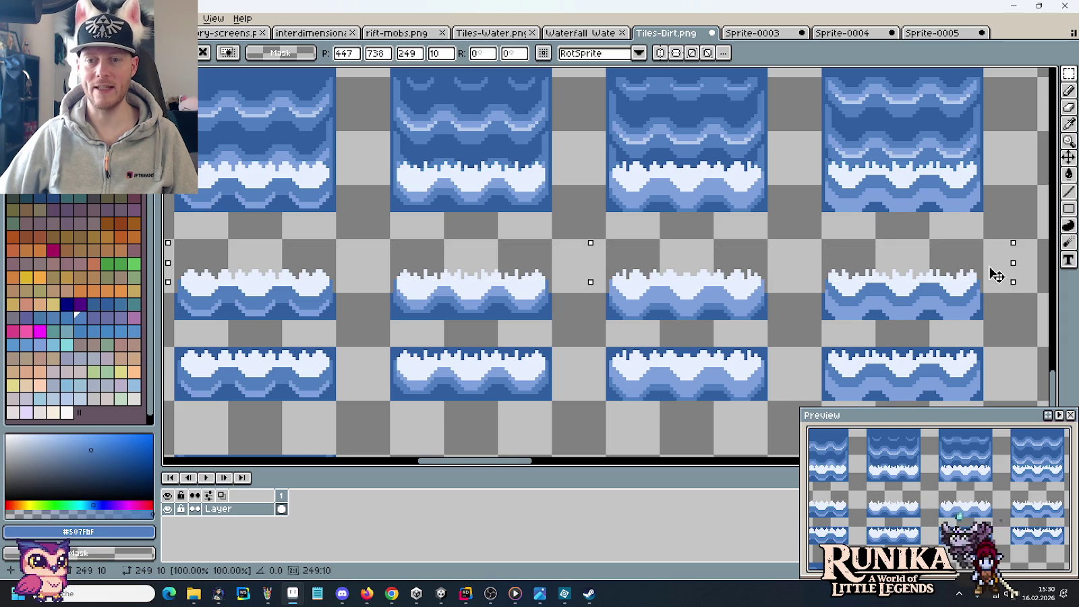
key("Return")
left_click(941, 311)
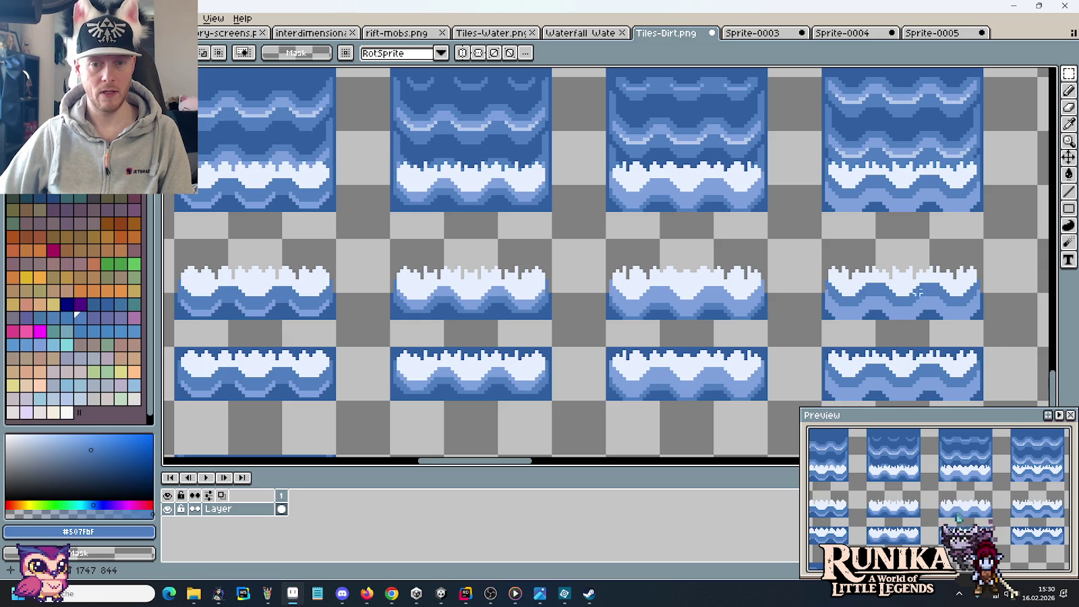
Load the pale foam colour #c6cfff on the Pencil for redrawing the foam tops.
scroll(924, 294, "up", 1)
scroll(895, 288, "up", 1)
key("b")
left_click(890, 266, "alt")
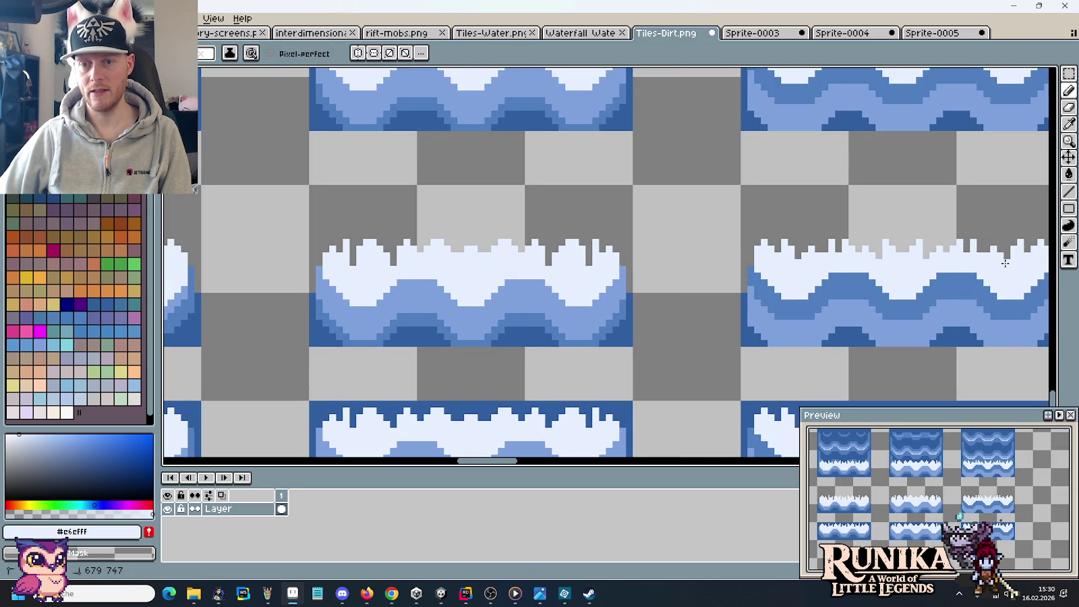
scroll(892, 270, "right", 2)
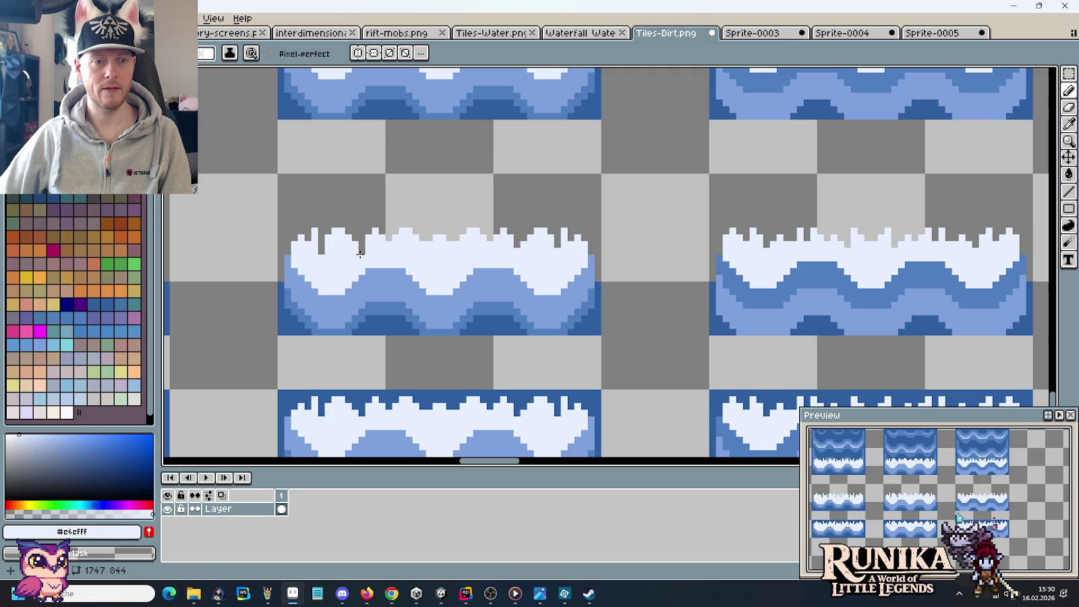
left_click_drag(292, 258, 286, 275)
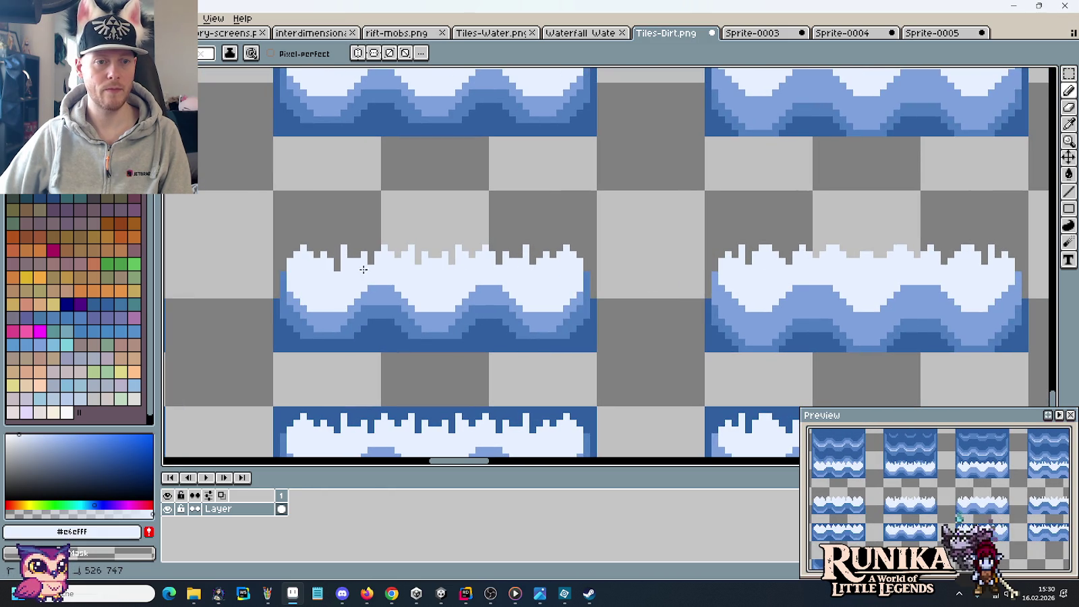
scroll(404, 280, "right", 2)
scroll(405, 280, "up", 1)
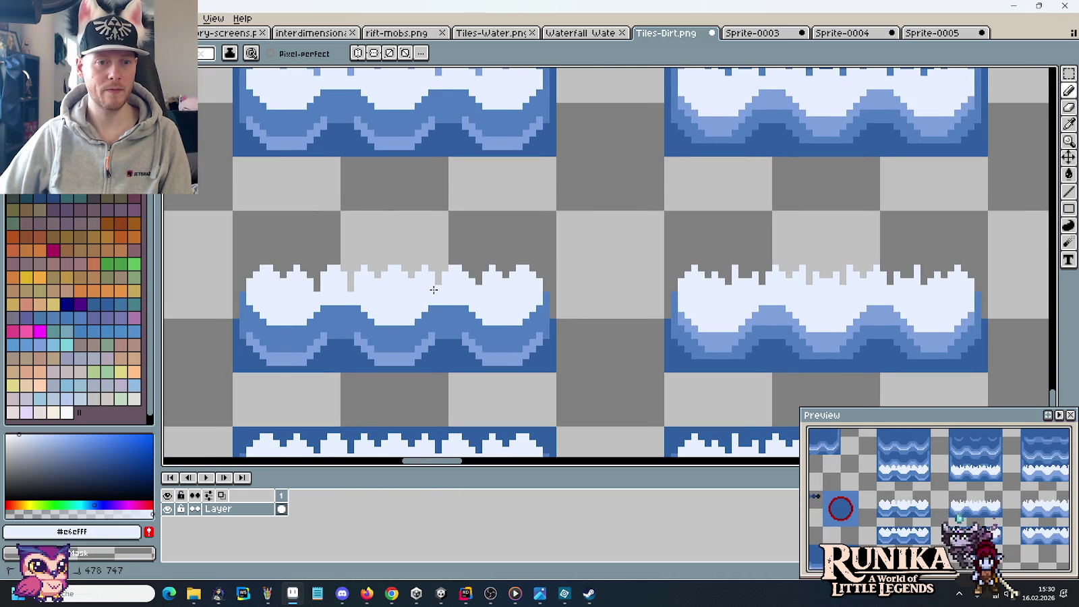
scroll(368, 297, "down", 1)
scroll(388, 280, "down", 1)
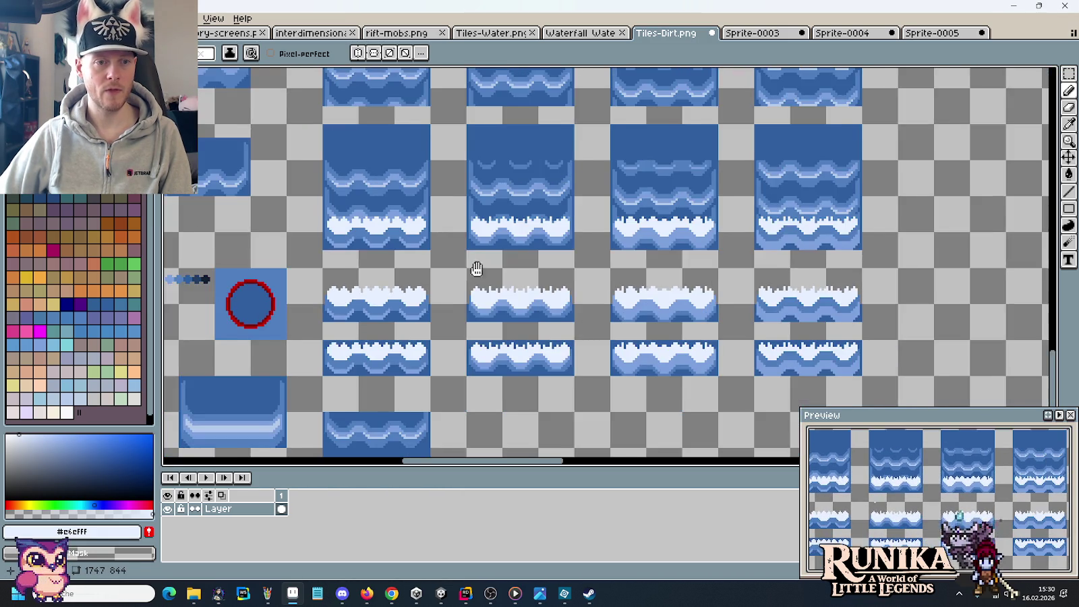
scroll(411, 264, "down", 1)
Copy the row of foam strips onto the bottoms of the four waterfall tiles.
left_click_drag(411, 263, 437, 278)
key("m")
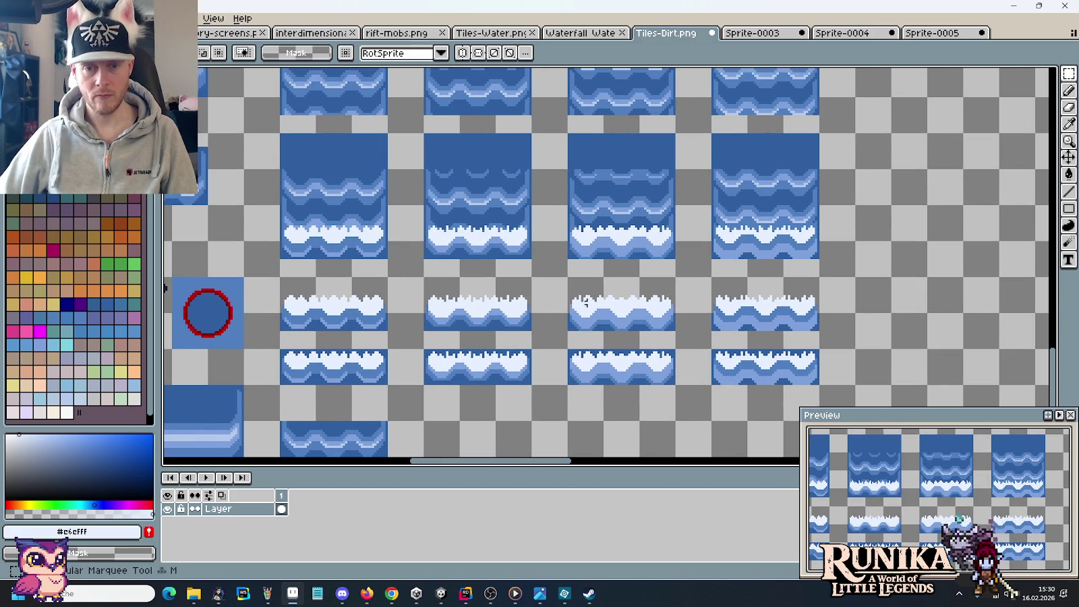
left_click_drag(808, 335, 279, 277)
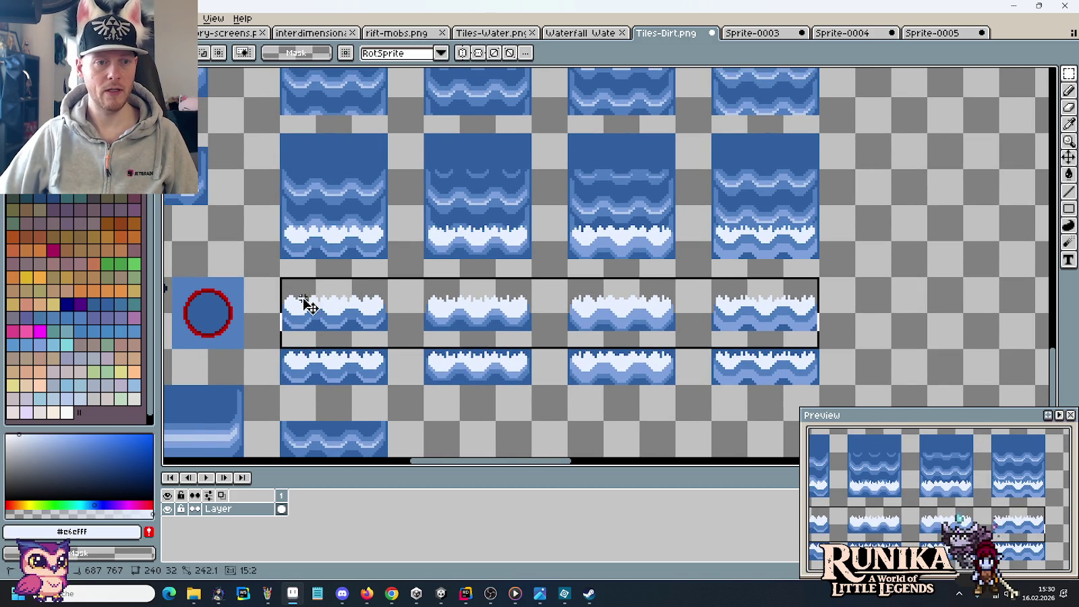
left_click_drag(361, 318, 373, 257)
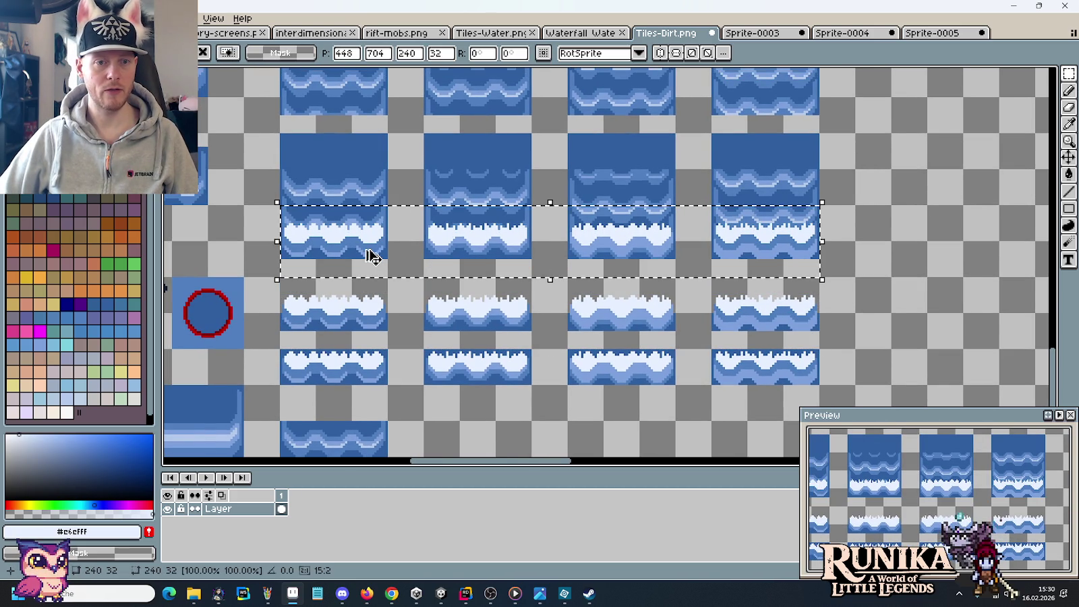
key("Return")
Sample the water blue and fill blue pixels between the foam spikes.
scroll(446, 203, "up", 3)
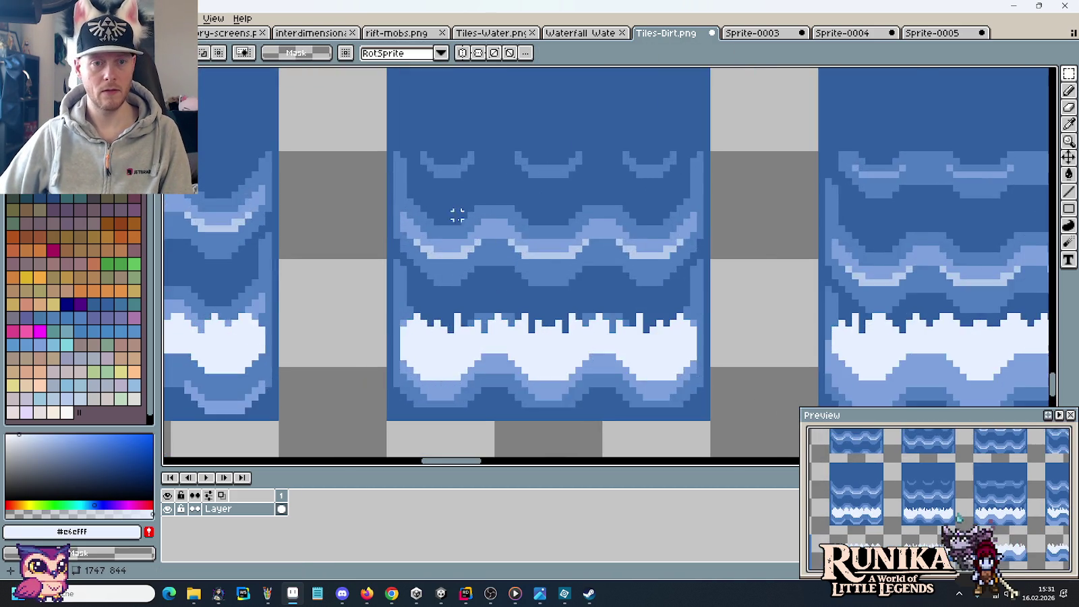
scroll(496, 307, "up", 1)
scroll(496, 307, "up", 2)
key("i")
left_click(449, 286)
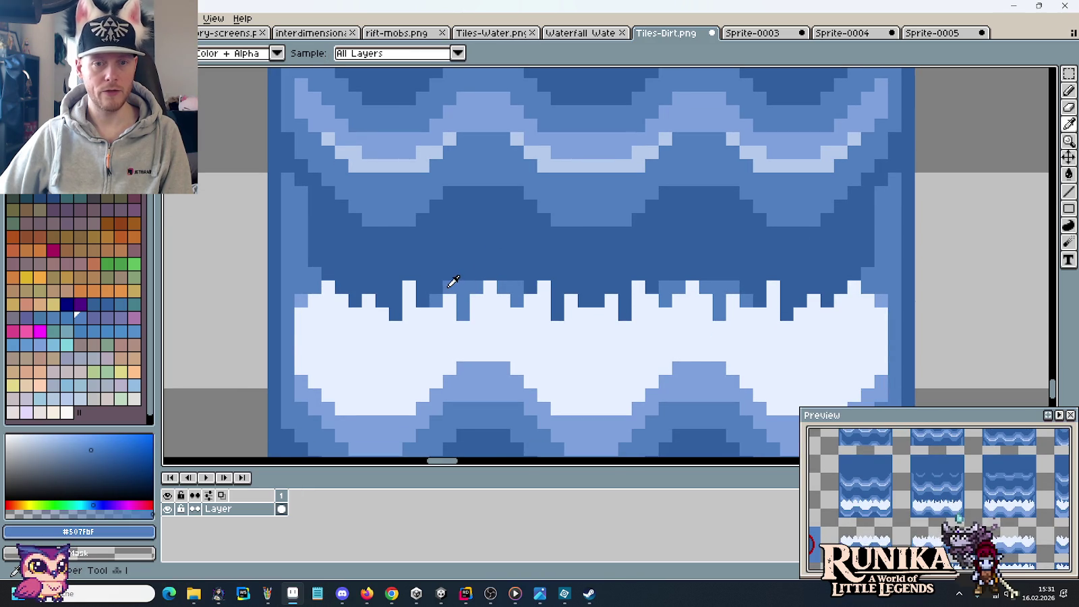
key("b")
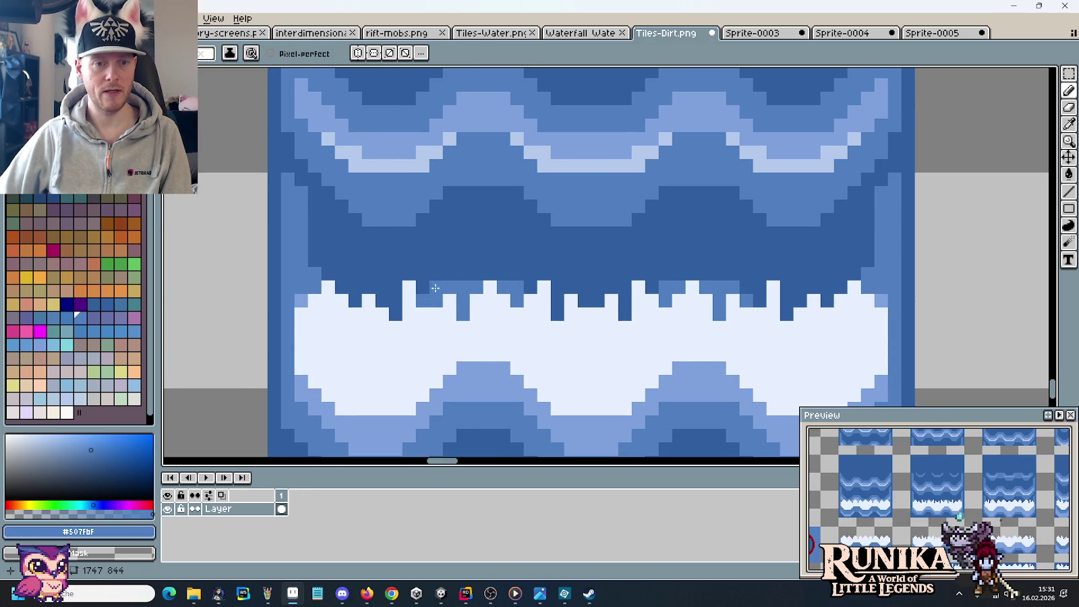
left_click_drag(446, 275, 510, 277)
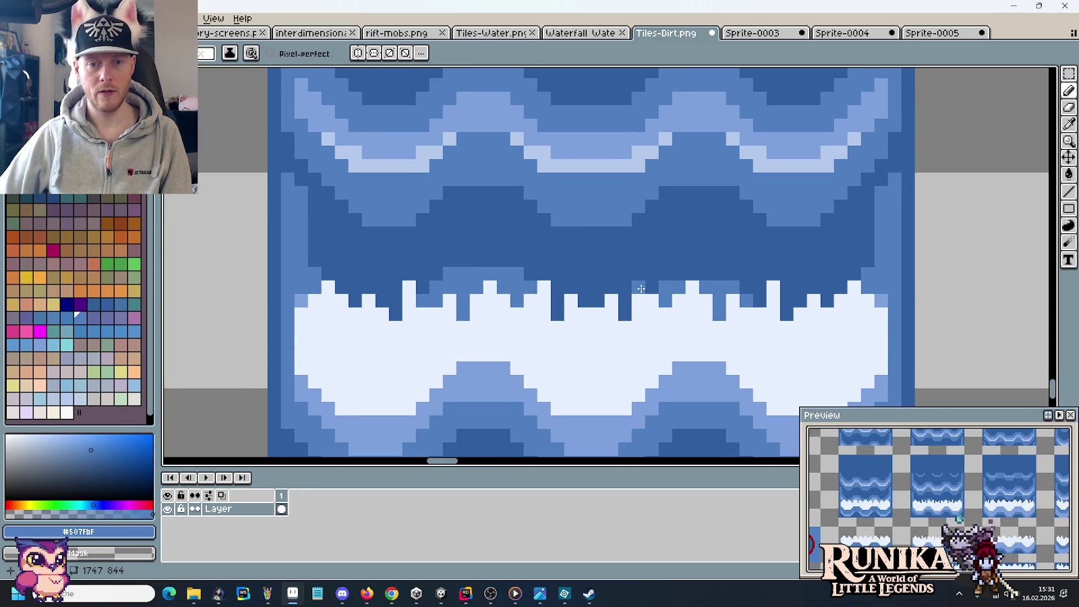
left_click_drag(659, 275, 711, 277)
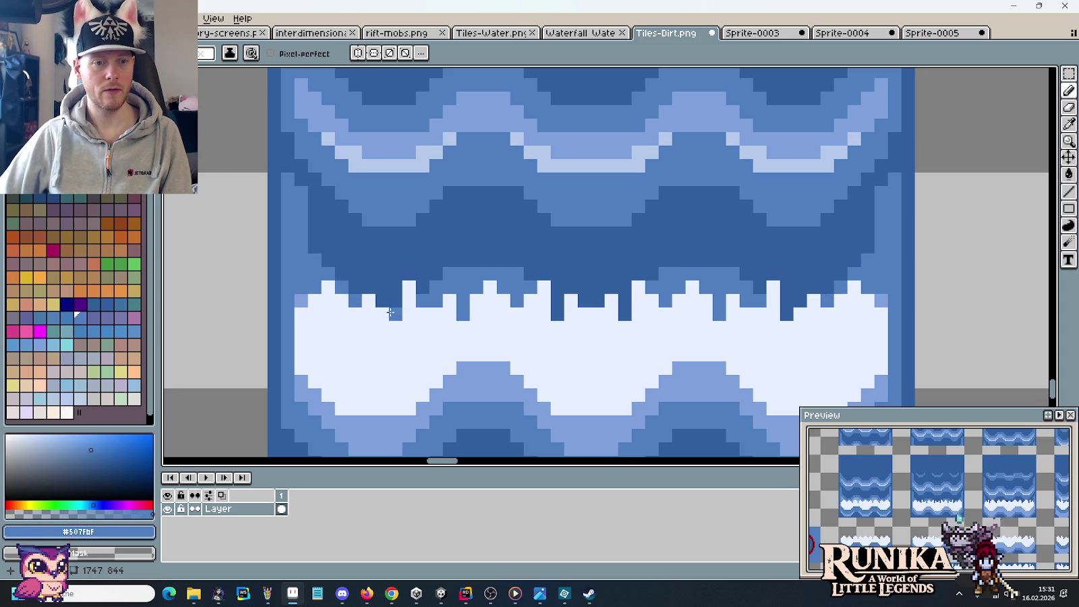
scroll(368, 341, "down", 3)
mouse_move(519, 366)
left_mouse_down()
mouse_move(476, 320)
mouse_move(667, 316)
mouse_move(615, 307)
left_mouse_up()
scroll(616, 306, "down", 1)
scroll(615, 307, "down", 2)
scroll(615, 307, "up", 2)
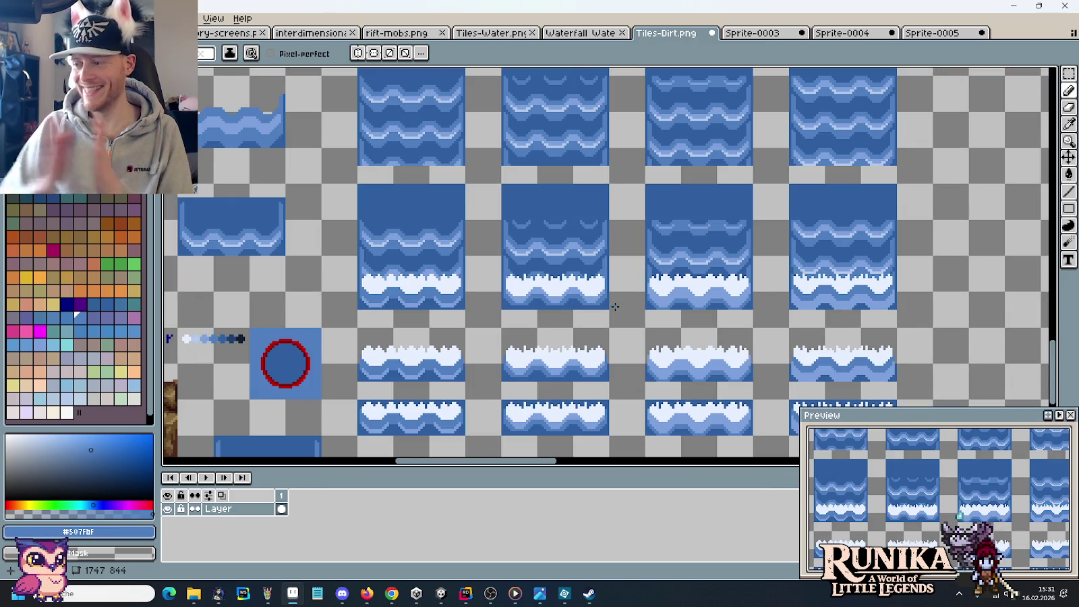
Copy the first foam waterfall tile from Tiles-Dirt.png into frame 1 of Sprite-0005.
key("m")
mouse_move(432, 294)
left_mouse_down()
mouse_move(460, 316)
mouse_move(357, 220)
left_mouse_up()
key("ctrl+s")
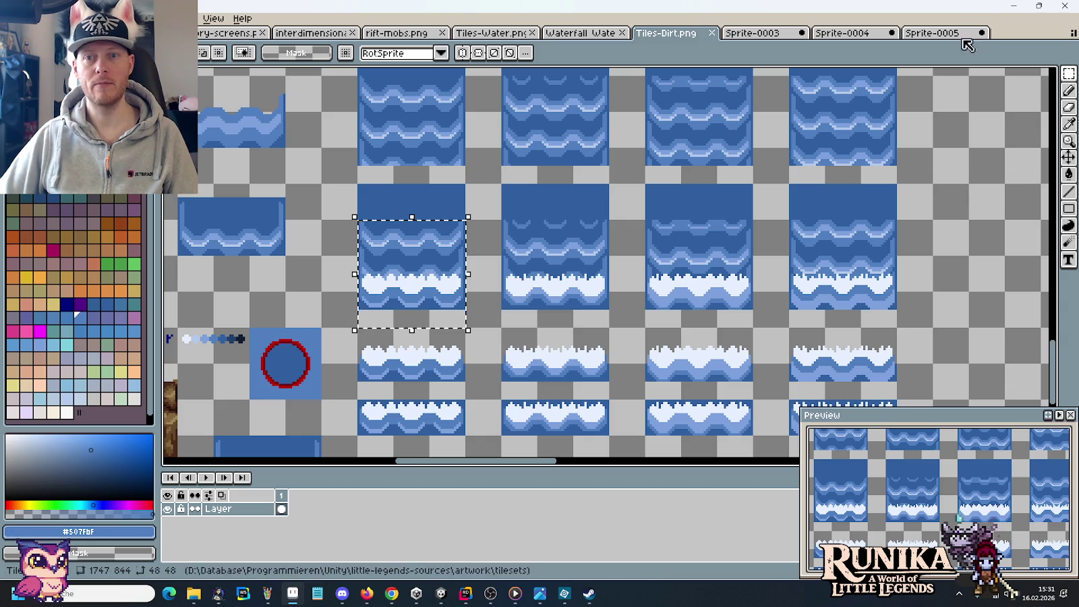
left_click(938, 34)
key("ctrl+v")
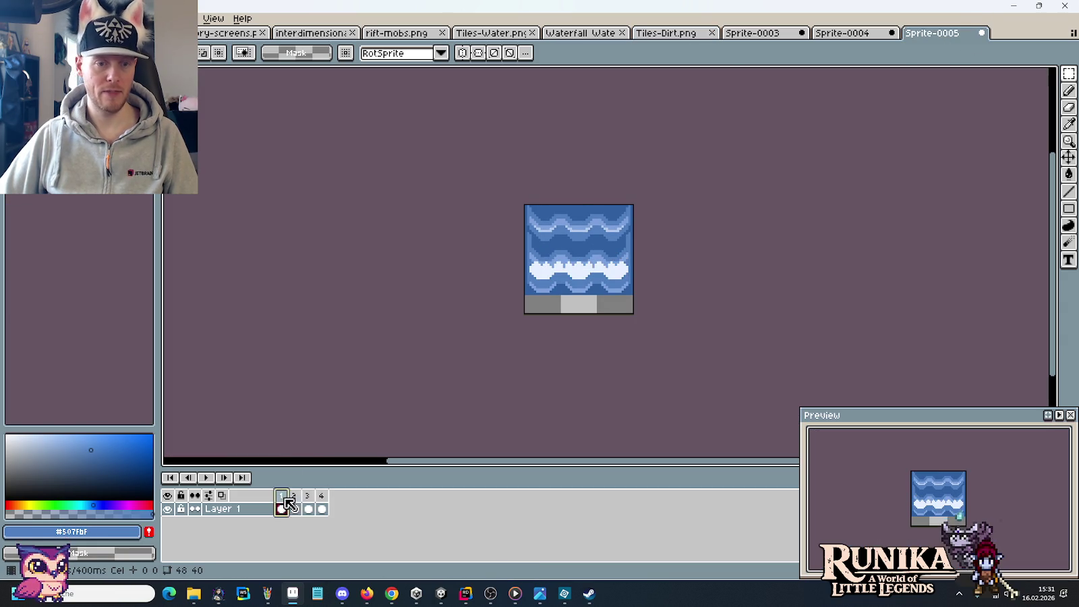
Copy the second foam waterfall tile into Sprite-0005 and select frame 2.
left_click(665, 32)
mouse_move(575, 294)
left_mouse_down()
mouse_move(602, 317)
mouse_move(503, 220)
left_mouse_up()
key("ctrl+c")
left_click(937, 33)
key("ctrl+v")
left_click(300, 510)
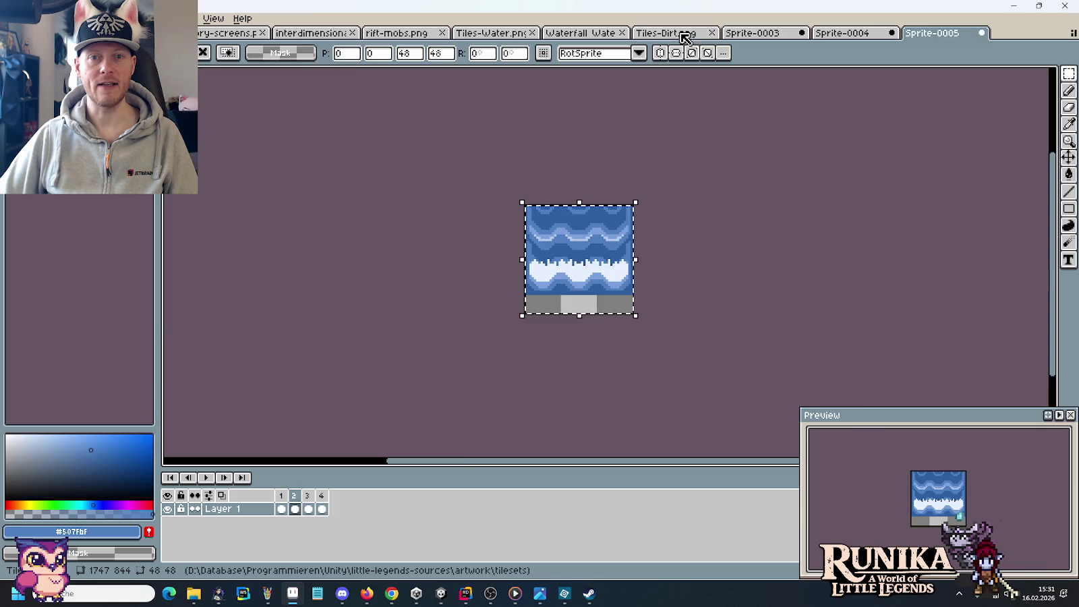
Paste the third foam waterfall tile into frame 3 of Sprite-0005.
left_click(668, 33)
left_click_drag(753, 328, 661, 240)
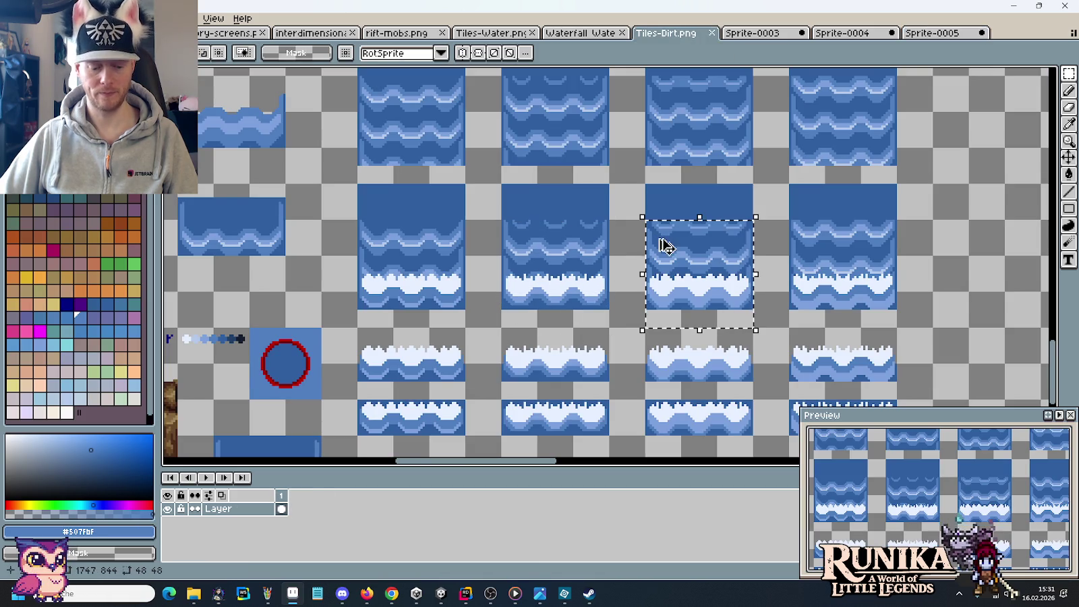
key("ctrl+c")
left_click(937, 33)
left_click(308, 509)
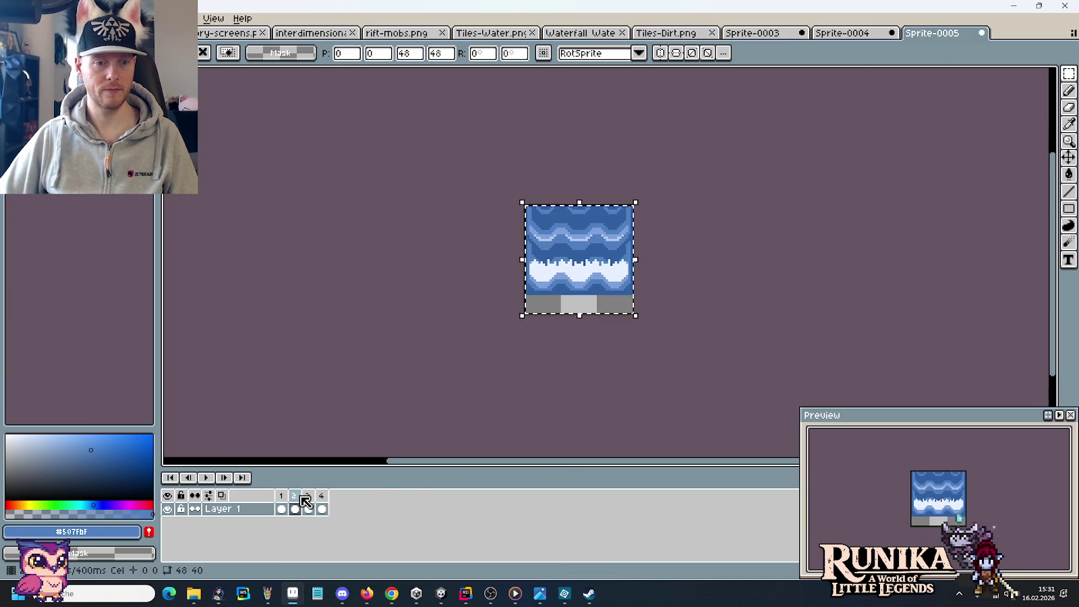
key("ctrl+v")
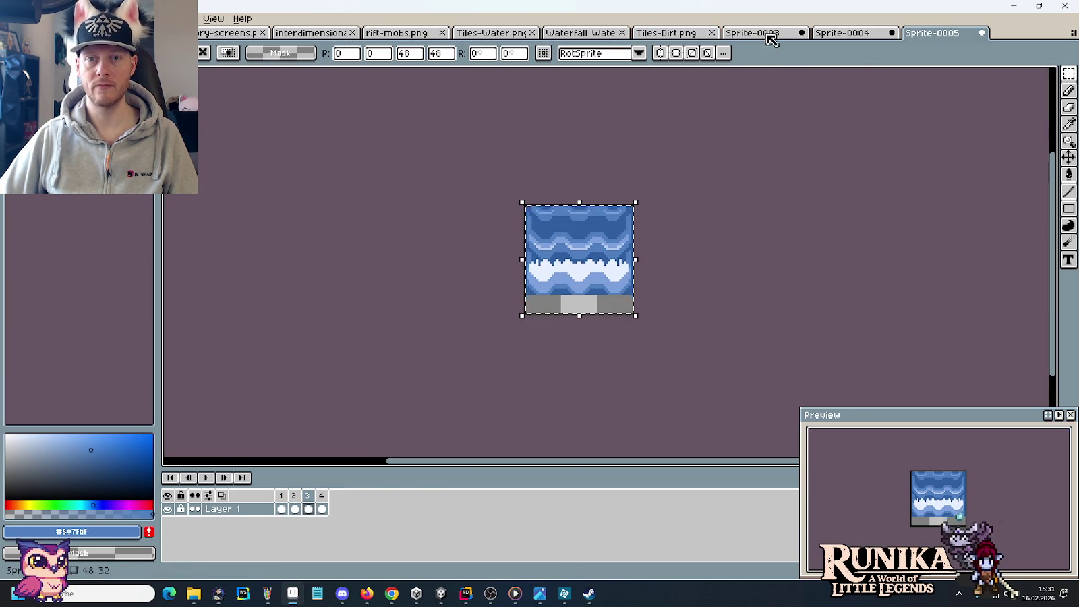
Bring the fourth foam waterfall tile into frame 4 and drop it in place.
left_click(769, 33)
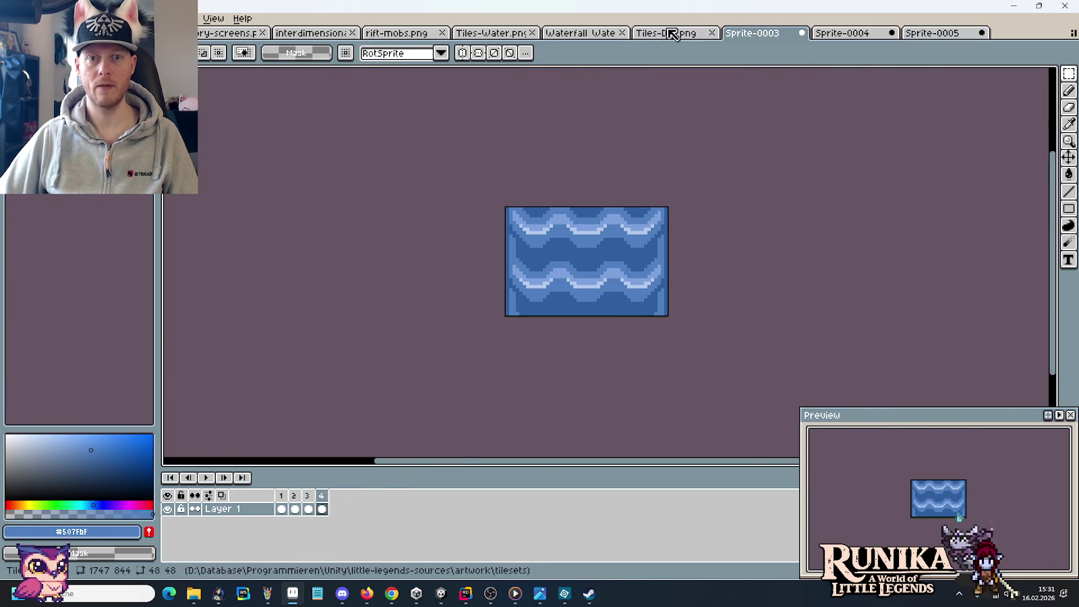
left_click(675, 32)
left_click_drag(789, 220, 897, 329)
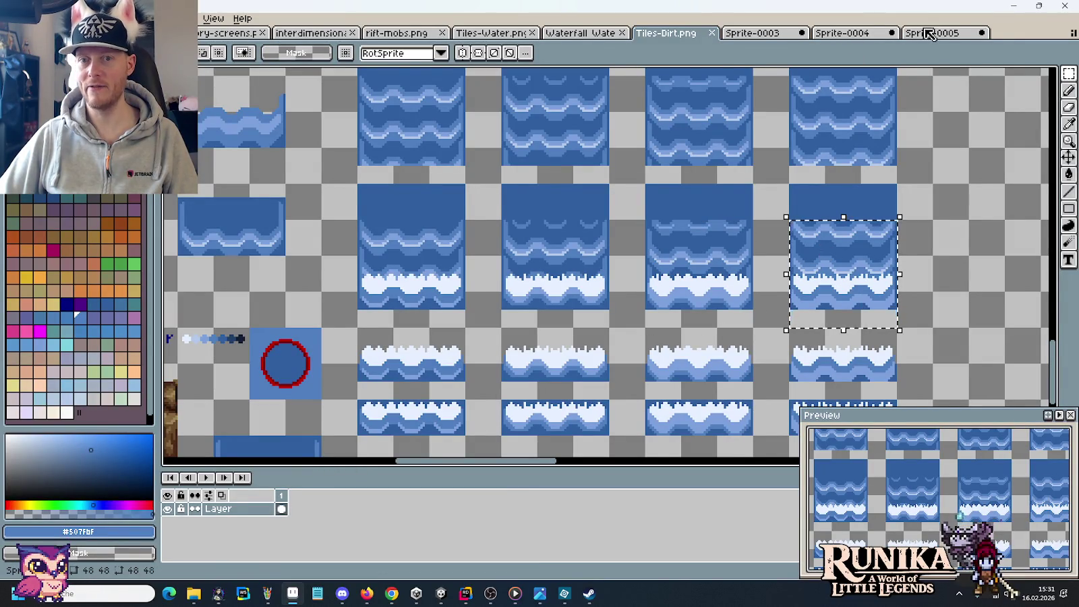
left_click(931, 32)
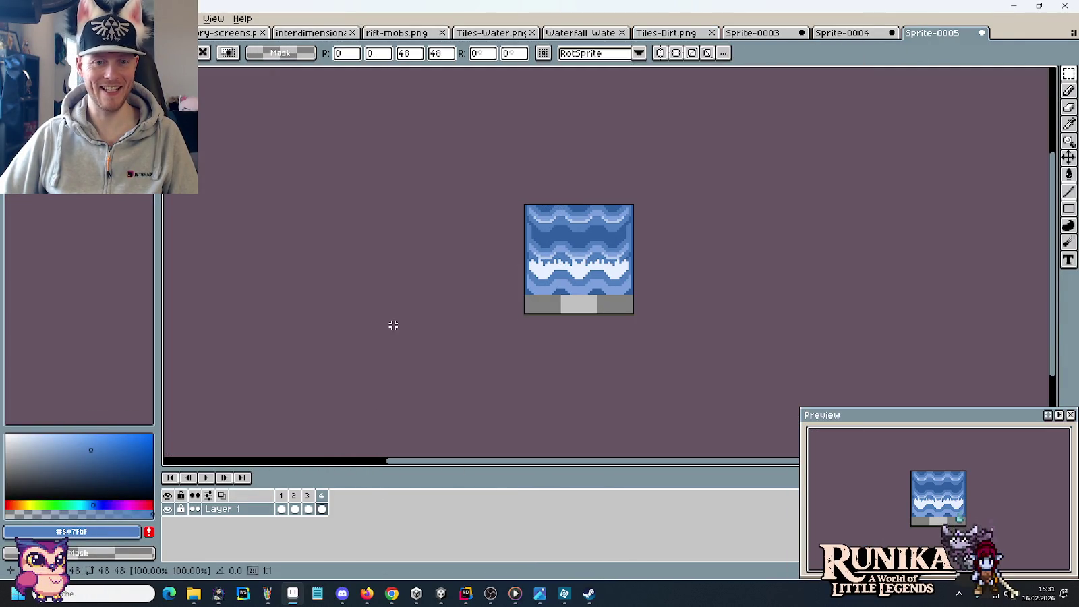
left_click(629, 349)
scroll(628, 349, "down", 1)
scroll(607, 334, "up", 1)
left_click_drag(607, 334, 544, 354)
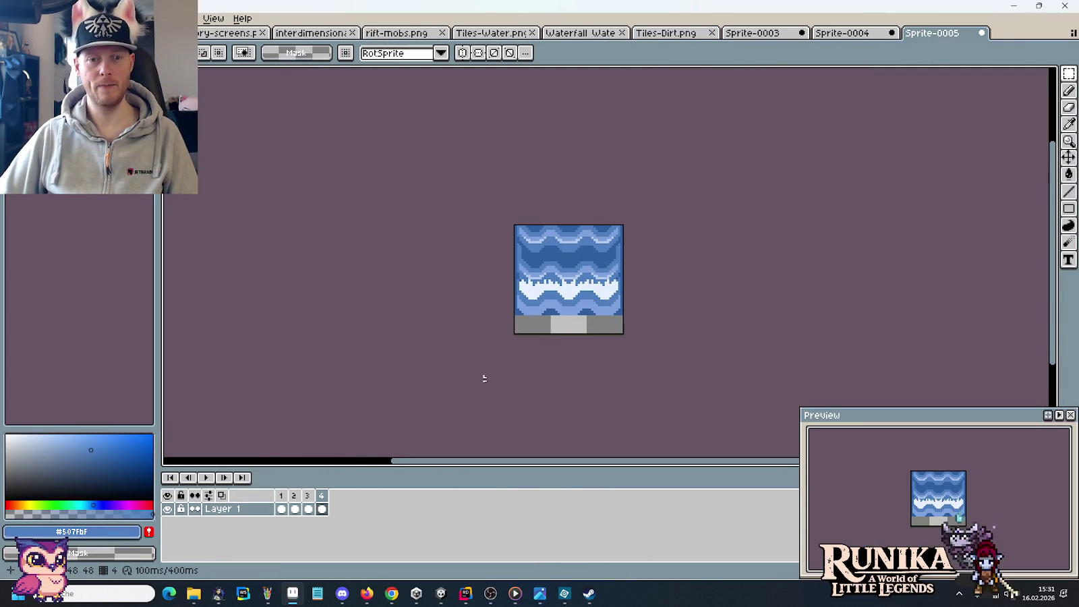
left_click(207, 477)
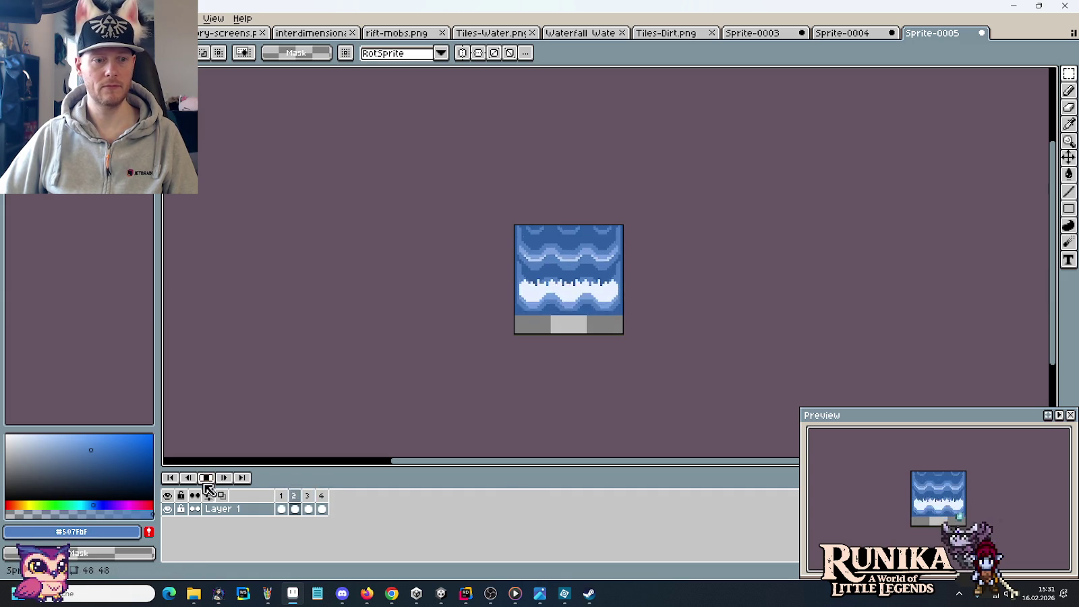
left_click(206, 477)
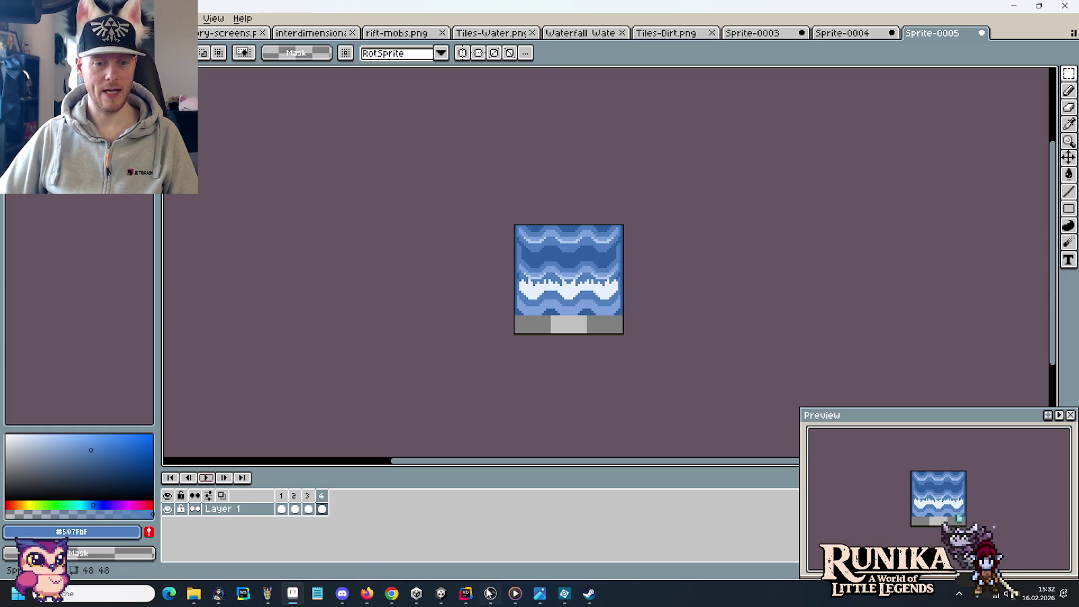
mouse_move(367, 594)
left_click(411, 543)
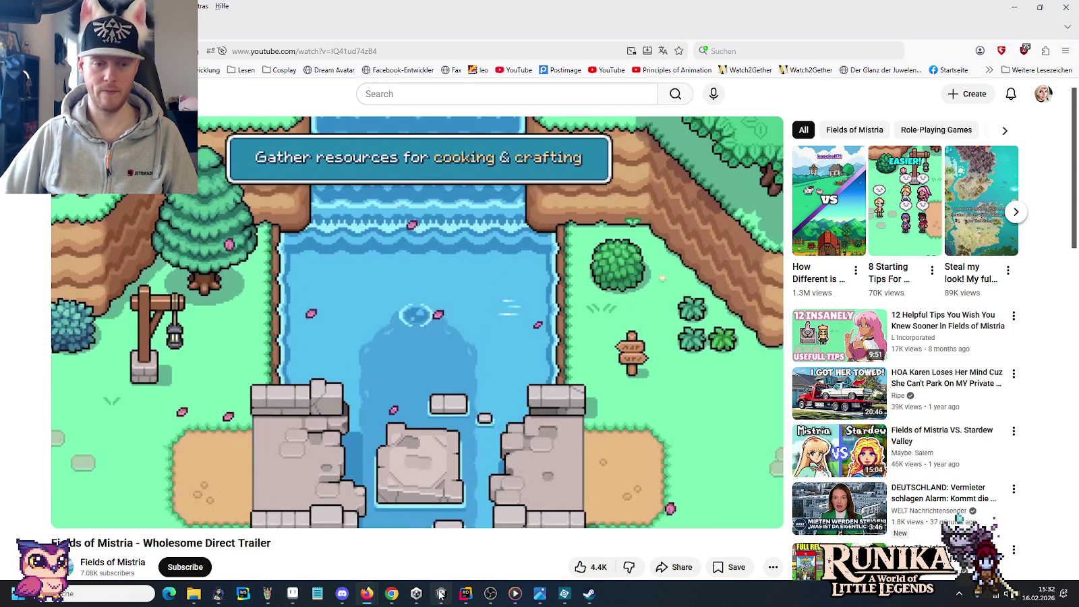
left_click(303, 593)
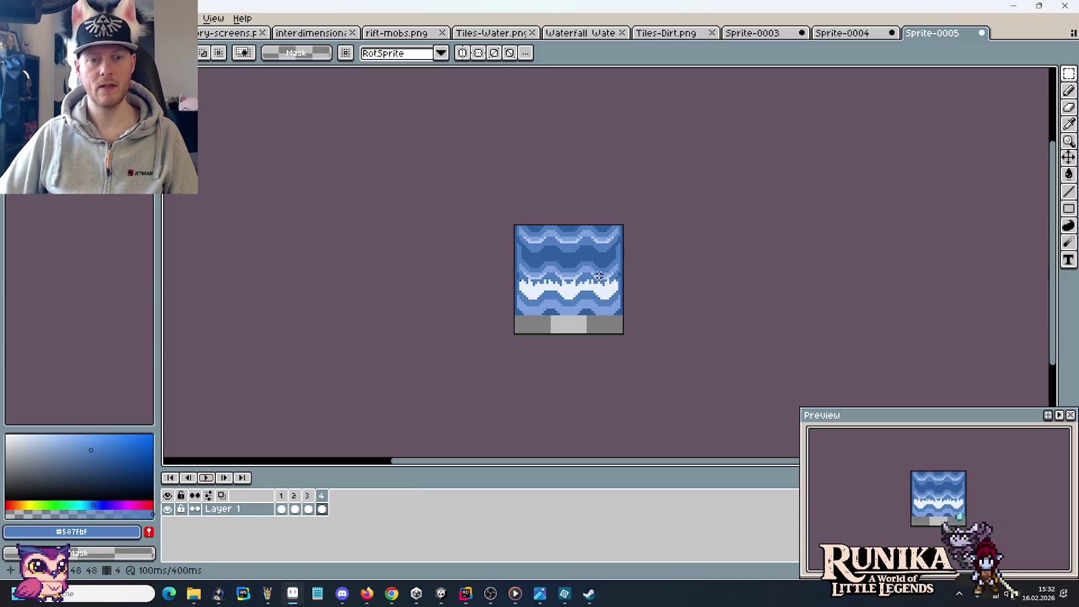
left_click(309, 497)
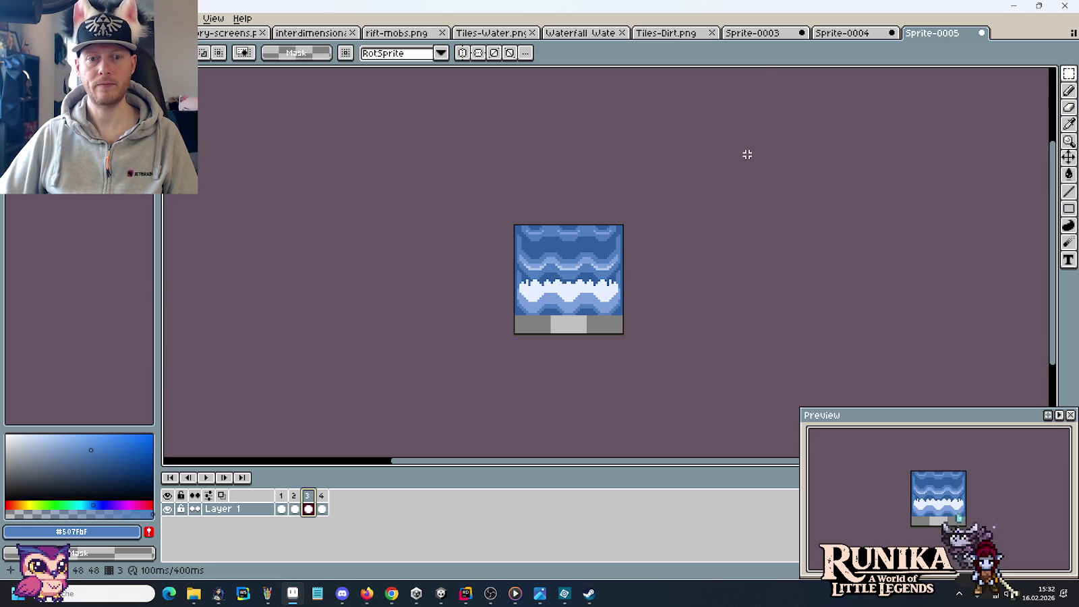
left_click(657, 39)
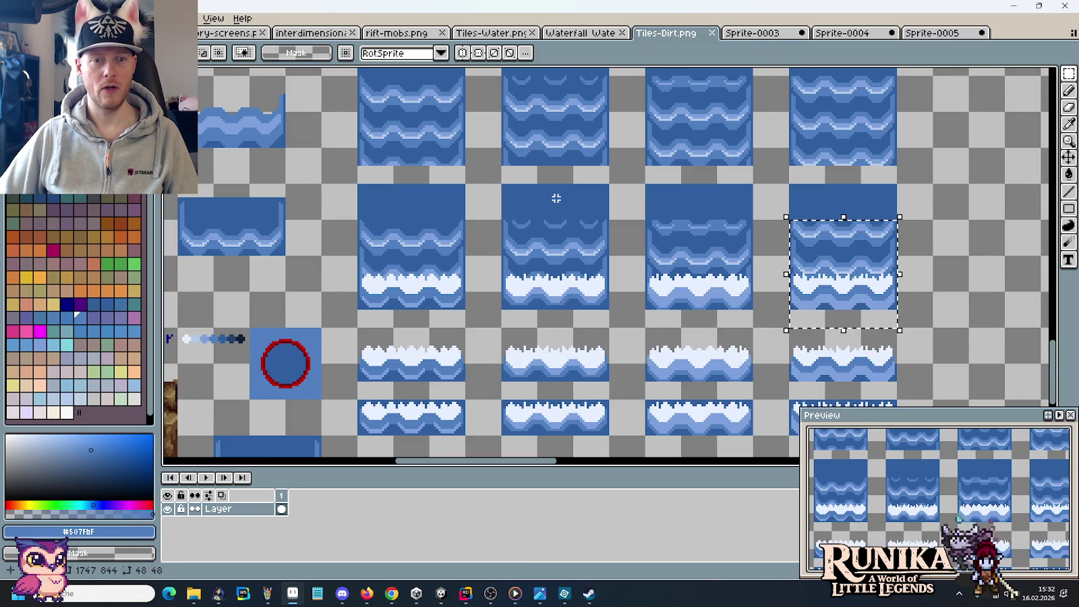
Drag the rock-walled water tile right beside the foam waterfall tiles and confirm its position.
scroll(433, 215, "down", 2)
left_click_drag(433, 215, 667, 225)
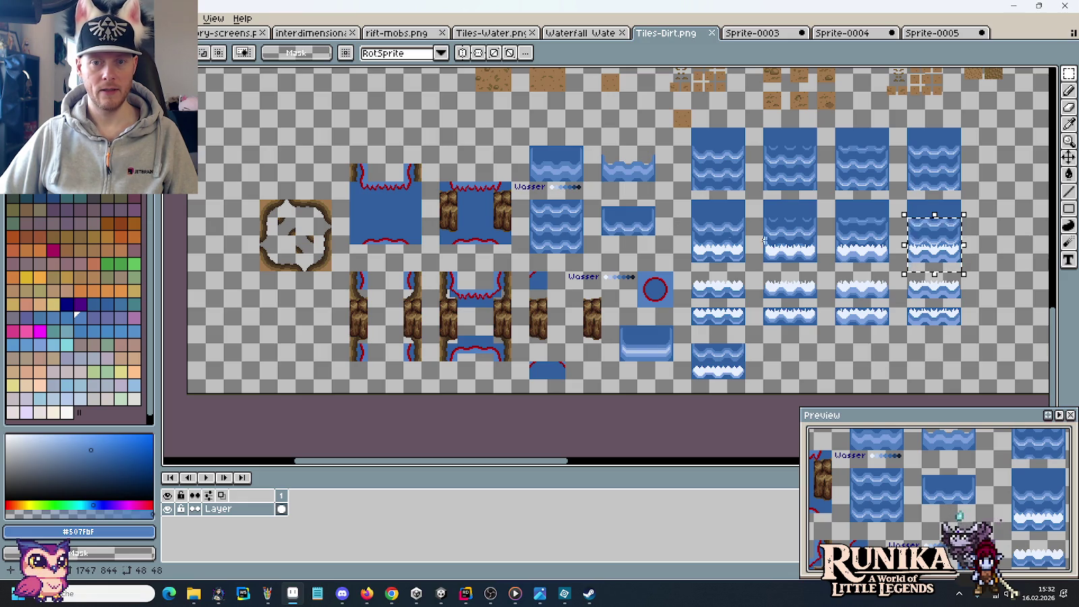
left_click(489, 223)
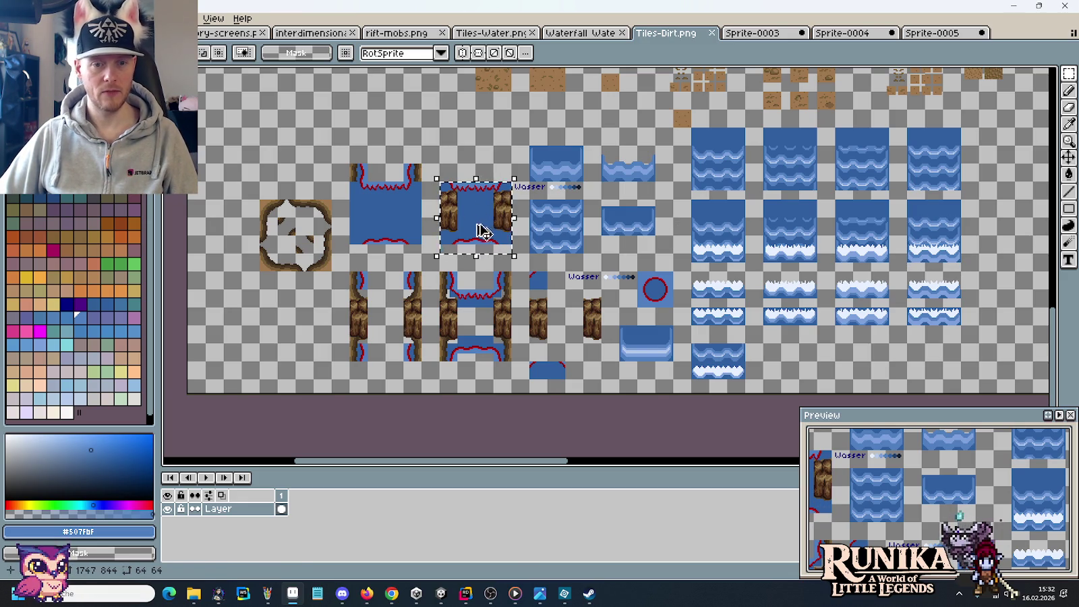
left_click_drag(482, 224, 839, 256)
key("Return")
scroll(835, 248, "up", 2)
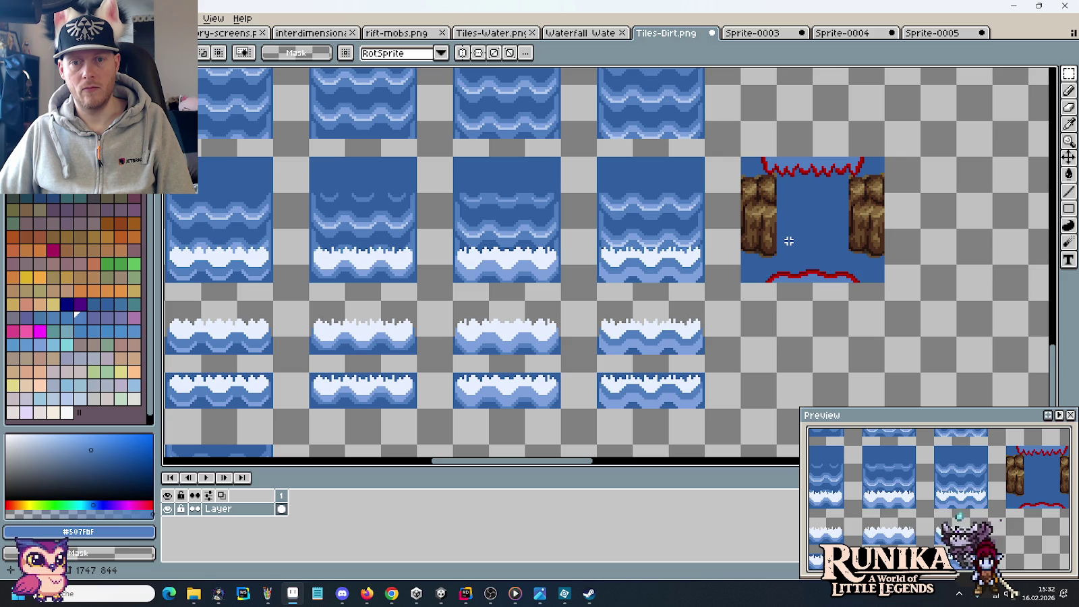
left_click_drag(738, 280, 885, 288)
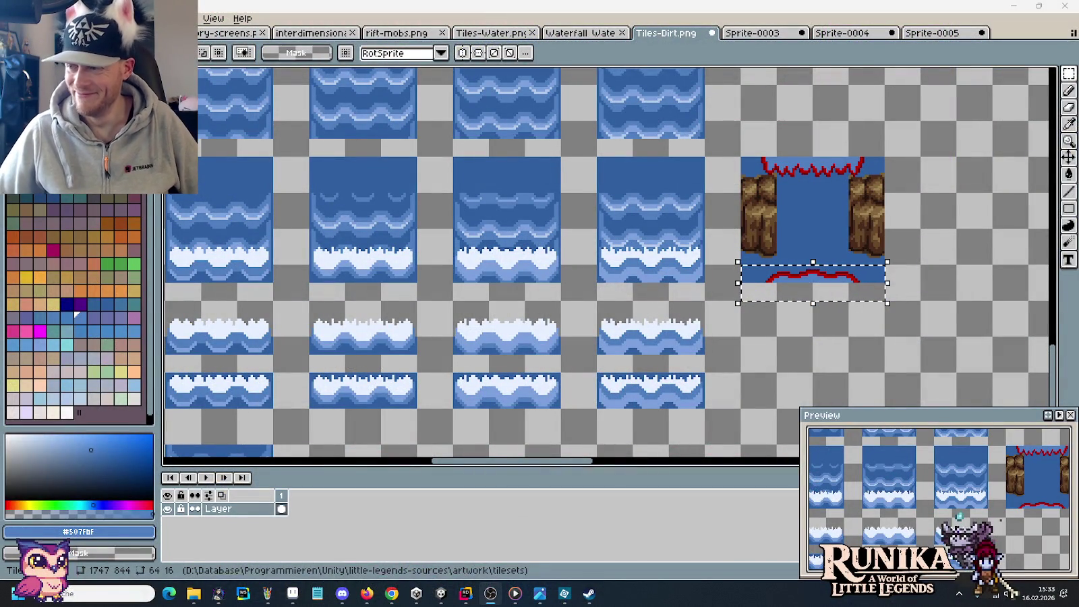
left_click(845, 369)
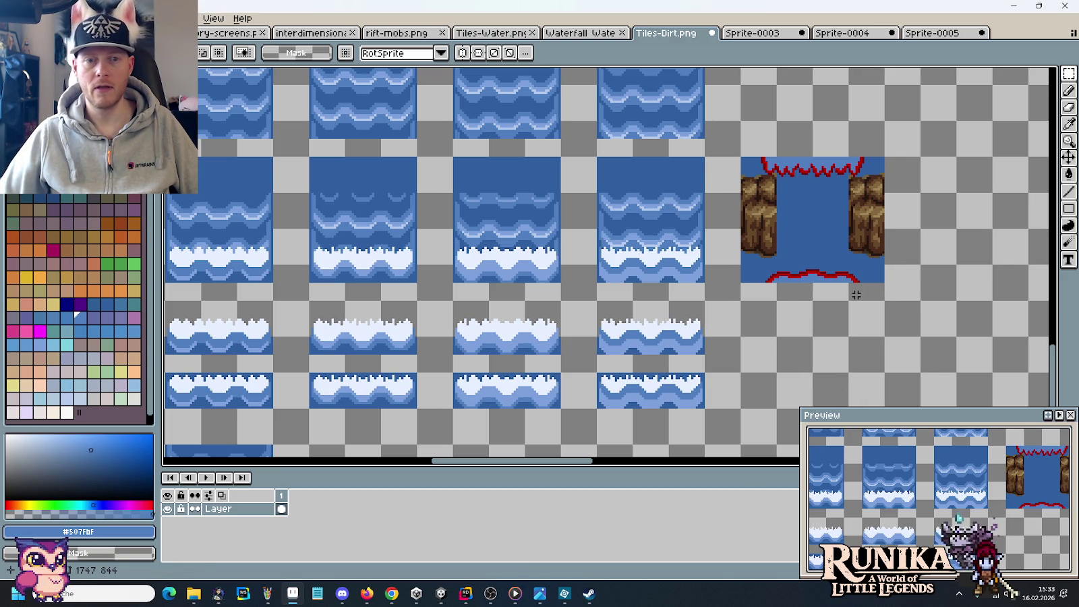
mouse_move(773, 297)
left_mouse_down()
mouse_move(837, 336)
mouse_move(758, 327)
left_mouse_up()
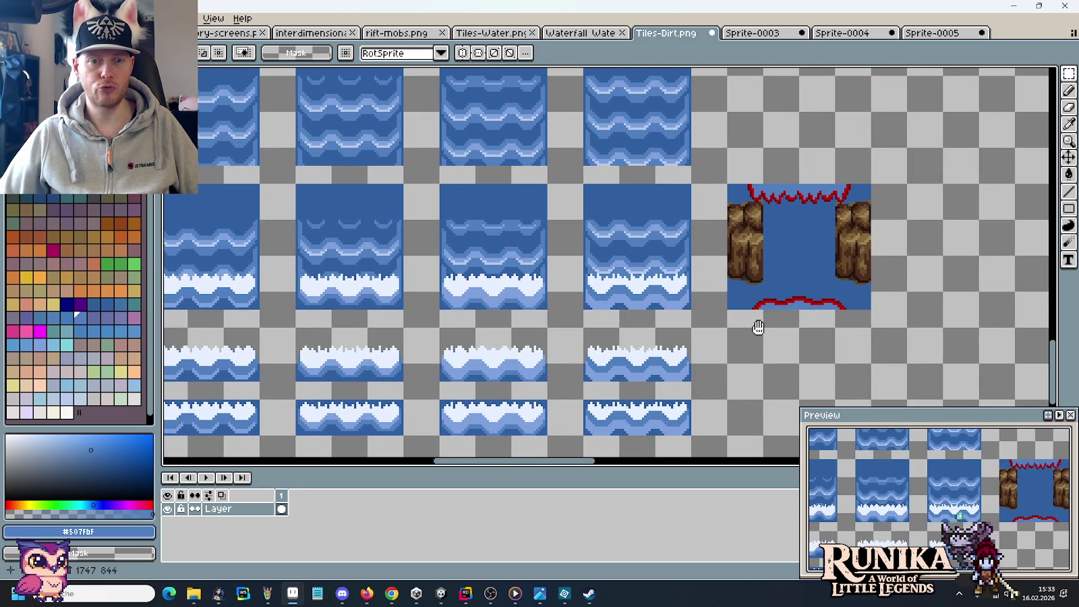
scroll(656, 281, "up", 3)
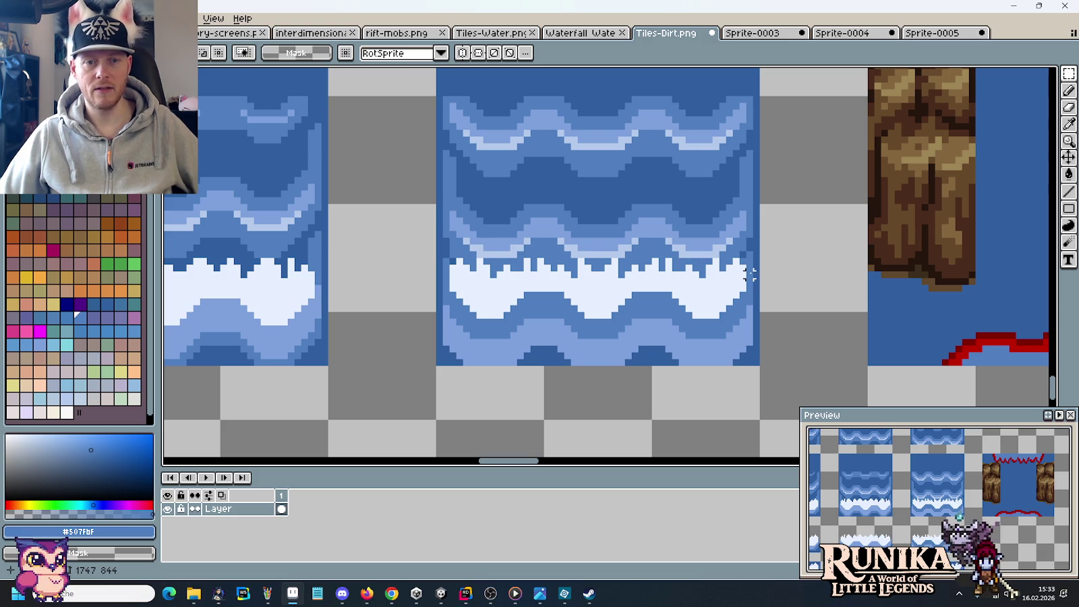
scroll(735, 242, "up", 2)
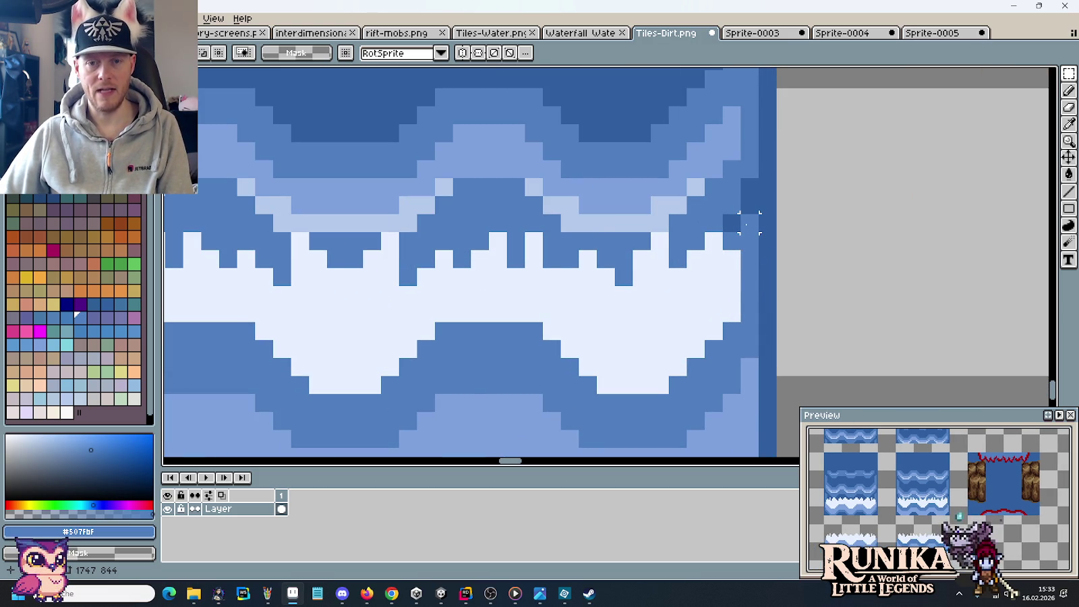
scroll(748, 222, "down", 1)
scroll(729, 241, "down", 1)
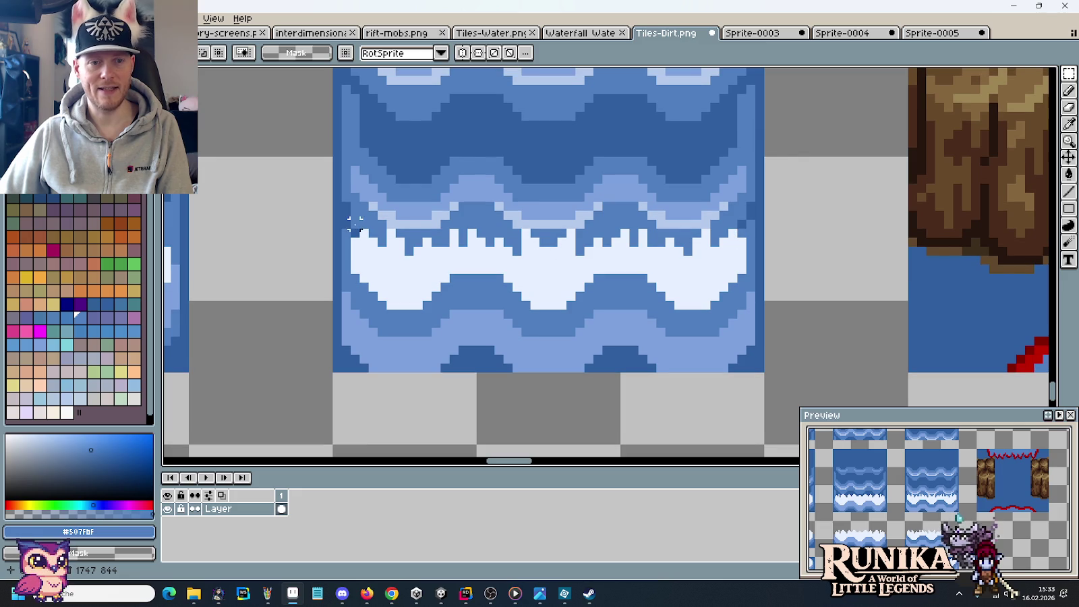
scroll(729, 233, "up", 1)
key("b")
left_click(729, 232, "alt")
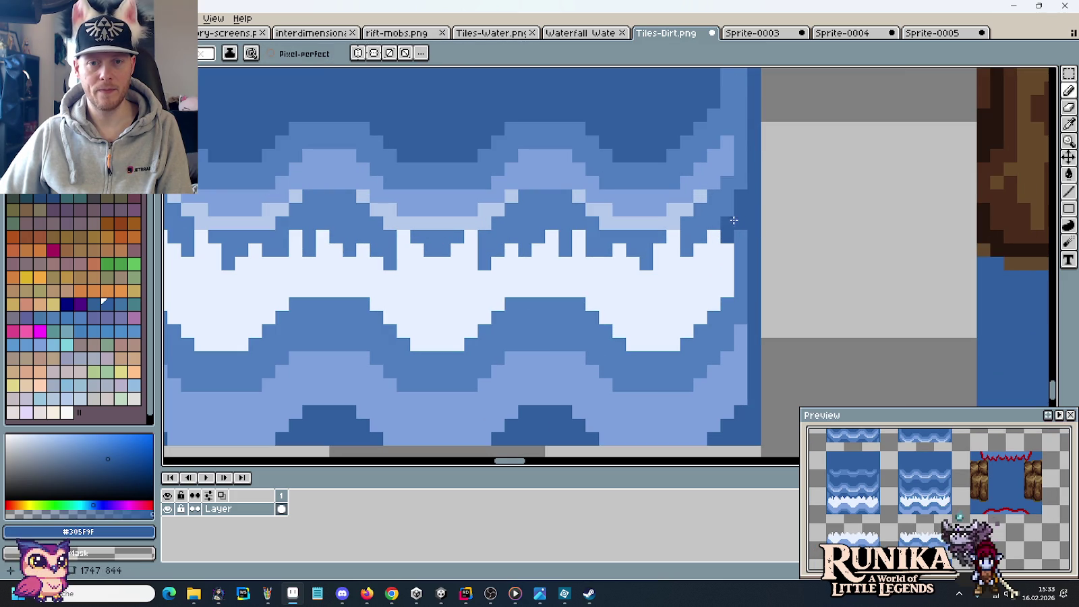
left_click(729, 220, "alt")
scroll(769, 250, "down", 4)
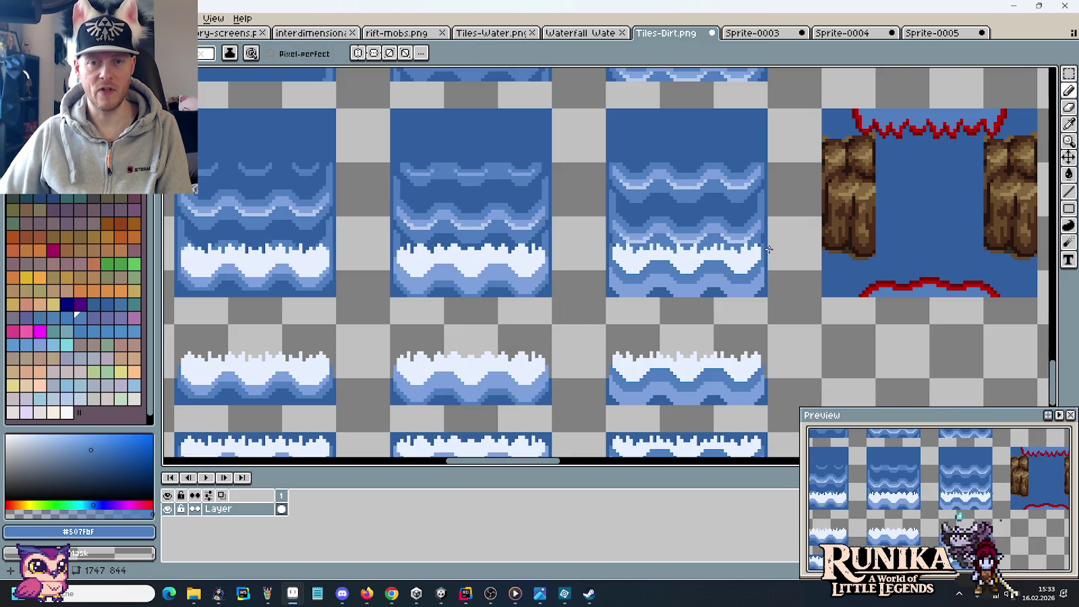
left_click_drag(815, 280, 762, 275)
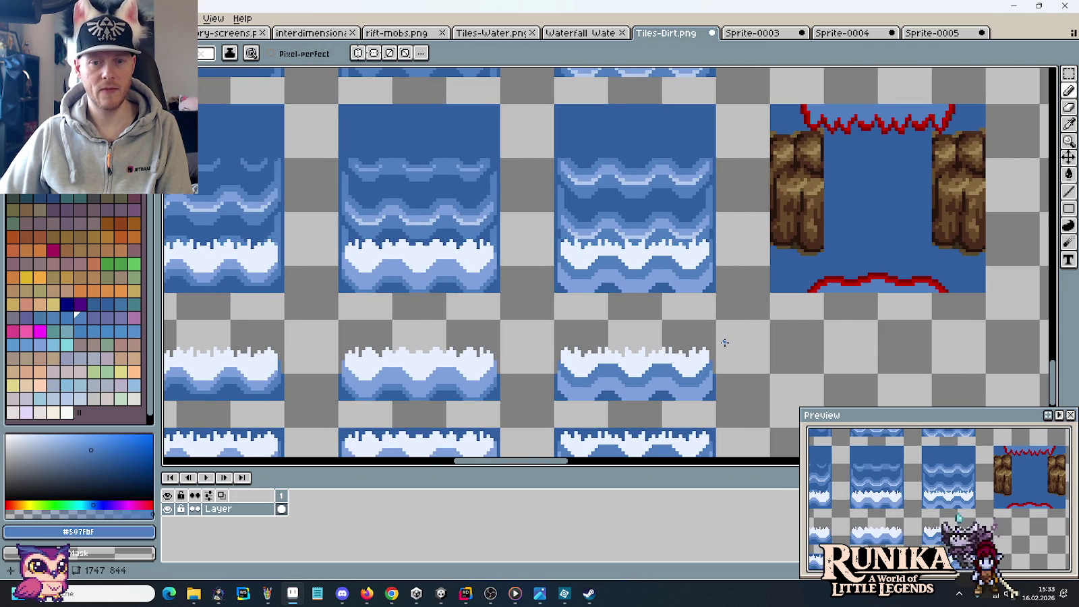
scroll(733, 305, "down", 2)
scroll(749, 292, "up", 1)
key("m")
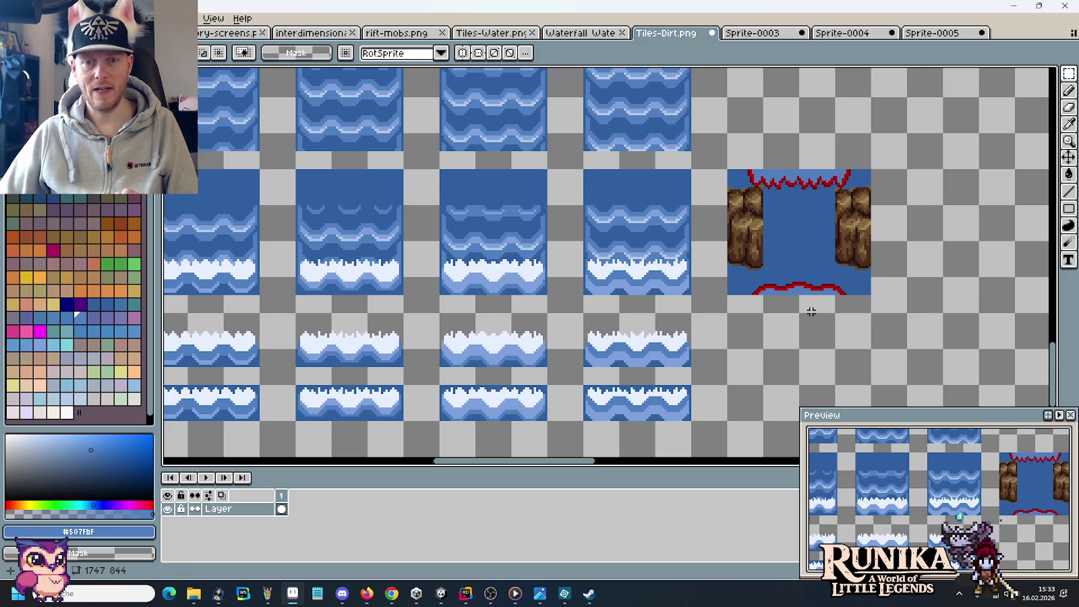
scroll(551, 303, "left", 3)
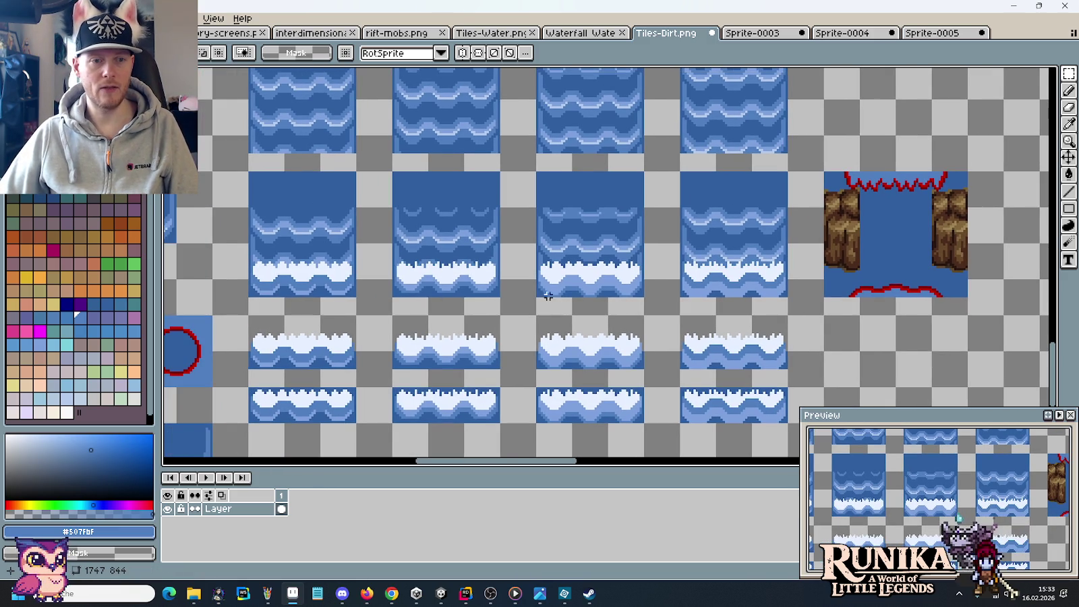
Move the foam water tile between the two brown rock walls and drop it.
left_click_drag(356, 298, 248, 171)
mouse_move(368, 212)
left_mouse_down()
mouse_move(798, 216)
mouse_move(772, 214)
left_mouse_up()
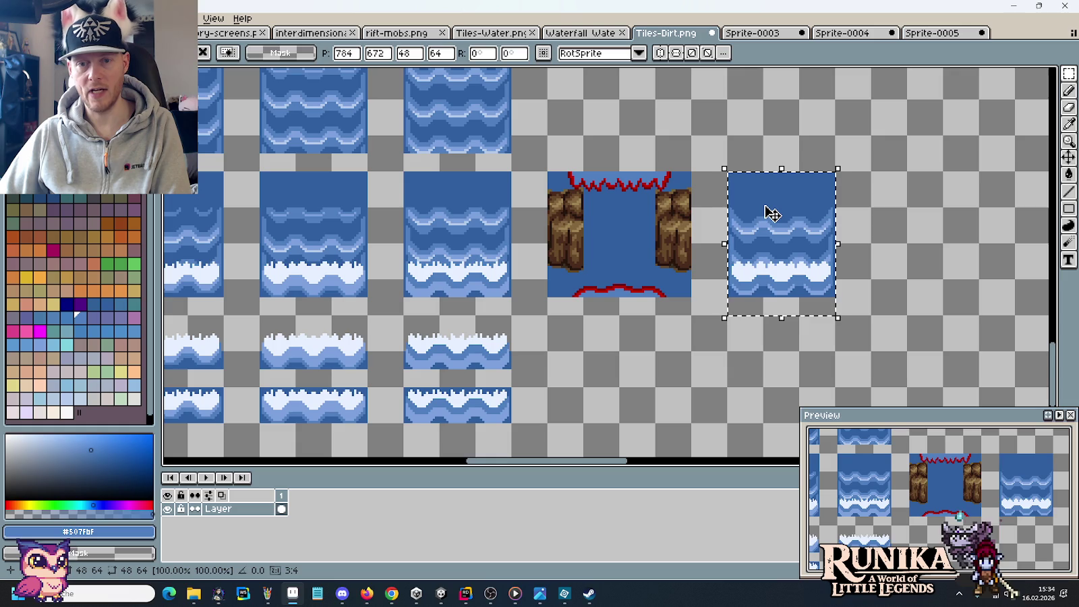
left_click_drag(772, 214, 785, 215)
left_click_drag(872, 315, 730, 168)
left_click_drag(795, 228, 620, 227)
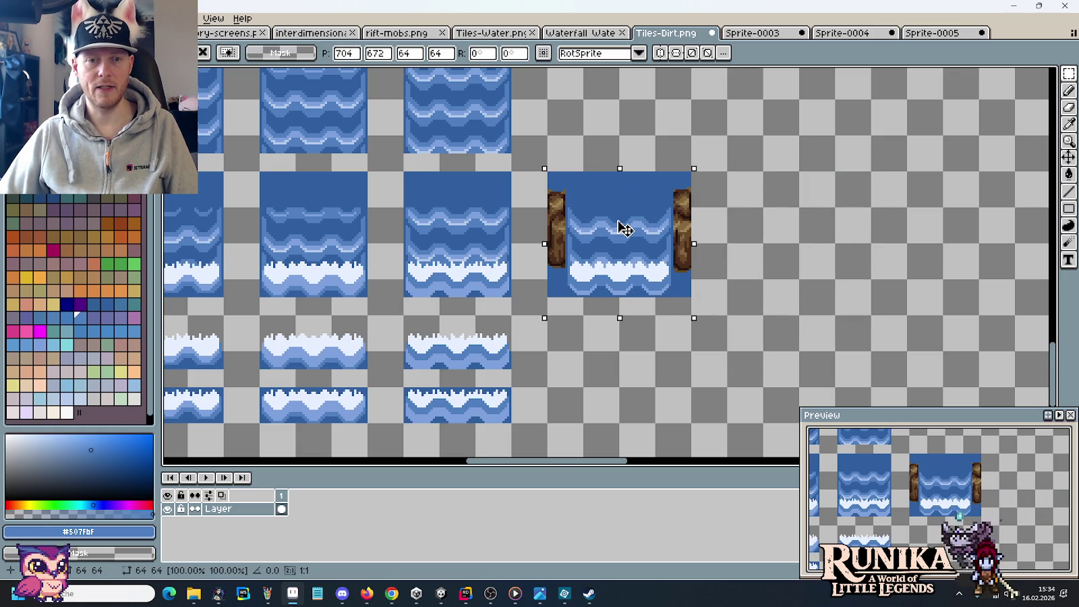
left_click_drag(718, 248, 939, 244)
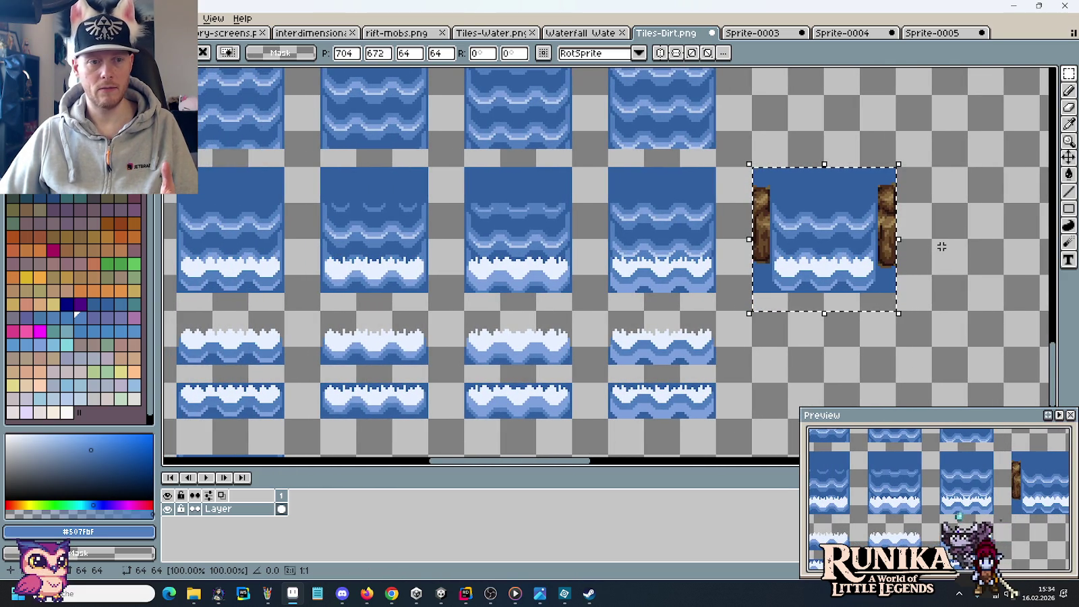
left_click(942, 247)
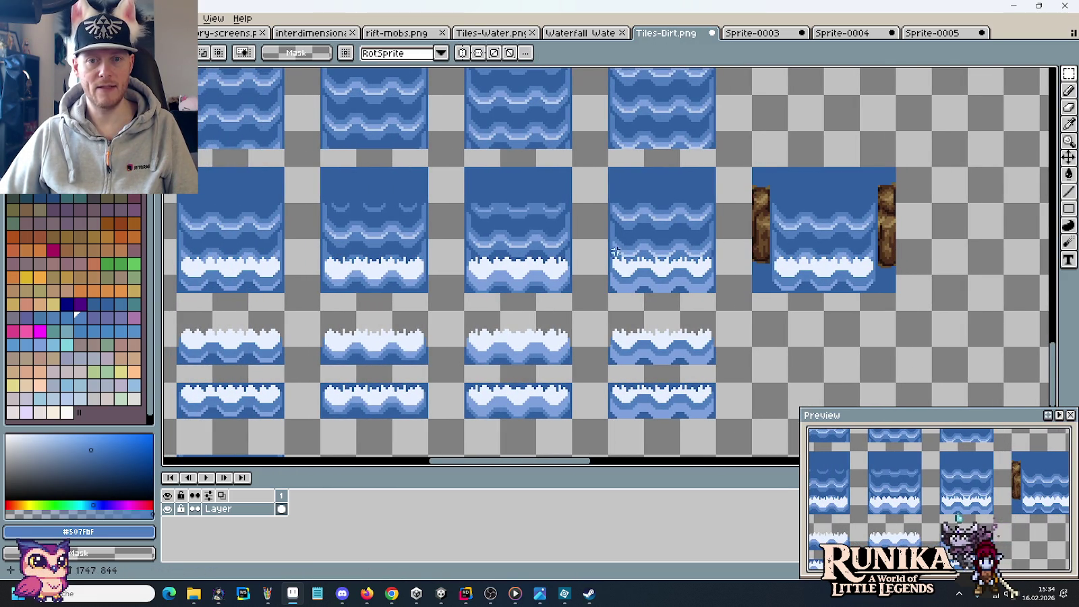
Pan over the Wasser tiles and switch to the waterfall sprite document.
left_click_drag(561, 263, 737, 258)
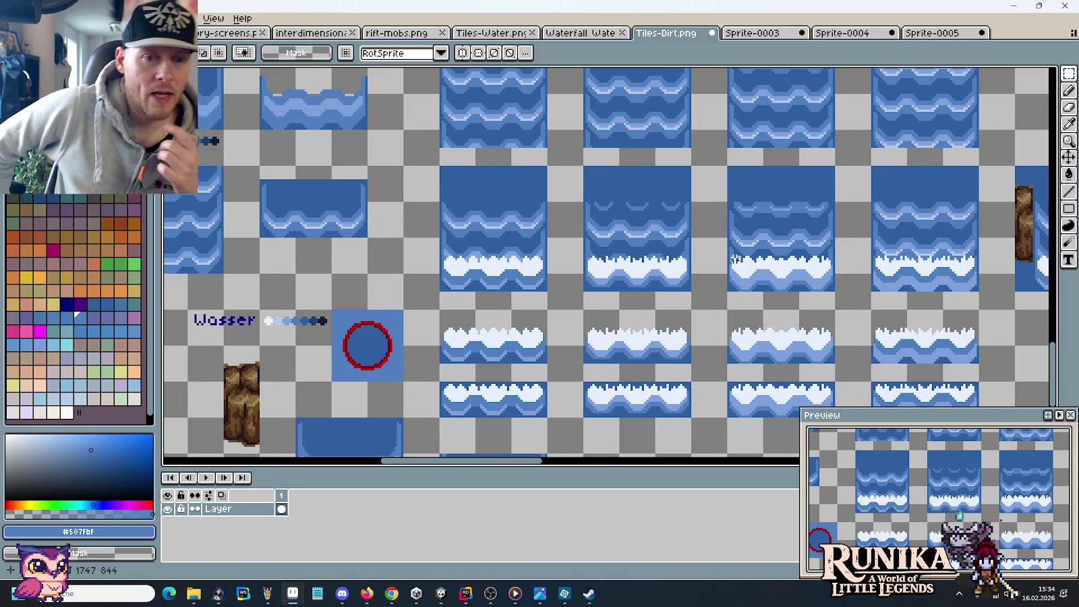
left_click_drag(382, 194, 681, 218)
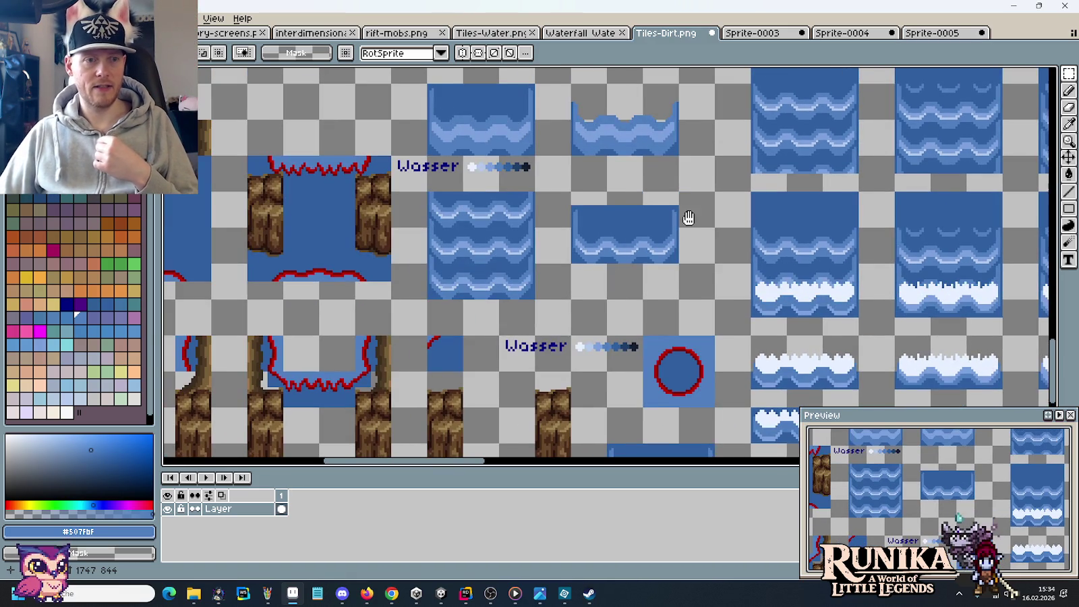
left_click(595, 35)
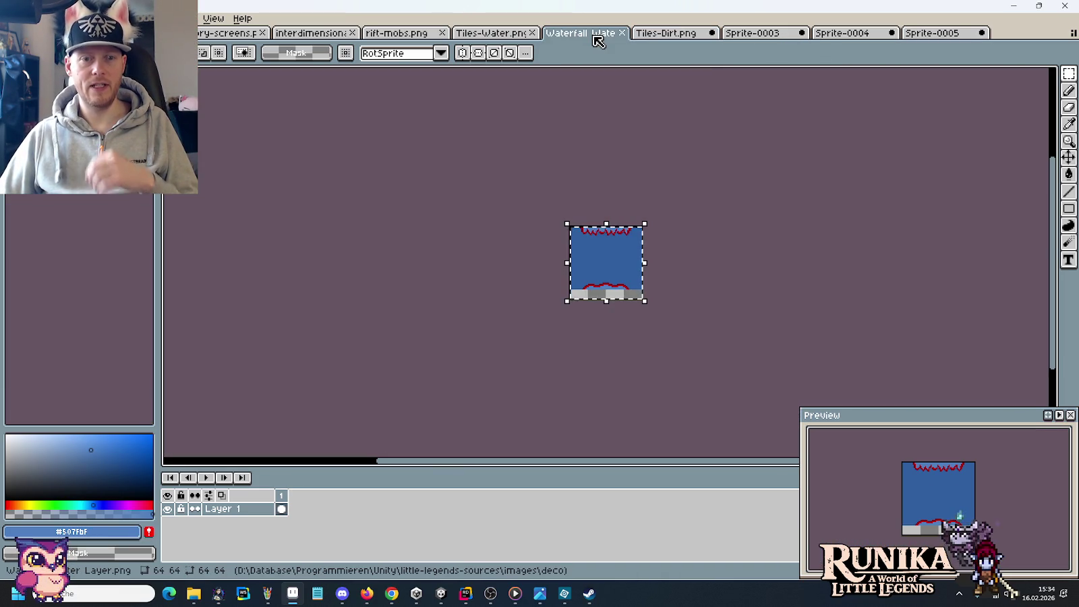
Paste the red-outlined waterfall sprite into Tiles-Dirt.png beside the walled water tile.
left_click(665, 33)
scroll(633, 173, "right", 5)
key("ctrl+v")
mouse_move(674, 236)
left_mouse_down()
mouse_move(720, 217)
mouse_move(708, 216)
left_mouse_up()
Test a copy of the walled water tile over the sprite, then discard it.
mouse_move(585, 304)
left_mouse_down()
mouse_move(518, 214)
mouse_move(452, 168)
left_mouse_up()
key("ctrl+c")
key("ctrl+v")
left_click_drag(523, 233, 704, 236)
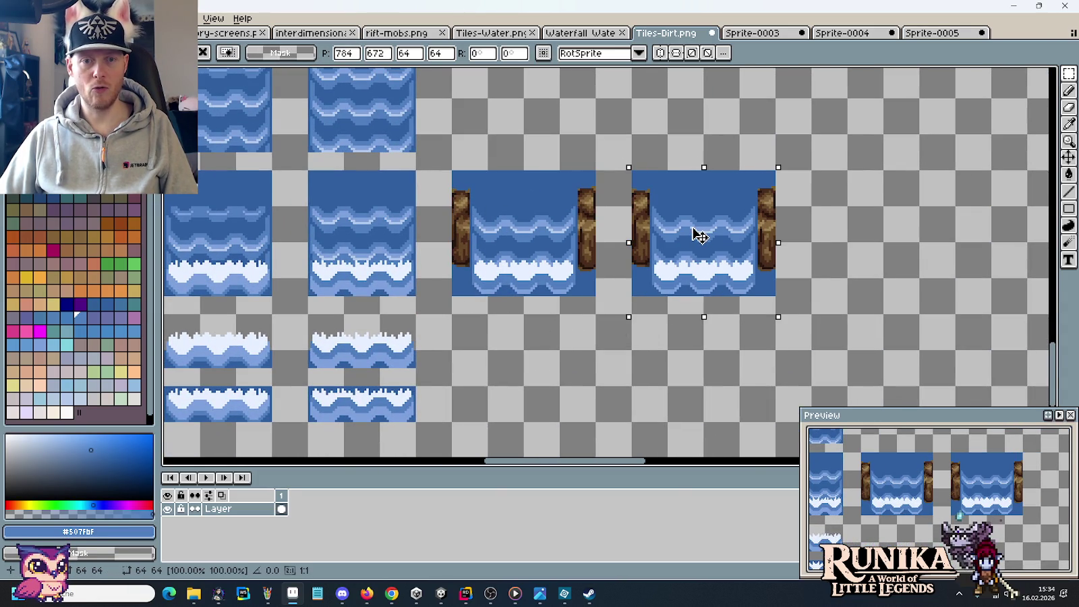
key("Escape")
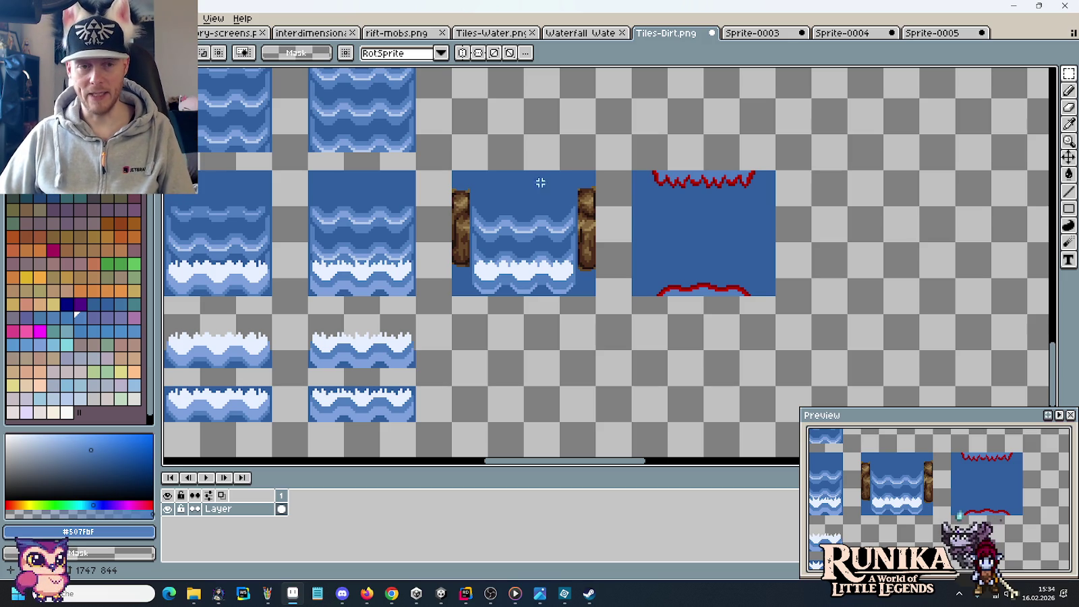
scroll(462, 187, "up", 2)
scroll(453, 186, "down", 1)
scroll(452, 188, "down", 1)
left_click_drag(453, 189, 817, 194)
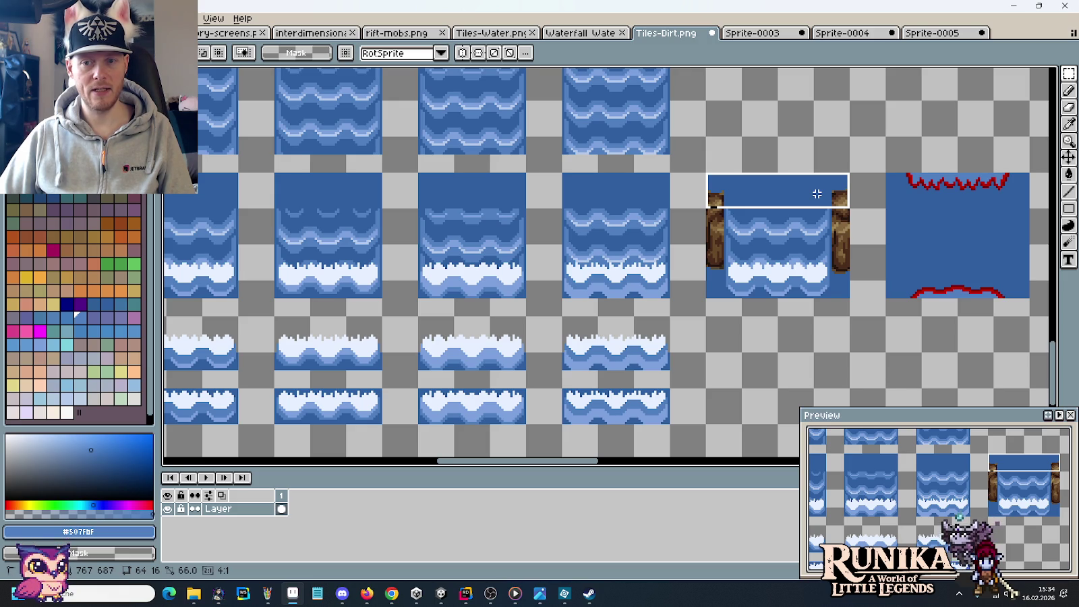
Undo and redo the paste, nudge the water tile up and drop it.
left_click_drag(816, 195, 817, 195)
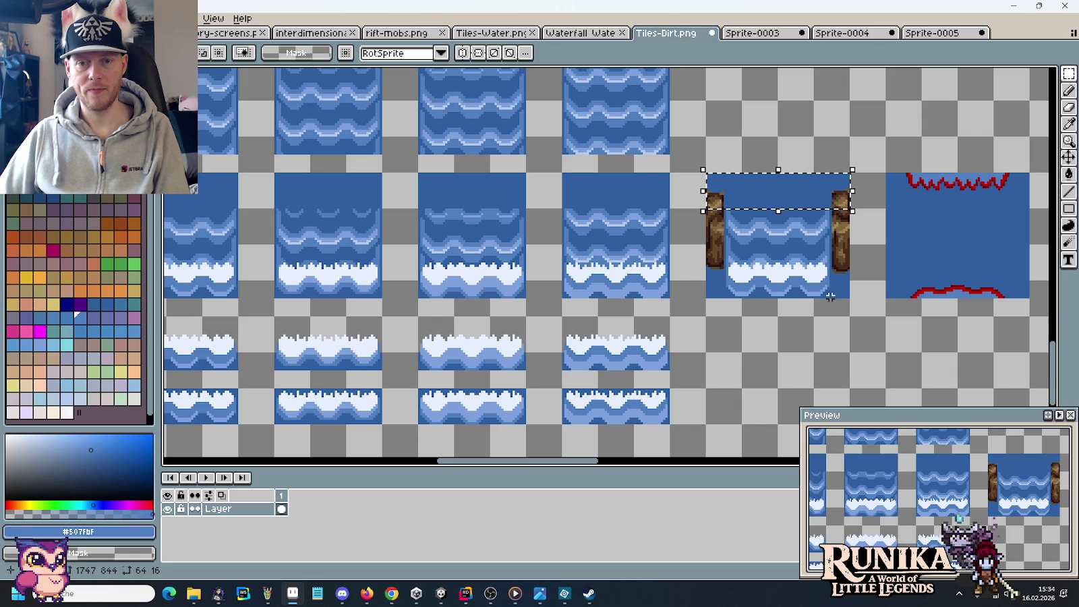
key("ctrl+z")
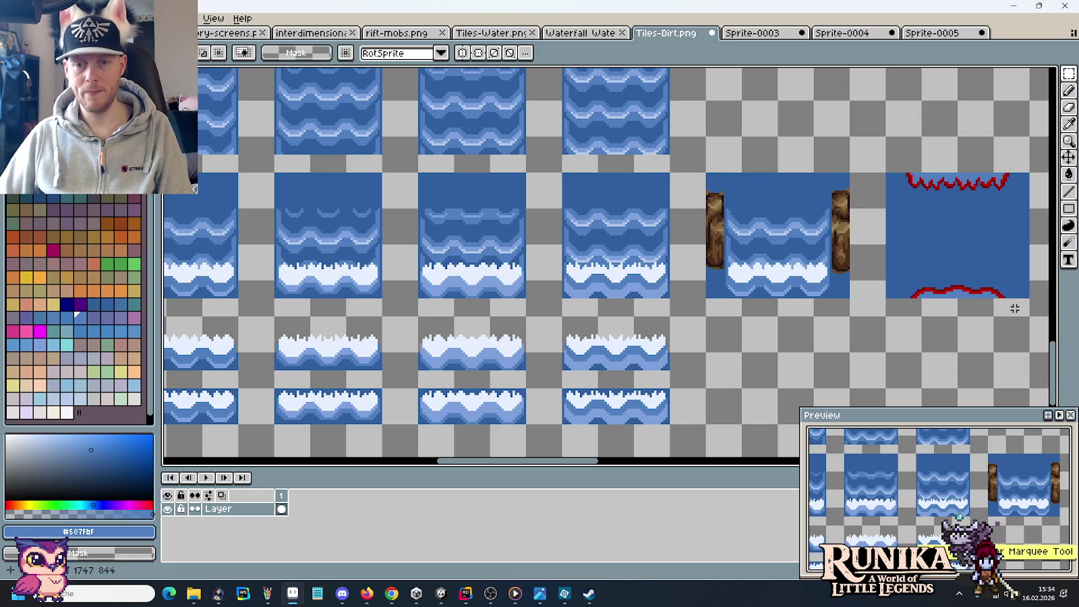
key("ctrl+z")
key("ctrl+y")
key("ctrl+y")
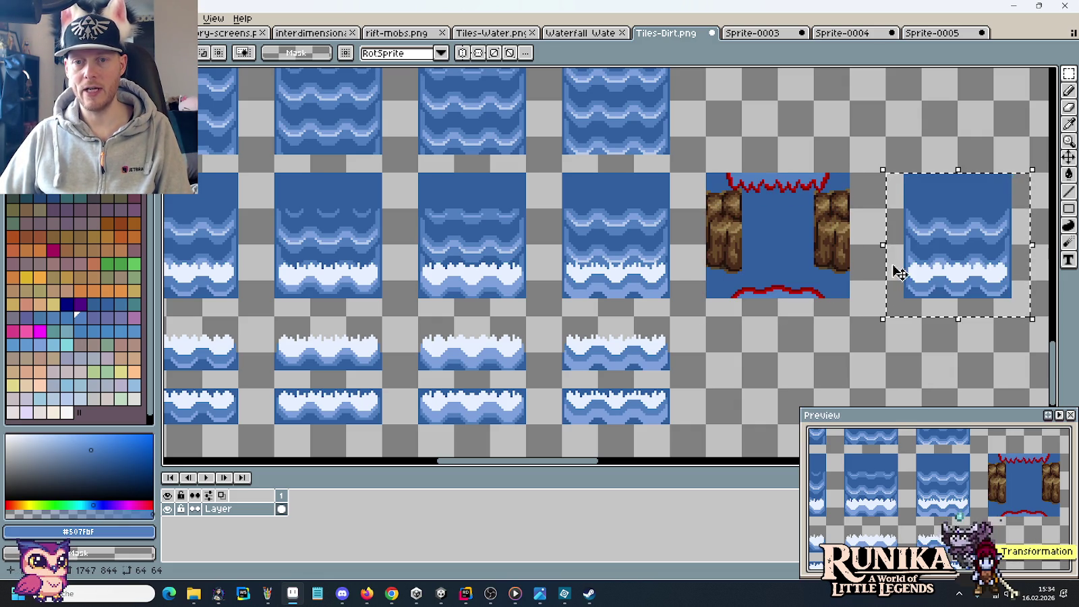
key("Up")
key("Up")
key("Up")
key("Up")
key("Up")
key("Up")
key("Up")
left_click(859, 269)
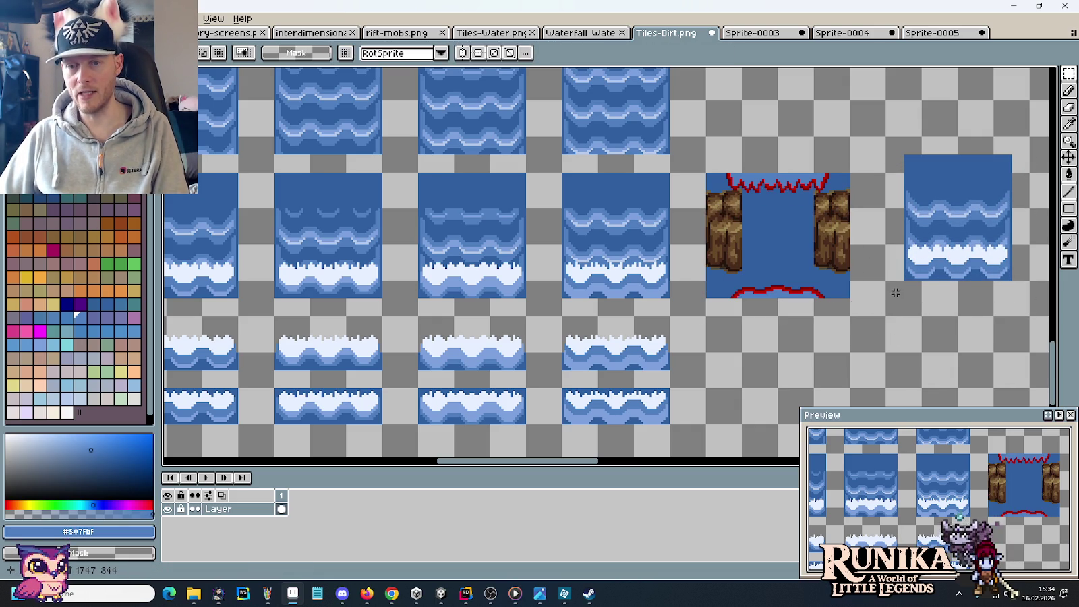
Delete the plain blue top band from the loose foam water tile.
mouse_move(900, 299)
left_mouse_down()
mouse_move(979, 162)
mouse_move(1012, 150)
left_mouse_up()
left_click_drag(980, 234, 793, 252)
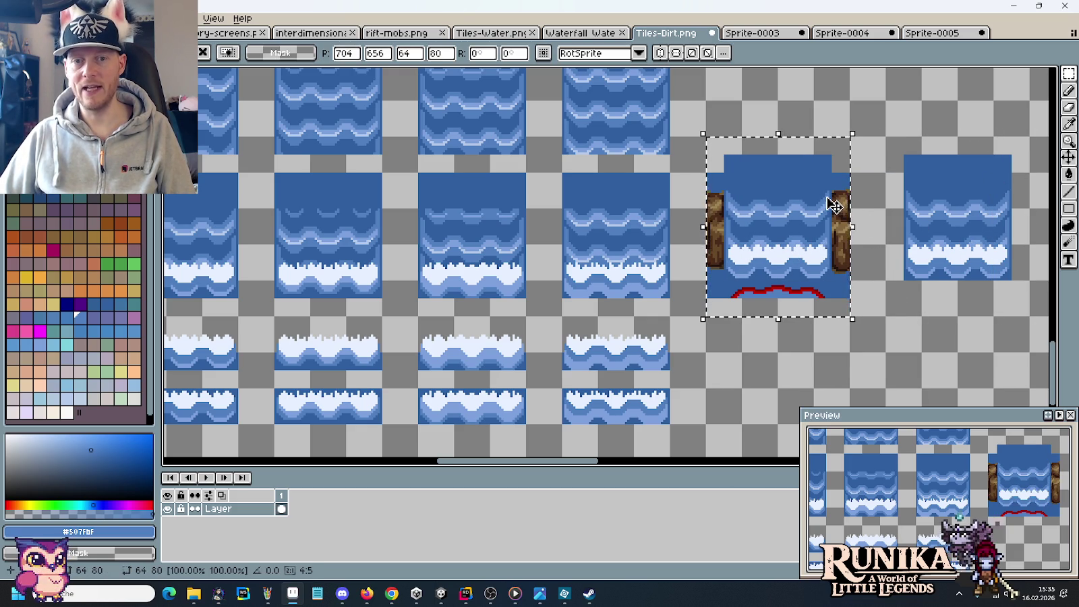
key("Escape")
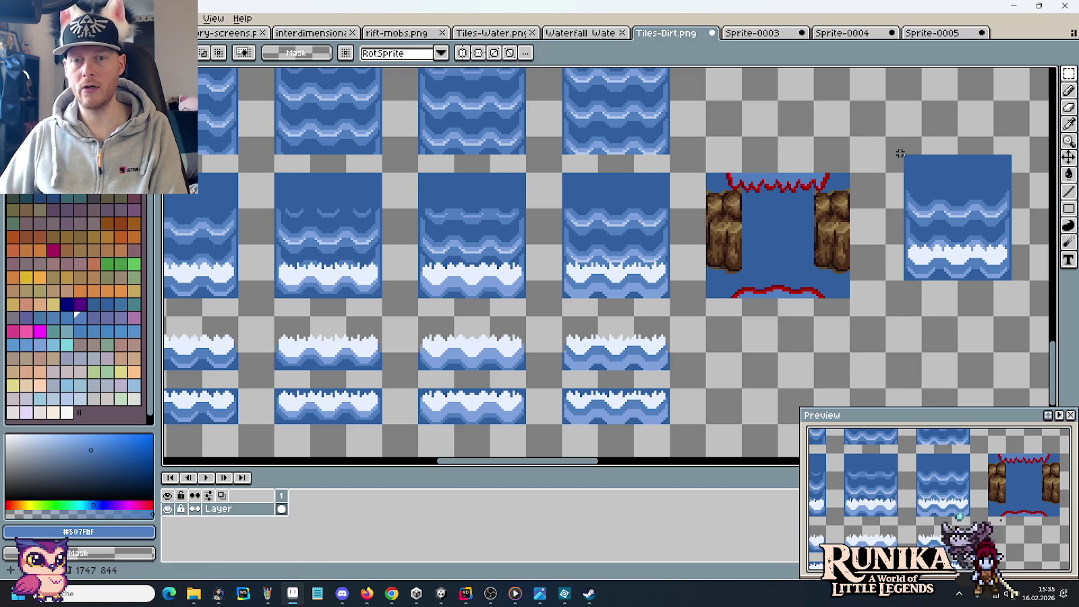
mouse_move(900, 155)
left_mouse_down()
mouse_move(1023, 185)
mouse_move(1019, 193)
left_mouse_up()
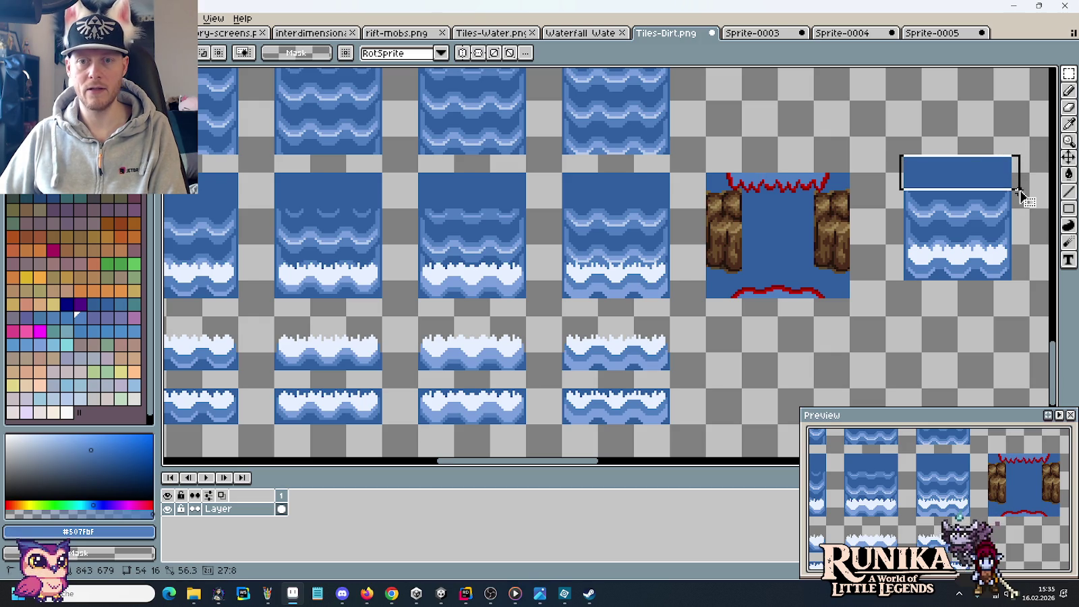
key("Delete")
mouse_move(893, 185)
left_mouse_down()
mouse_move(999, 286)
mouse_move(867, 265)
mouse_move(802, 268)
left_mouse_up()
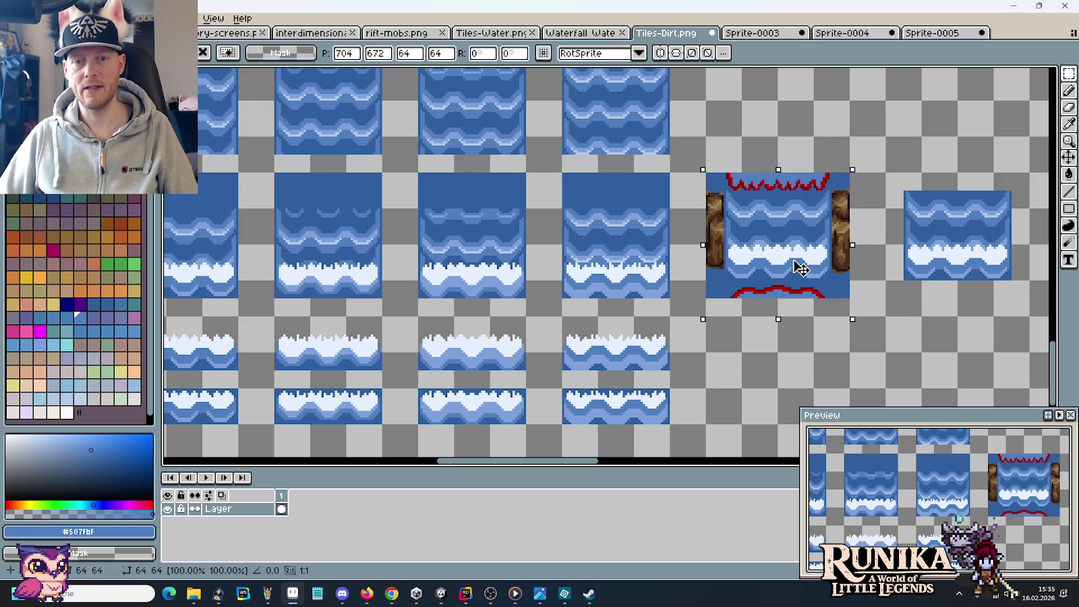
scroll(800, 222, "up", 4)
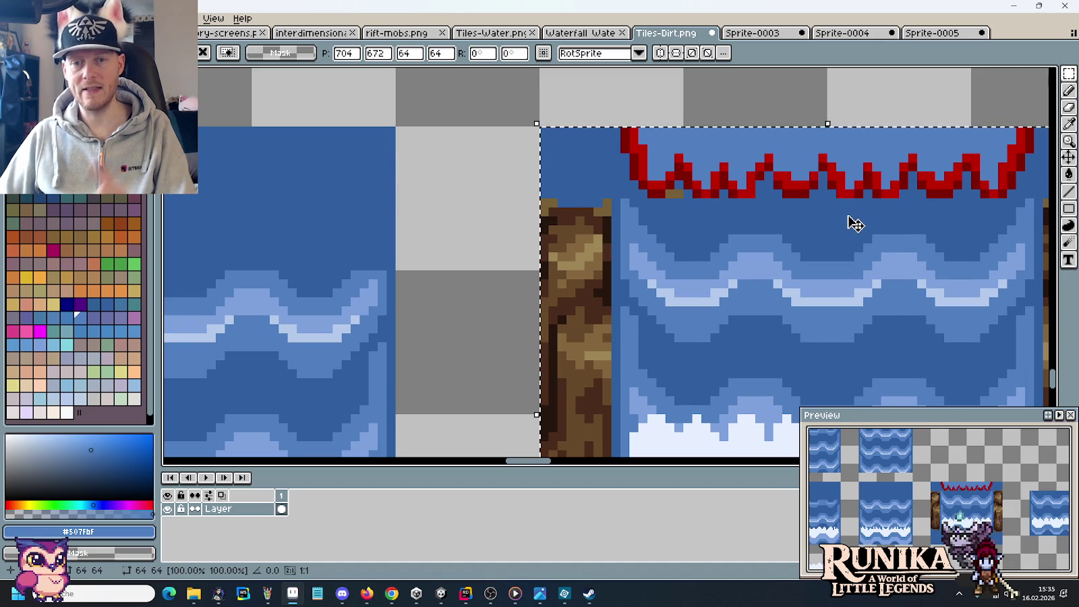
key("Return")
Select the red-outlined tile's top strip and move it over the rock-wall tops.
scroll(847, 214, "down", 3)
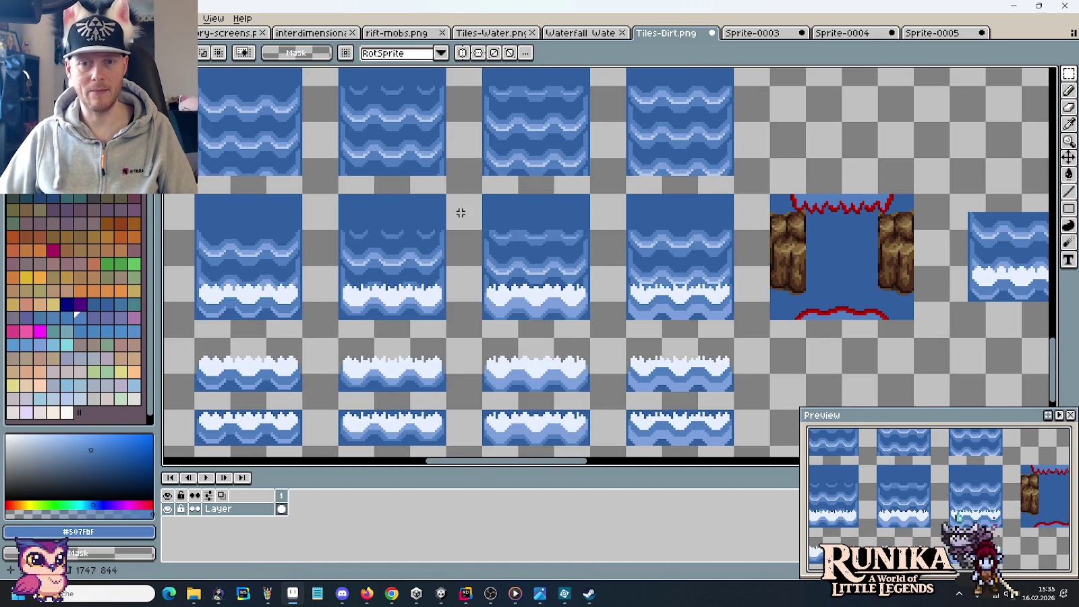
scroll(462, 213, "up", 1)
scroll(472, 203, "left", 6)
scroll(447, 226, "up", 1)
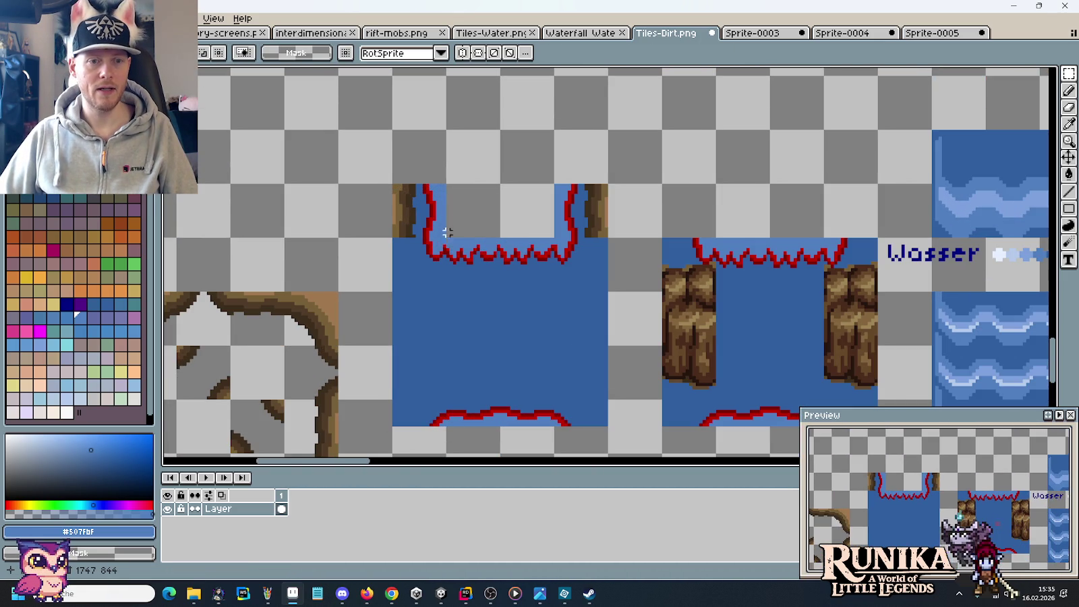
left_click_drag(420, 267, 568, 253)
scroll(569, 253, "down", 2)
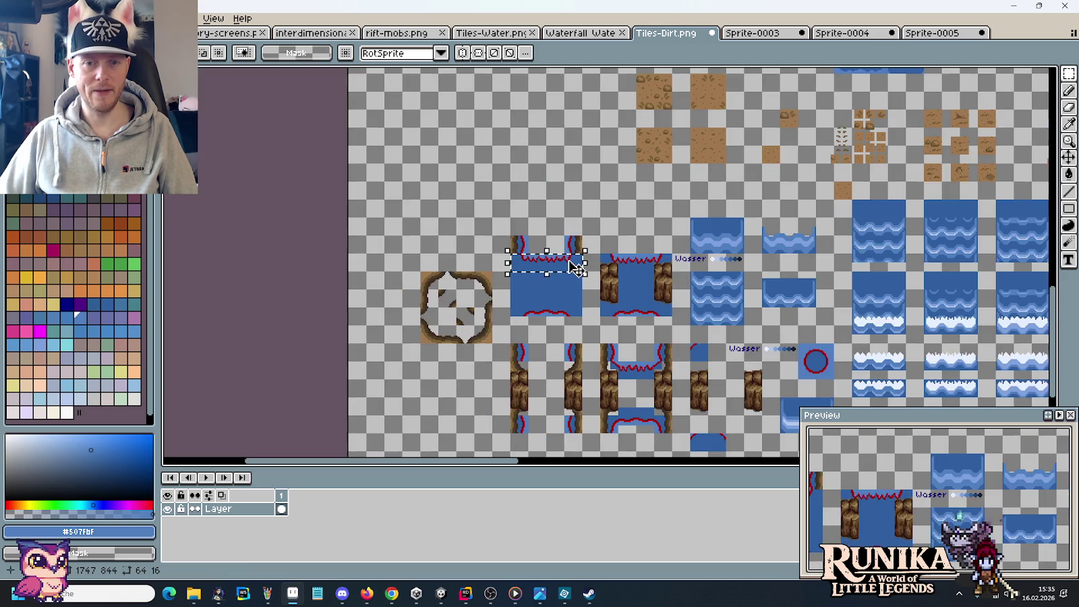
scroll(551, 245, "up", 2)
scroll(551, 244, "up", 1)
left_click_drag(511, 193, 866, 197)
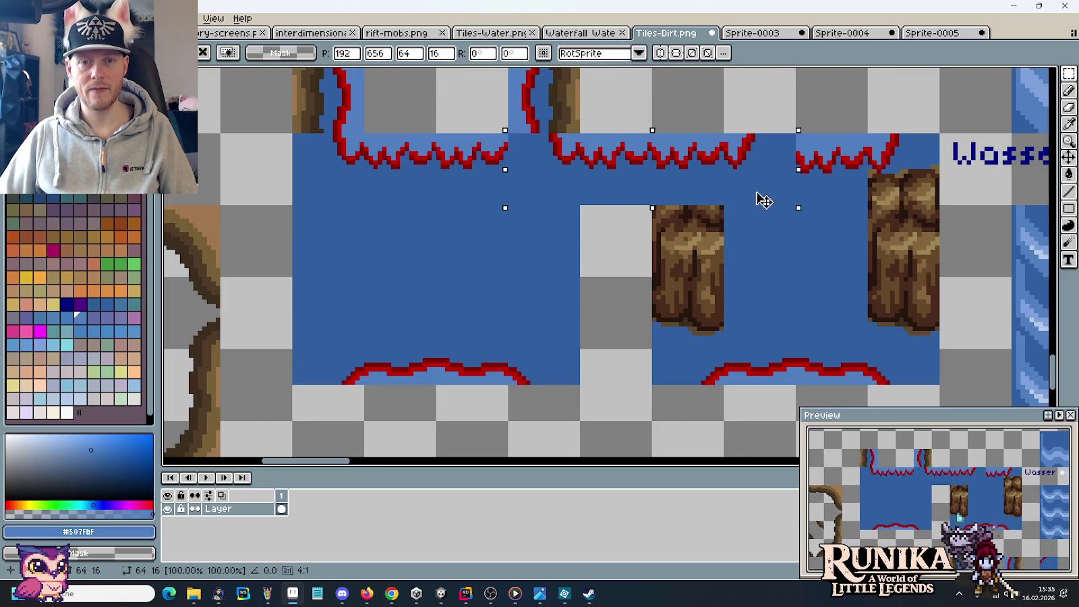
Drop the strip and copy the walled dirt tile onto the wood and water tile.
left_click(749, 270)
scroll(748, 271, "down", 1)
scroll(748, 280, "down", 1)
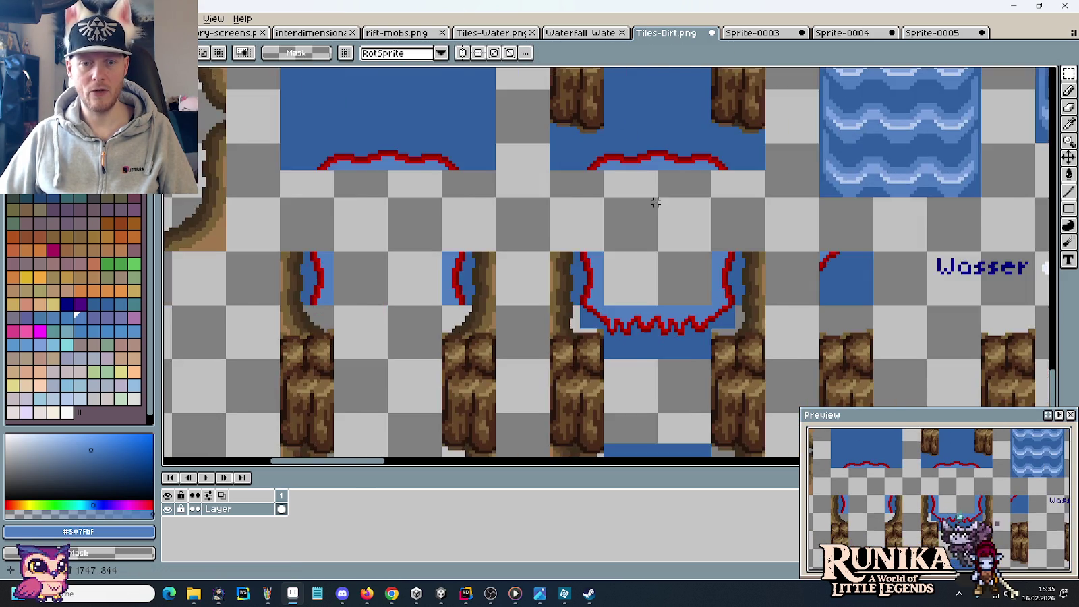
scroll(748, 283, "down", 1)
left_click_drag(767, 275, 944, 381)
mouse_move(881, 345)
left_mouse_down()
mouse_move(698, 209)
mouse_move(554, 276)
mouse_move(445, 176)
mouse_move(718, 211)
left_mouse_up()
key("Return")
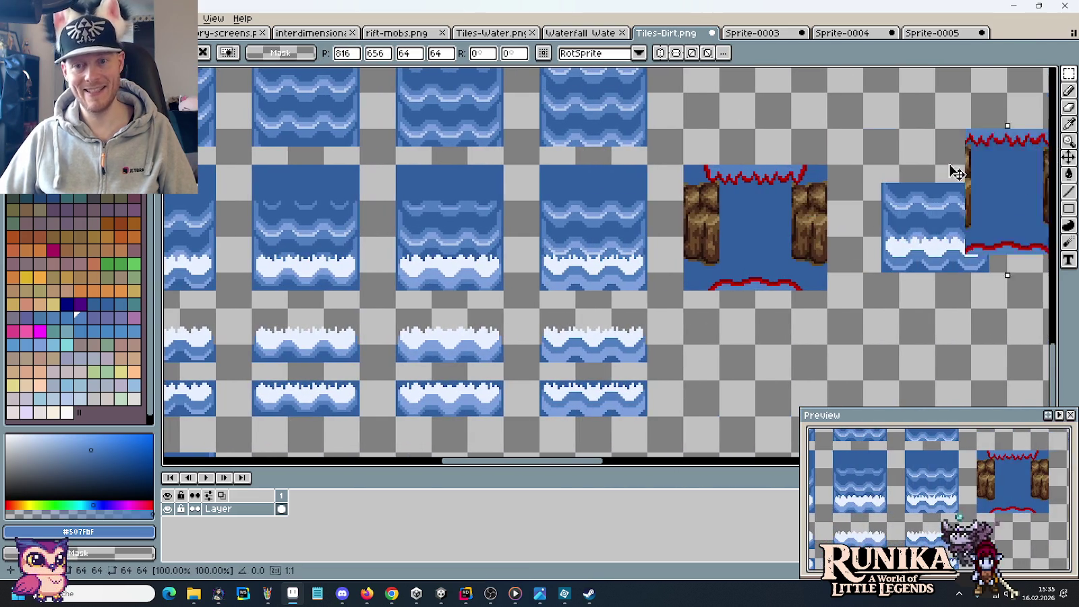
Place a copy of the water tile between the walls and paint a stray tan pixel dark blue.
left_click_drag(1005, 307, 865, 165)
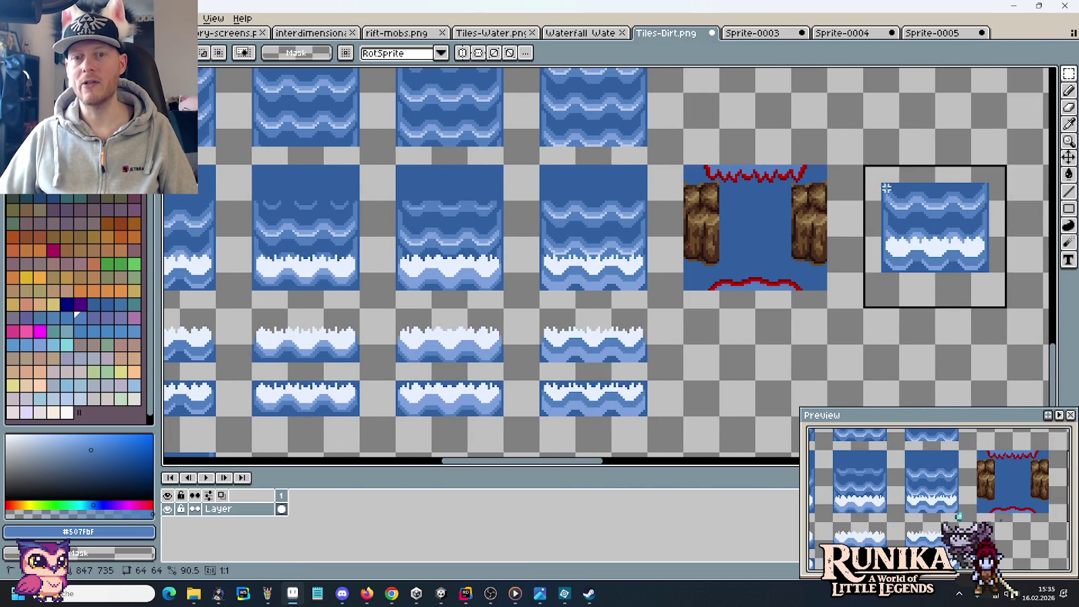
left_click_drag(934, 229, 750, 234)
key("Return")
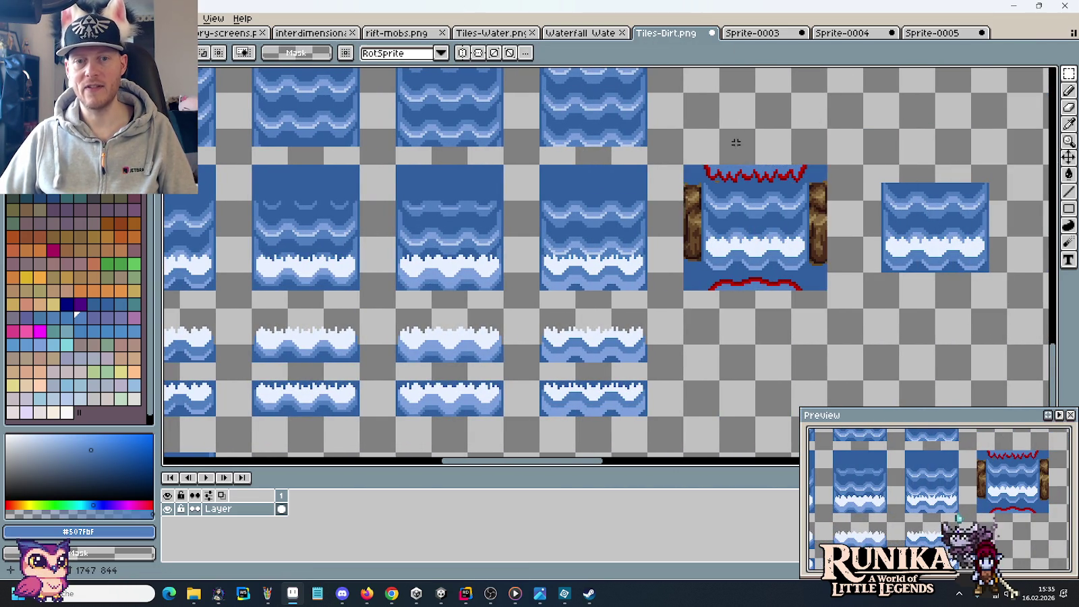
scroll(769, 202, "up", 3)
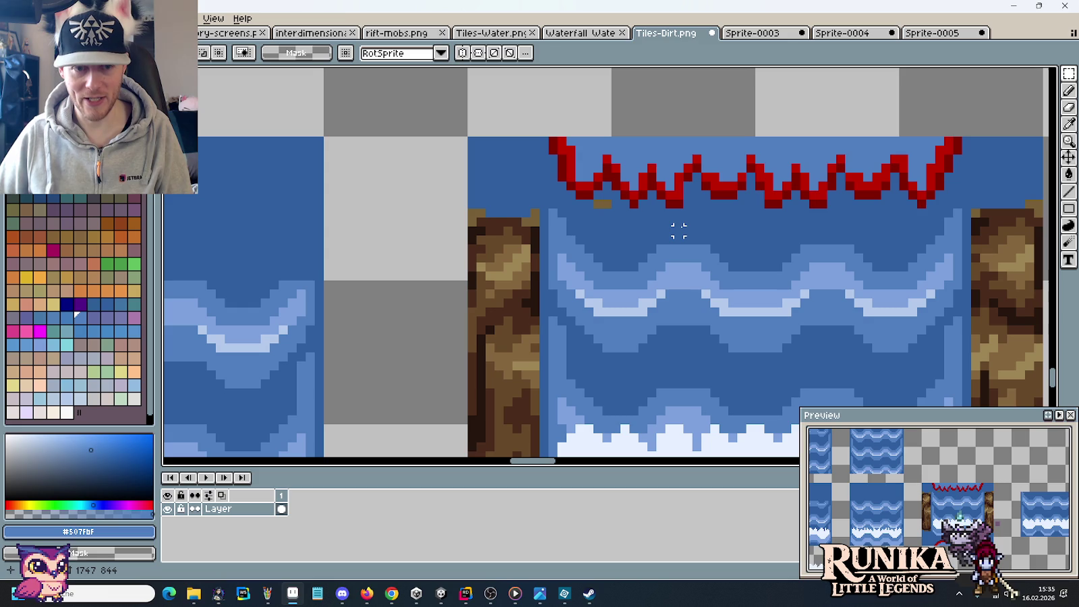
key("b")
left_click(616, 199, "alt")
left_click(596, 203)
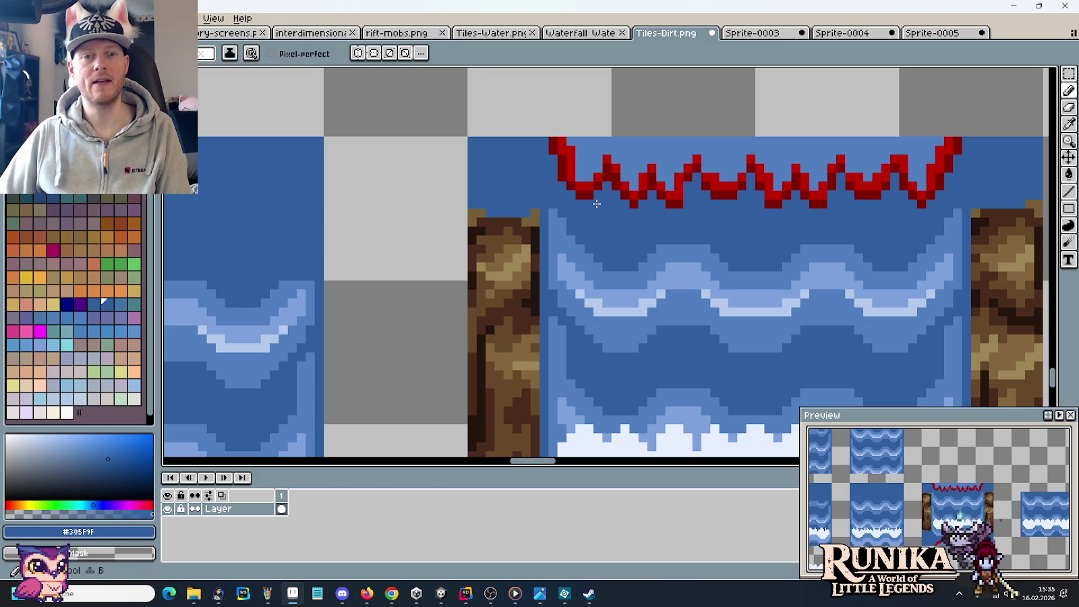
Select the red zigzag strip atop the rock-framed tile and delete it.
scroll(597, 215, "down", 2)
scroll(596, 215, "down", 1)
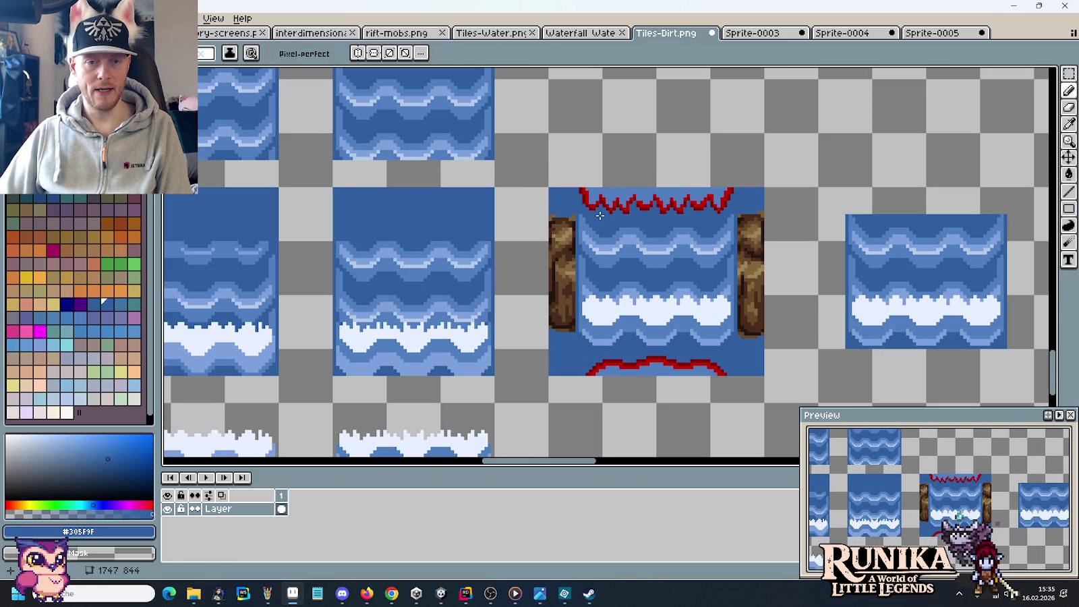
scroll(606, 217, "up", 2)
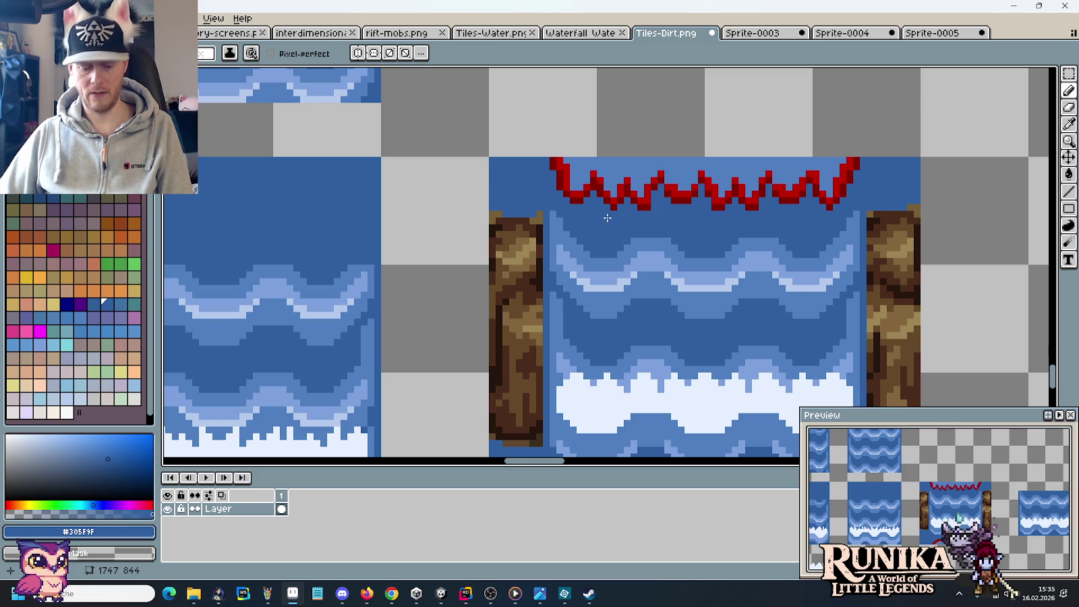
key("m")
mouse_move(483, 158)
left_mouse_down()
mouse_move(969, 199)
mouse_move(902, 200)
mouse_move(948, 134)
left_mouse_up()
key("Delete")
key("Delete")
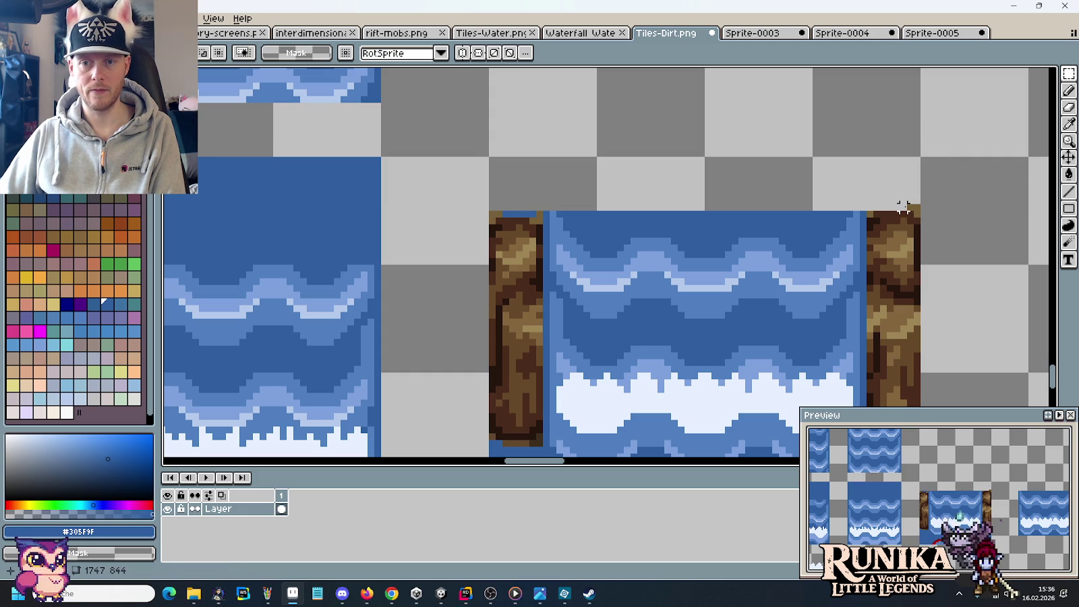
Delete the leftover blue pixels above the left rock wall.
left_click_drag(532, 215, 494, 194)
key("Delete")
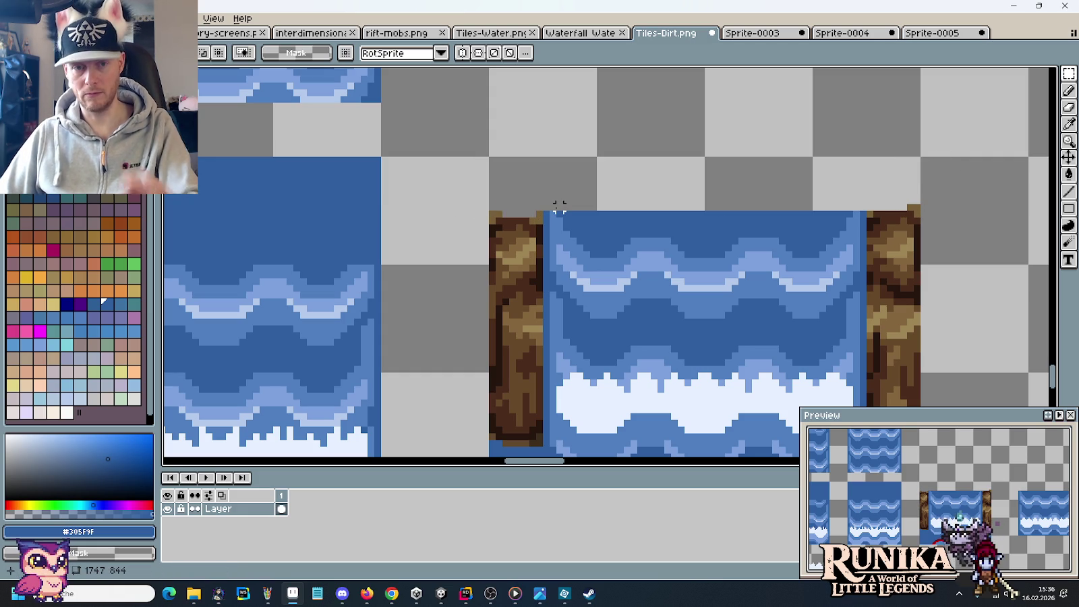
scroll(620, 220, "down", 2)
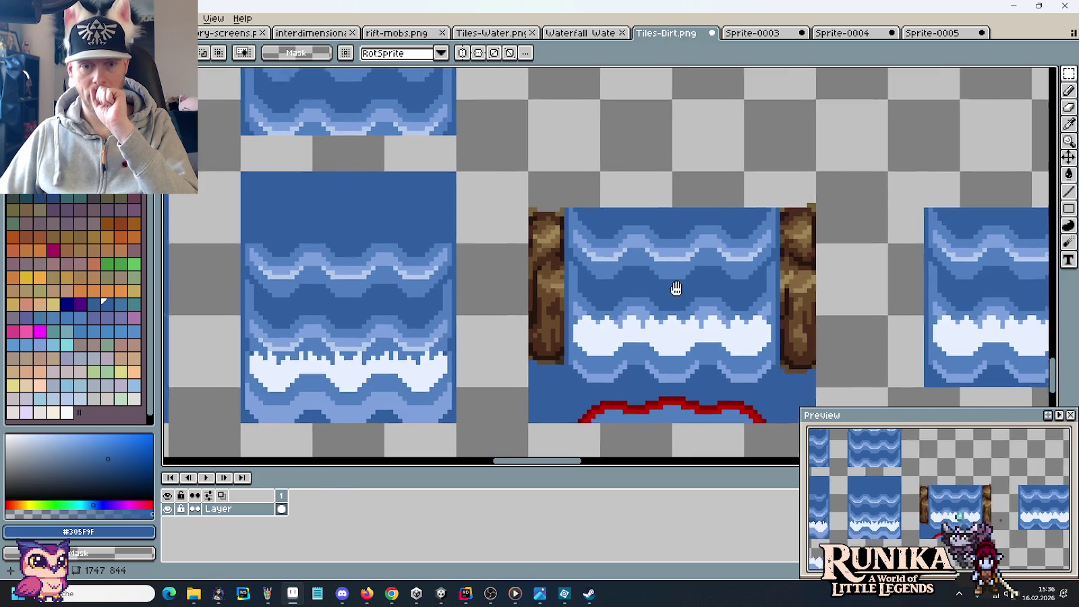
Select the red-lined row below the waterfall tile and delete it.
left_click_drag(677, 294, 602, 178)
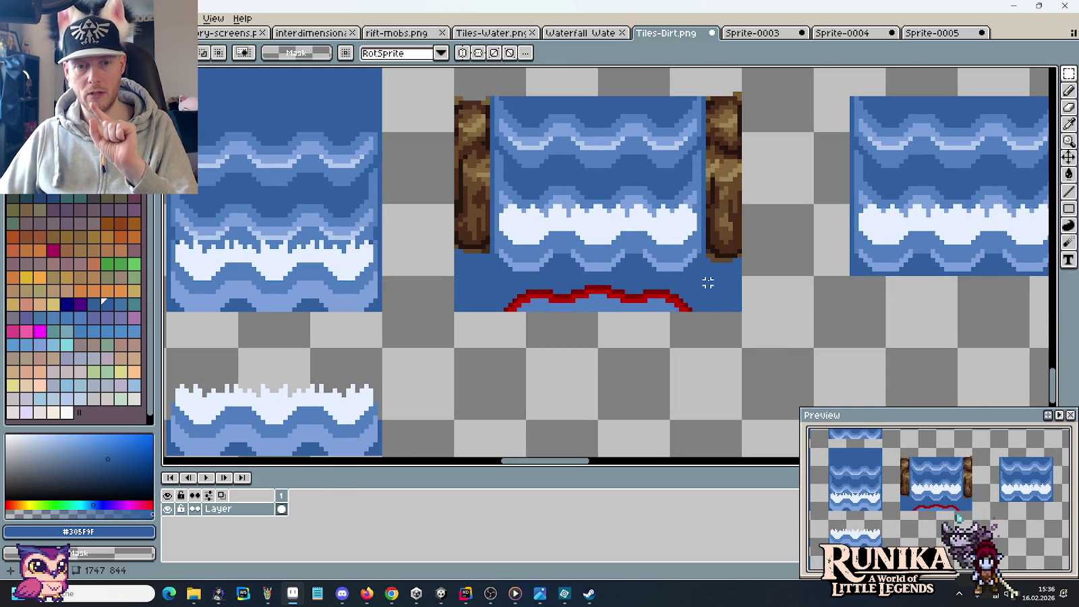
left_click_drag(762, 296, 483, 307)
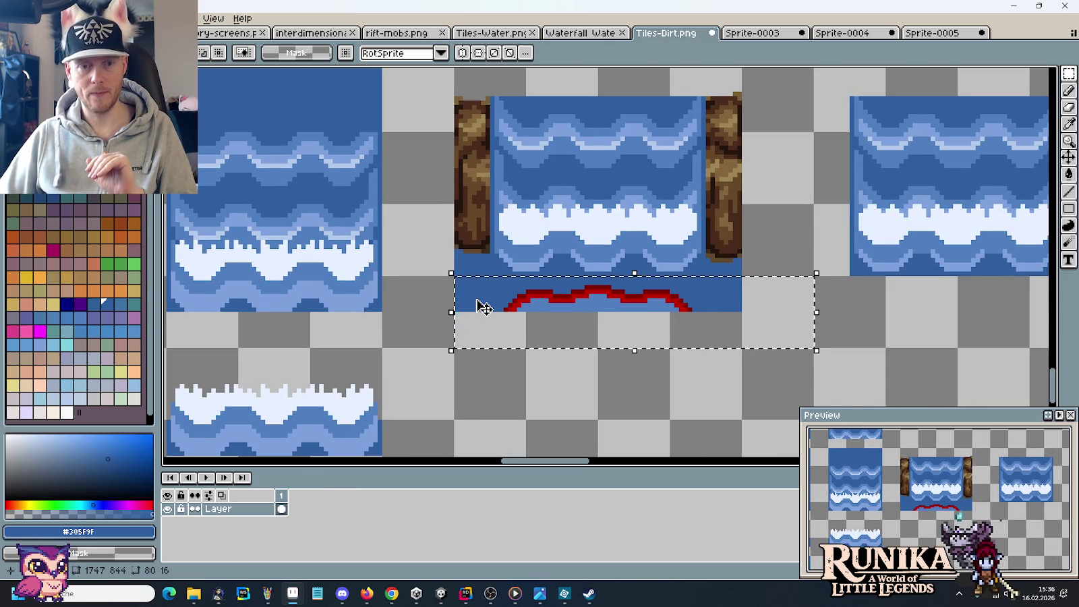
key("Delete")
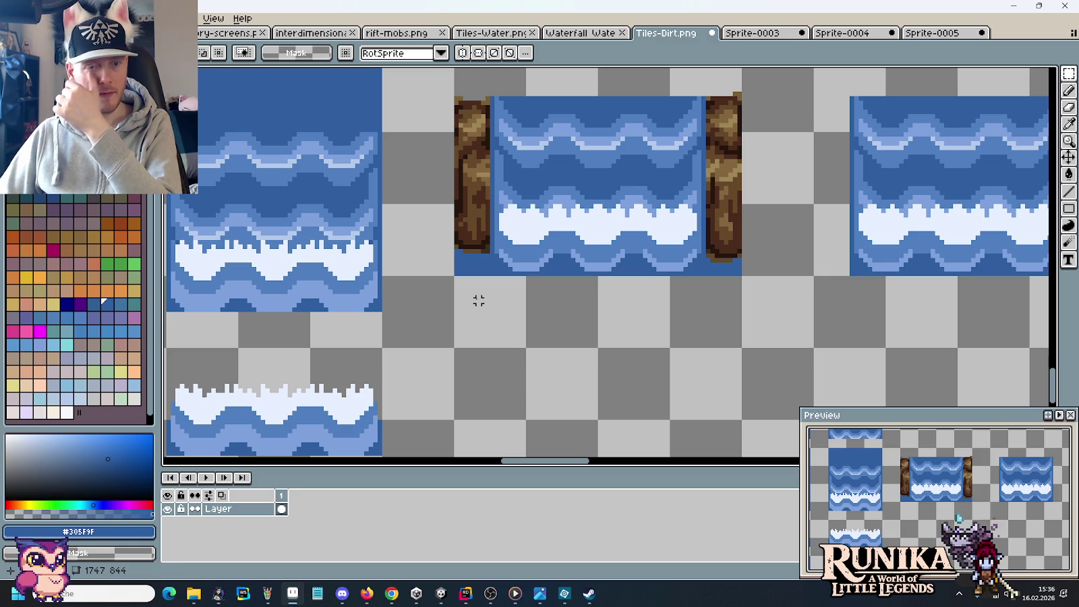
scroll(478, 301, "down", 3)
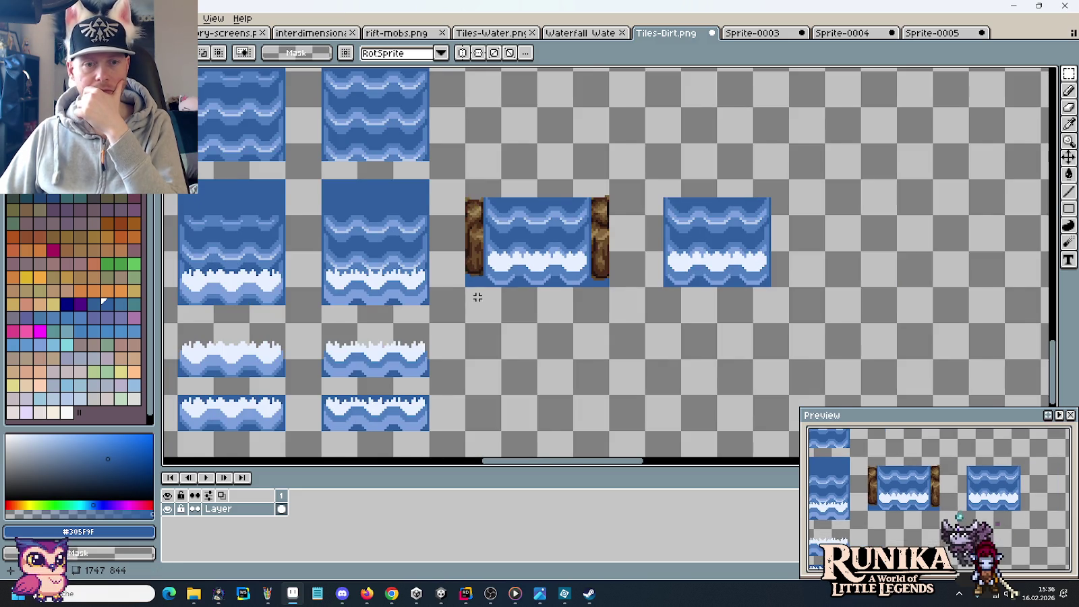
left_click_drag(478, 297, 725, 271)
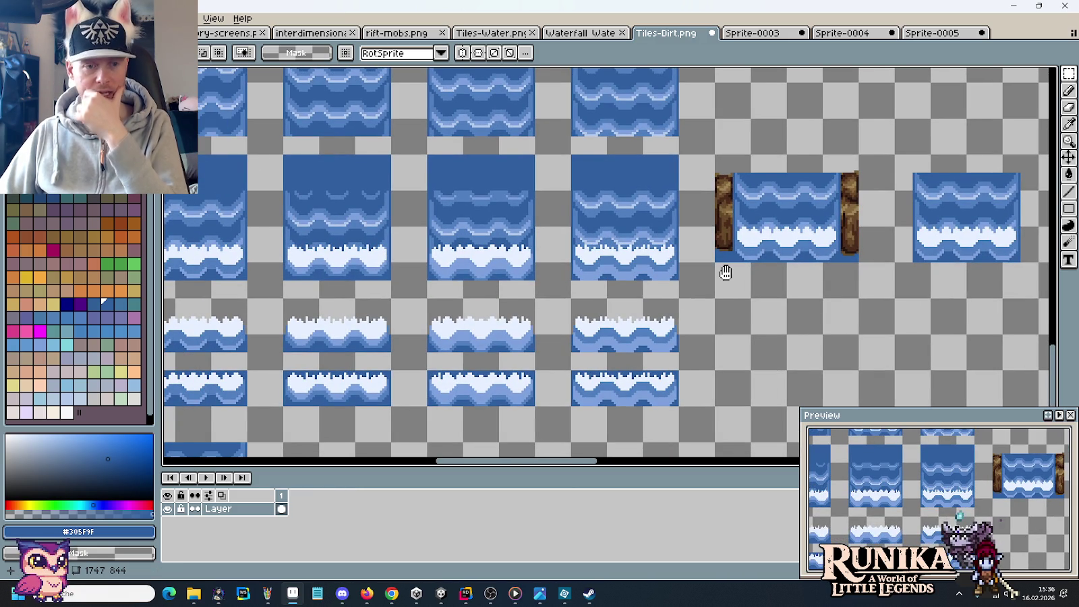
scroll(725, 272, "down", 2)
left_click_drag(229, 317, 421, 308)
scroll(421, 308, "up", 3)
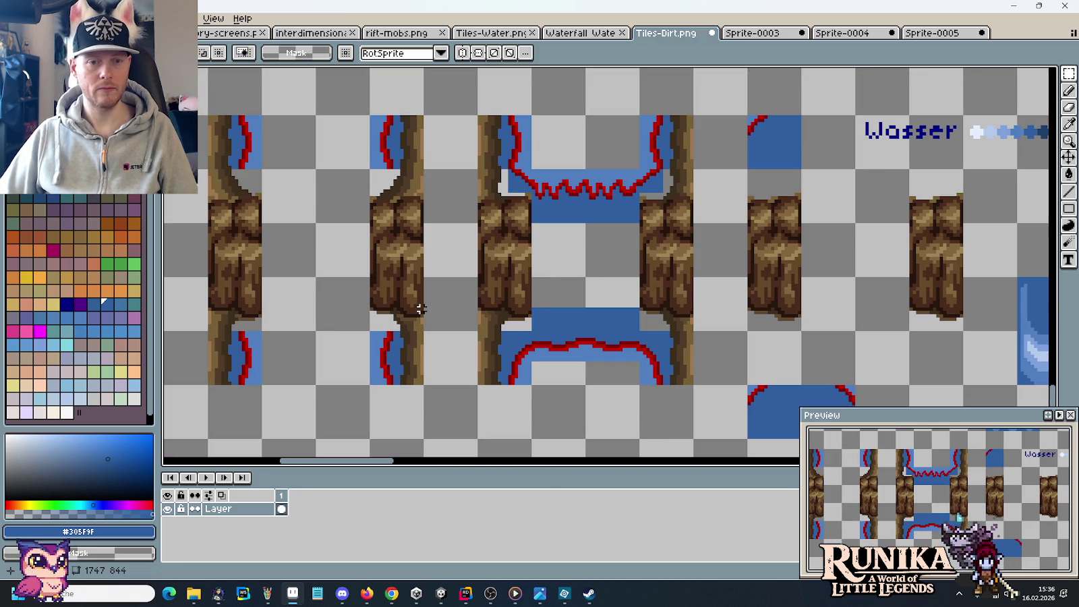
Select both full rock-wall columns of the dirt tile.
left_click_drag(499, 323, 650, 320)
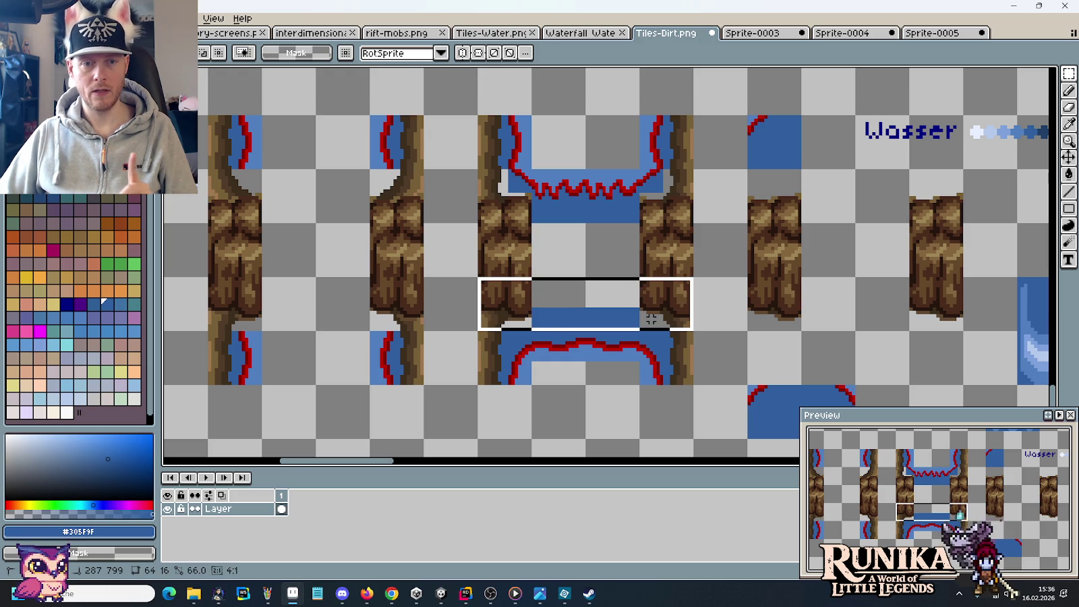
left_click_drag(482, 172, 658, 294)
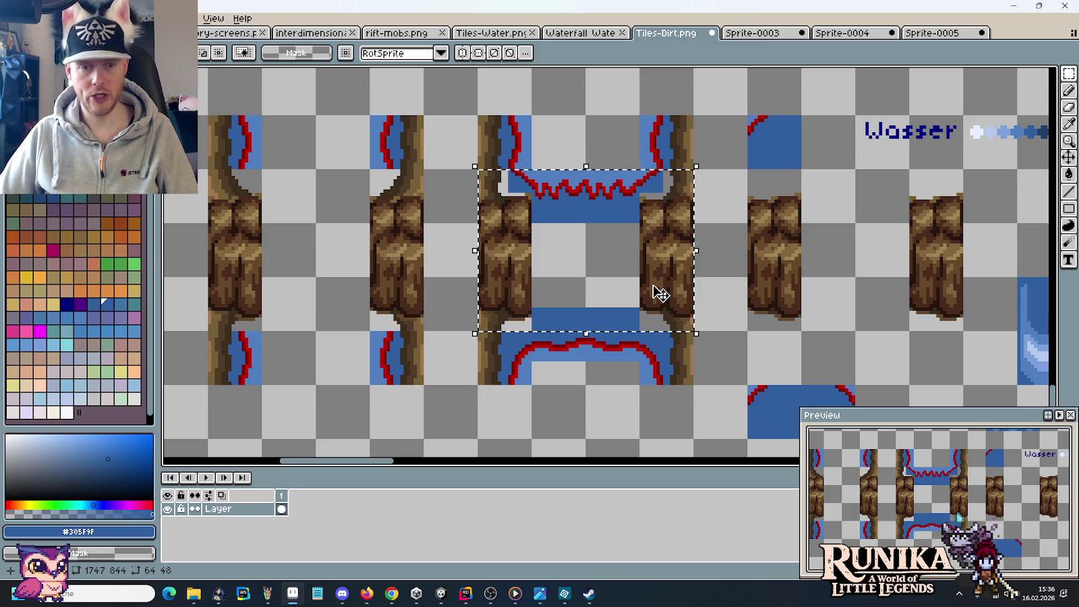
scroll(729, 306, "down", 2)
scroll(728, 305, "down", 2)
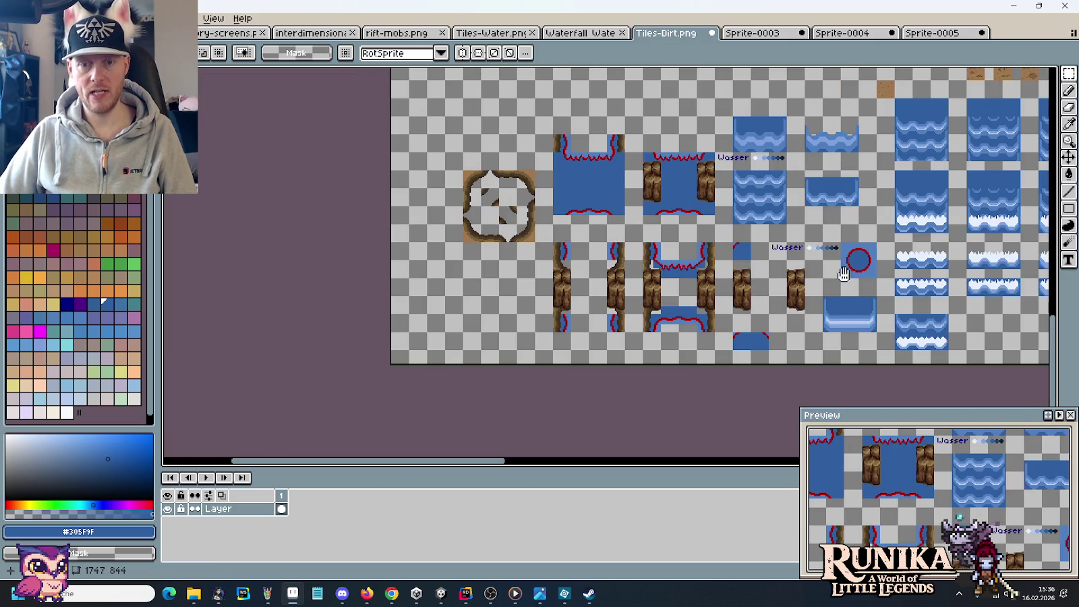
scroll(776, 236, "right", 3)
scroll(811, 196, "right", 3)
scroll(811, 196, "up", 2)
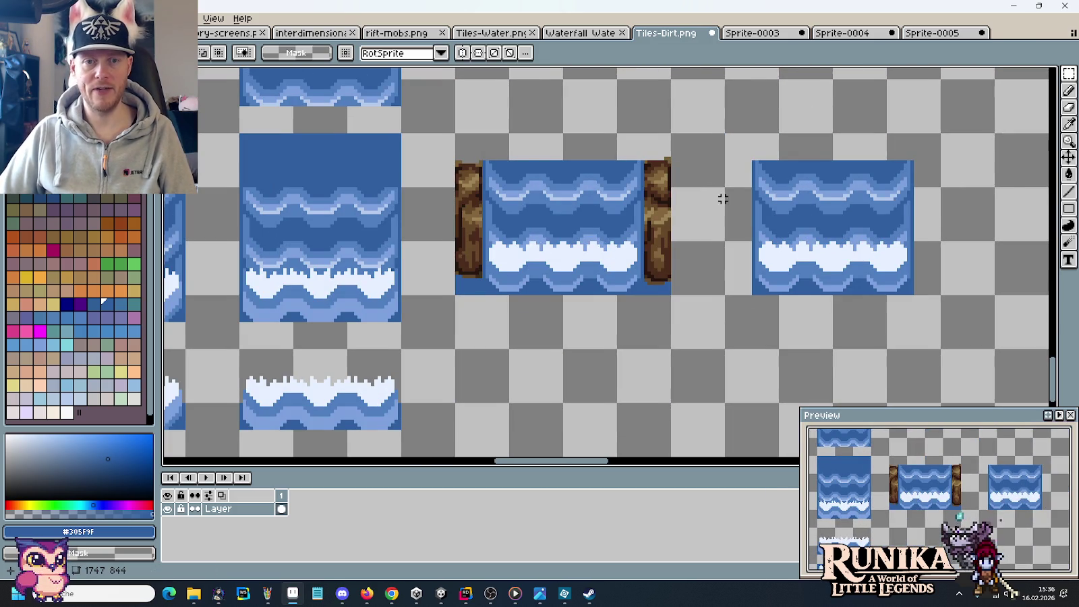
scroll(747, 202, "left", 2)
scroll(693, 202, "up", 1)
Paste the rock-wall columns above the waterfall tile and commit them.
key("ctrl+v")
left_click_drag(666, 244, 667, 256)
scroll(691, 251, "down", 3)
key("Return")
key("ctrl+d")
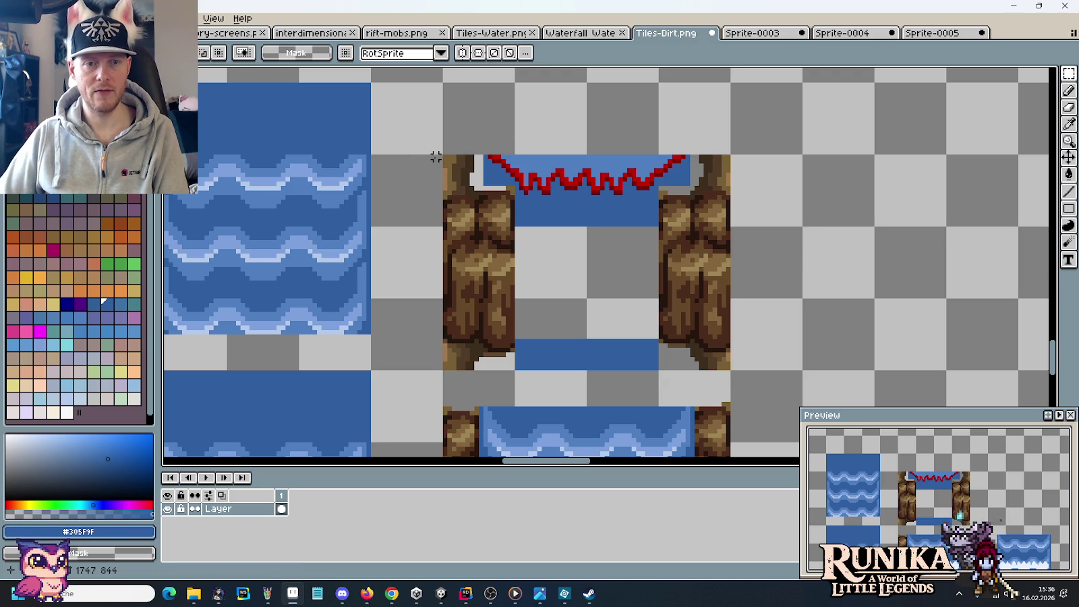
Delete the red zigzag and blue strips between the new rock walls.
left_click_drag(479, 181, 689, 132)
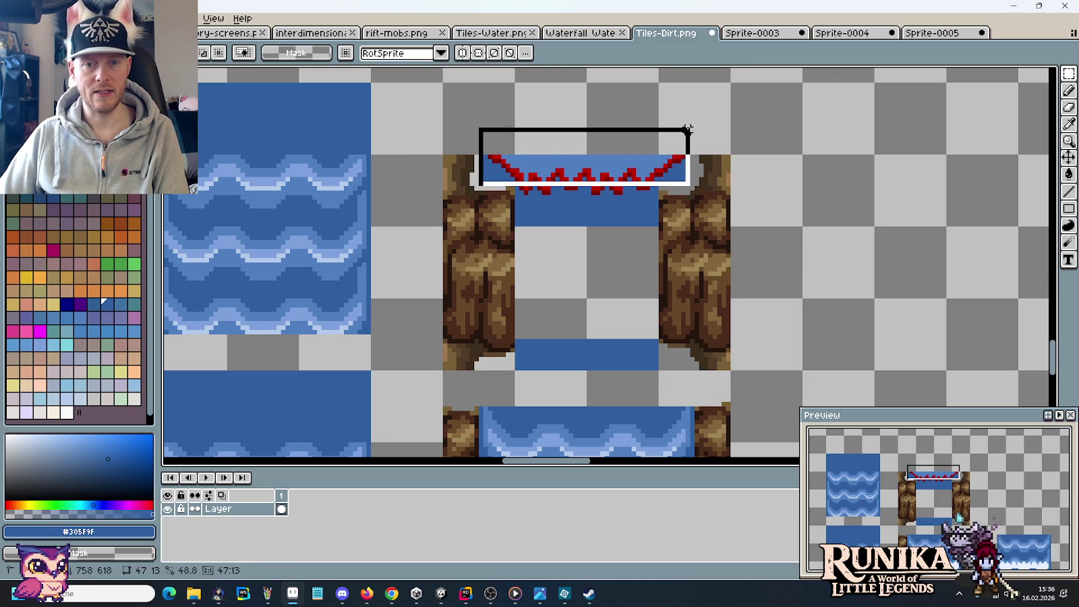
key("Delete")
left_click_drag(656, 233, 513, 143)
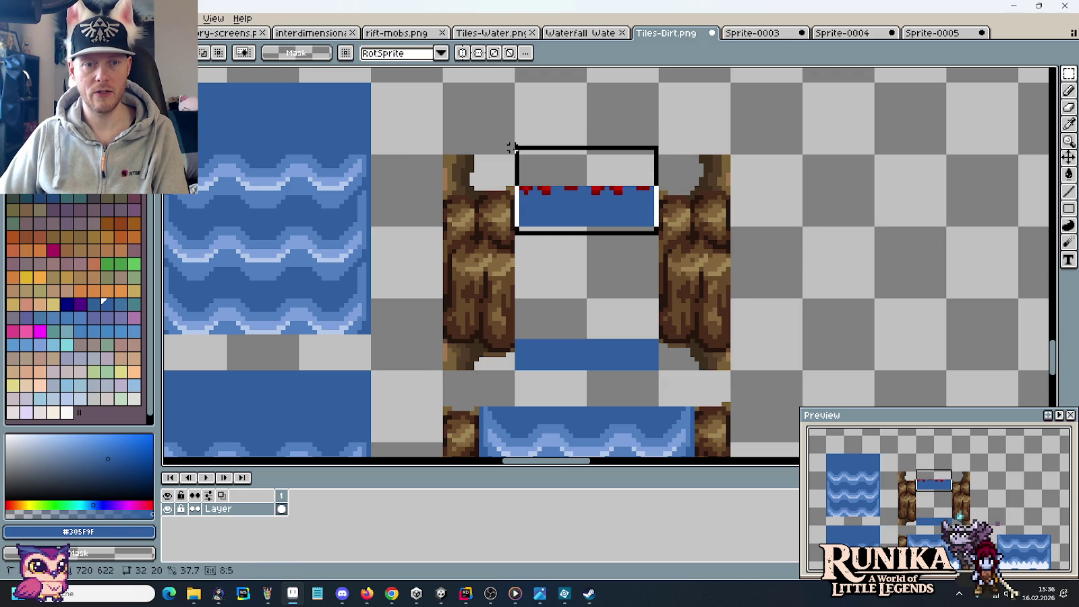
key("Delete")
scroll(619, 302, "down", 1)
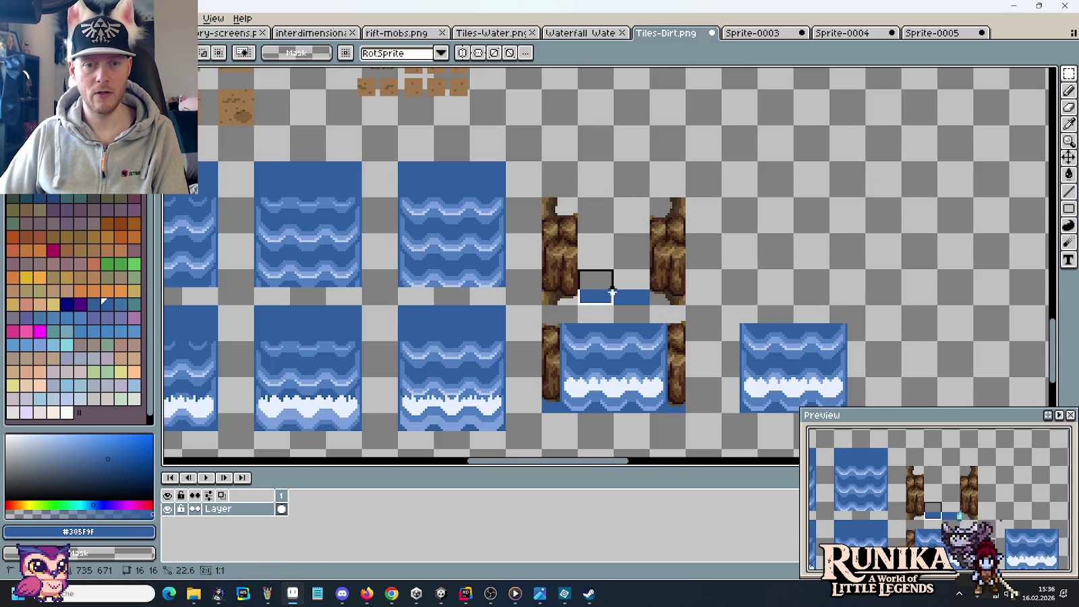
left_click_drag(579, 293, 652, 307)
key("Delete")
left_click_drag(699, 333, 692, 253)
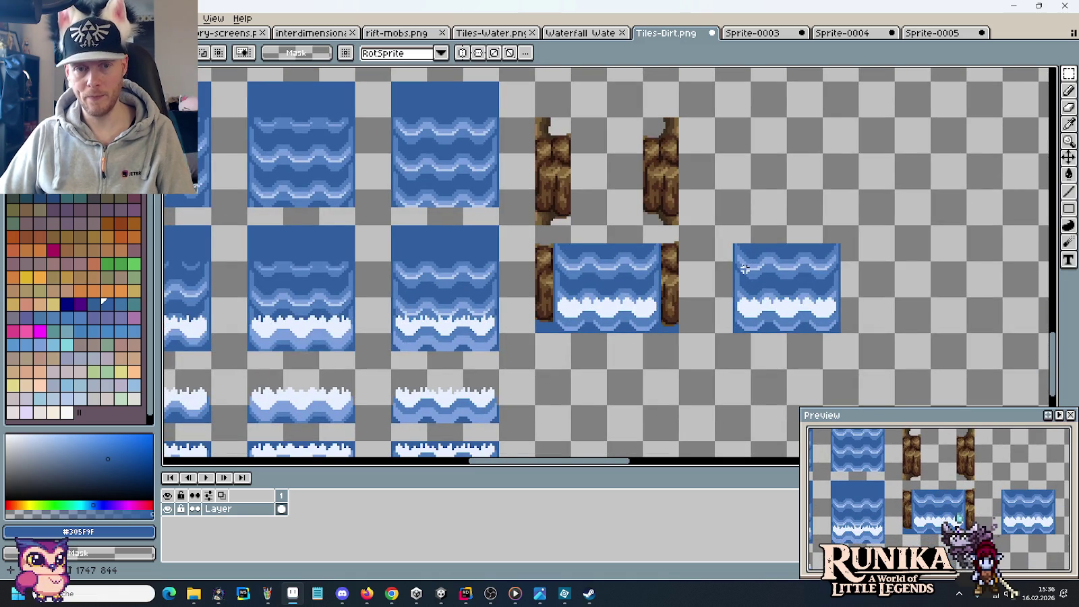
Place a copy of the plain waterfall tile between the upper rock walls.
left_click_drag(846, 323, 718, 244)
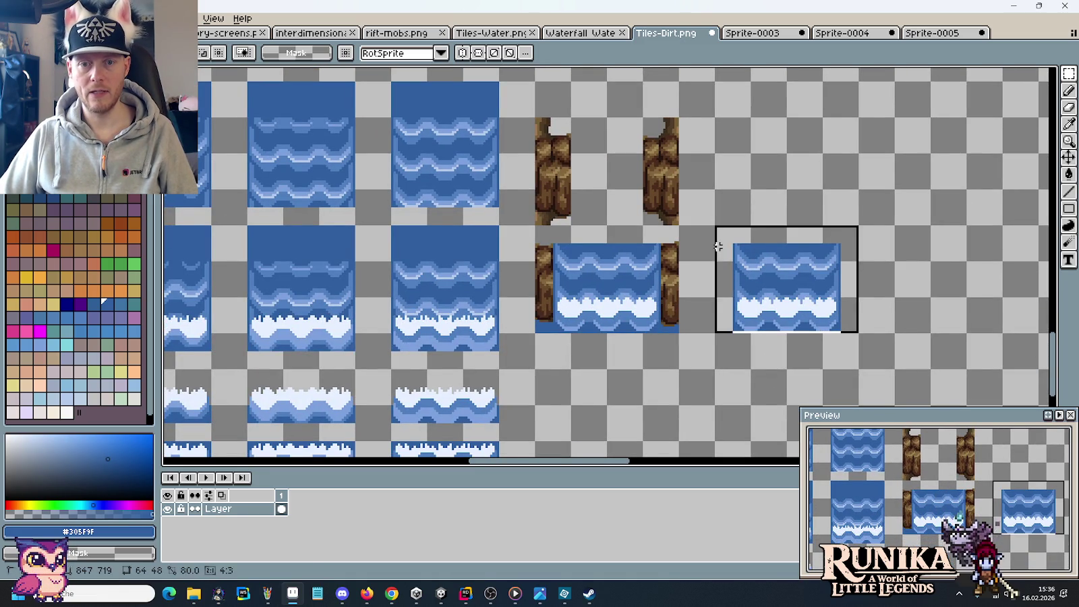
left_click_drag(752, 276, 627, 195)
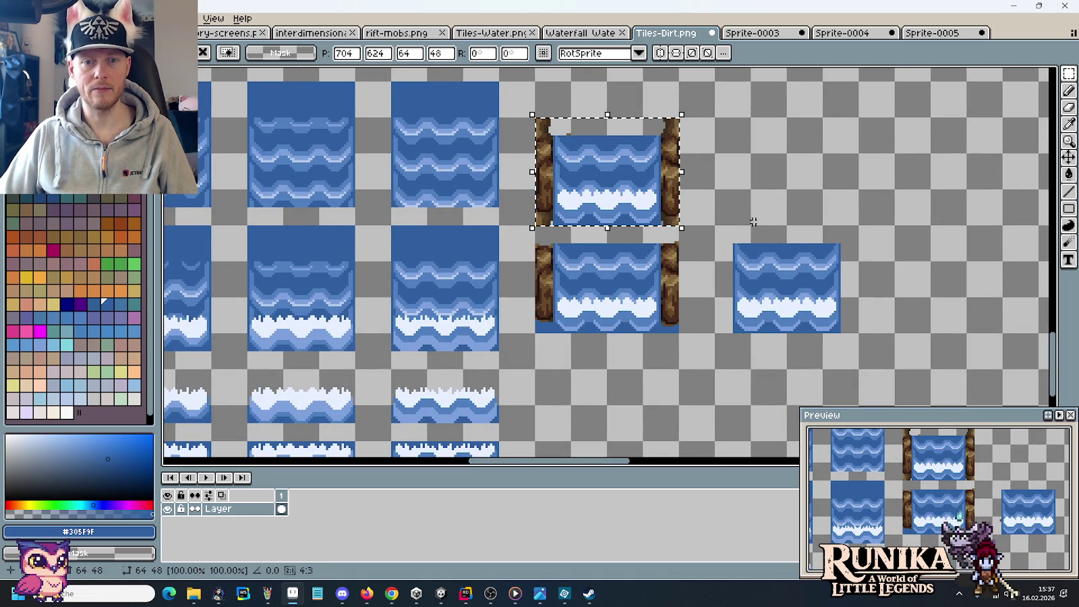
left_click(734, 209)
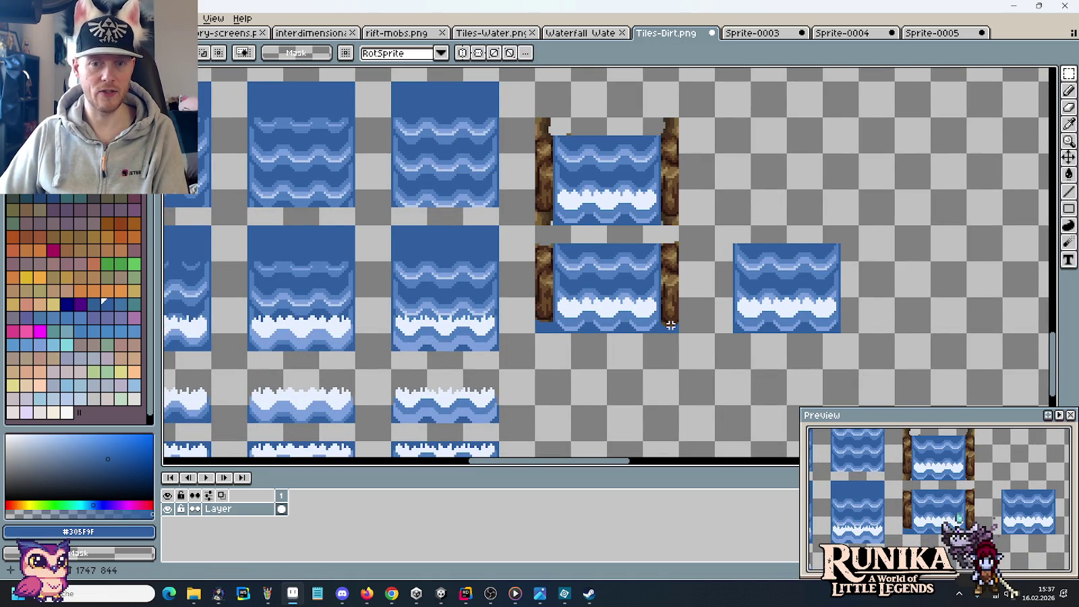
Delete the old framed waterfall tile and move the new one down into its slot.
left_click_drag(678, 242, 535, 334)
key("Delete")
left_click_drag(678, 225, 536, 118)
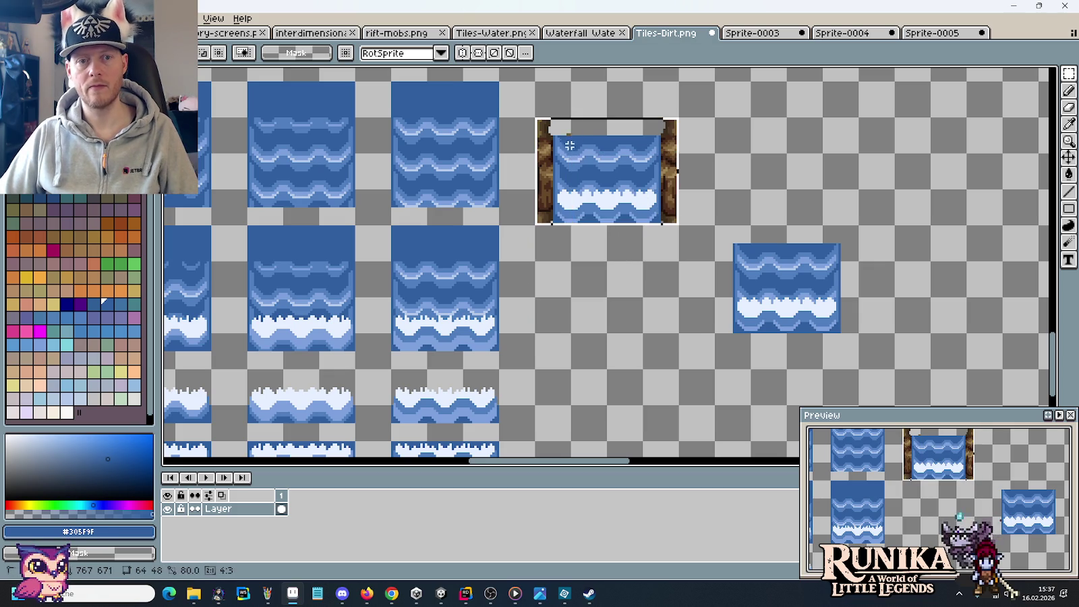
left_click_drag(573, 157, 573, 265)
left_click(614, 379)
Scroll and pan across the tile sheet to review the repositioned waterfall tile.
scroll(552, 334, "up", 2)
scroll(552, 329, "up", 2)
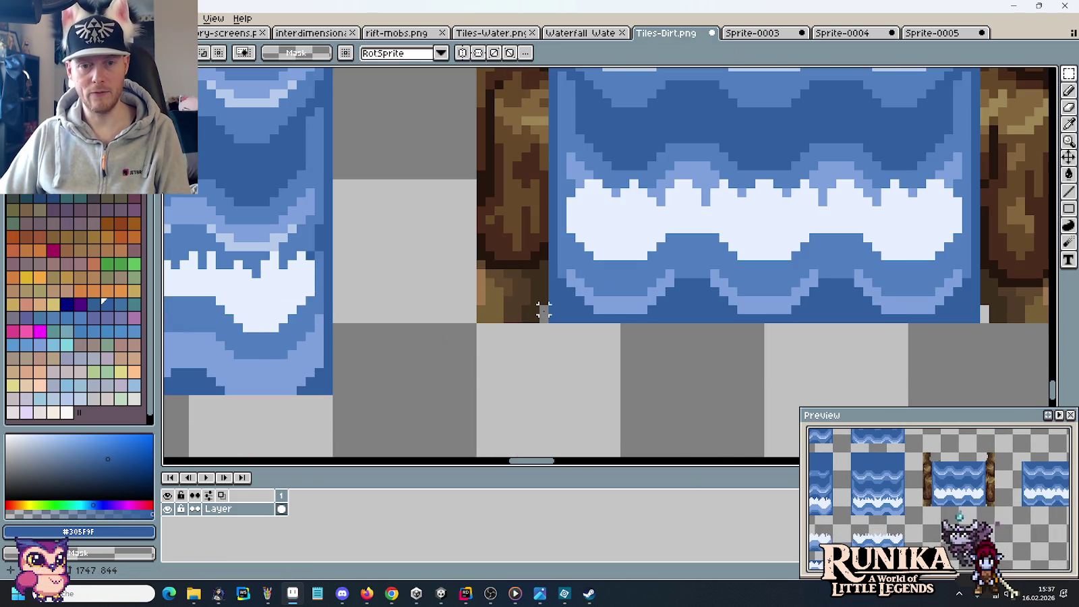
scroll(580, 346, "down", 1)
scroll(578, 344, "down", 1)
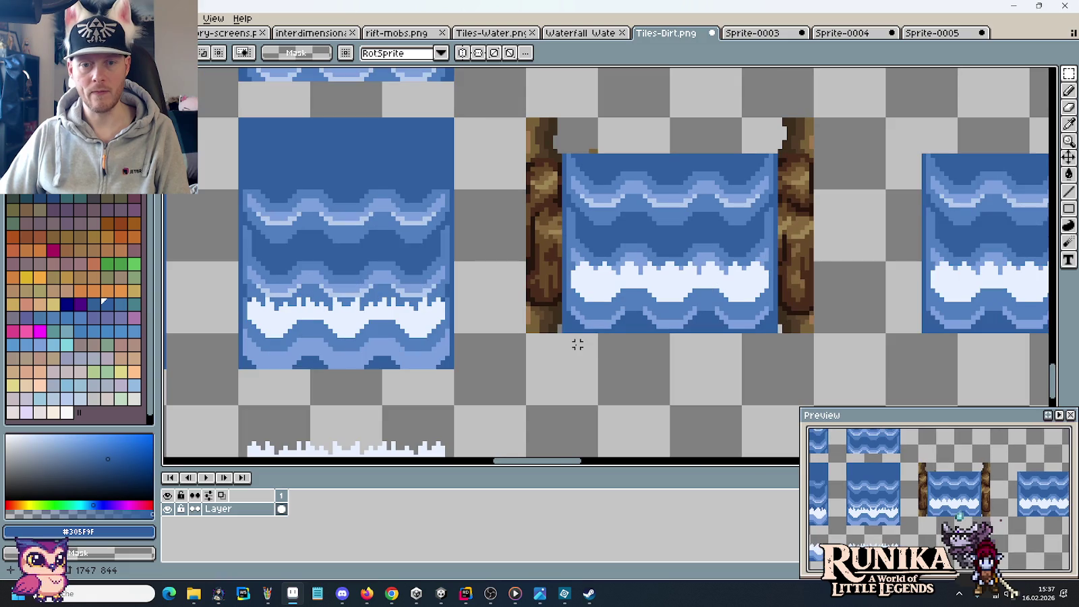
scroll(654, 359, "down", 2)
left_click_drag(620, 383, 645, 298)
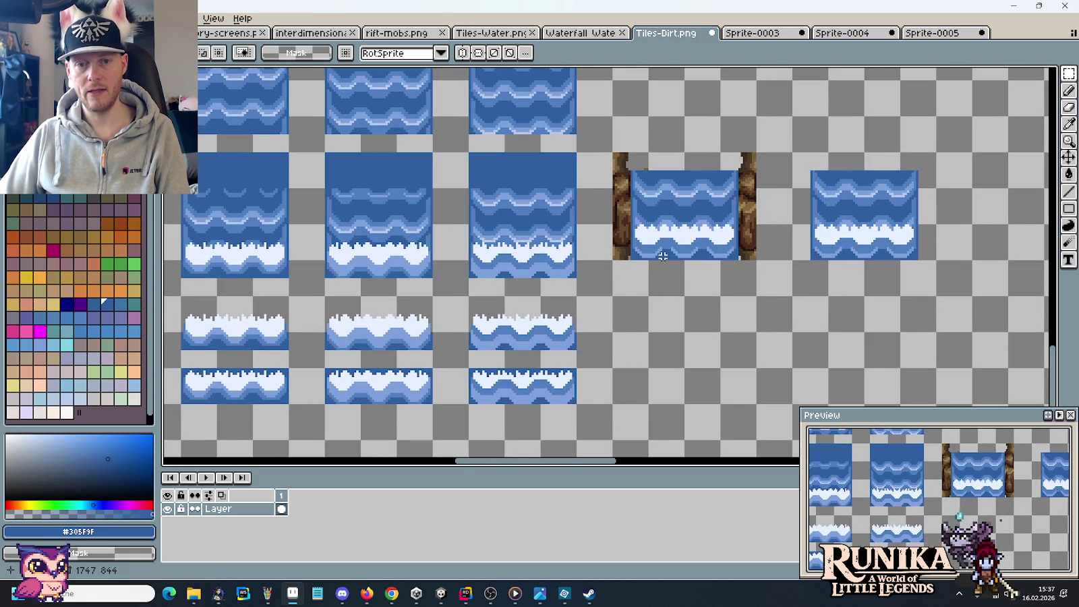
left_click_drag(663, 256, 798, 318)
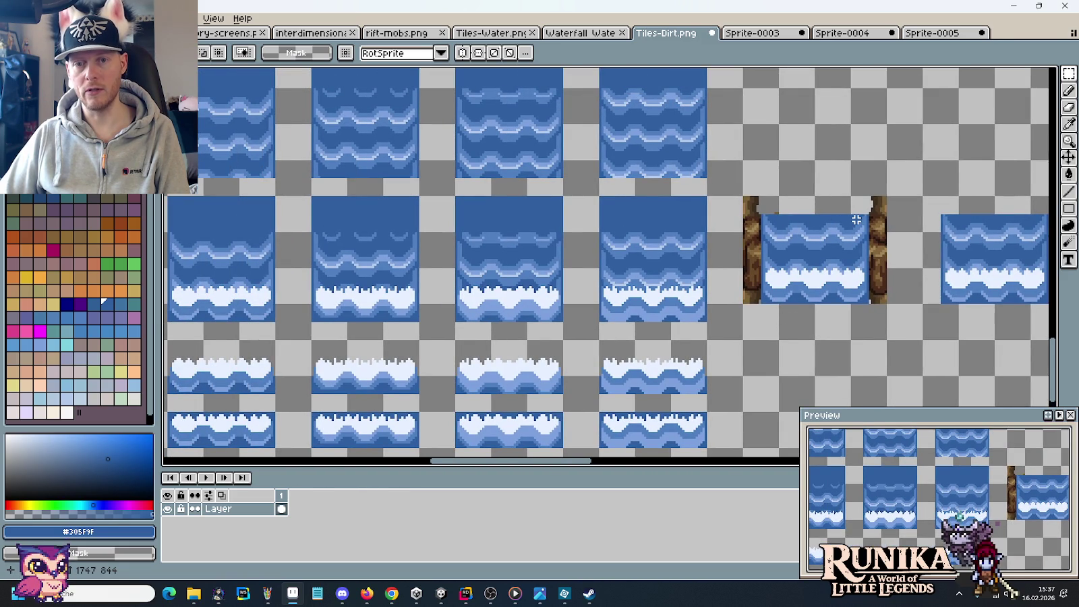
scroll(856, 219, "down", 2)
left_click_drag(421, 262, 455, 264)
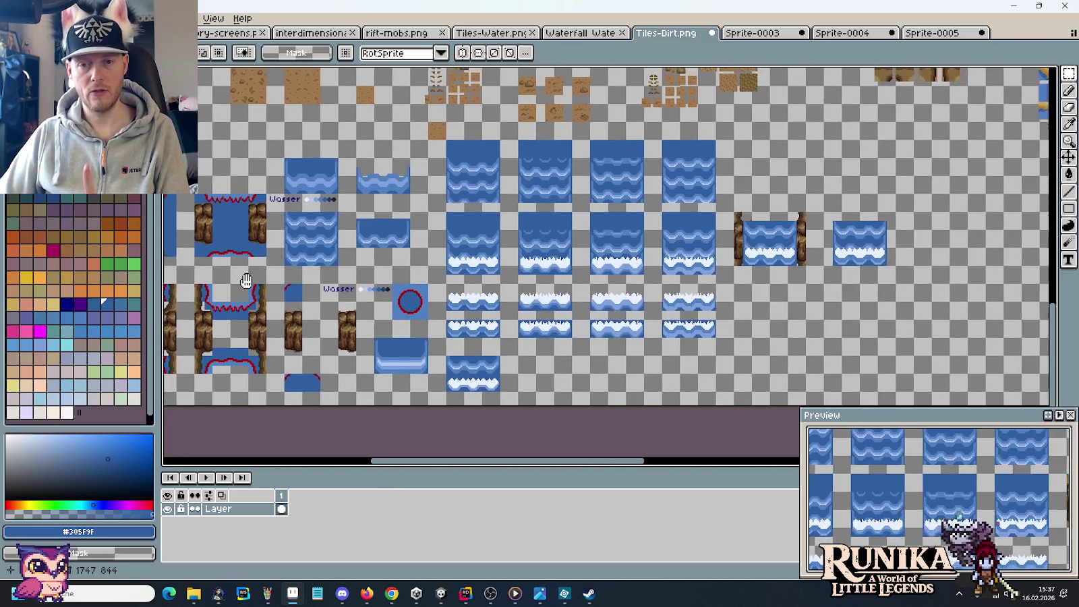
Undo the stray white vertical line drawn beside the fourth water tile.
left_click_drag(757, 248, 629, 250)
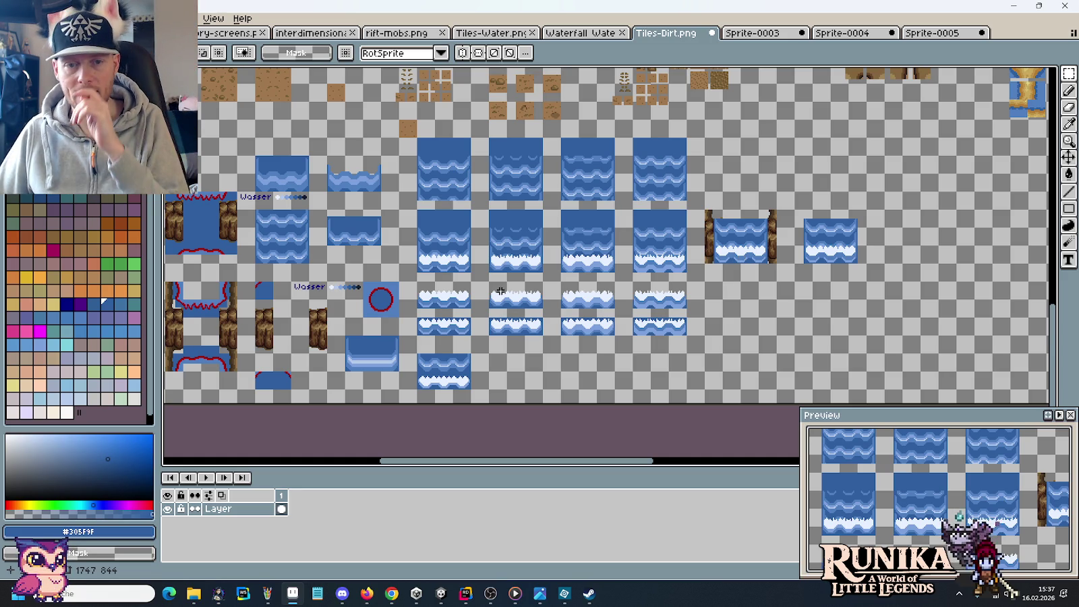
scroll(501, 291, "up", 1)
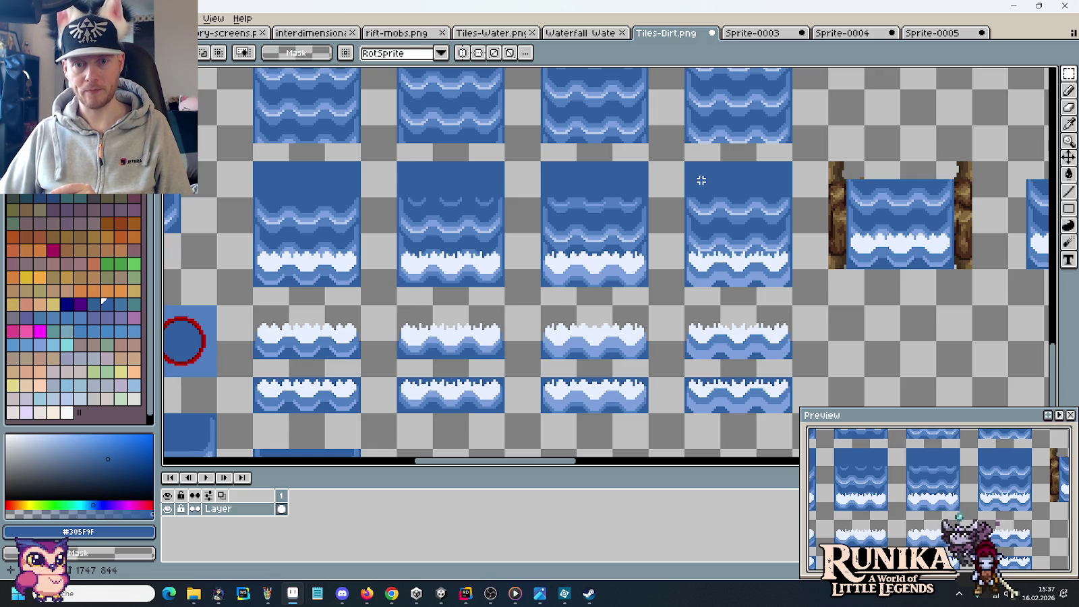
left_click_drag(685, 198, 684, 301)
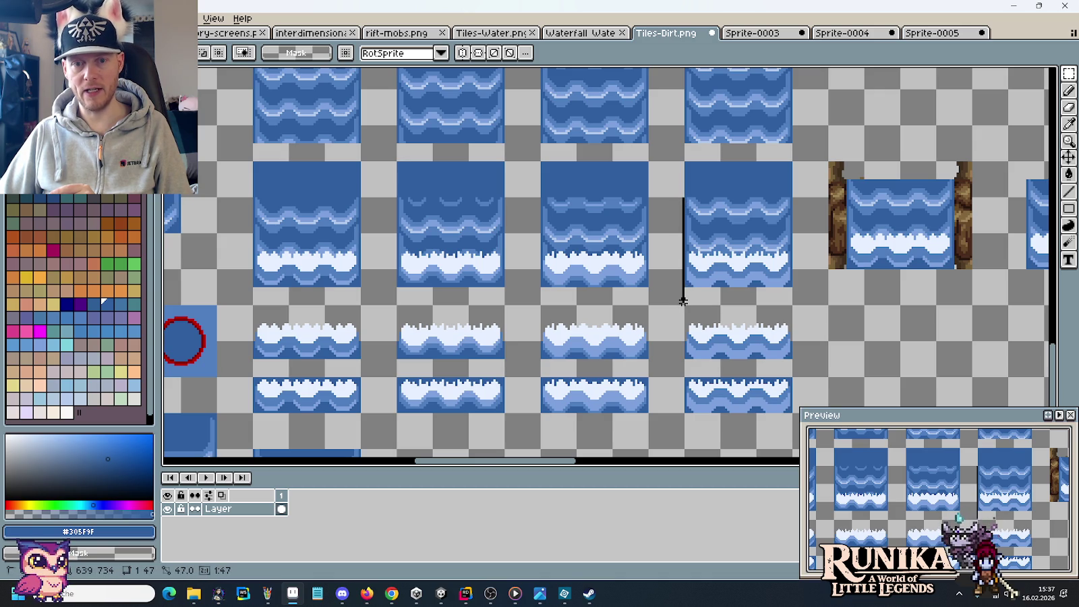
key("ctrl+z")
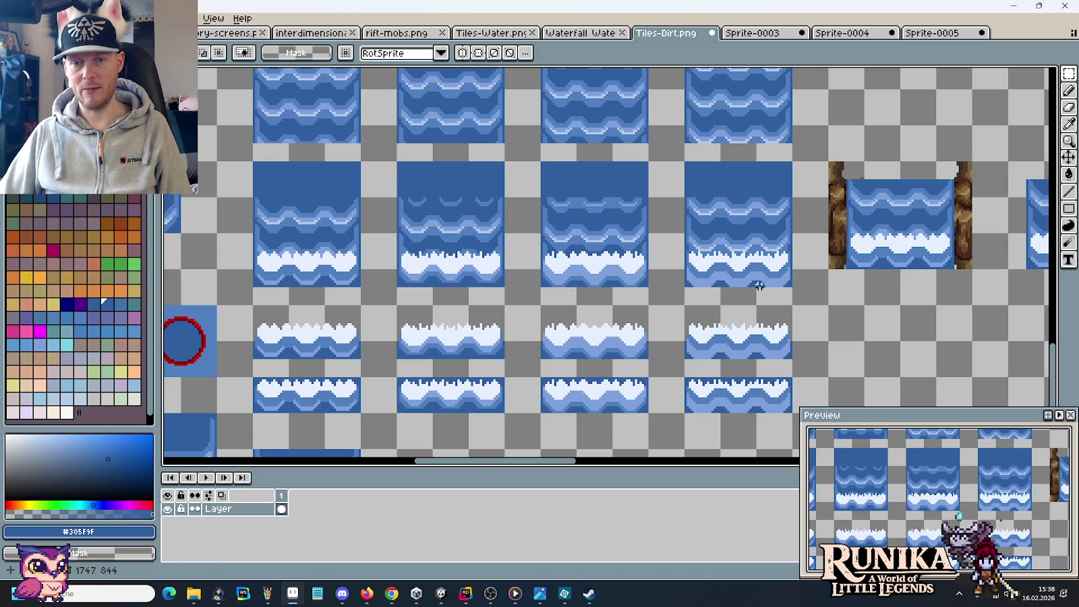
Zoom and pan to inspect the rock-framed foam water tile and its wall tops.
scroll(542, 290, "up", 1)
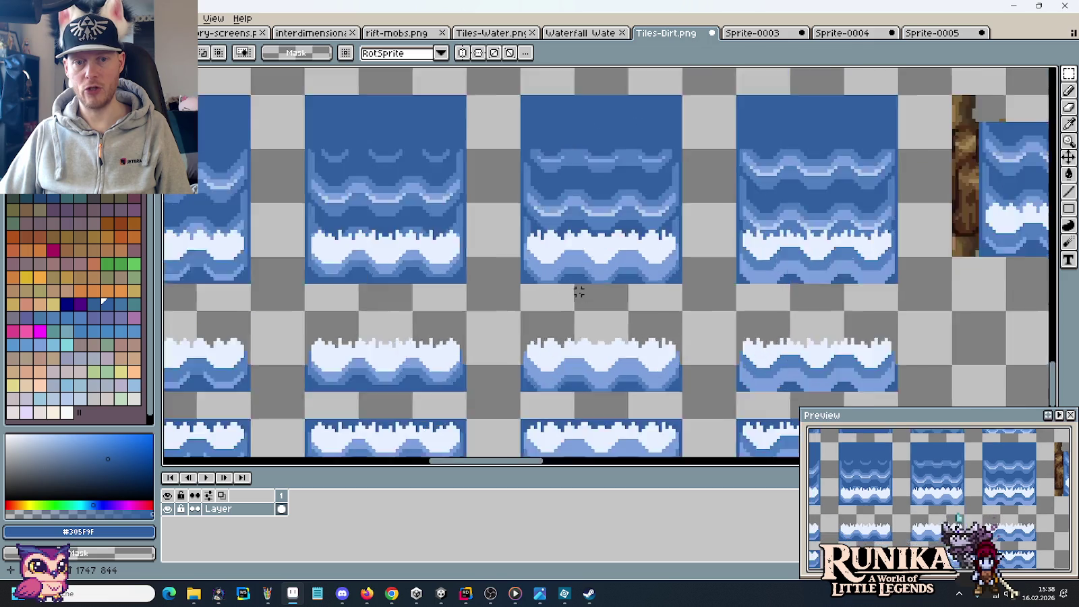
scroll(563, 277, "up", 1)
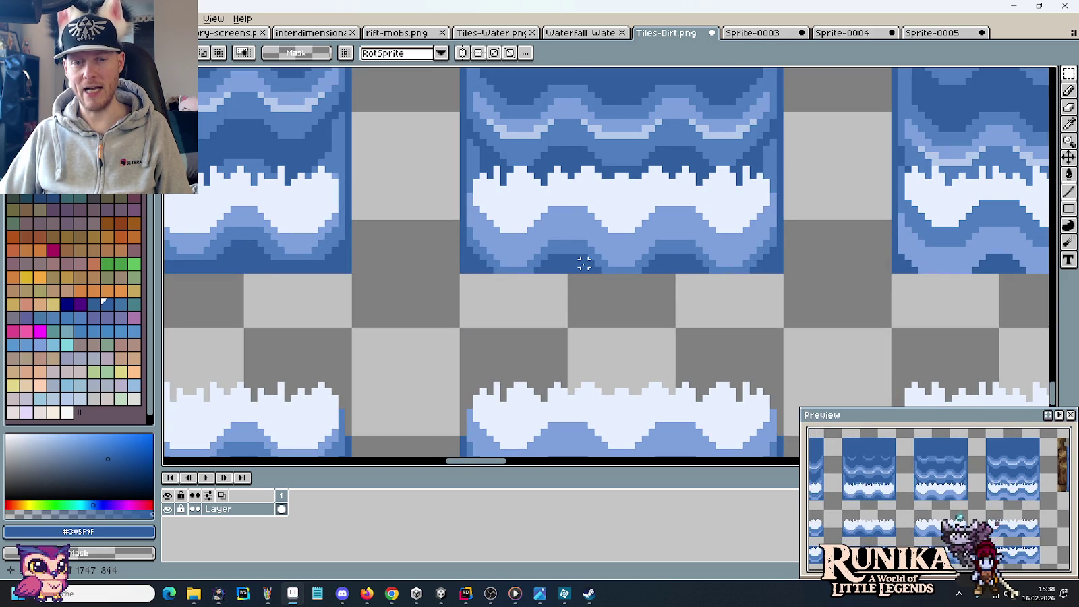
scroll(535, 294, "down", 1)
scroll(537, 295, "down", 1)
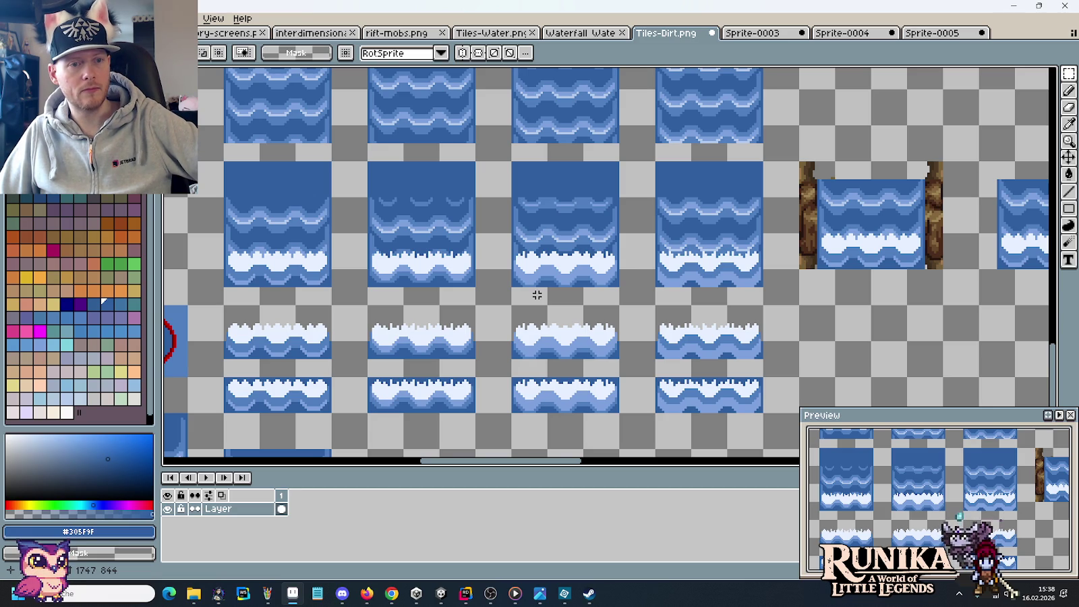
left_click_drag(815, 309, 530, 349)
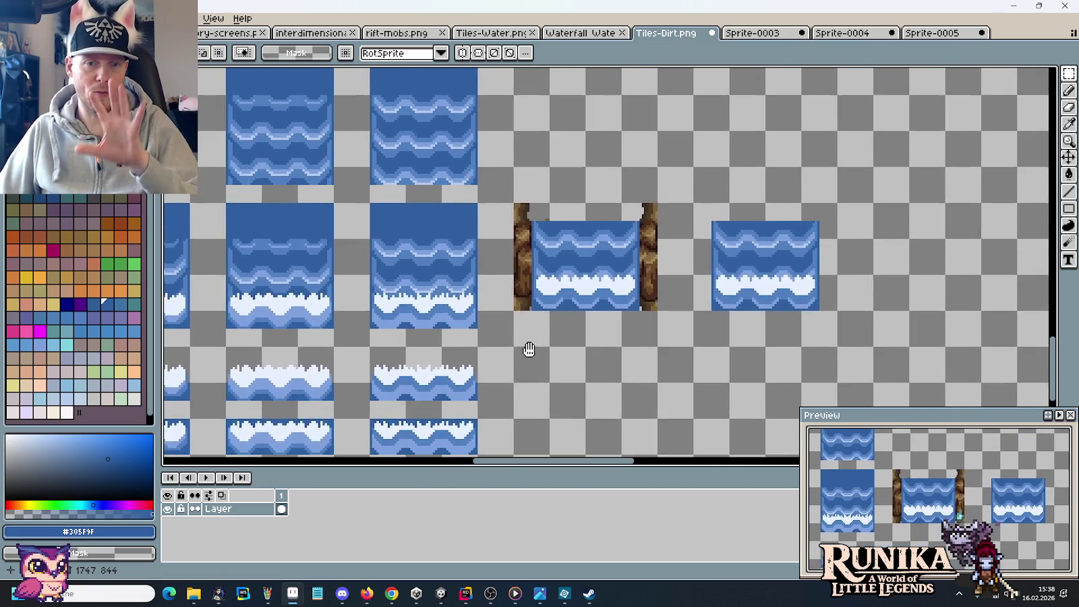
scroll(602, 222, "up", 3)
scroll(469, 212, "up", 1)
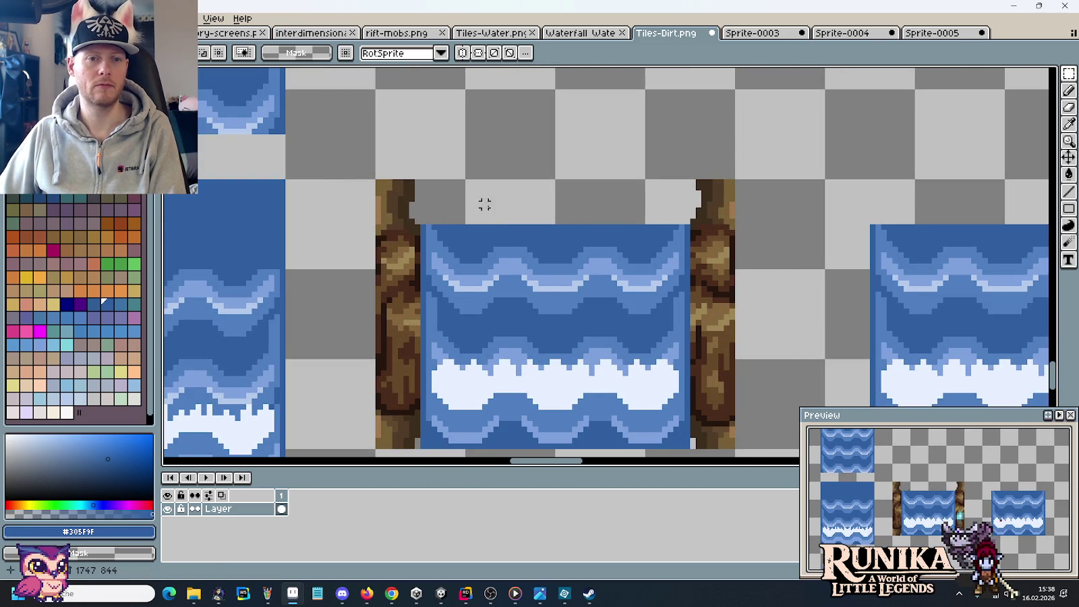
scroll(557, 221, "down", 1)
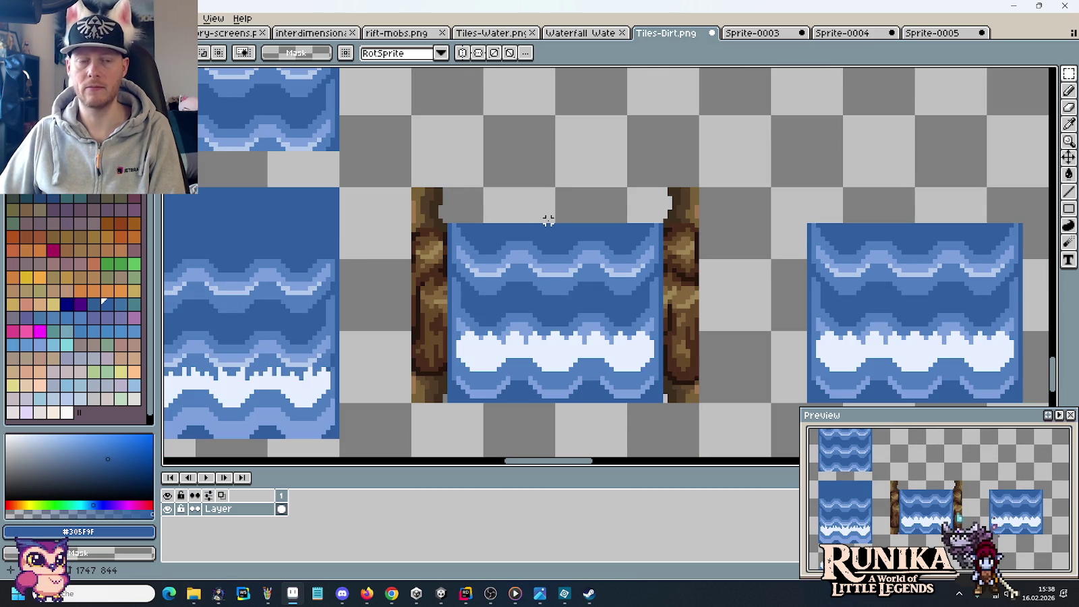
scroll(463, 216, "up", 1)
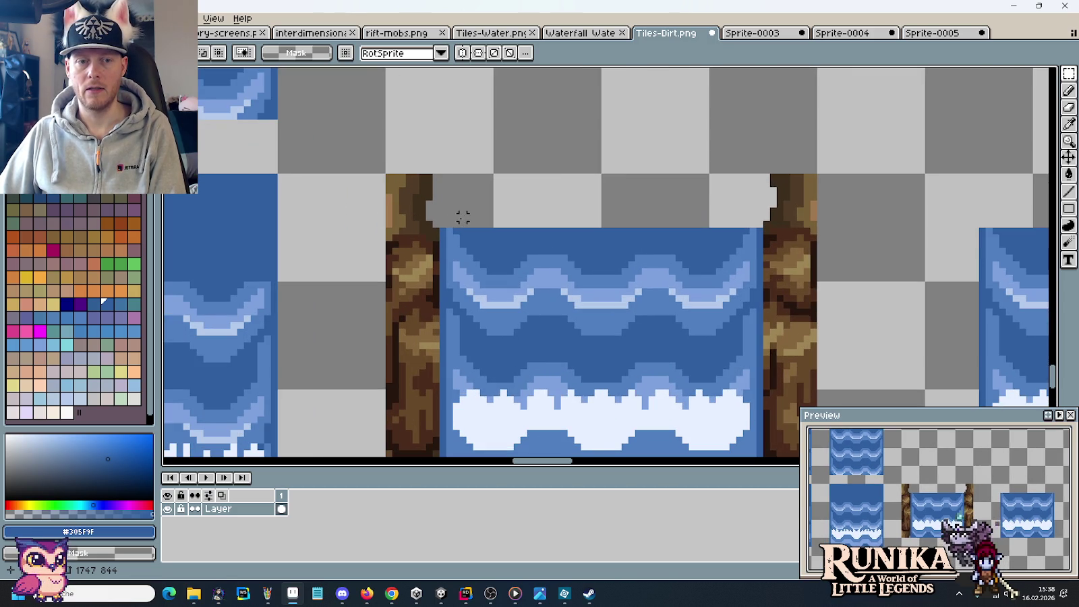
left_click_drag(456, 249, 485, 172)
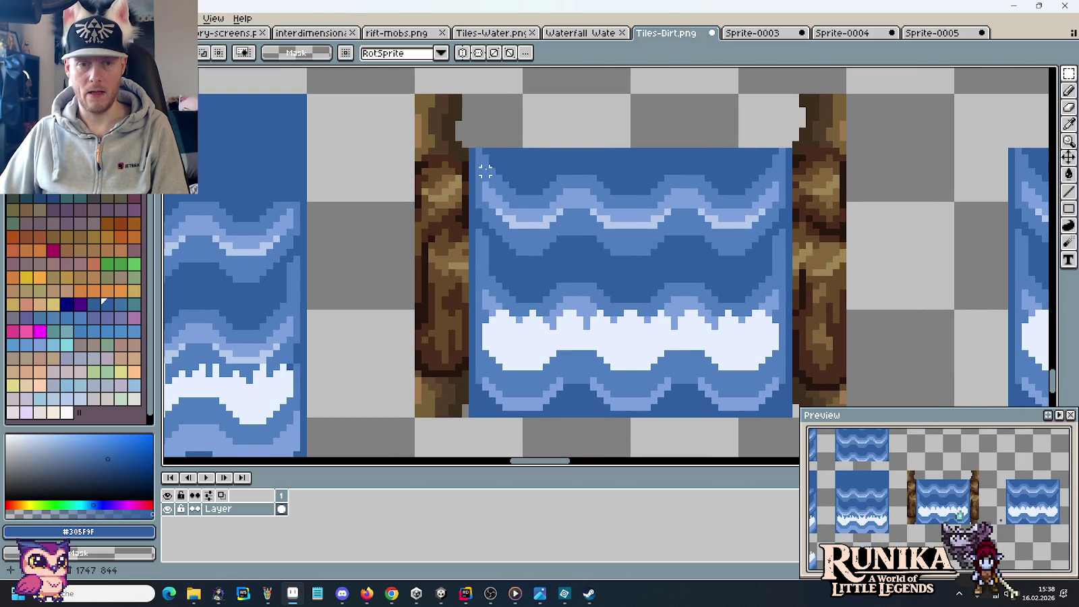
scroll(464, 237, "up", 1)
scroll(465, 238, "up", 1)
scroll(465, 238, "down", 1)
Draw a darkest-brown outline line down the left rock wall's inner edge.
key("b")
left_click(465, 364, "alt")
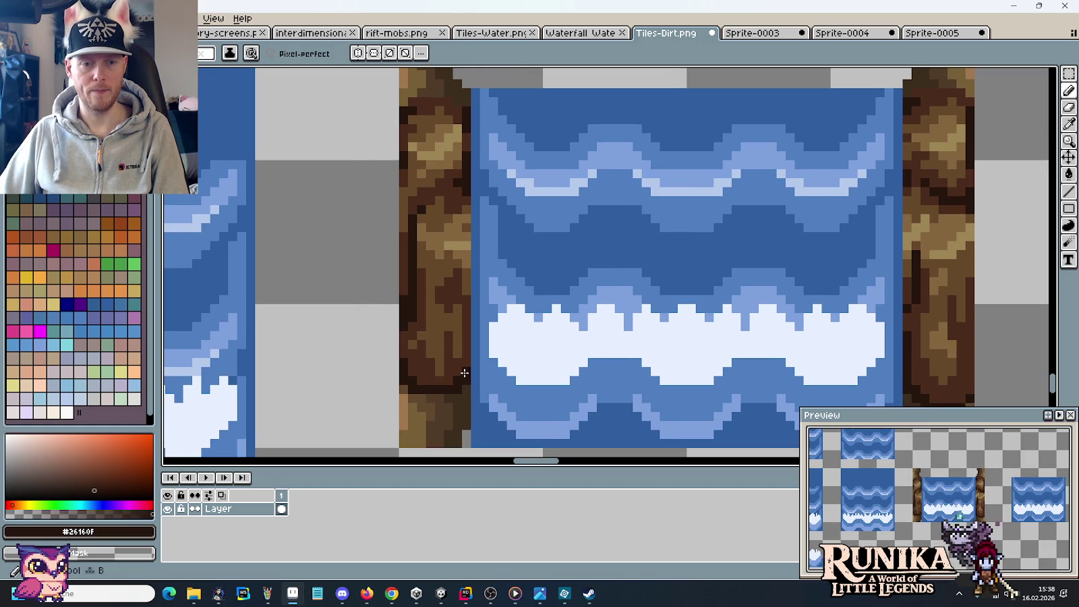
left_click_drag(465, 365, 465, 195)
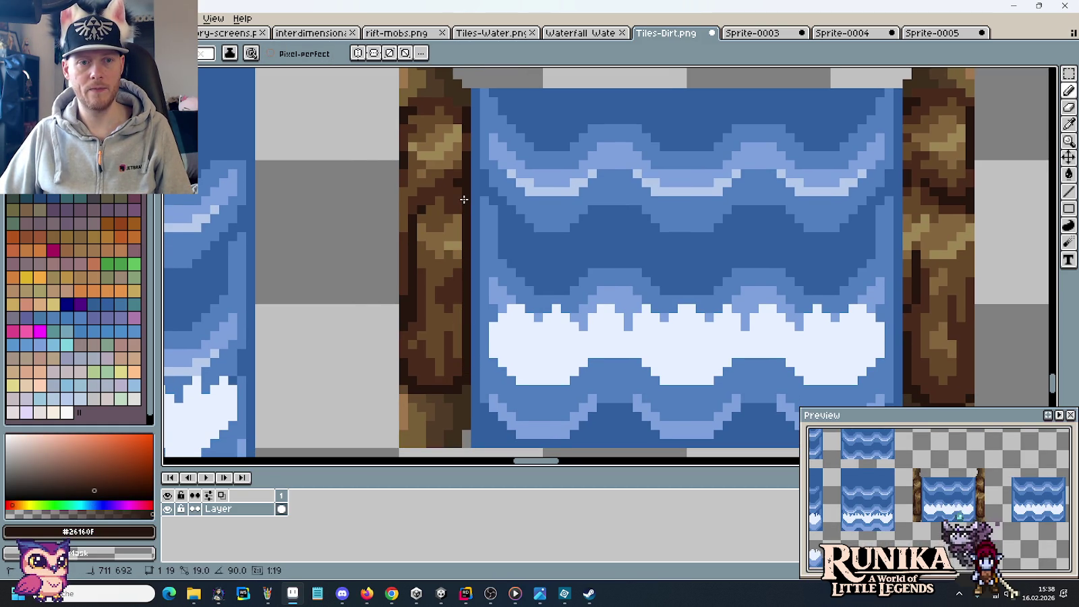
left_click(466, 145, "alt")
left_click_drag(466, 254, 465, 294)
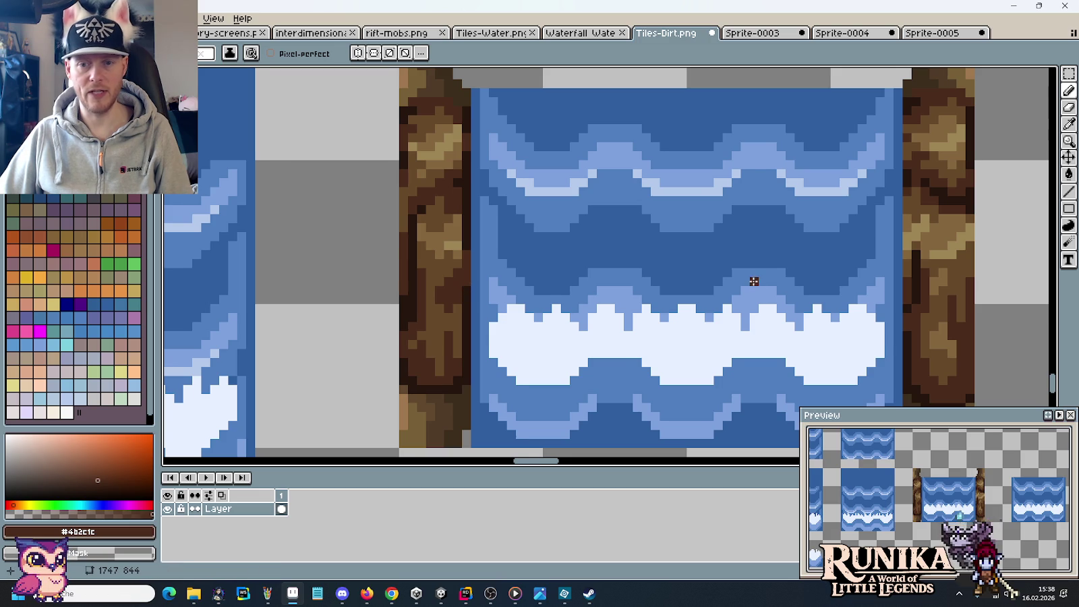
Draw a matching dark brown edge line down the right rock wall.
left_click_drag(742, 280, 572, 260)
left_click(741, 313, "alt")
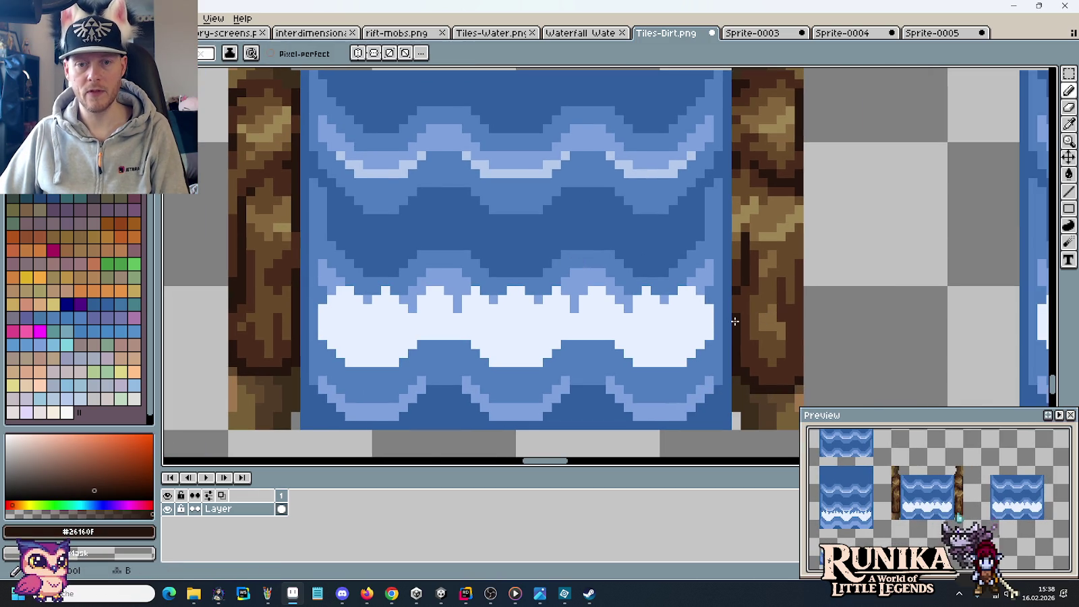
scroll(736, 318, "up", 3)
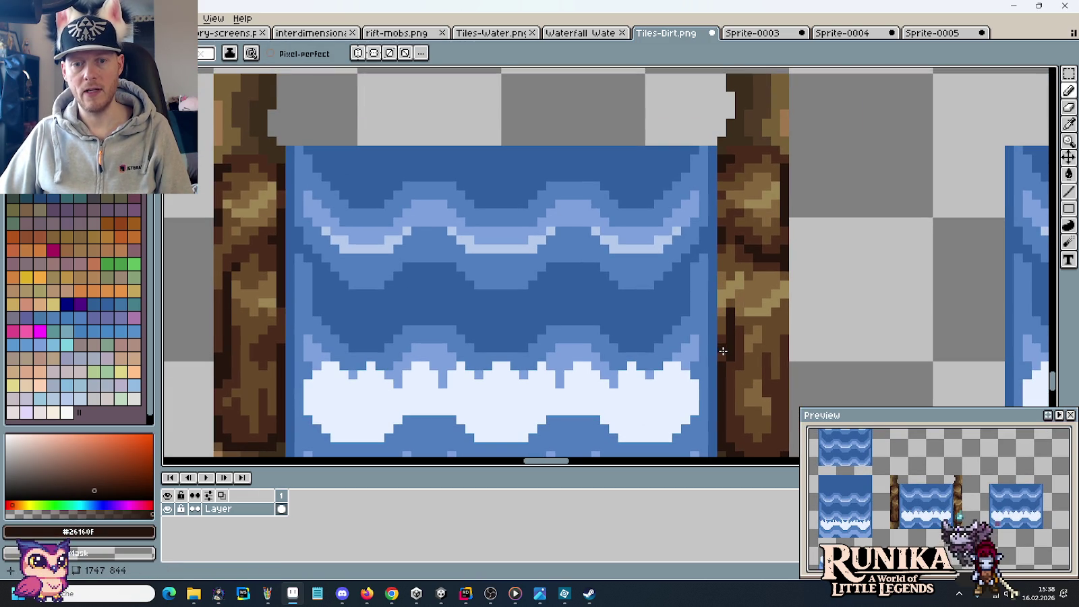
left_click_drag(723, 310, 725, 197)
scroll(725, 196, "up", 3)
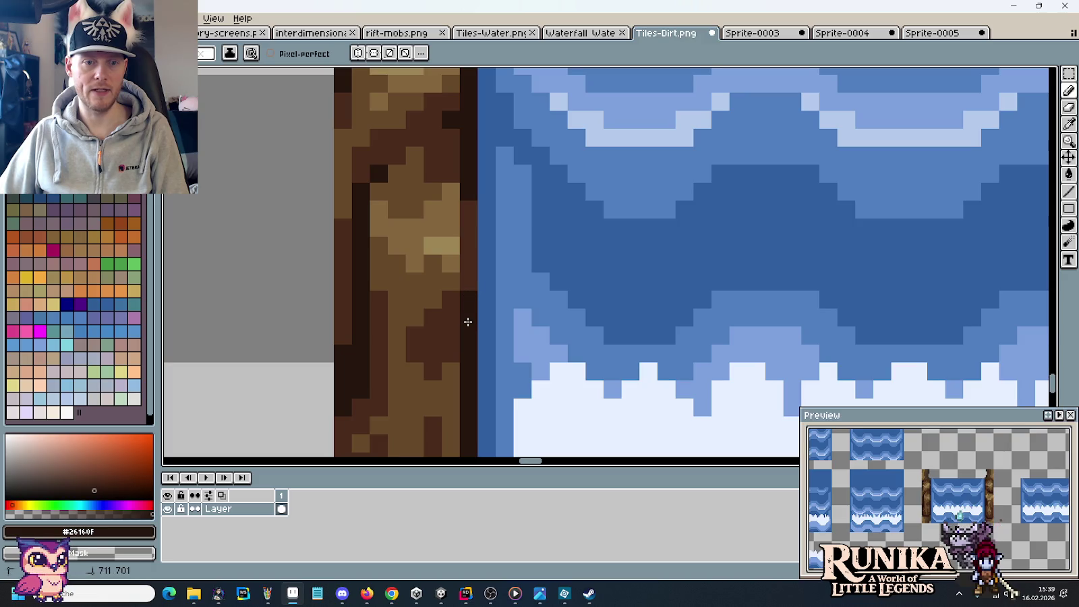
Sample the mid brown from the left rock wall and zoom to check the outline.
key("alt")
left_click(467, 204, "alt")
scroll(465, 202, "down", 3)
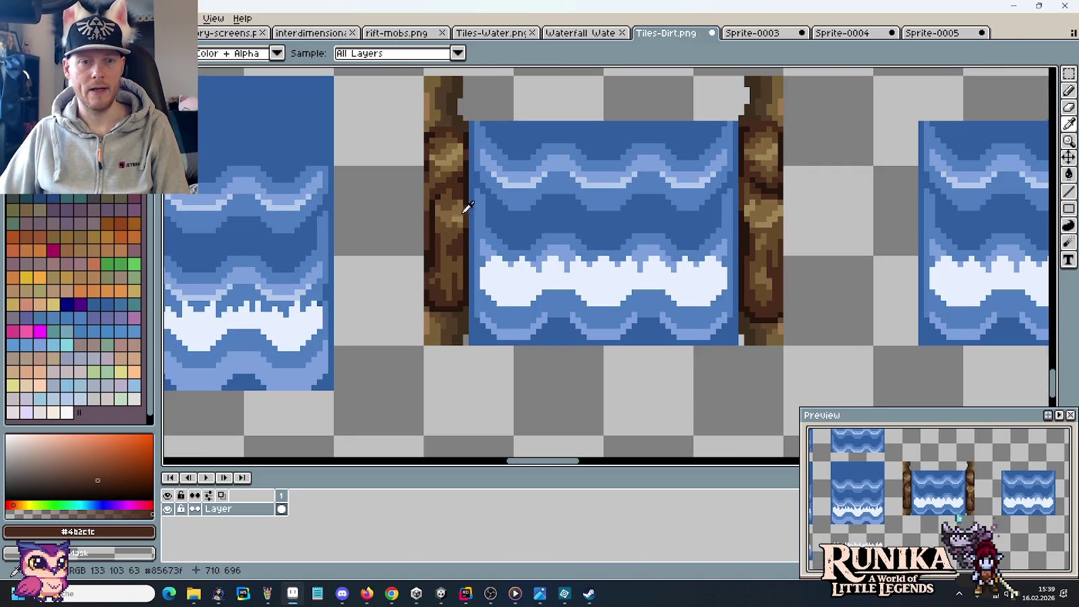
scroll(448, 221, "up", 2)
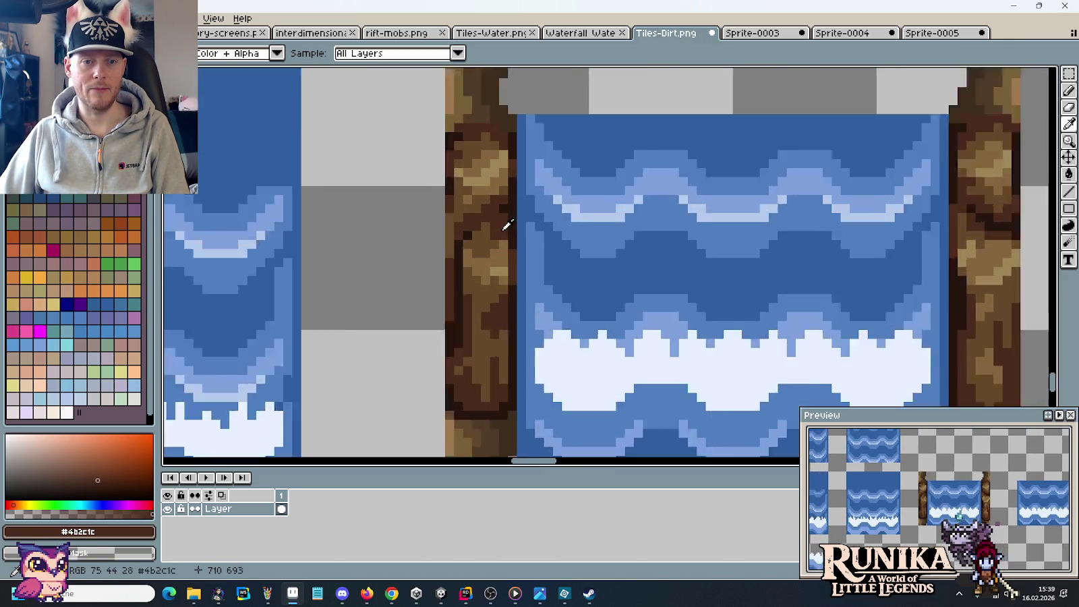
scroll(506, 224, "up", 1)
scroll(510, 272, "down", 1)
scroll(513, 280, "down", 1)
scroll(510, 273, "down", 1)
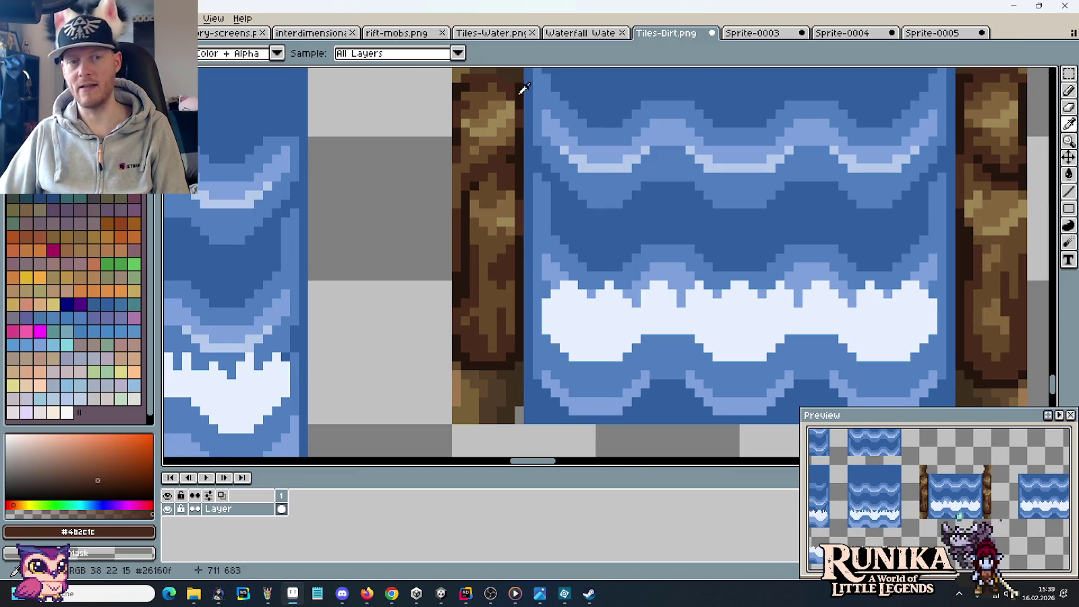
scroll(535, 301, "up", 1)
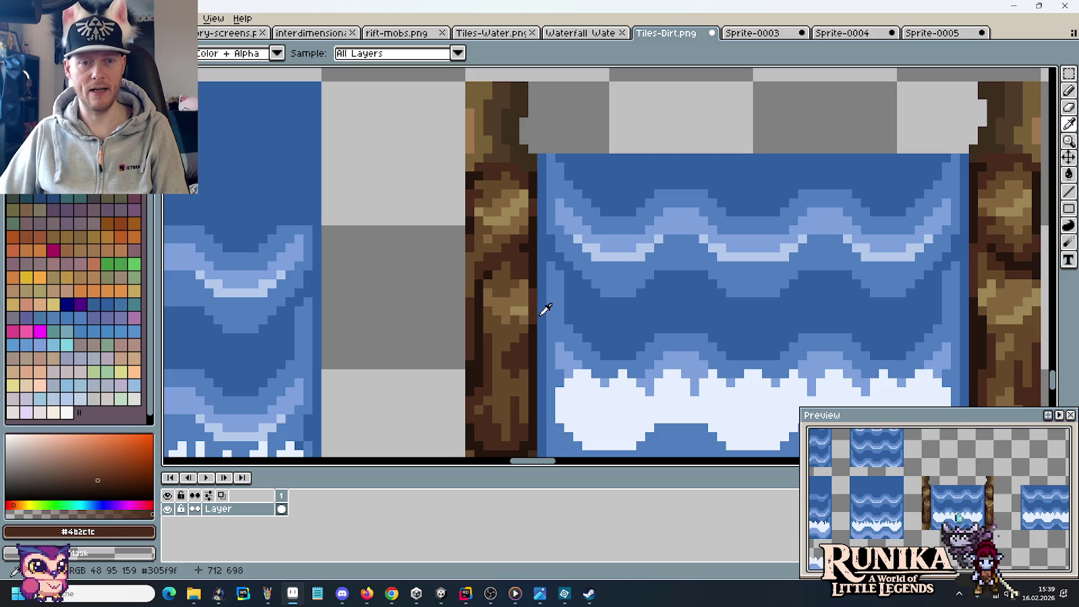
scroll(539, 313, "up", 1)
key("b")
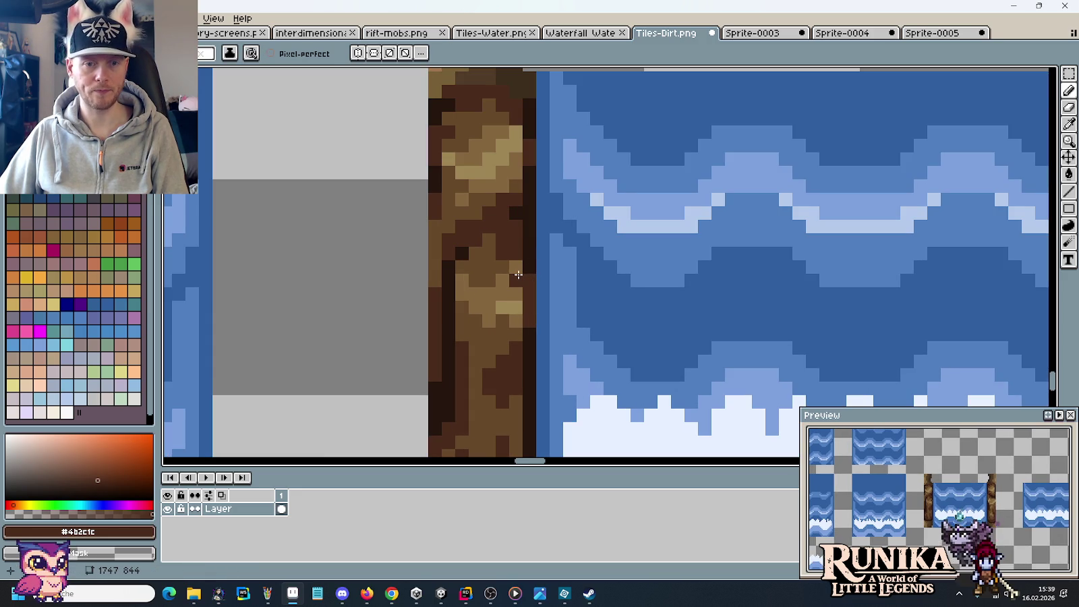
Sample dark, mid and light browns from the wall, ending on medium brown #67492a.
left_click(522, 239, "alt")
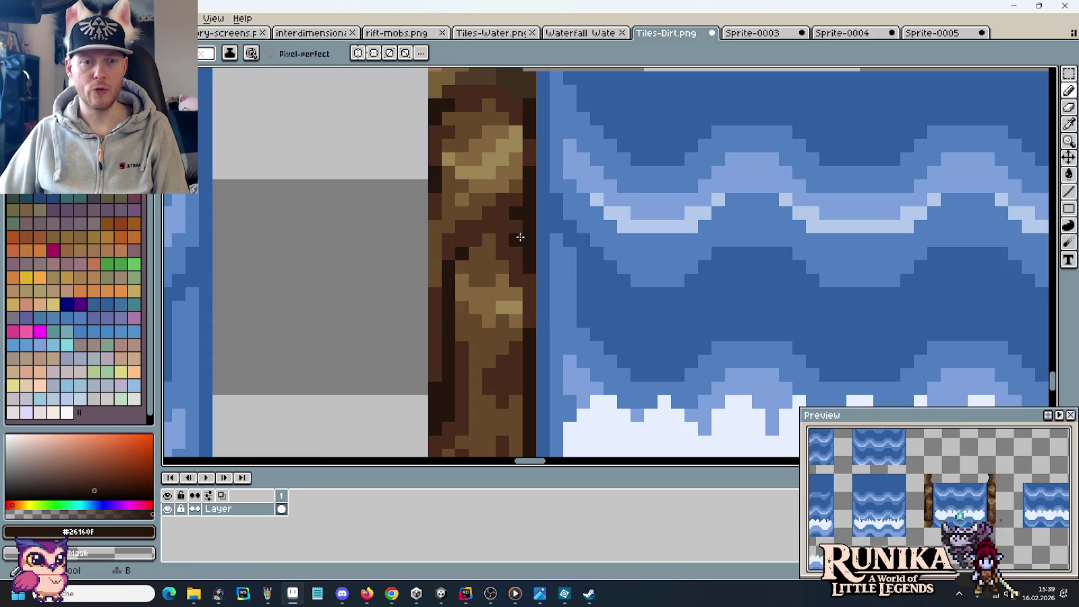
scroll(525, 285, "down", 3)
left_click(538, 195, "alt")
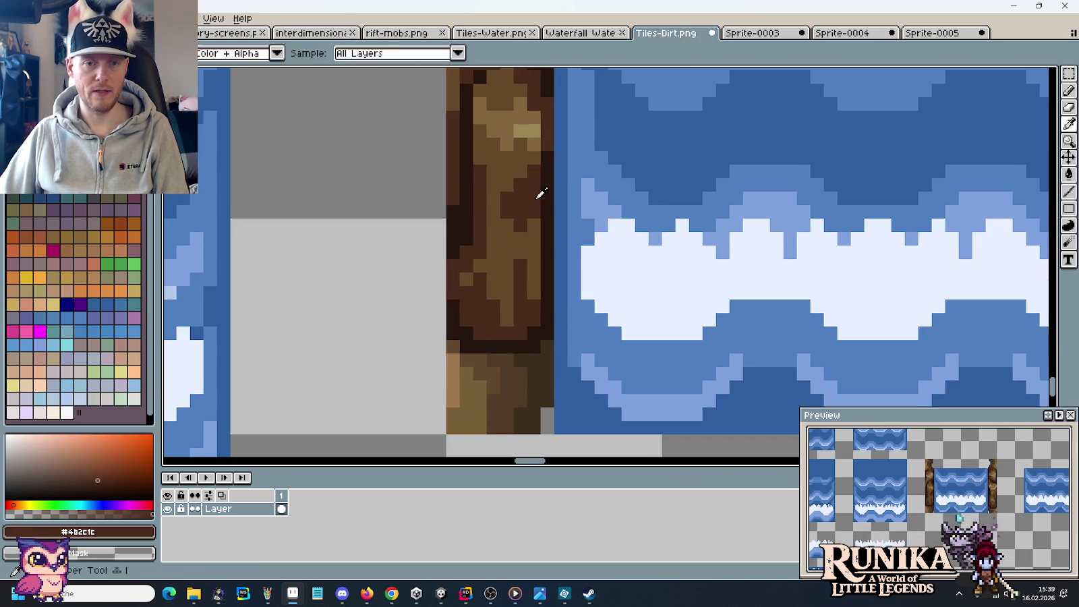
left_click(548, 270, "alt")
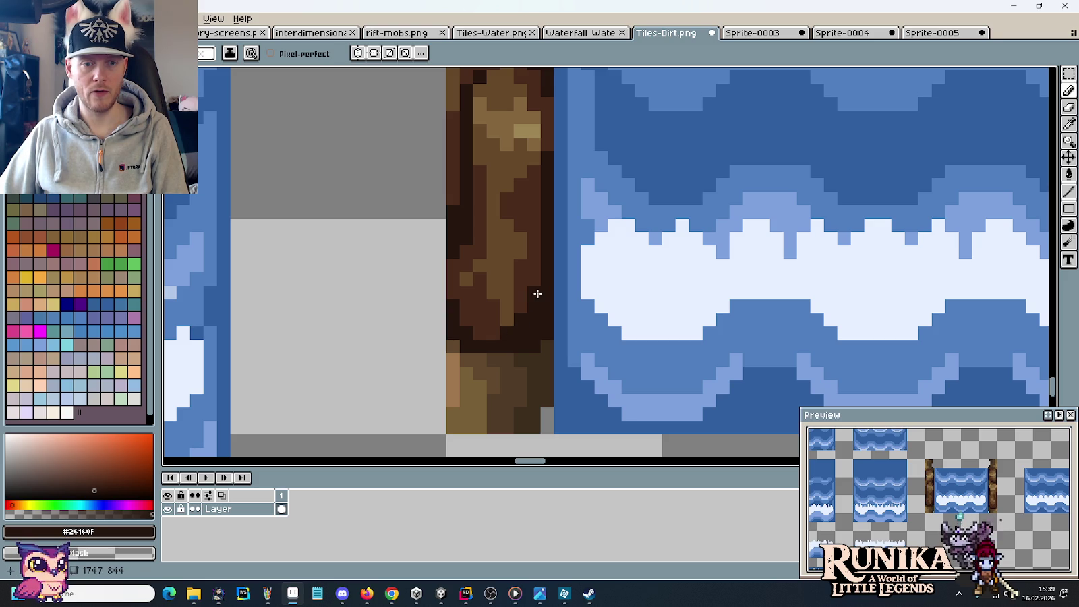
left_click(520, 240, "alt")
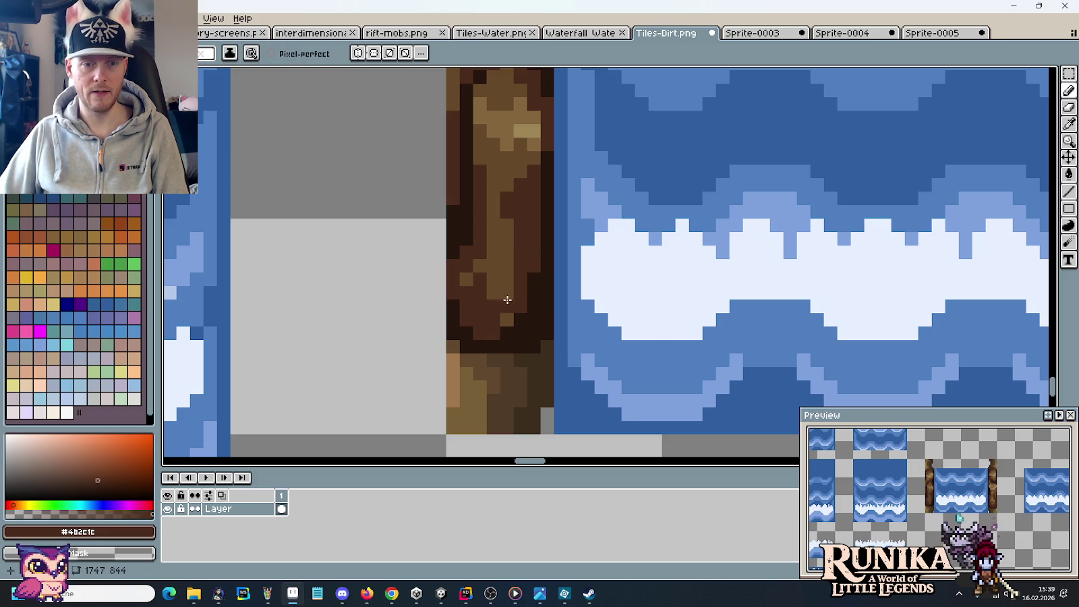
scroll(524, 284, "down", 3)
scroll(527, 232, "up", 3)
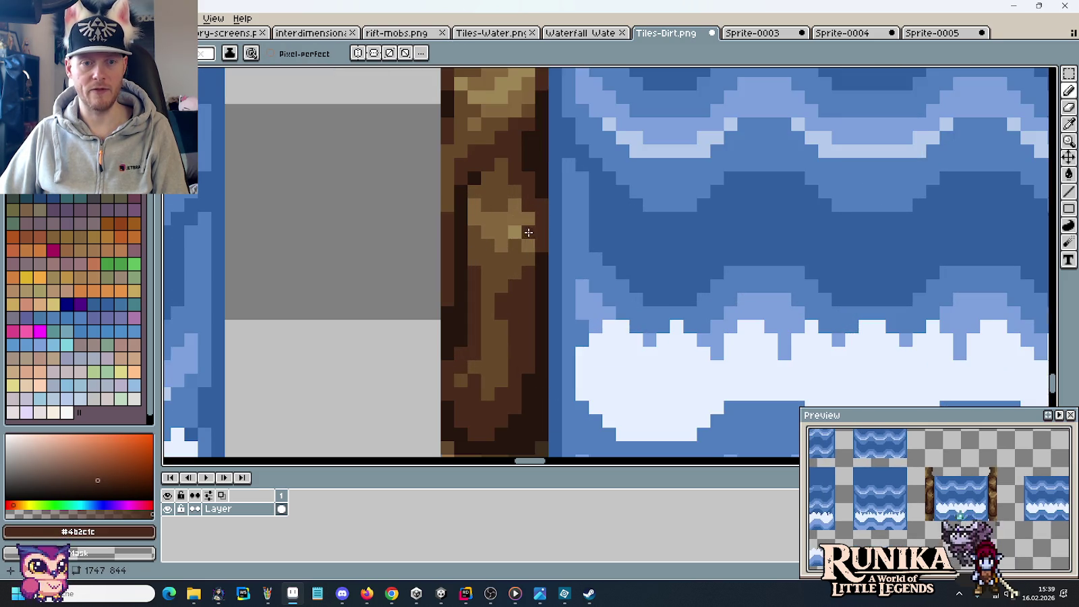
scroll(532, 297, "up", 2)
left_click(513, 270, "alt")
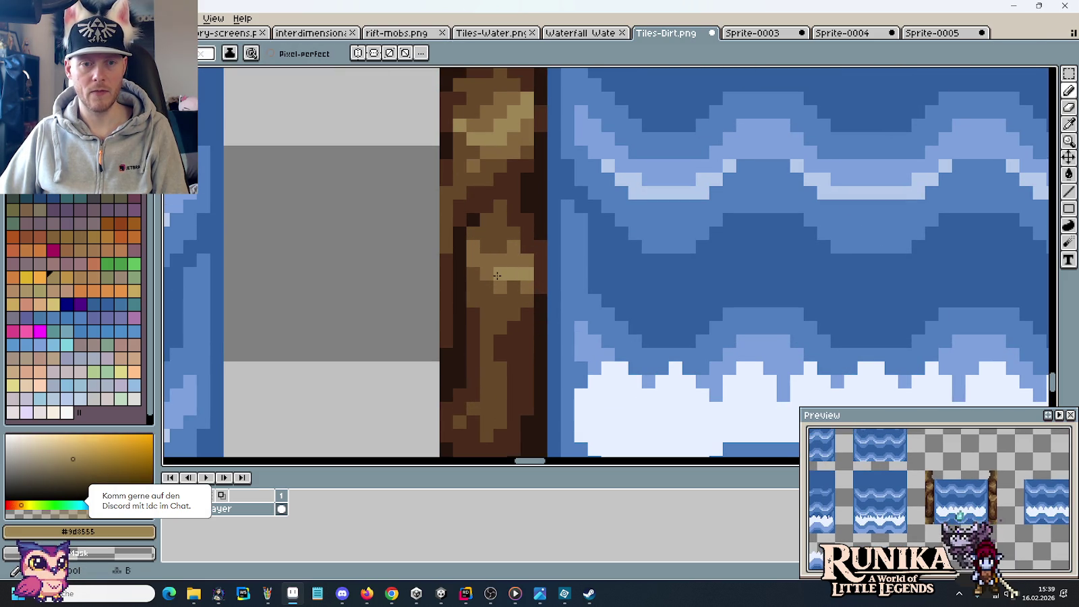
left_click(538, 256, "alt")
left_click(517, 290, "alt")
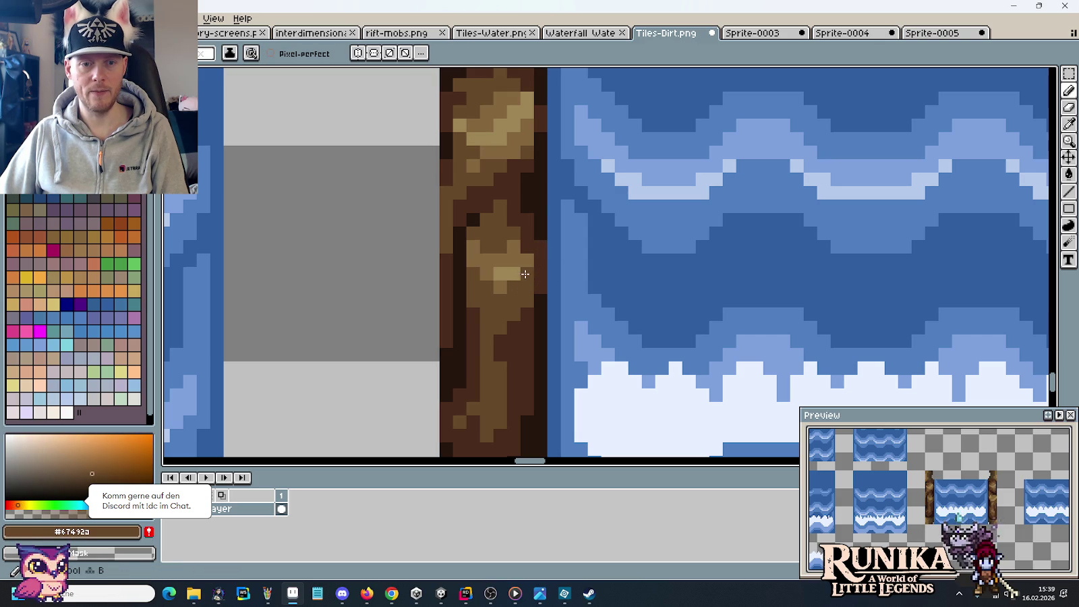
scroll(519, 267, "down", 1)
Sample mid, lighter and dark browns from the left rock pillar.
scroll(523, 270, "down", 1)
scroll(535, 281, "up", 2)
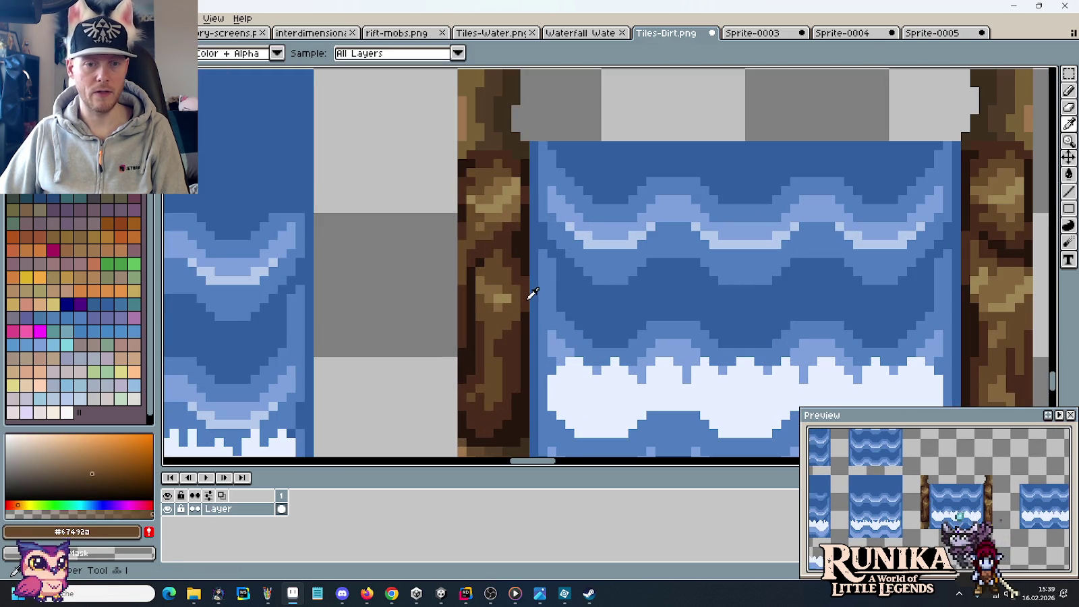
left_click(527, 294, "alt")
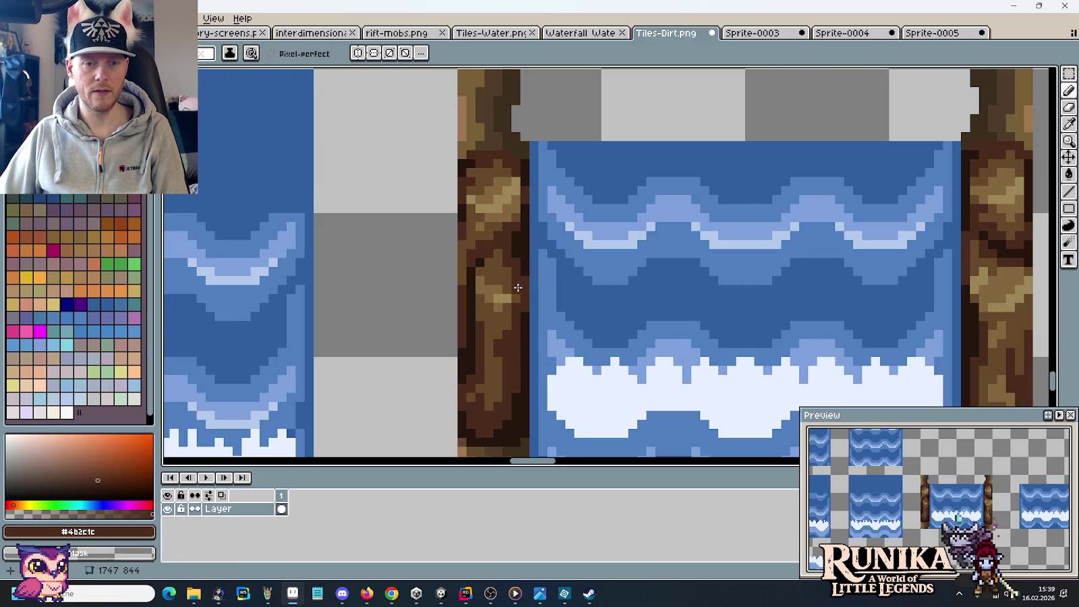
left_click(516, 288, "alt")
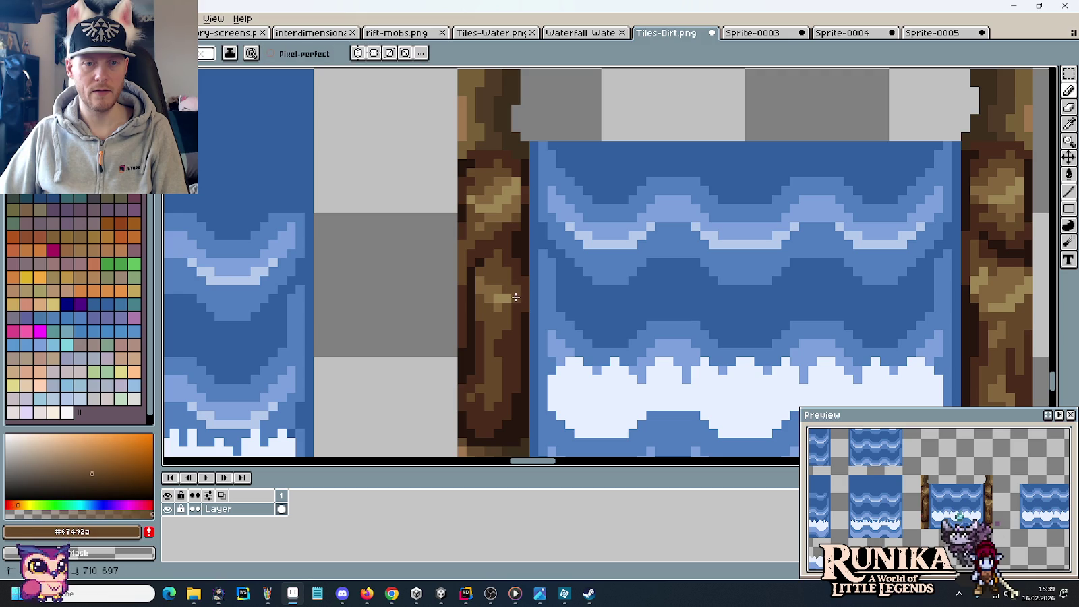
left_click(526, 309, "alt")
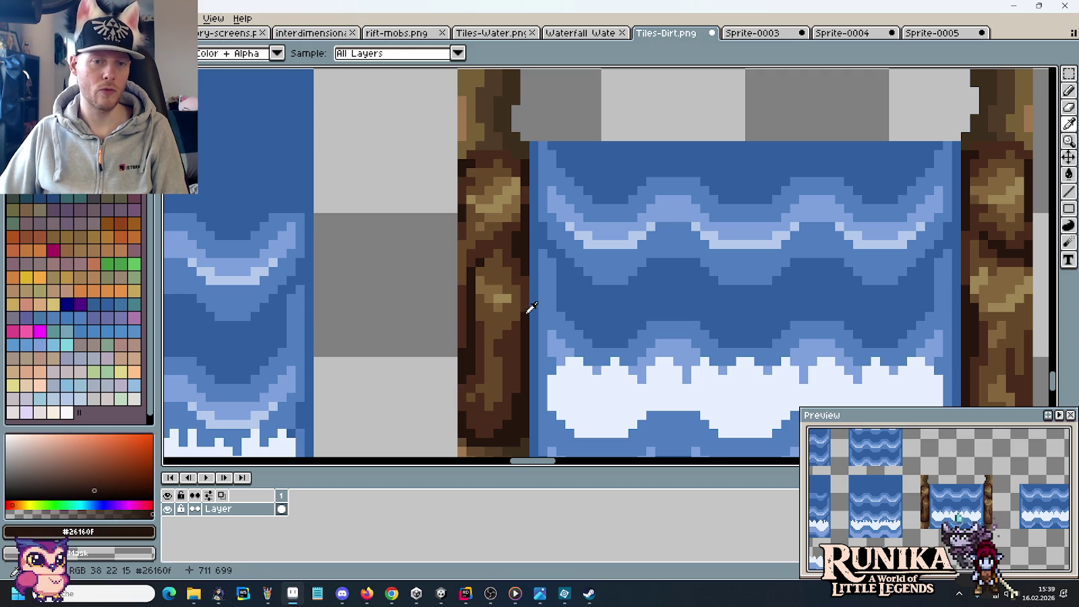
key("alt")
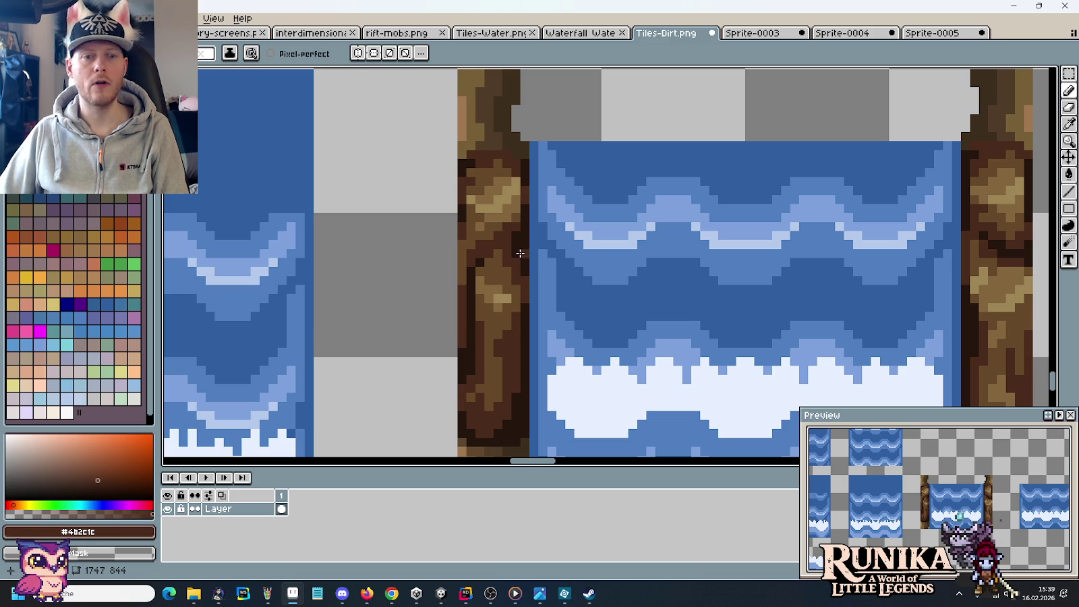
Darken several pixels on the left rock wall's inner edge with dark brown.
left_click_drag(514, 351, 514, 402)
scroll(516, 288, "up", 2)
mouse_move(529, 206)
left_mouse_down()
mouse_move(530, 237)
mouse_move(493, 212)
left_mouse_up()
left_click(494, 189, "alt")
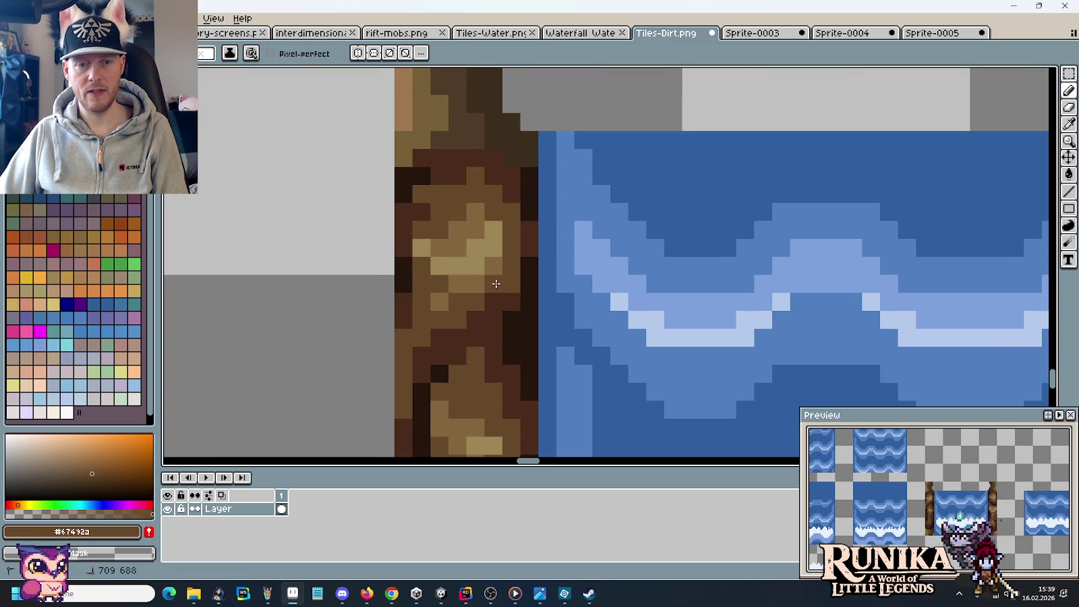
left_click(511, 300, "alt")
left_click_drag(528, 212, 512, 224)
left_click(493, 193)
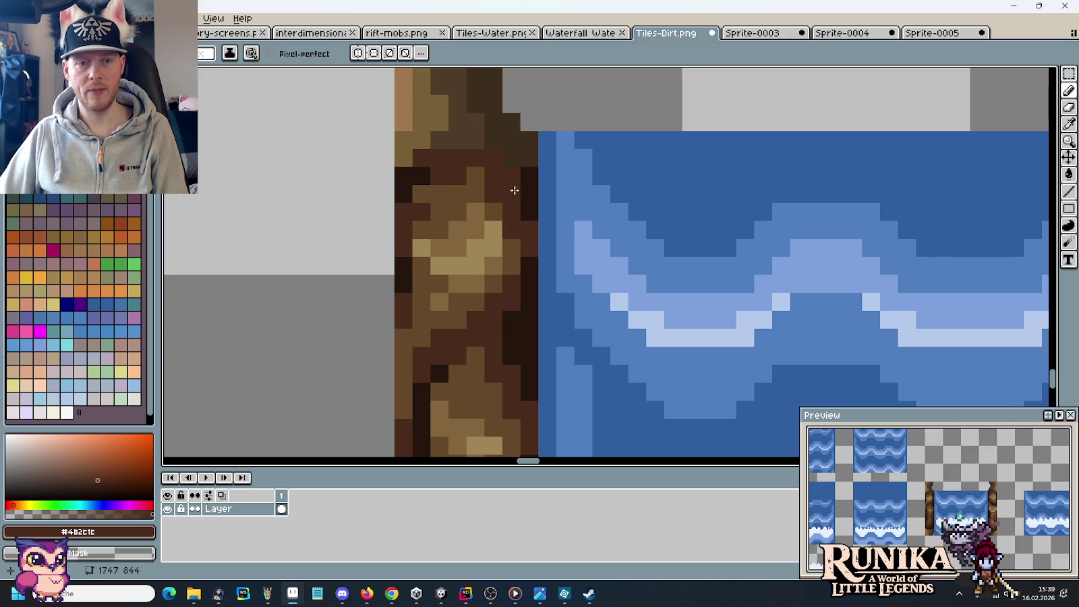
Pick the darkest outline brown and darken another pixel on the rock wall.
scroll(519, 209, "down", 1)
scroll(522, 212, "down", 2)
scroll(522, 212, "up", 3)
left_click(493, 198, "alt")
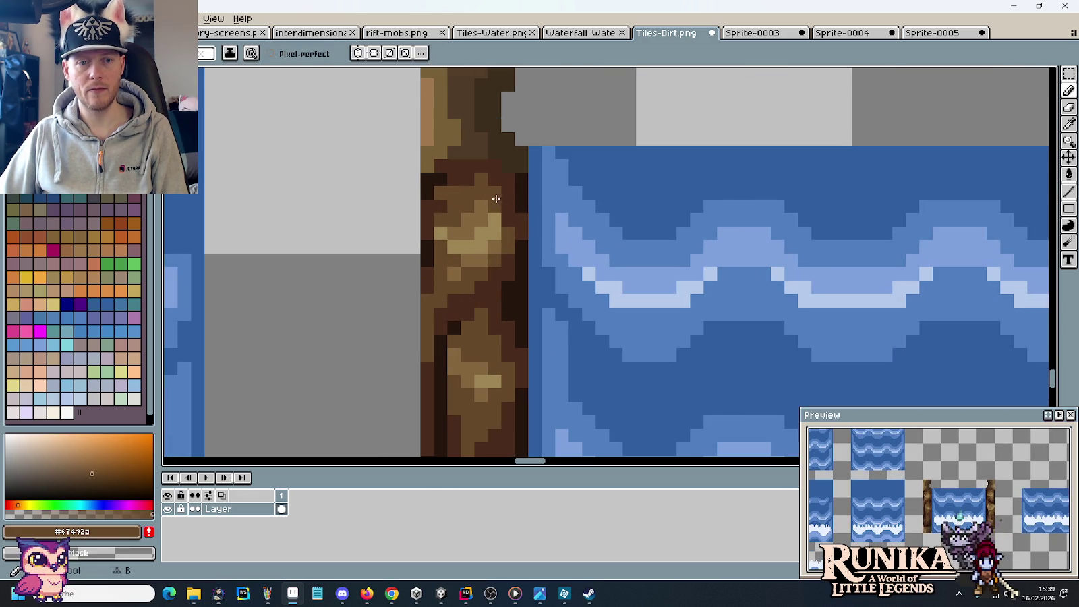
left_click(520, 202, "alt")
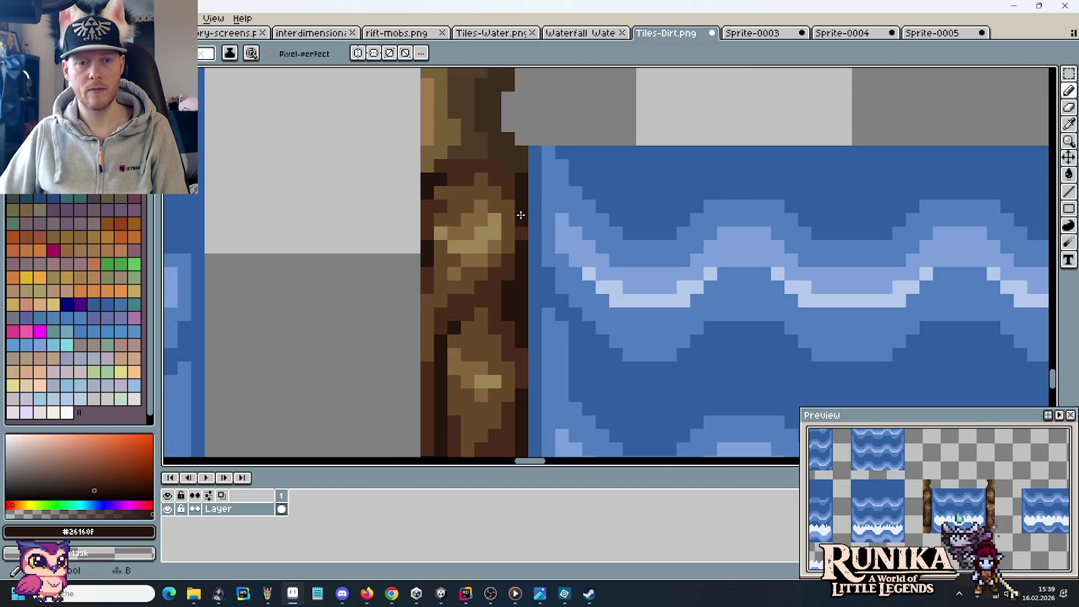
left_click(507, 233)
Sample browns from the wall, ending with light tan #9d8555 as the colour.
left_click(518, 222, "alt")
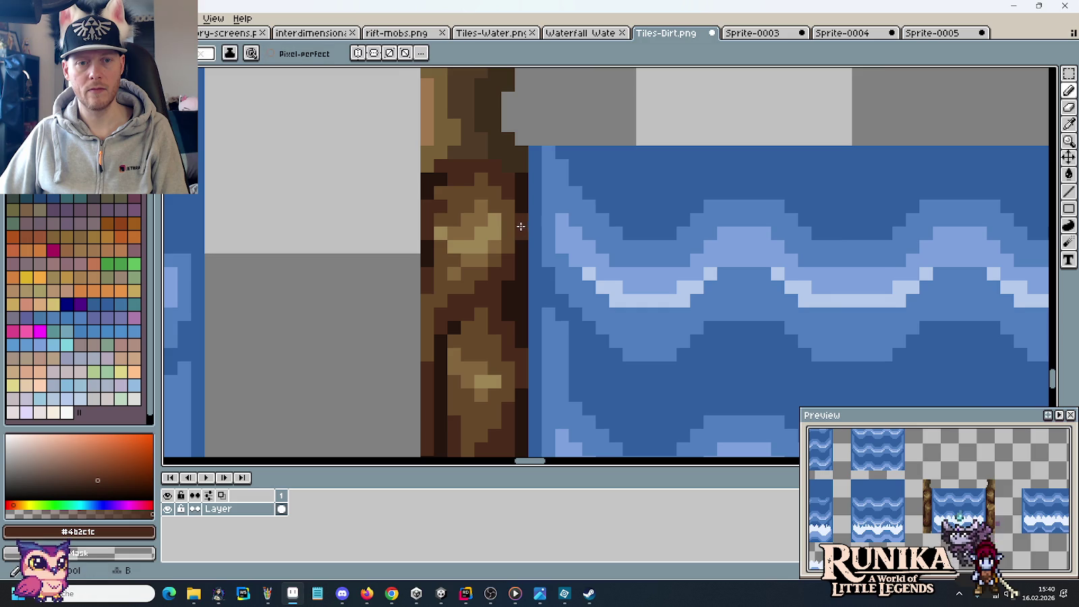
scroll(519, 243, "down", 2)
scroll(520, 249, "up", 2)
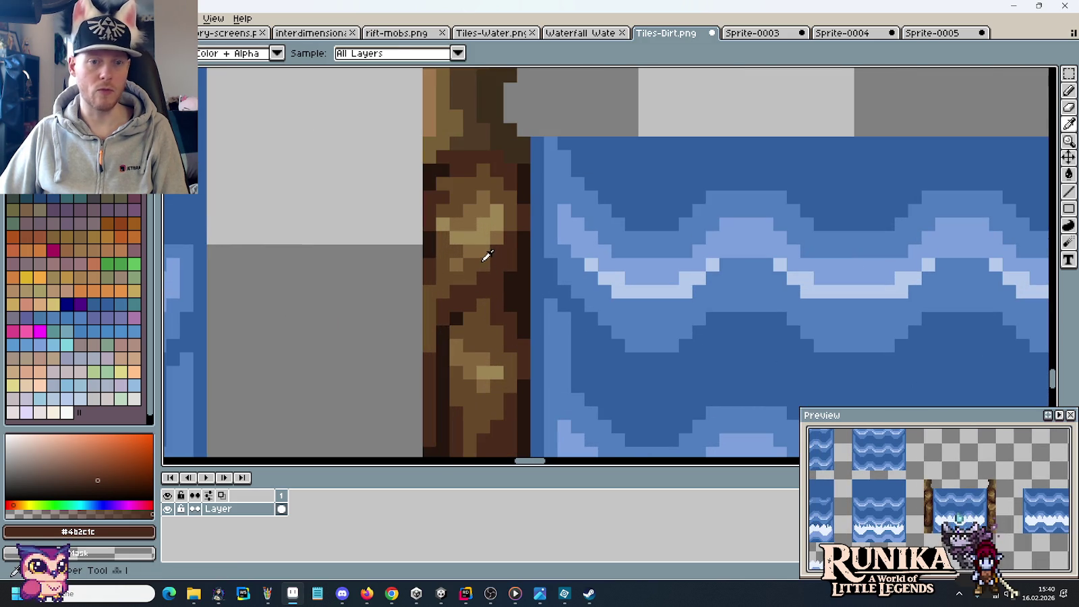
left_click(489, 248, "alt")
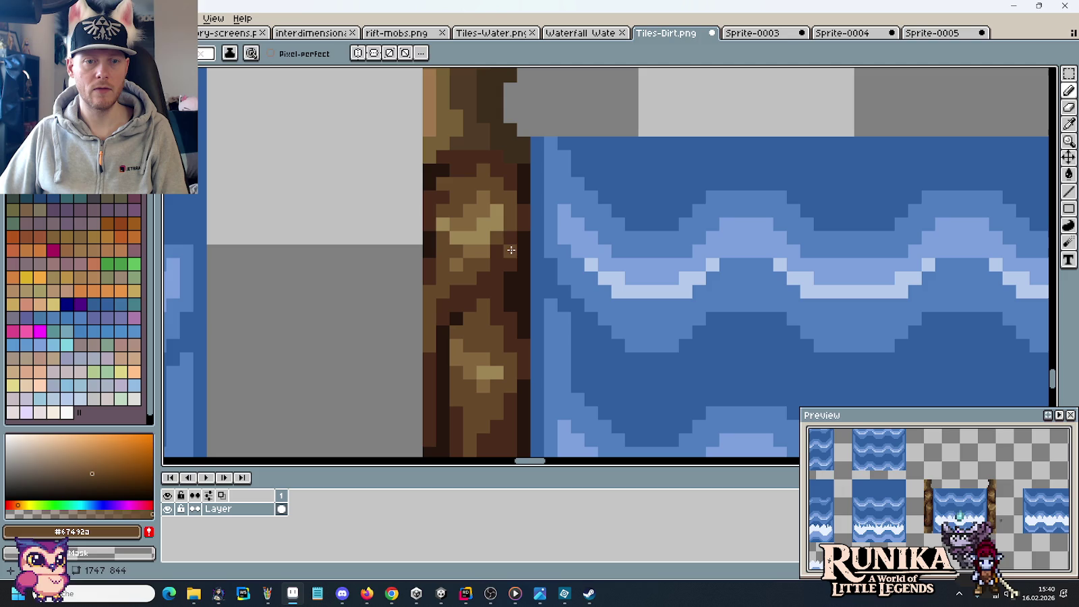
left_click(495, 218, "alt")
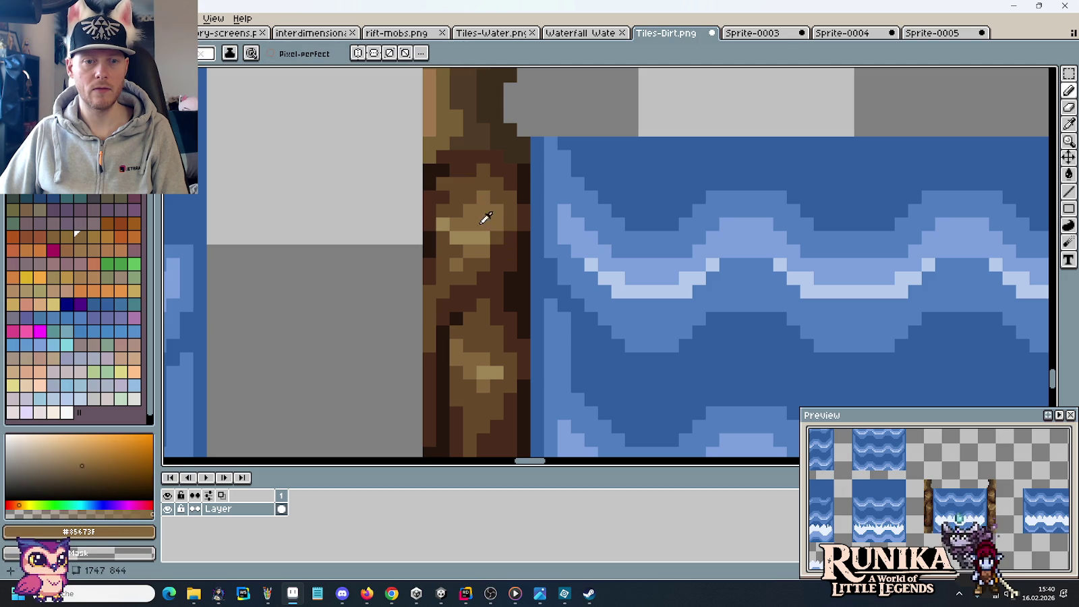
left_click(483, 226, "alt")
scroll(495, 277, "down", 4)
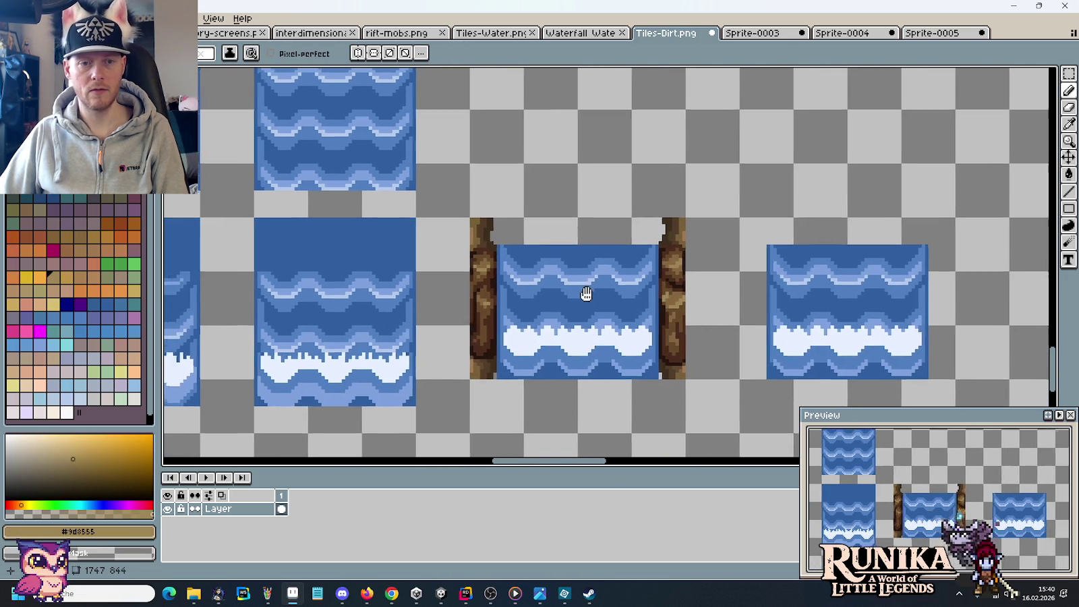
Zoom toward the water tile's left edge and sample dark brown from the wall.
left_click_drag(591, 294, 554, 288)
scroll(465, 269, "up", 3)
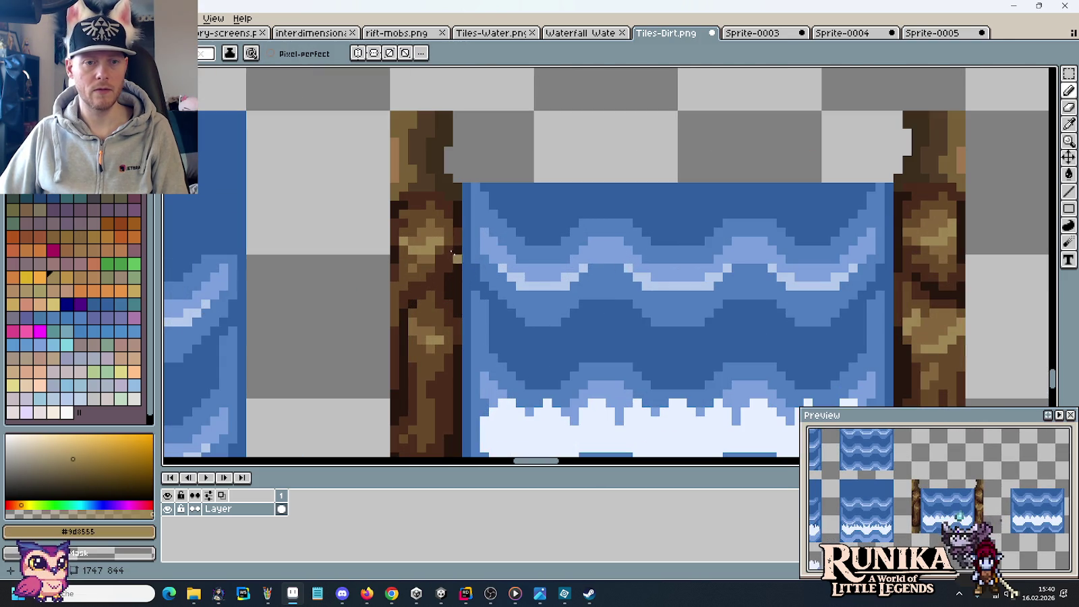
scroll(465, 249, "up", 2)
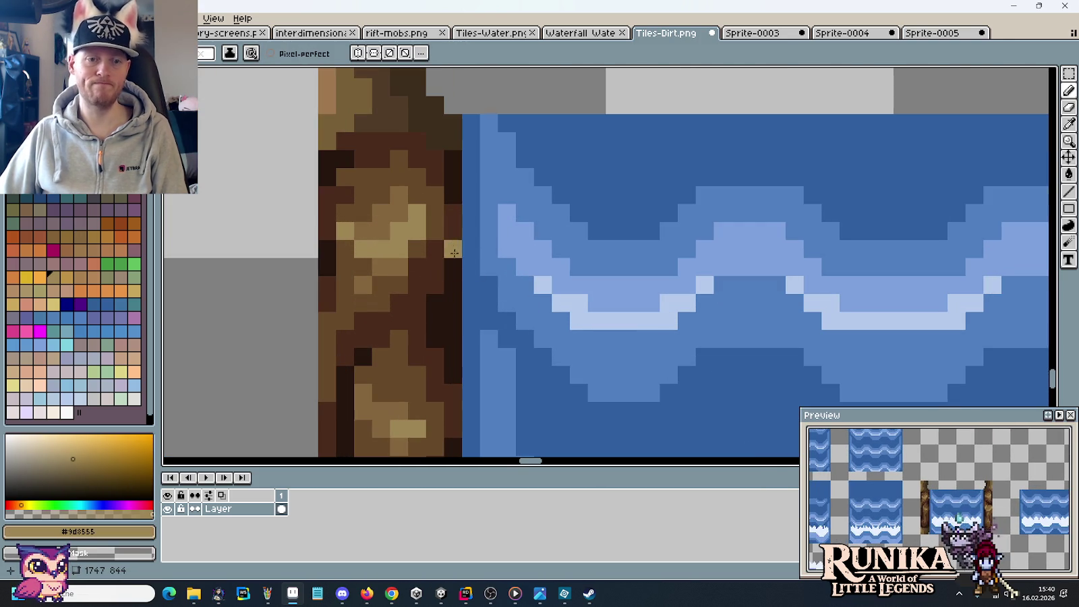
left_click(452, 241, "alt")
scroll(451, 241, "down", 3)
scroll(541, 284, "down", 1)
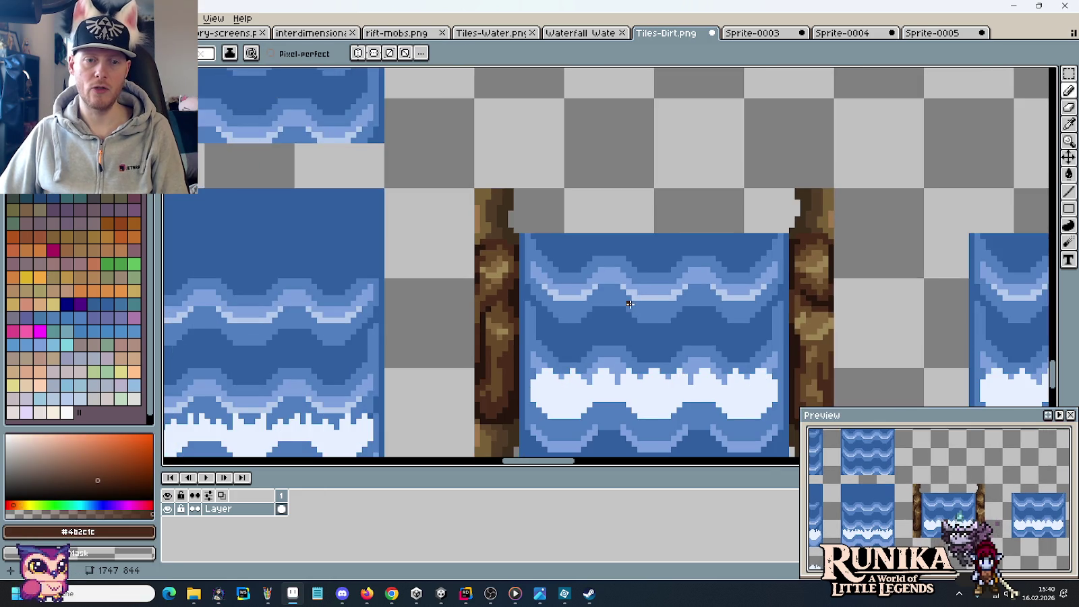
scroll(506, 277, "right", 3)
Bring the right rock wall into view and pick its darkest outline brown.
left_click_drag(566, 282, 517, 267)
scroll(607, 259, "up", 5)
left_click_drag(699, 275, 619, 233)
scroll(629, 275, "down", 3)
scroll(628, 274, "up", 1)
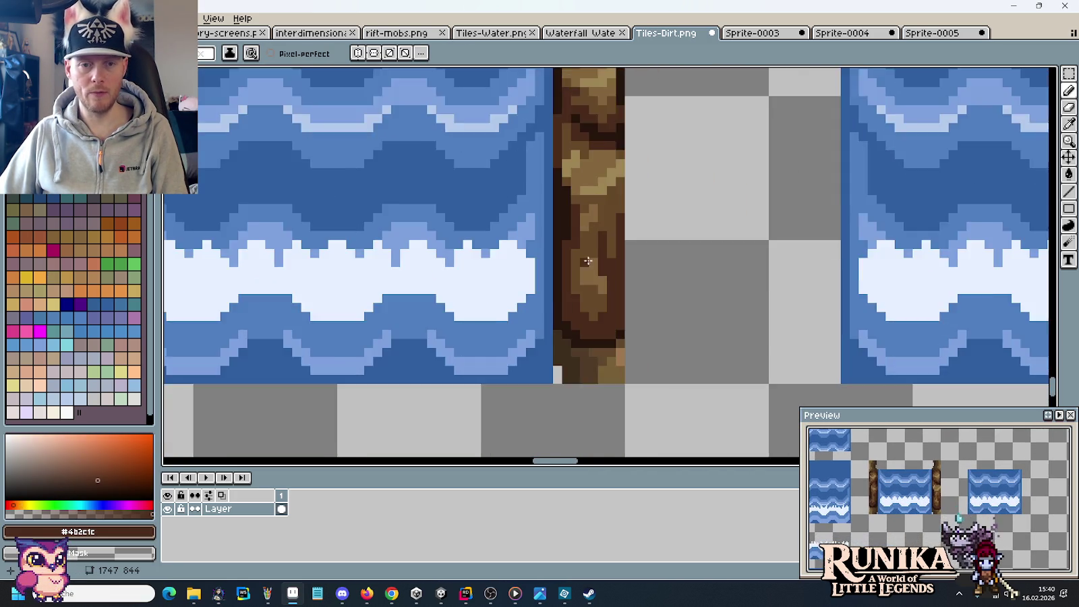
left_click(549, 330, "alt")
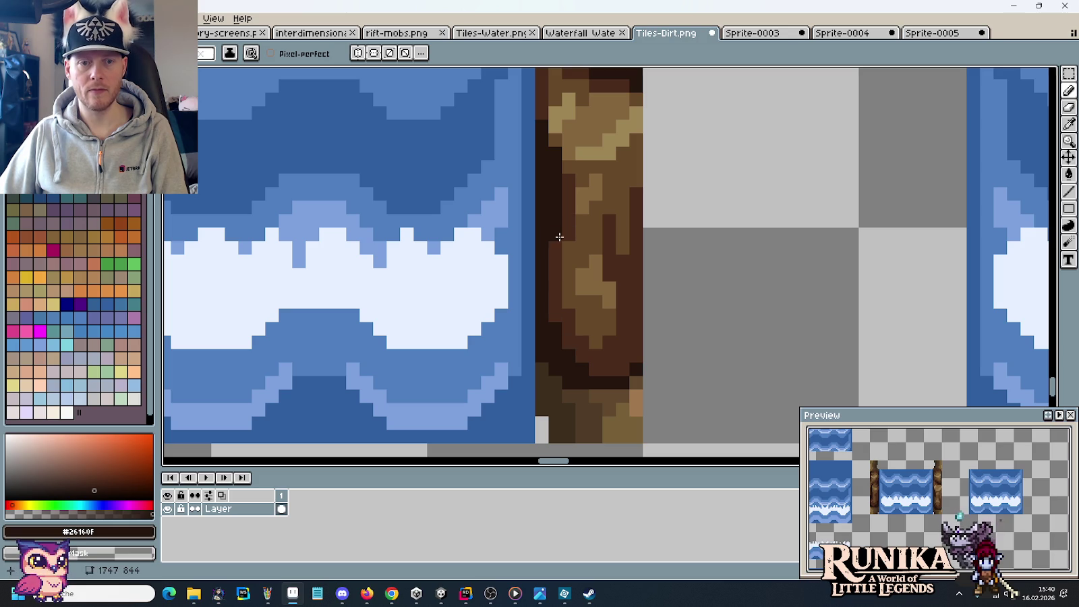
mouse_move(578, 197)
left_mouse_down()
mouse_move(562, 303)
mouse_move(546, 230)
left_mouse_up()
Darken pixels along the rock wall's left edge, extending the dark band upward.
left_click(562, 316)
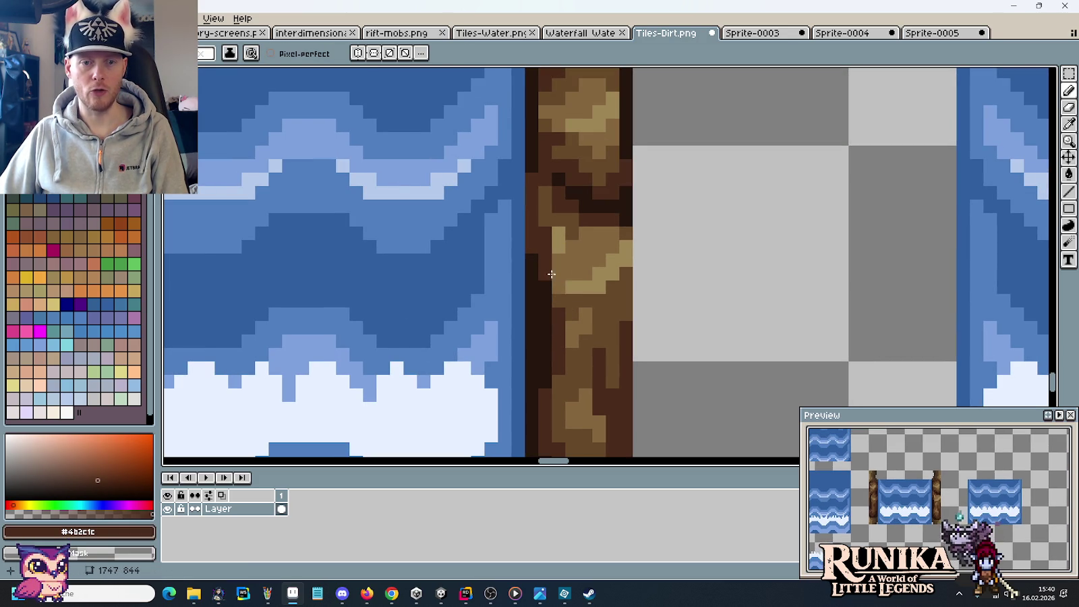
left_click(573, 274, "alt")
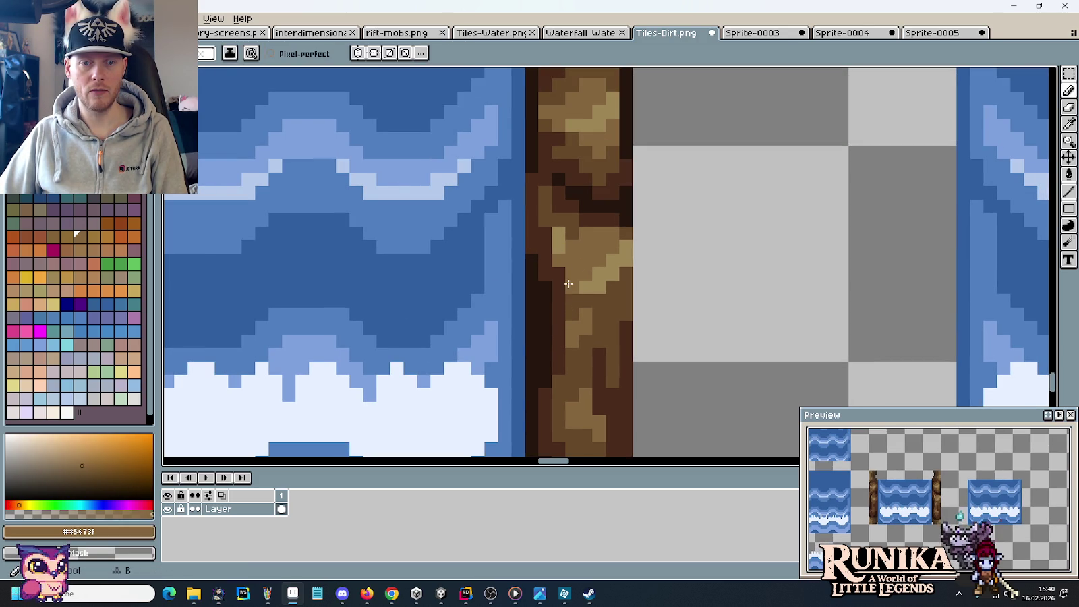
left_click(560, 284, "alt")
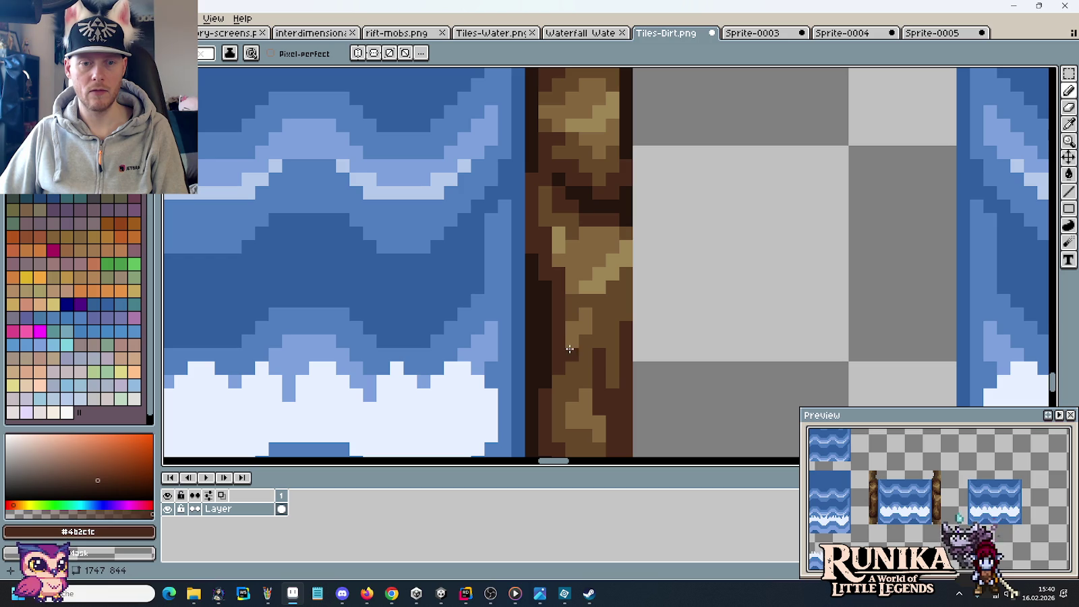
left_click(559, 247)
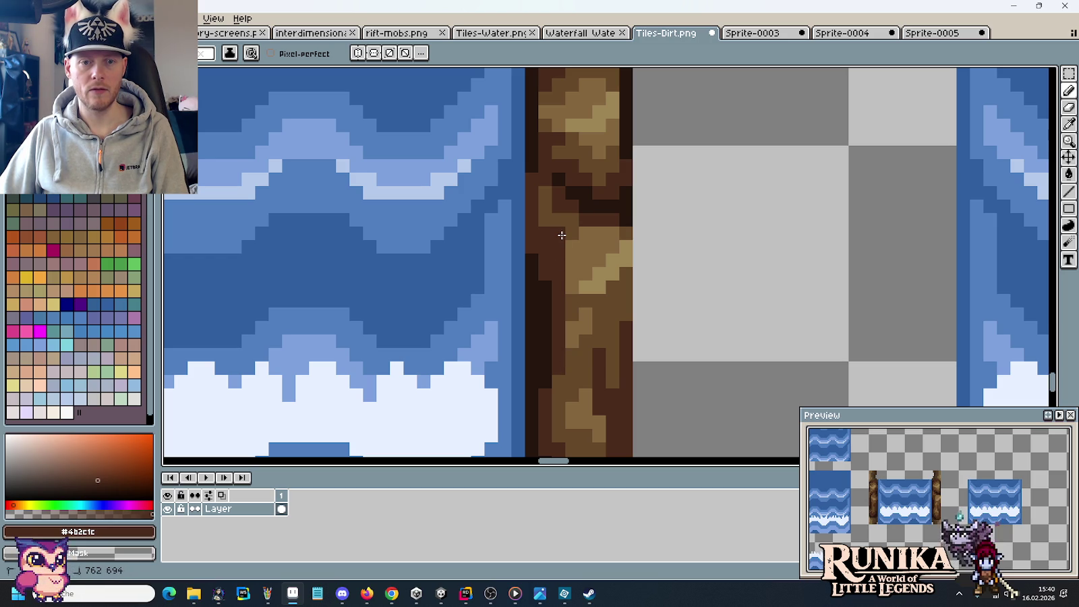
left_click(564, 206, "alt")
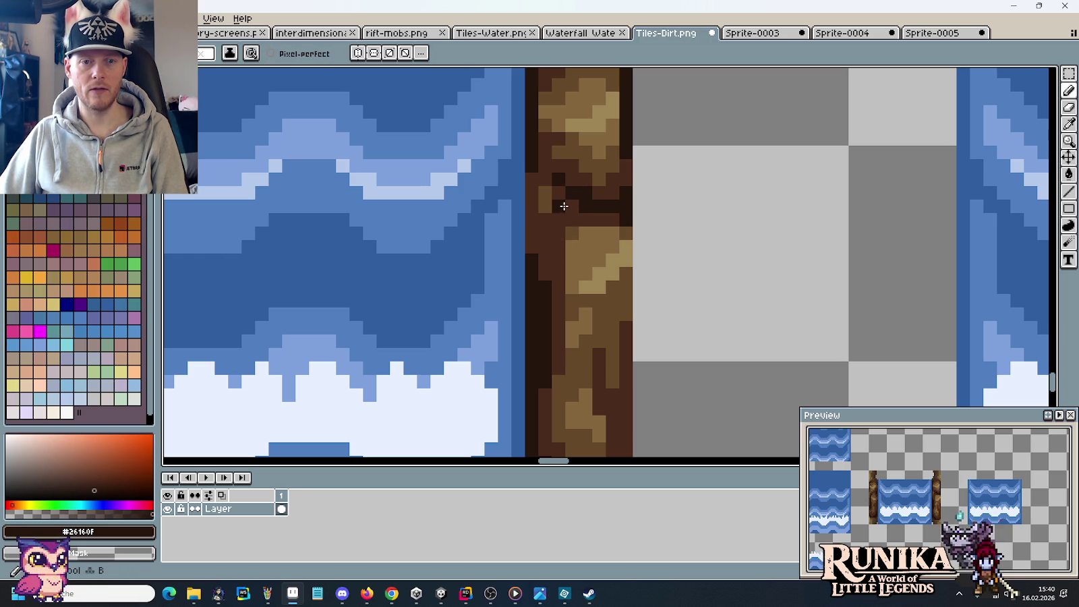
left_click_drag(564, 206, 545, 193)
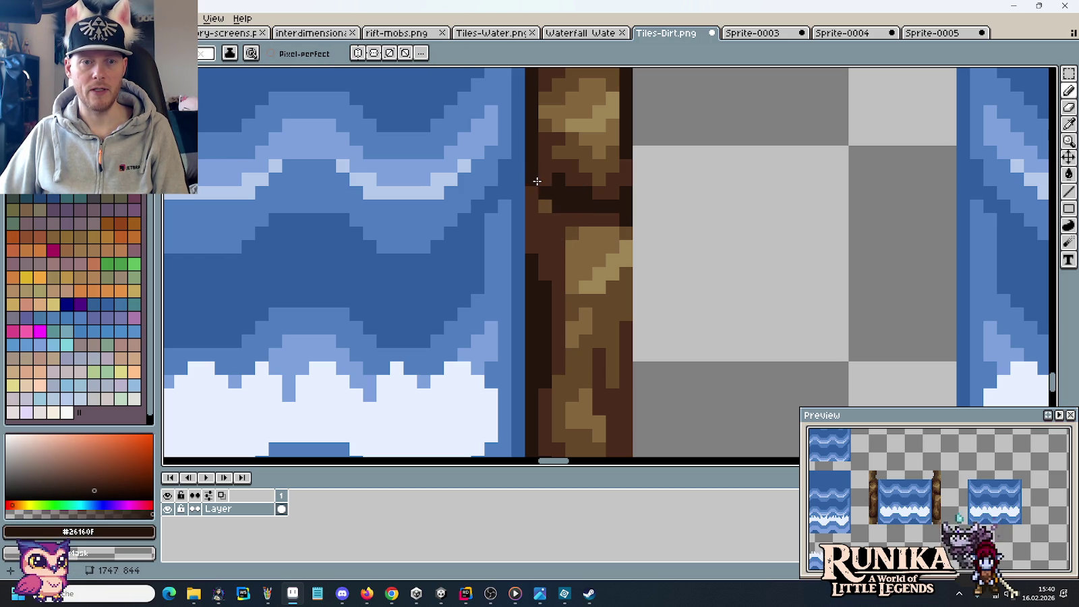
Repaint several shading pixels in the rock wall with dark and darkest browns.
left_click(548, 210, "alt")
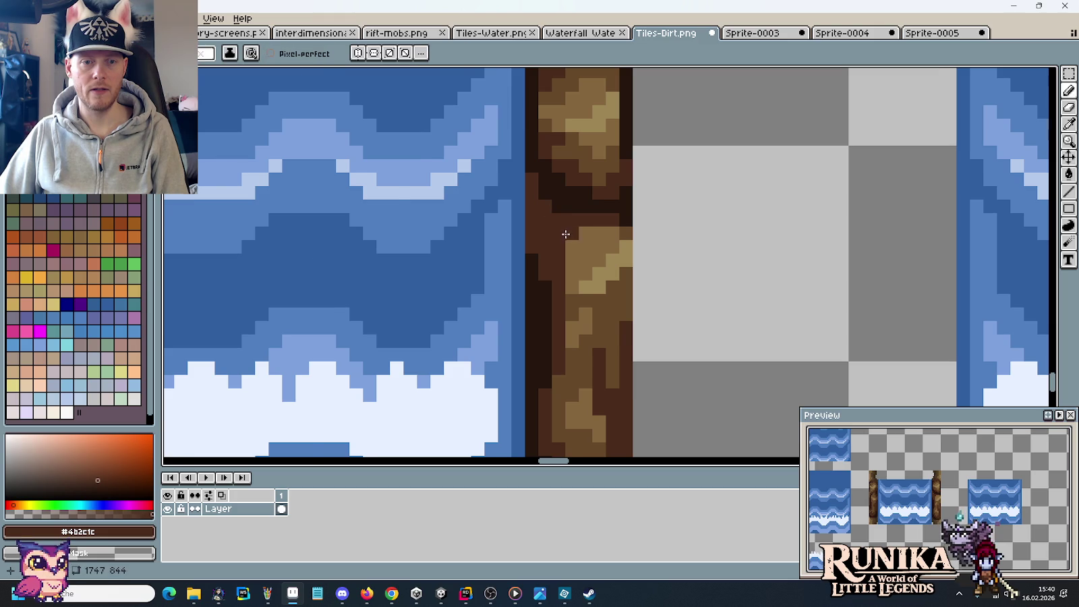
scroll(565, 233, "up", 1)
left_click(522, 253, "alt")
left_click(532, 249)
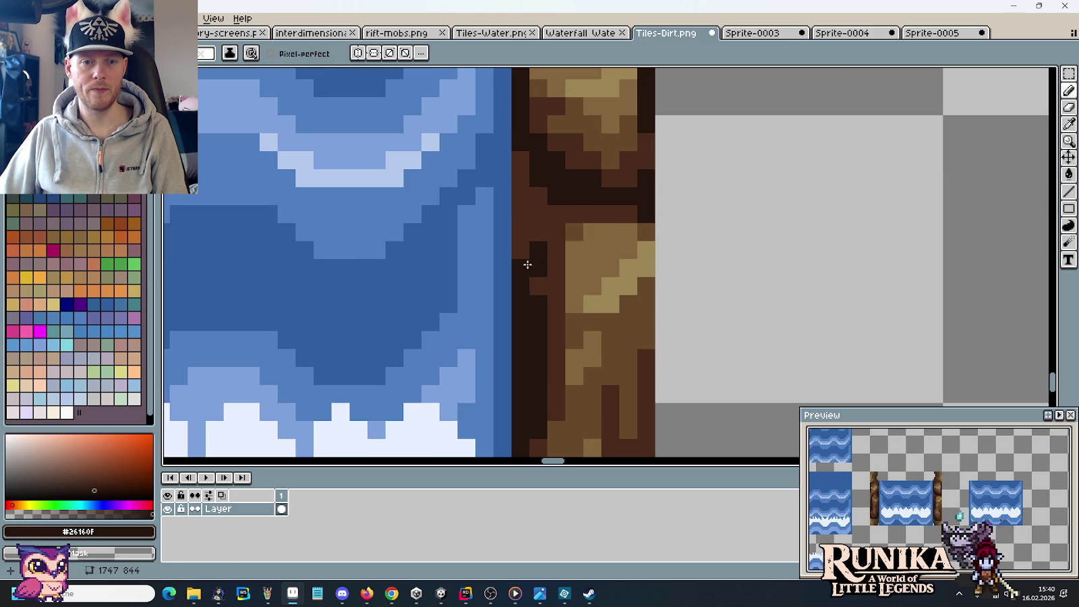
left_click(538, 233)
left_click(540, 267)
left_click(549, 260, "alt")
left_click(537, 233)
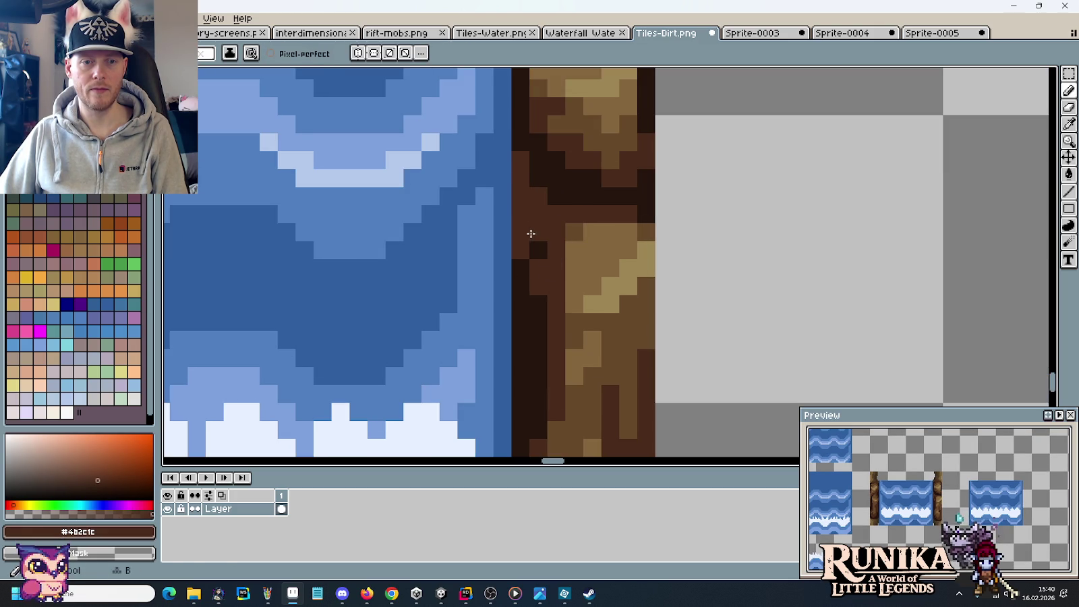
Sample mid and dark browns from the wall, ending on medium brown #67492a.
scroll(571, 264, "down", 2)
scroll(572, 265, "down", 1)
scroll(578, 238, "up", 4)
left_click(586, 239, "alt")
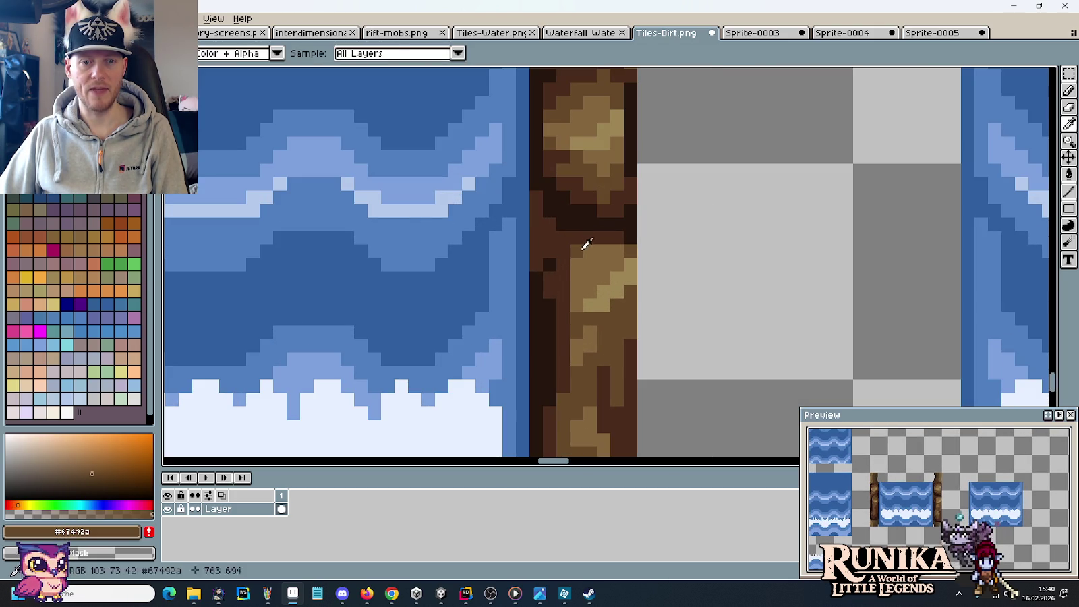
left_click(580, 261, "alt")
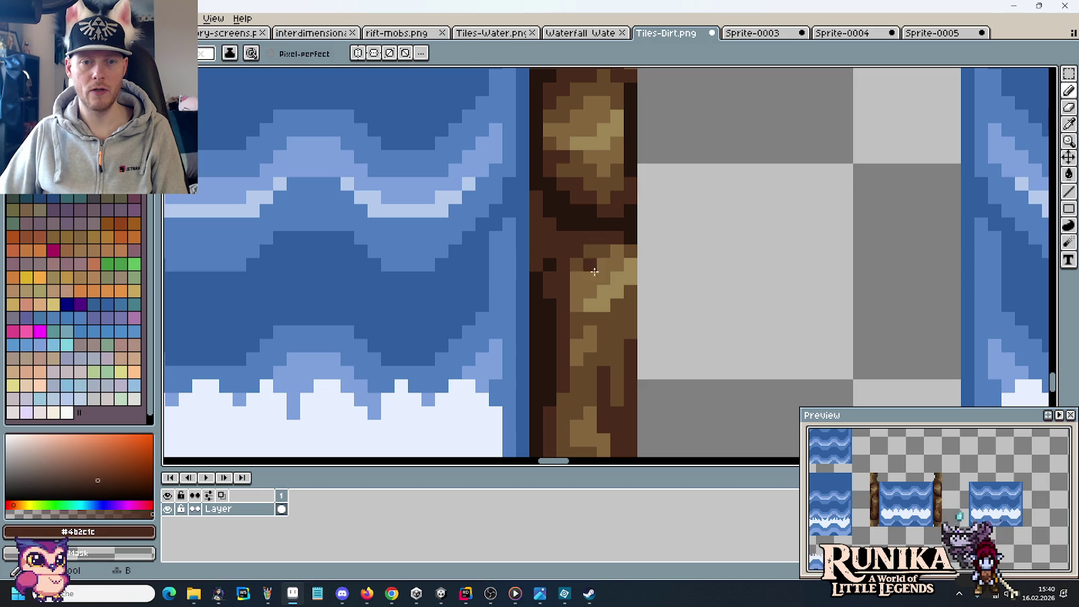
left_click(582, 261, "alt")
scroll(600, 290, "down", 2)
scroll(618, 316, "down", 1)
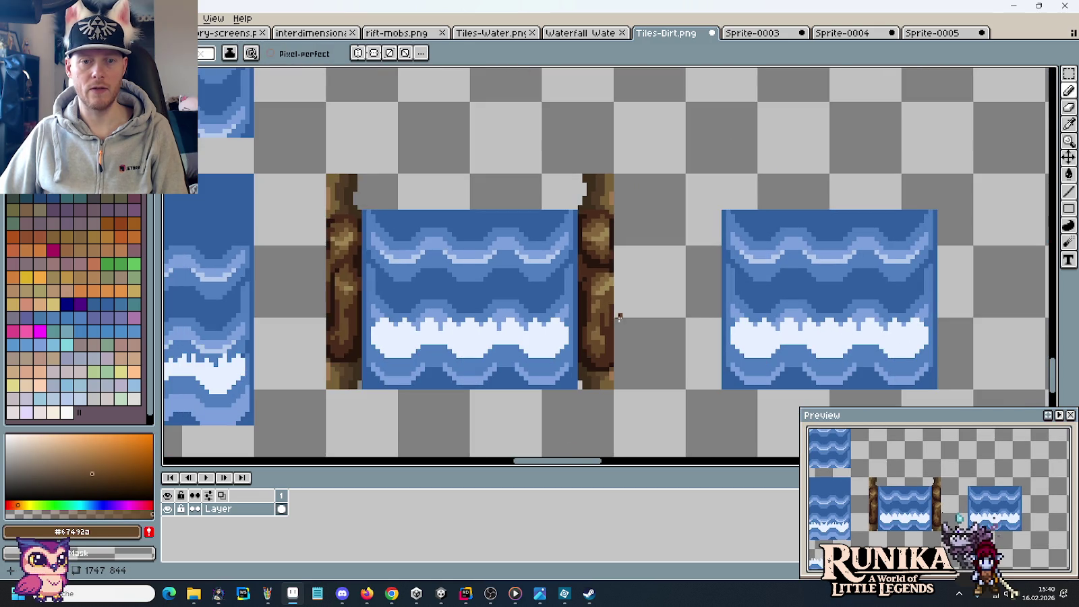
scroll(610, 319, "up", 3)
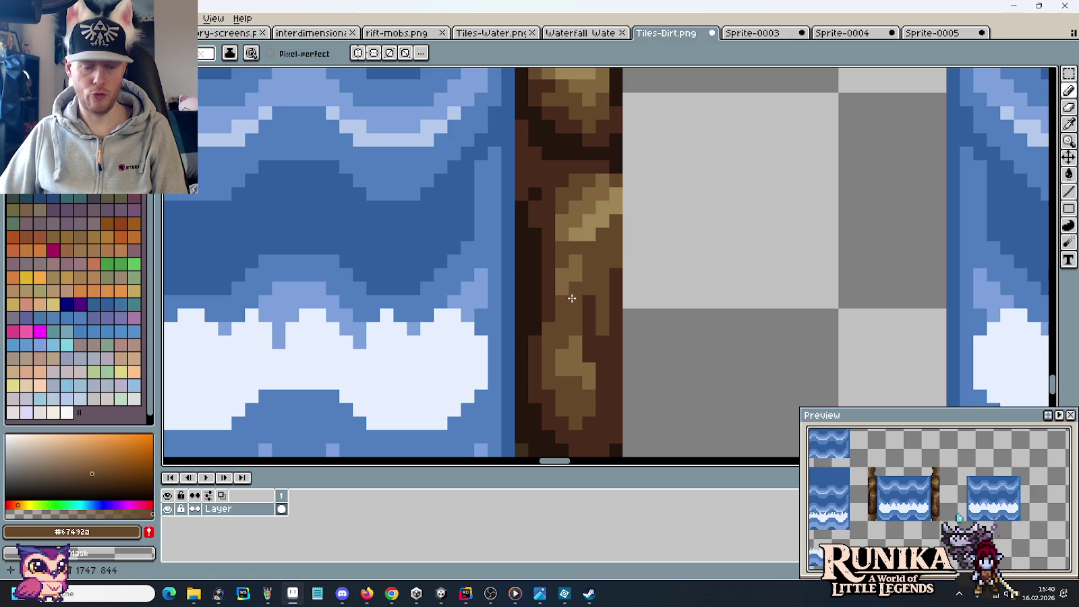
left_click(554, 260, "alt")
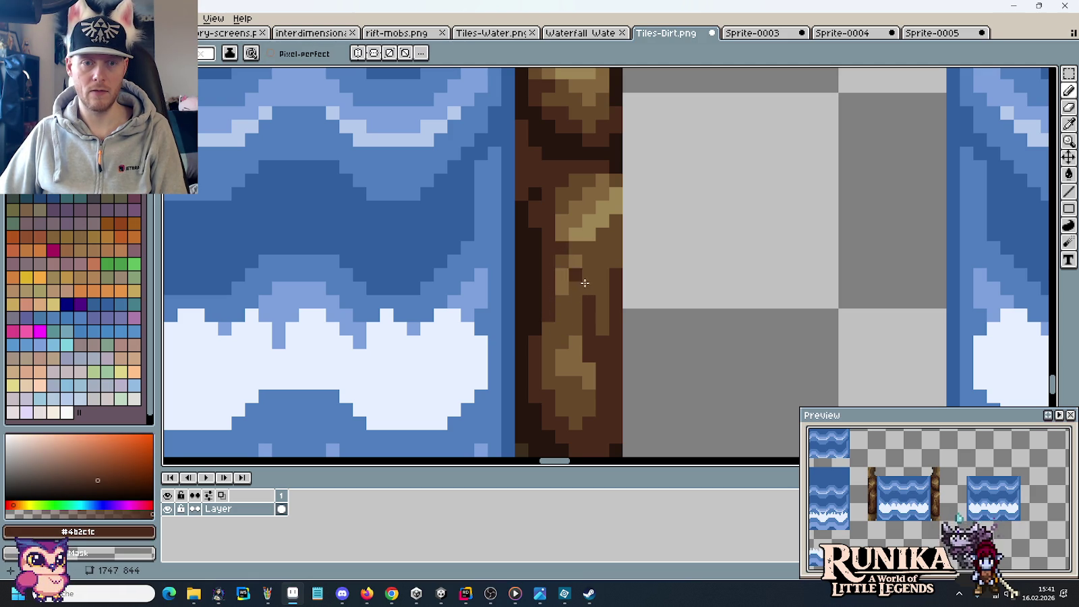
scroll(574, 265, "down", 3)
scroll(605, 315, "up", 1)
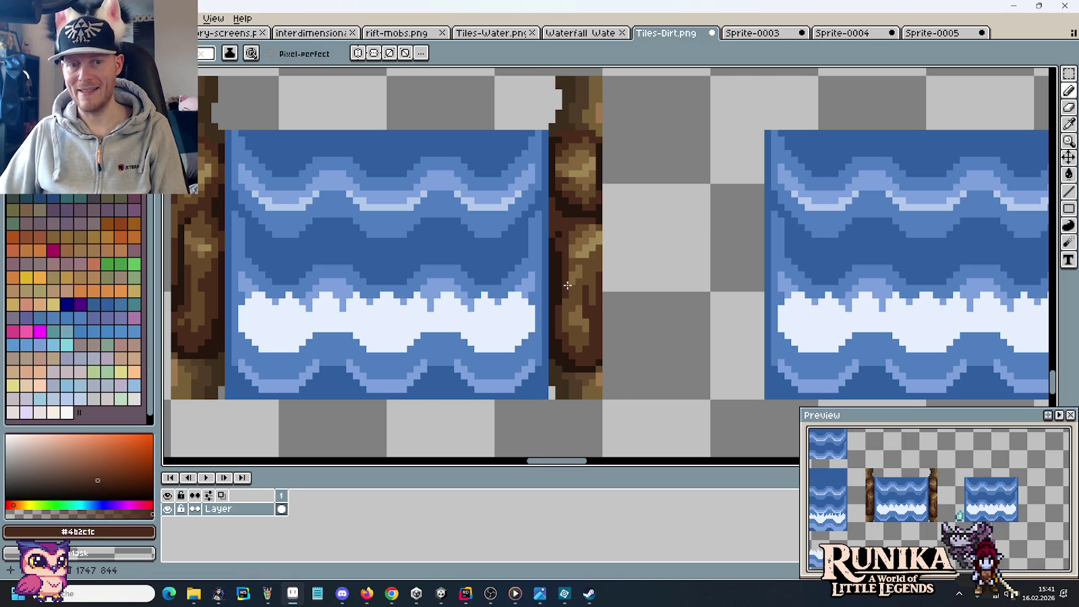
scroll(566, 239, "up", 2)
Sample the rock browns #85673F, #67492A and #4b2c1c from the dirt strip.
left_click(578, 216, "alt")
left_click(565, 229, "alt")
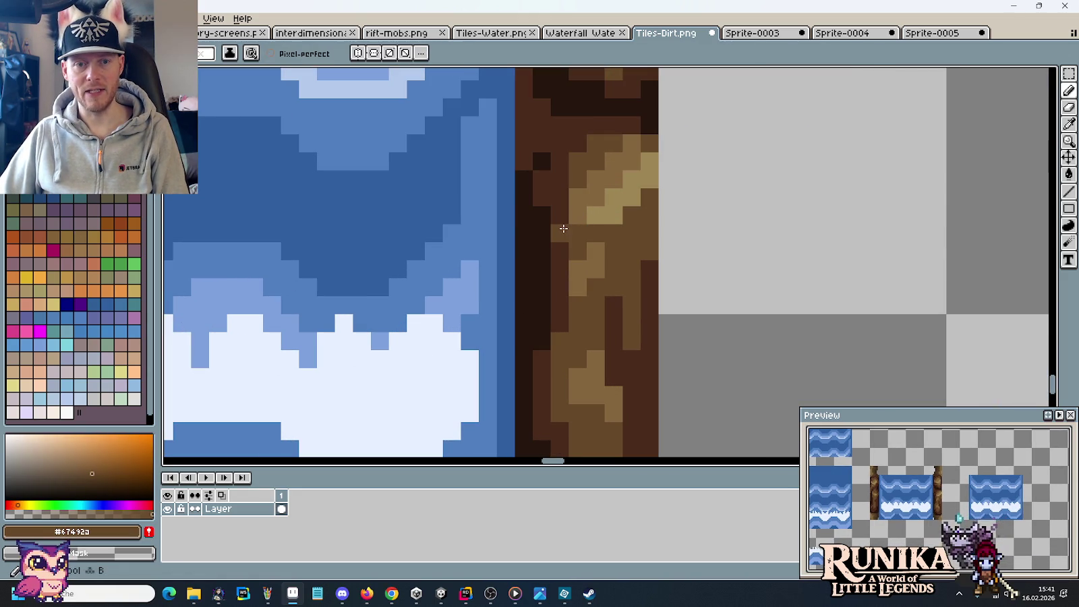
scroll(587, 263, "down", 2)
scroll(612, 292, "down", 1)
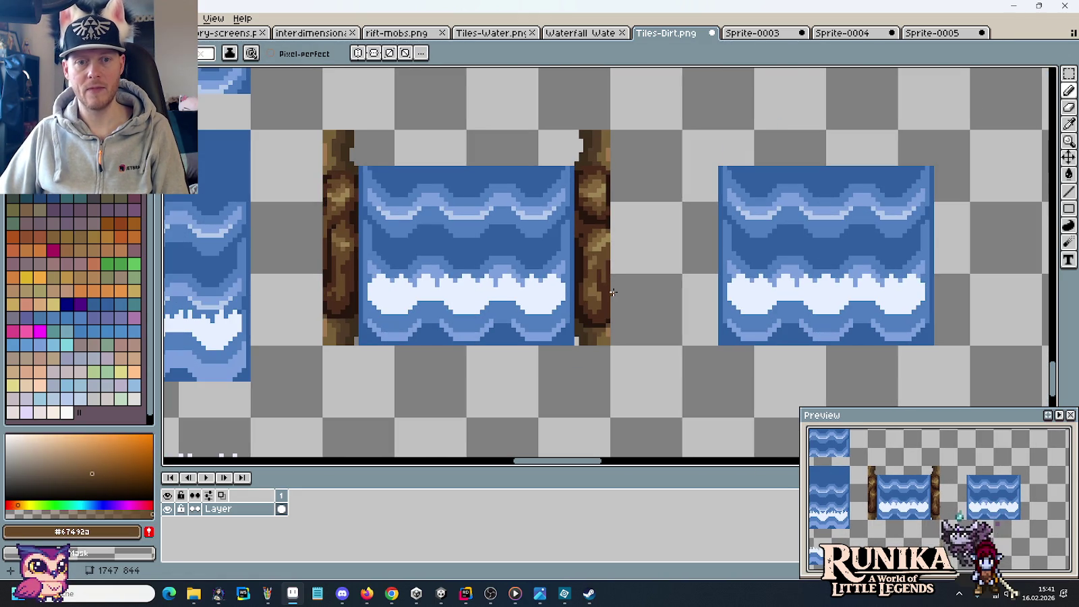
scroll(604, 277, "up", 1)
scroll(593, 270, "up", 1)
key("alt")
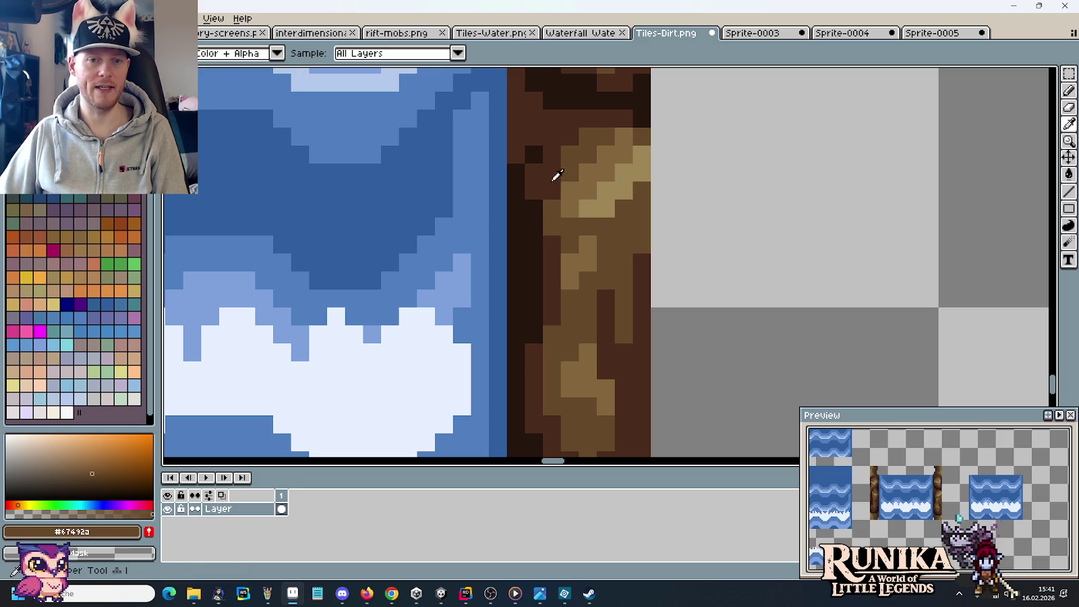
left_click(550, 188, "alt")
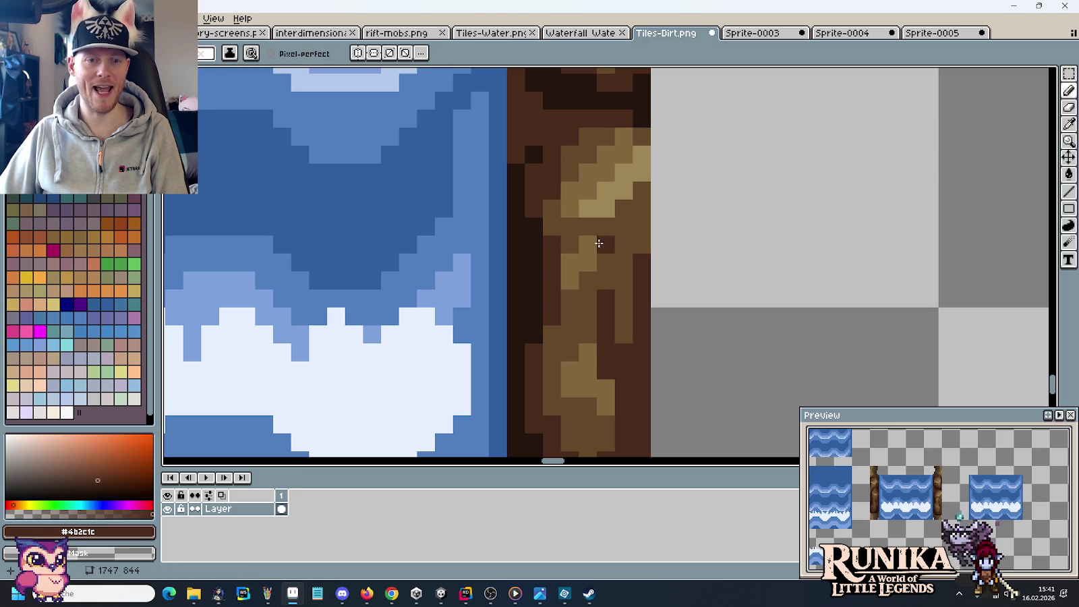
Paint the reddish pixel at the strip's top with near-black #26160F, then sample #4b2c1c.
scroll(618, 304, "down", 2)
scroll(616, 300, "up", 2)
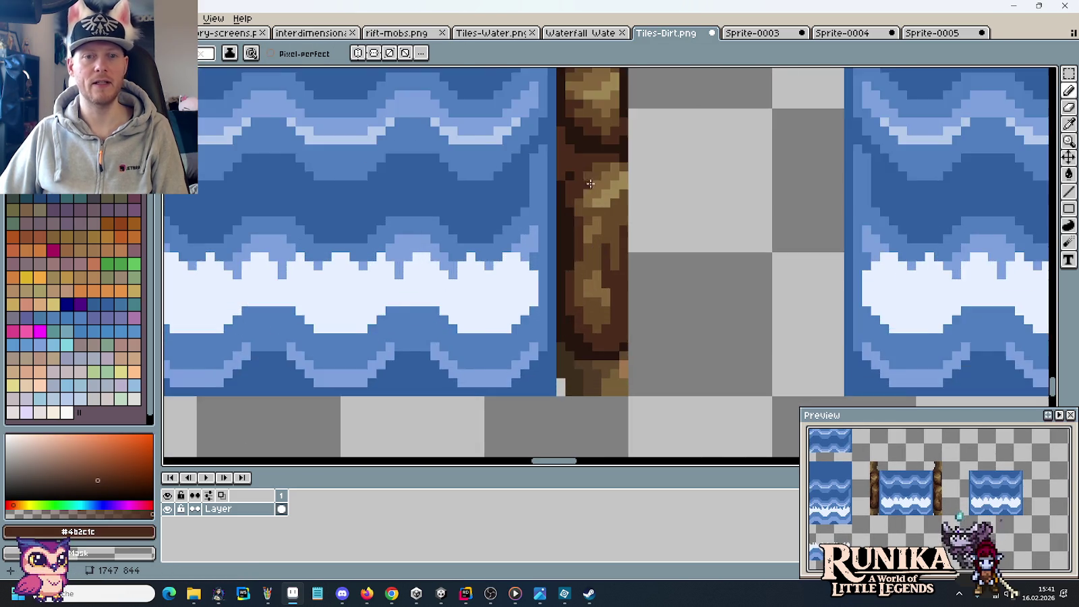
scroll(593, 270, "up", 2)
key("alt")
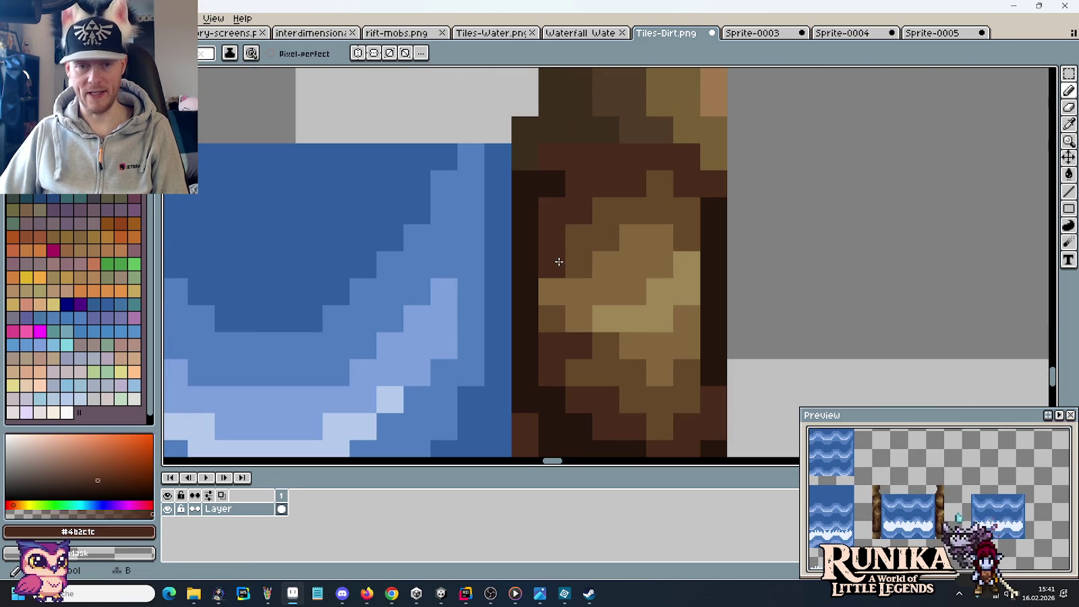
left_click(576, 286, "alt")
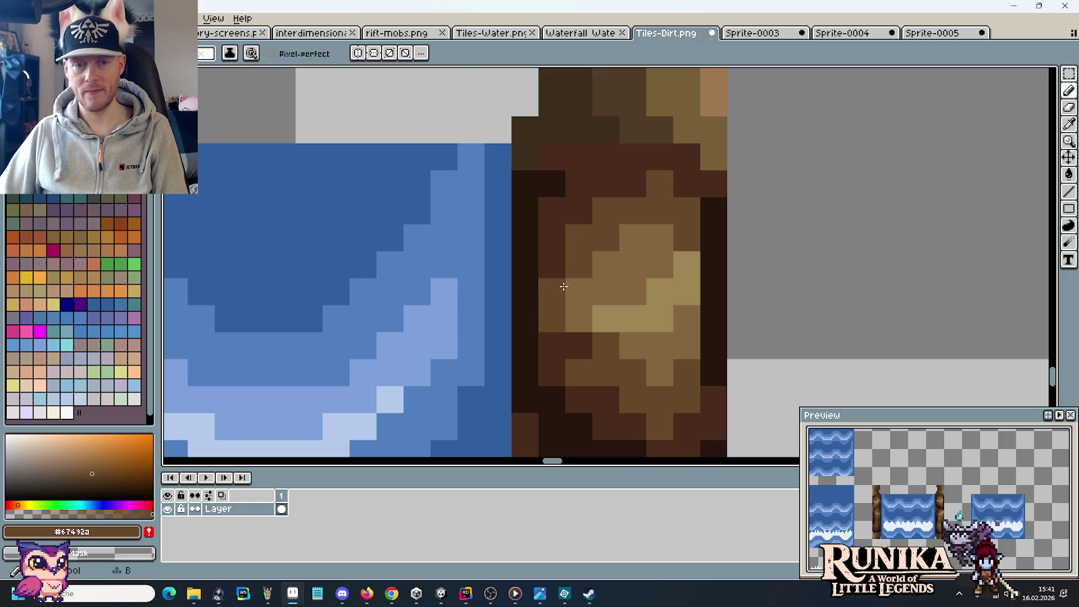
left_click(566, 330, "alt")
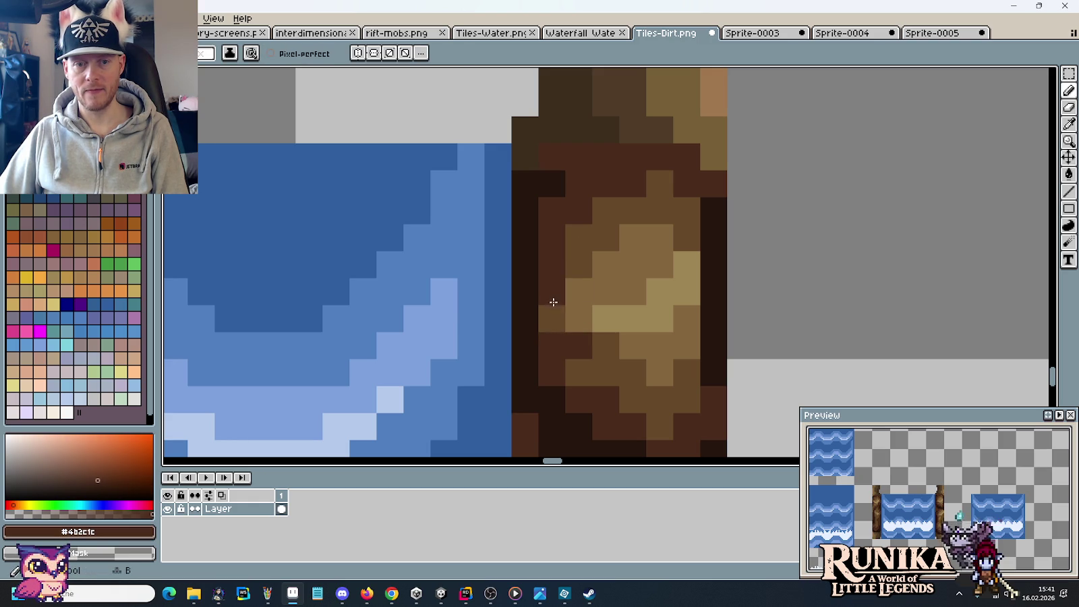
left_click(544, 181, "alt")
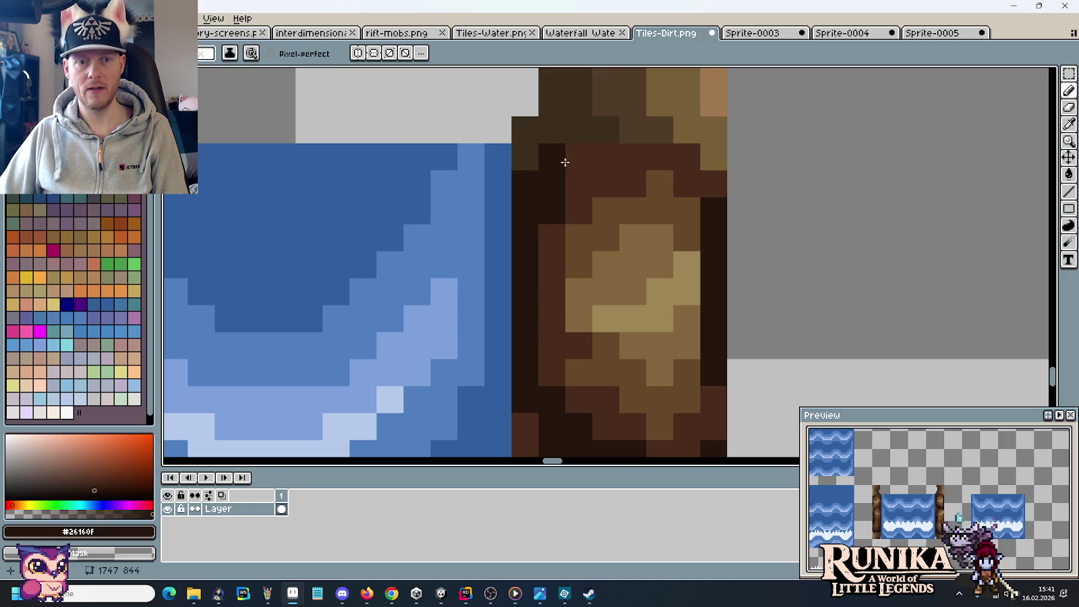
left_click_drag(580, 164, 596, 199)
left_click(578, 188)
left_click(600, 236, "alt")
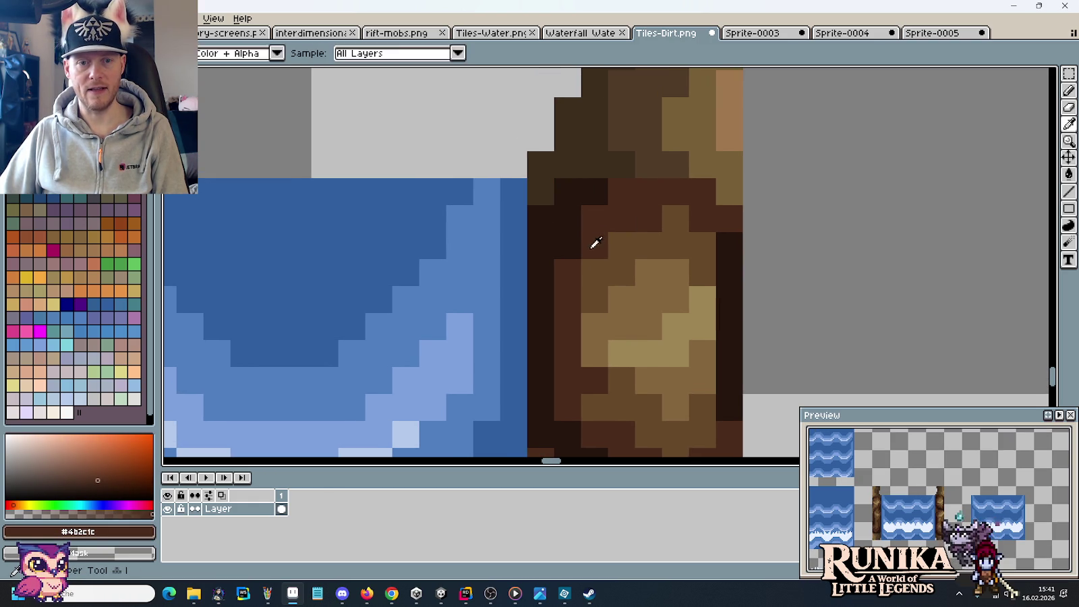
scroll(630, 252, "down", 2)
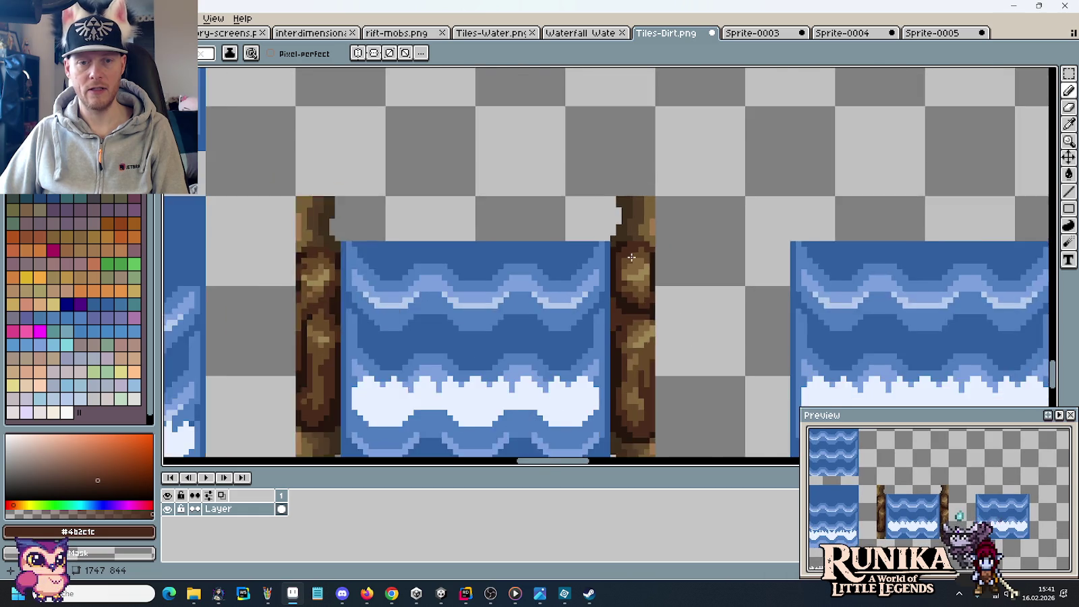
Sample near-black #26160F and paint a dark crack pixel on the right rock strip.
scroll(635, 259, "down", 1)
scroll(636, 358, "down", 1)
scroll(636, 358, "up", 1)
scroll(634, 303, "up", 2)
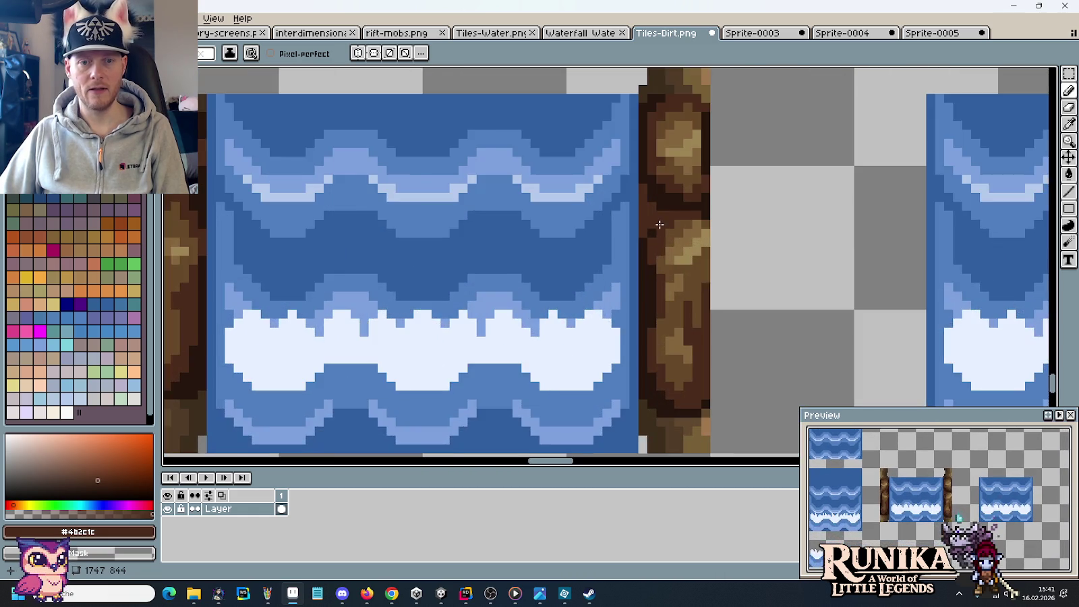
scroll(629, 202, "up", 1)
left_click(629, 202, "alt")
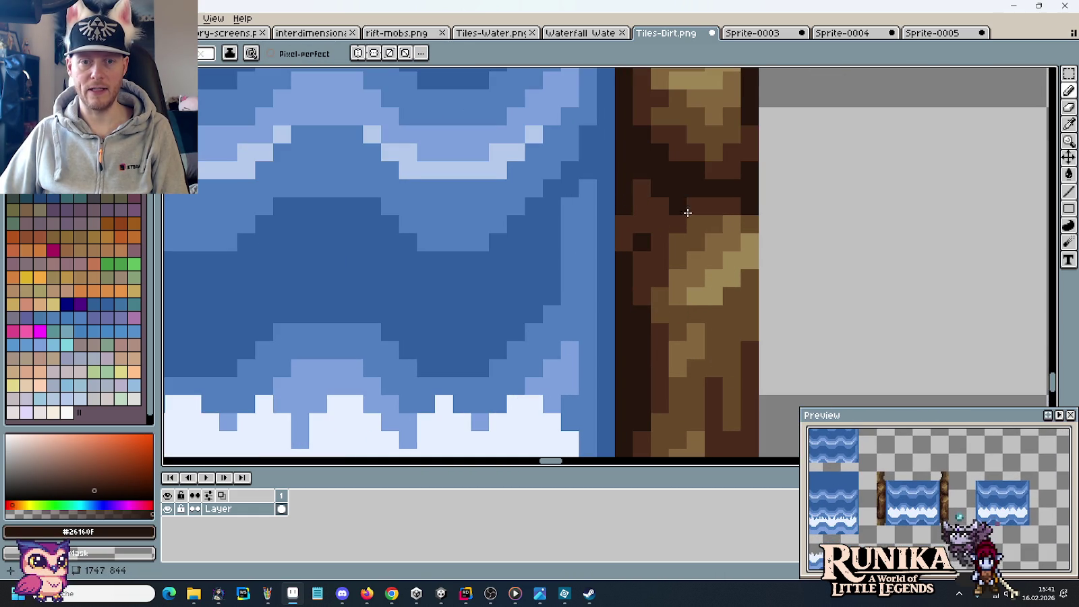
left_click(642, 188)
Add more #26160F crack pixels lower on the strip, undoing one misplaced pixel.
scroll(675, 222, "down", 2)
scroll(674, 223, "up", 1)
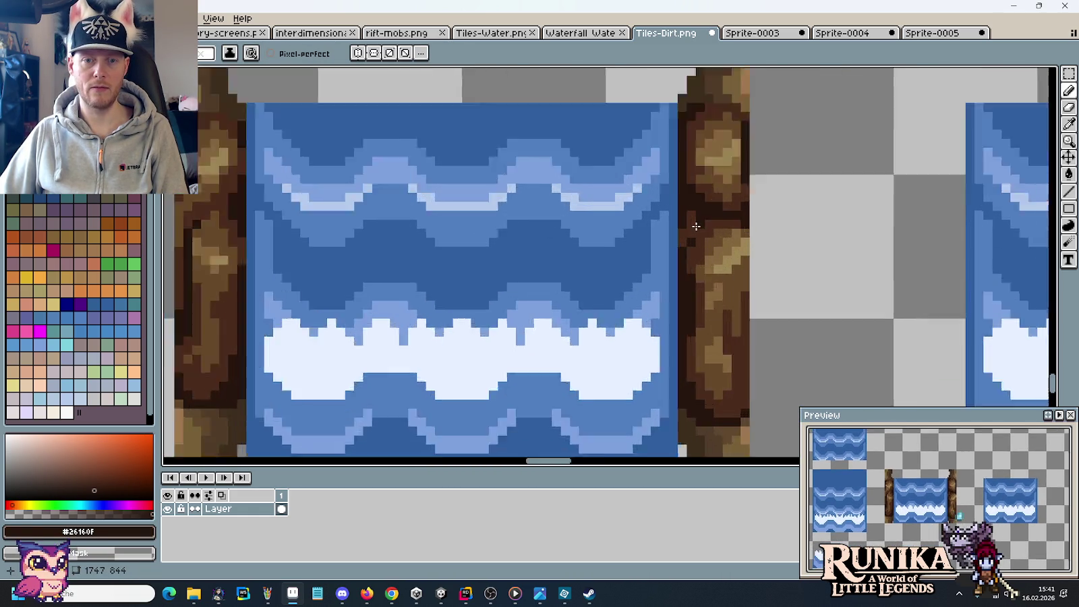
scroll(671, 229, "up", 1)
left_click(681, 221)
key("ctrl+z")
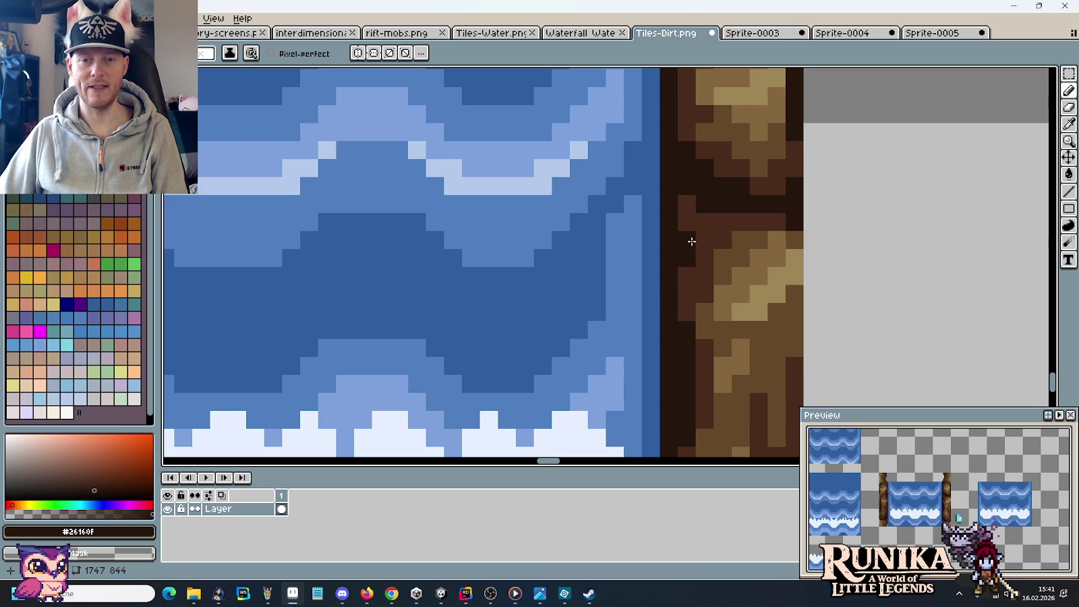
left_click(704, 236)
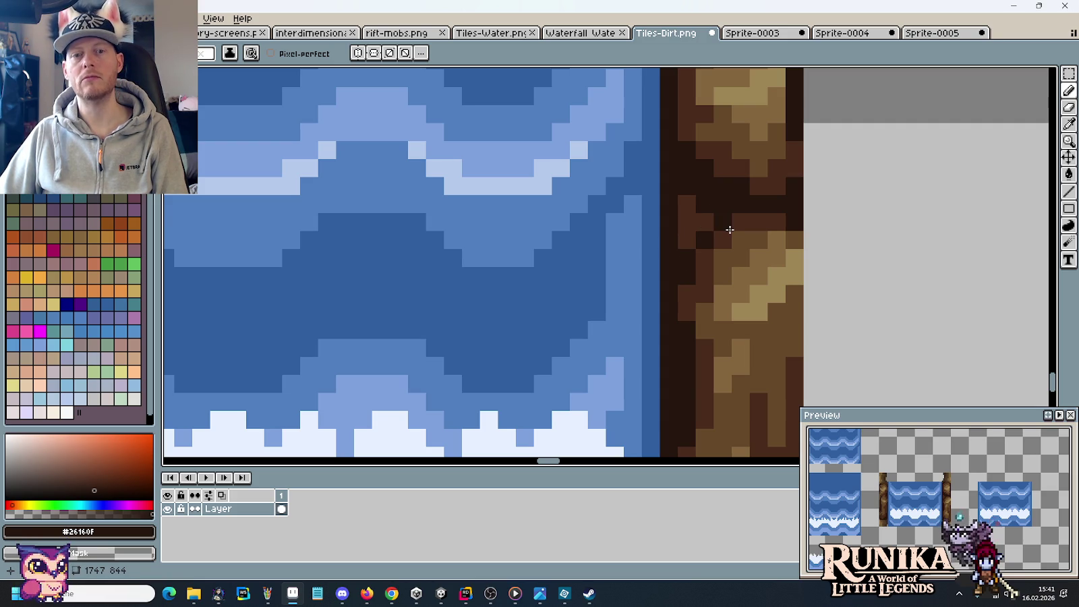
scroll(713, 217, "down", 1)
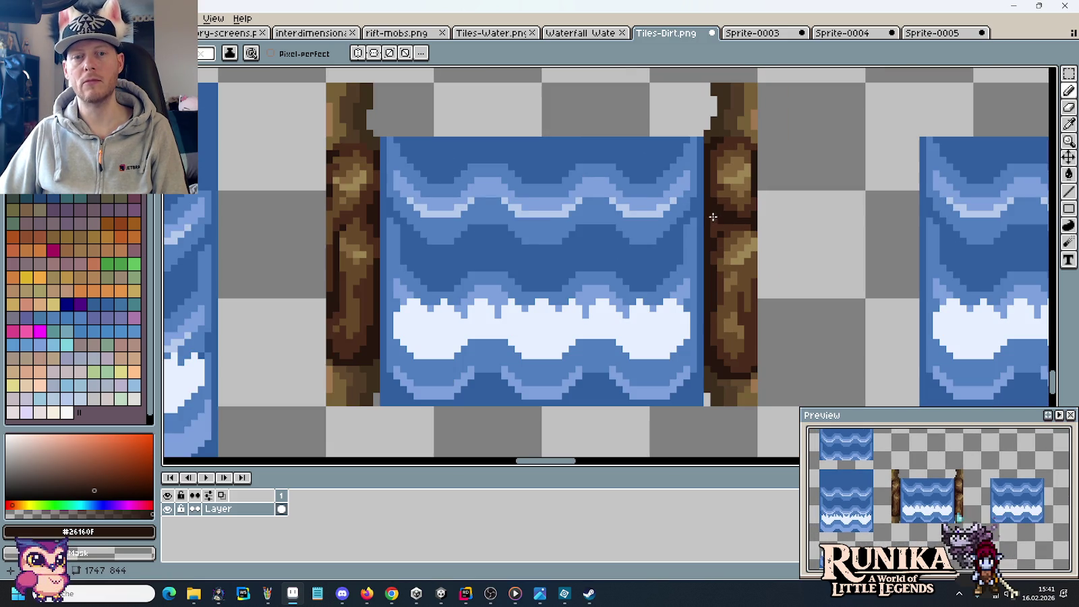
scroll(735, 255, "up", 2)
scroll(735, 255, "up", 2)
Repaint two of the dark pixels back to brown #4b2c1c.
left_click(733, 259, "alt")
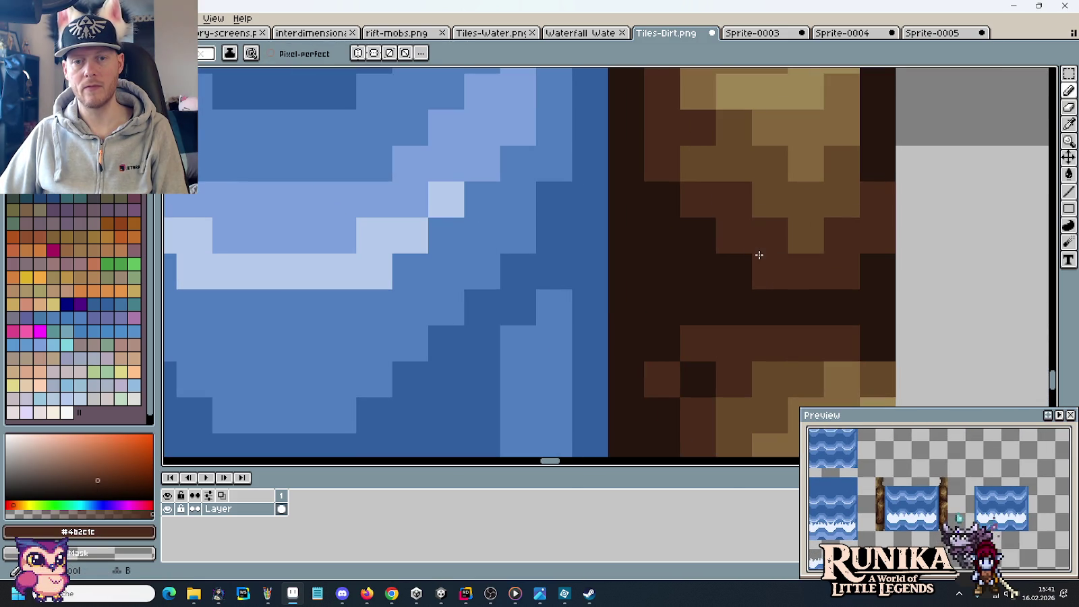
left_click(698, 236)
left_click(662, 198)
scroll(733, 243, "down", 1)
scroll(751, 311, "down", 1)
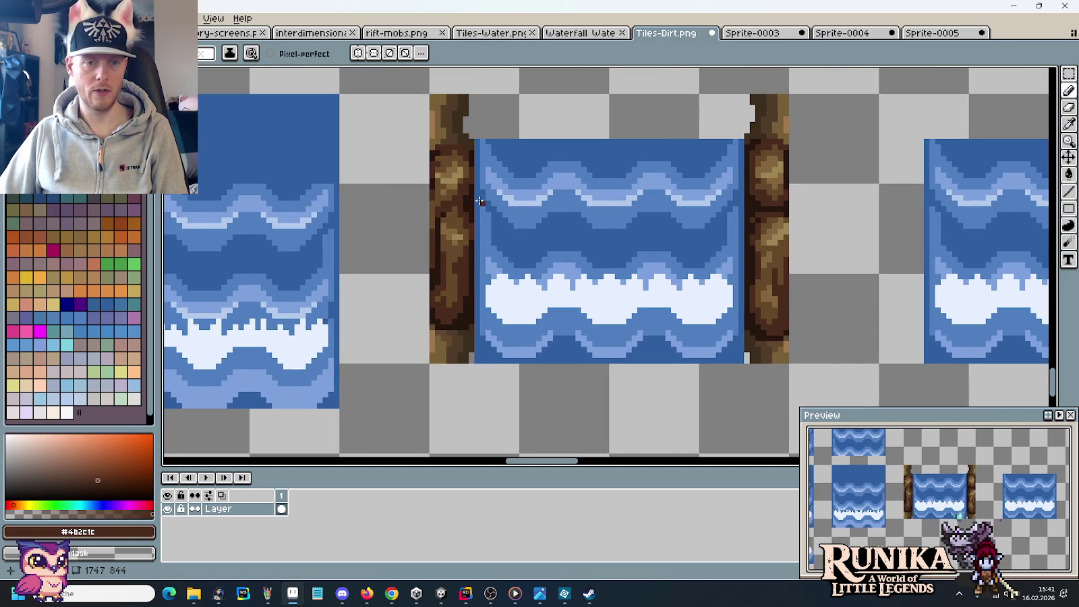
scroll(455, 200, "up", 2)
Draw a short run of #26160F pixels along the rock/water edge.
left_click(455, 200, "alt")
left_click(394, 206)
left_click(364, 208)
left_click(339, 207)
left_click_drag(339, 207, 367, 209)
scroll(431, 243, "down", 3)
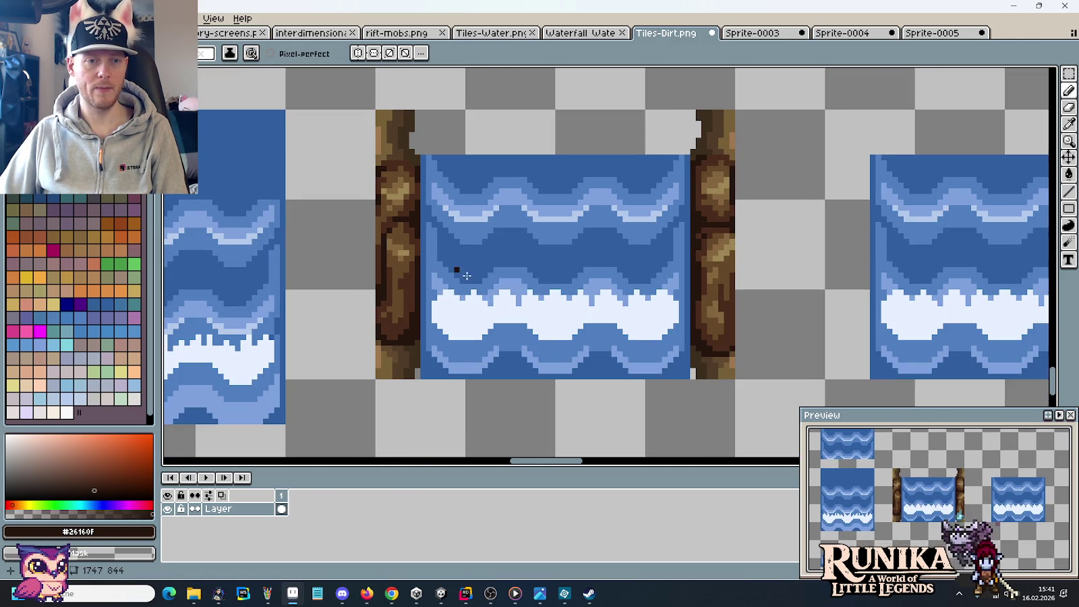
scroll(458, 257, "down", 1)
scroll(409, 214, "up", 3)
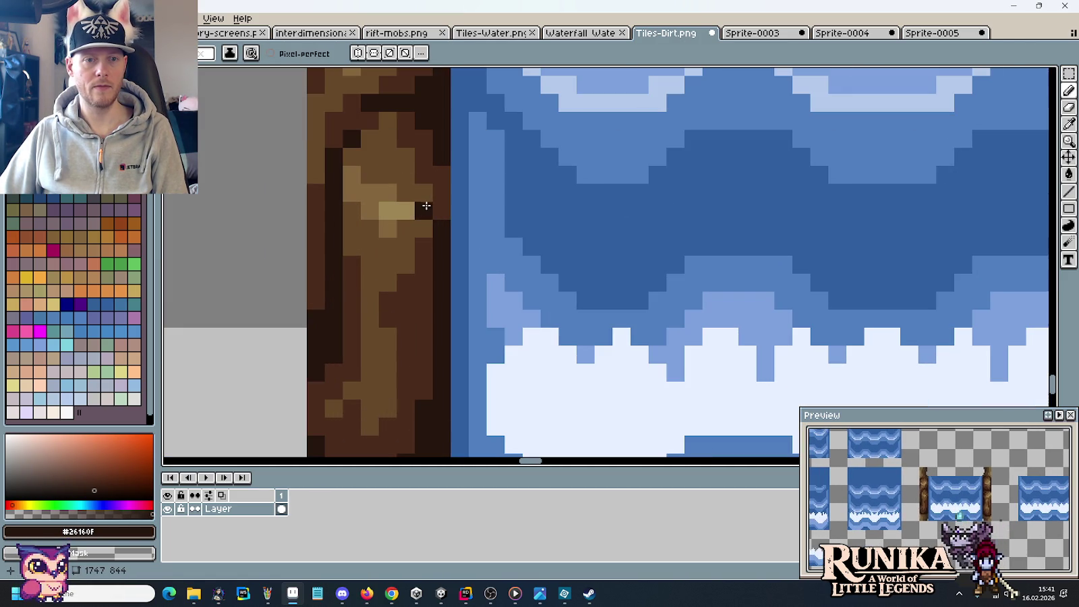
left_click_drag(429, 137, 429, 321)
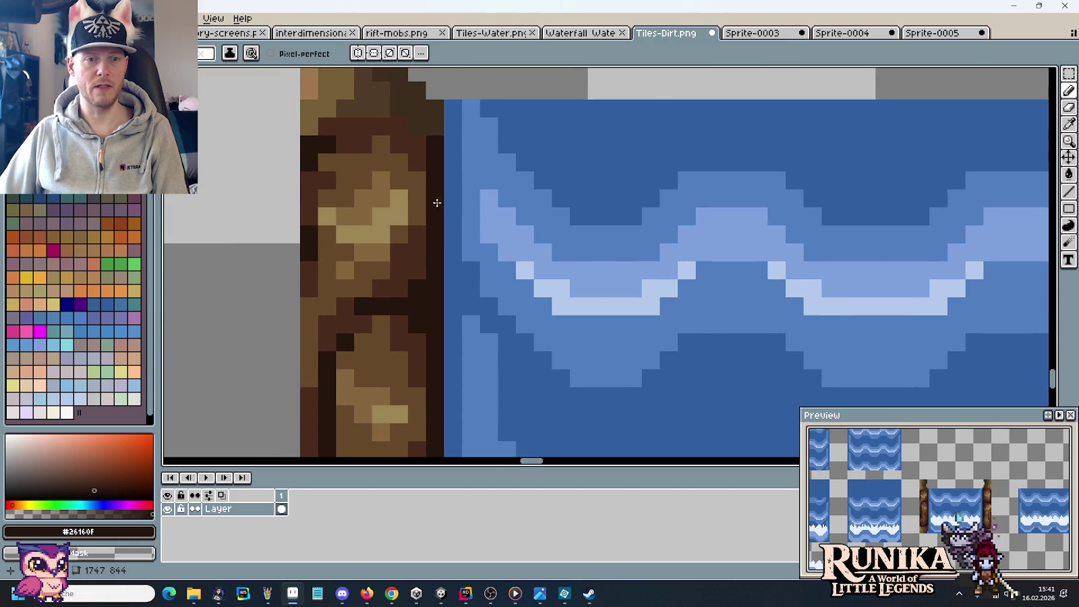
scroll(448, 232, "down", 3)
scroll(460, 257, "down", 1)
left_click_drag(584, 318, 572, 279)
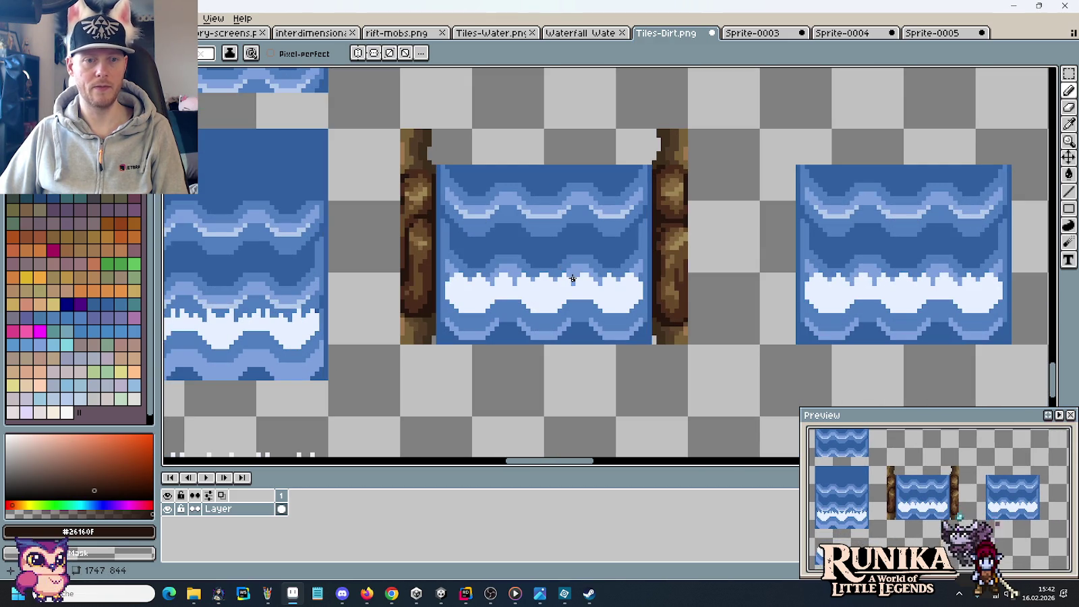
scroll(573, 279, "down", 1)
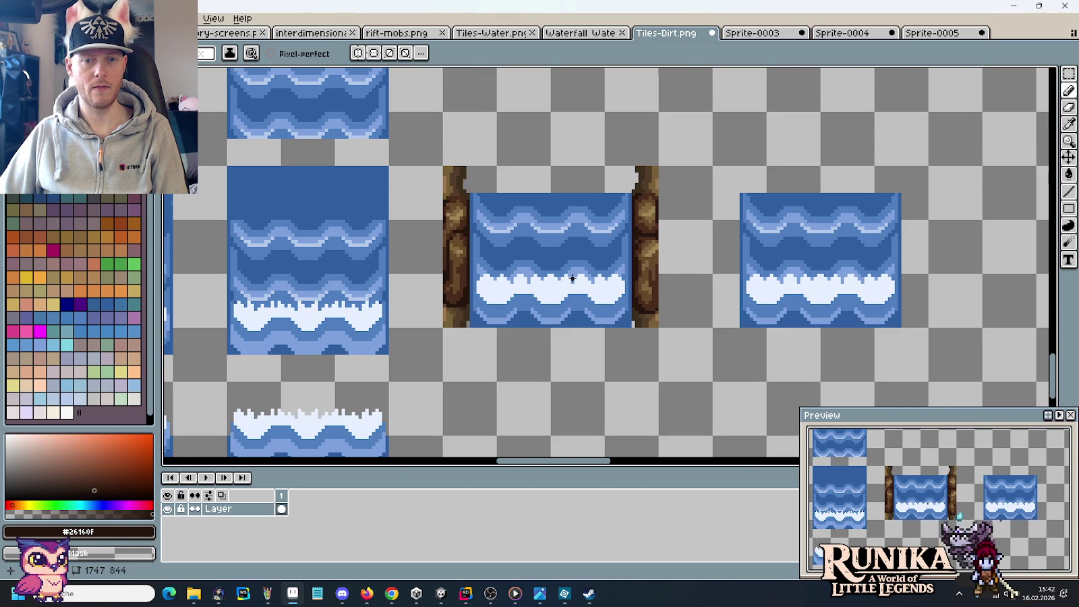
left_click_drag(565, 282, 591, 261)
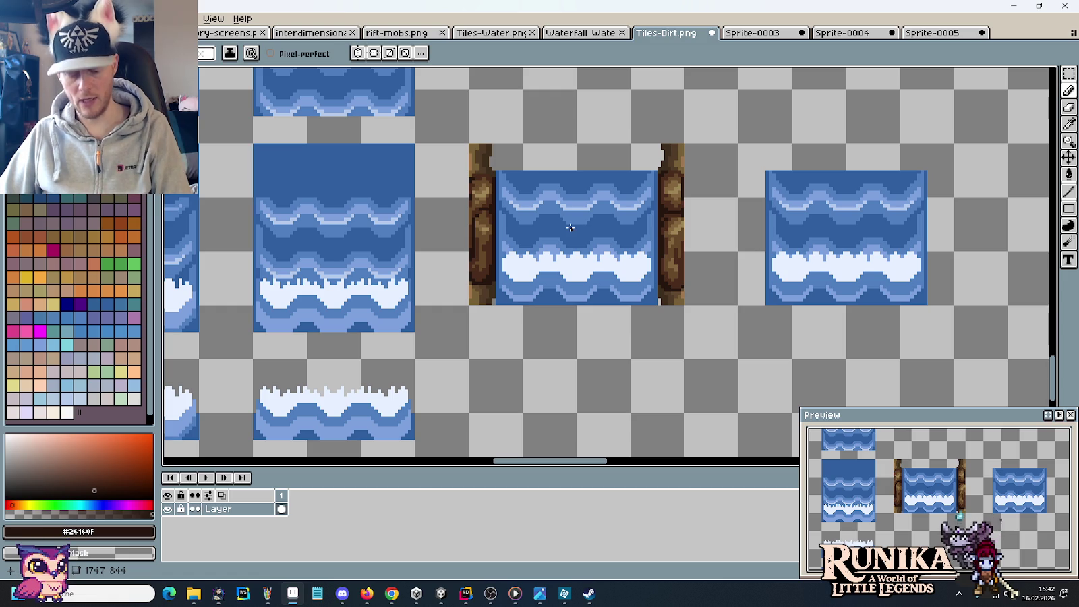
scroll(531, 238, "down", 1)
left_click_drag(536, 263, 589, 249)
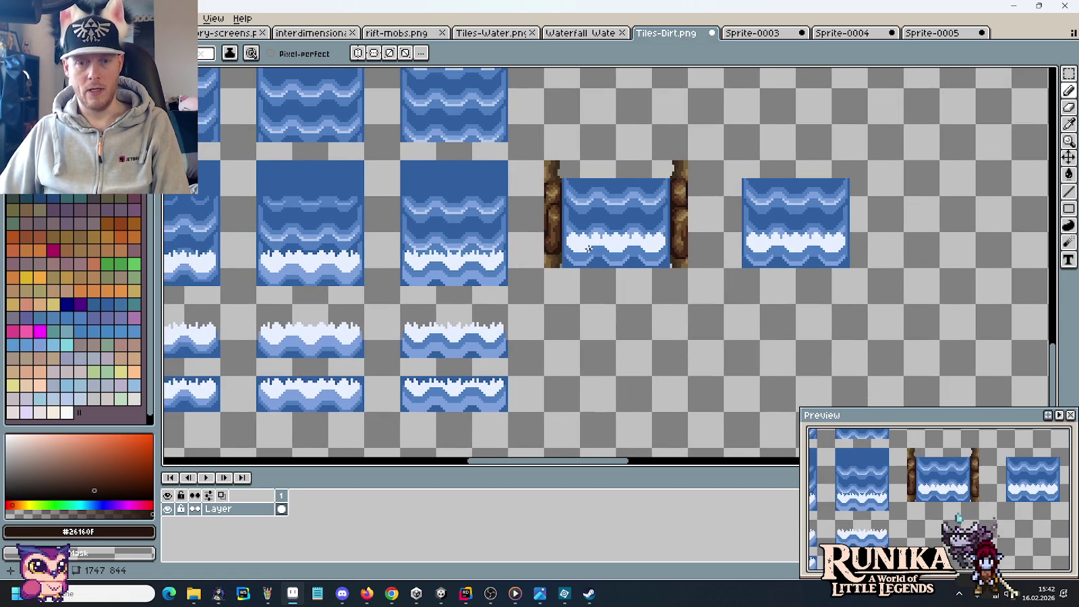
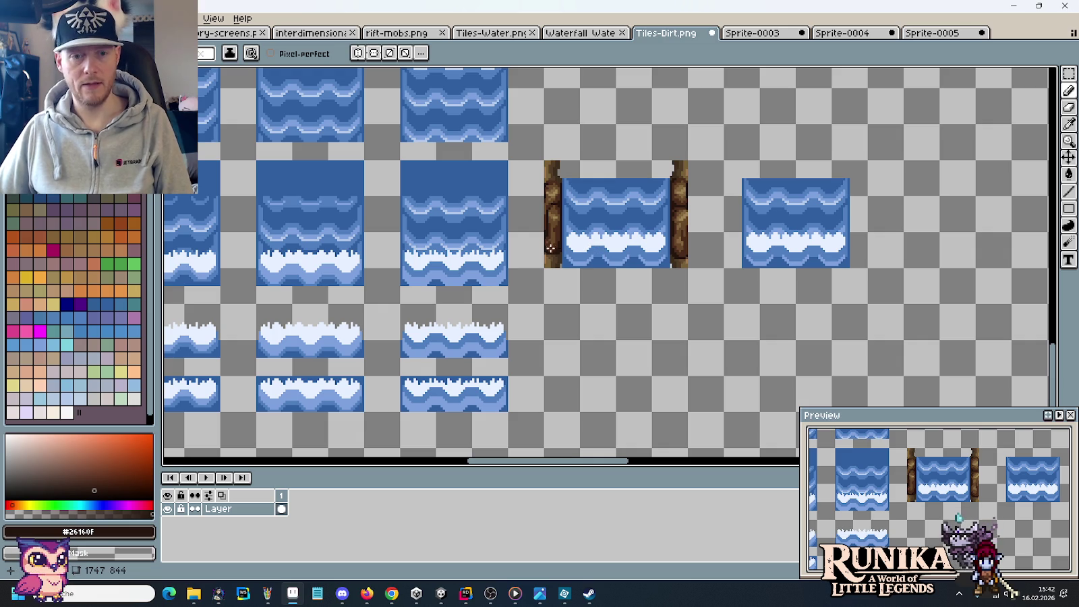
Clear the right-hand water tile and copy the dirt pillar tile into new positions.
key("m")
left_click_drag(855, 282, 754, 181)
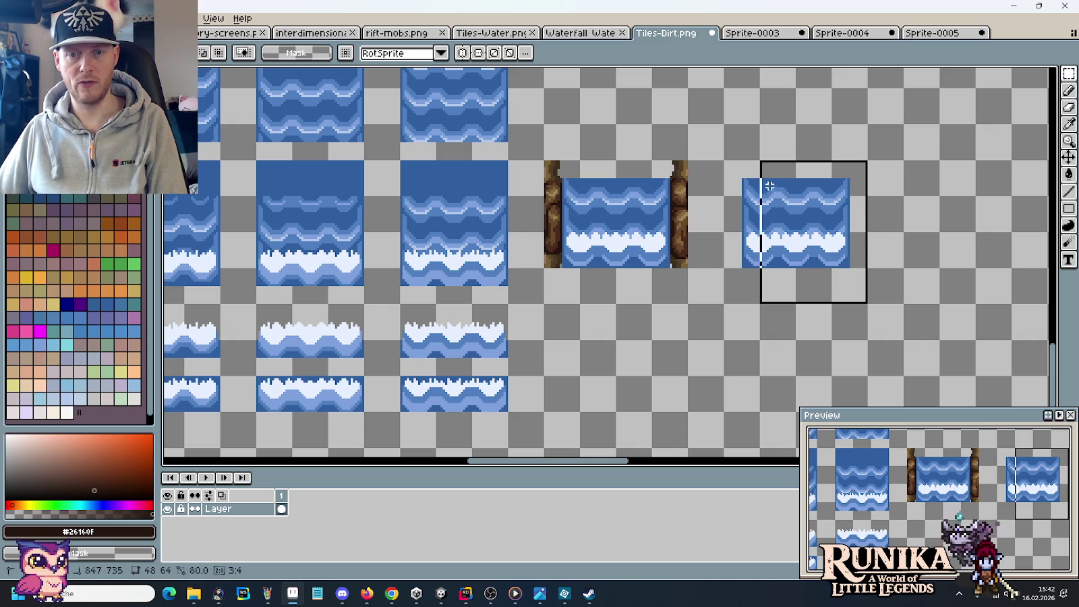
key("Delete")
left_click_drag(687, 268, 545, 160)
mouse_move(609, 215)
left_mouse_down()
mouse_move(882, 238)
mouse_move(804, 249)
mouse_move(818, 221)
mouse_move(602, 222)
mouse_move(775, 222)
left_mouse_up()
left_click(525, 295)
left_click_drag(526, 294, 773, 312)
left_click_drag(401, 260, 570, 282)
Copy the strip of four water tiles and nudge it onto the tile grid.
mouse_move(699, 278)
left_mouse_down()
mouse_move(341, 185)
mouse_move(177, 188)
left_mouse_up()
left_click_drag(241, 224, 846, 329)
left_click_drag(839, 282, 427, 222)
key("Left")
key("Up")
key("Left")
key("Up")
key("Left")
key("Up")
key("Left")
key("Up")
key("Left")
key("Up")
key("Left")
key("Up")
key("Left")
key("Up")
key("Left")
key("Up")
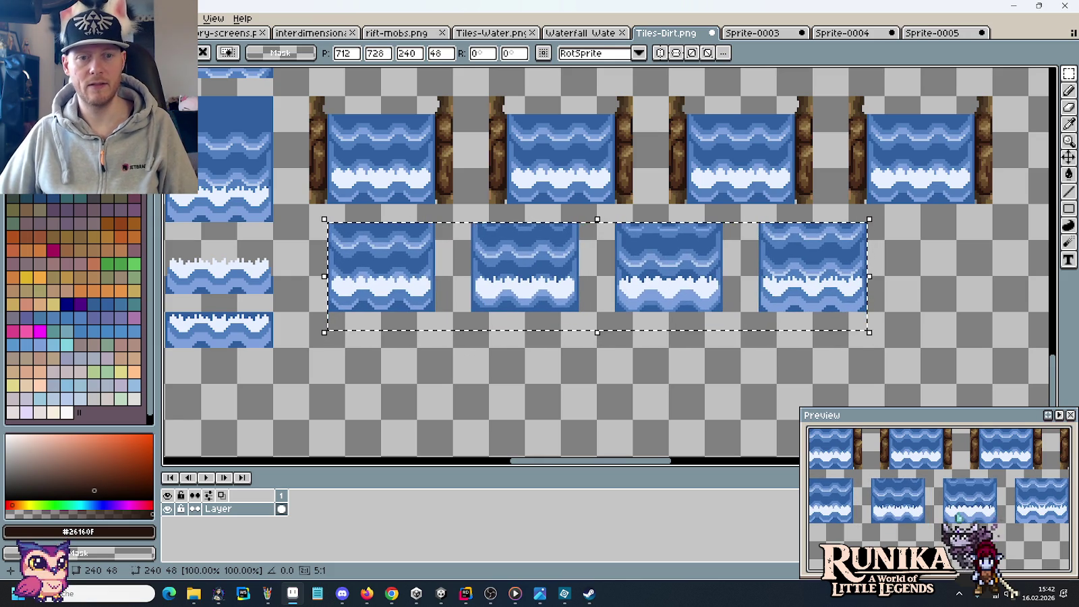
left_click(982, 195)
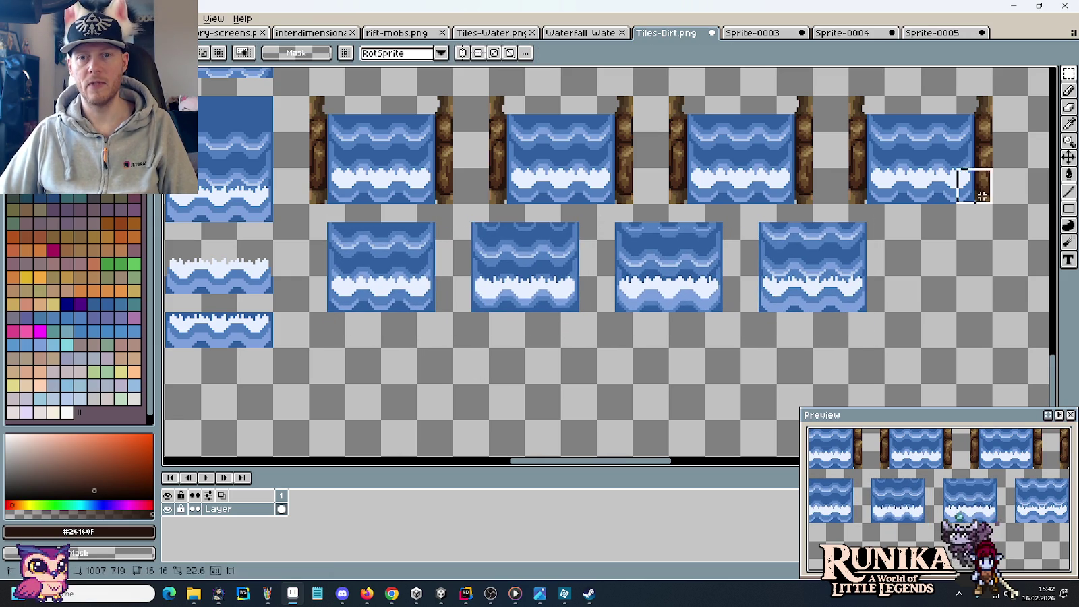
Shift the pillar tiles left to close gaps, then move the lower water row between them.
left_click_drag(982, 195, 492, 101)
left_click_drag(589, 143, 553, 143)
left_click(647, 189)
left_click_drag(637, 199, 954, 97)
left_click_drag(924, 128, 903, 128)
left_click(812, 188)
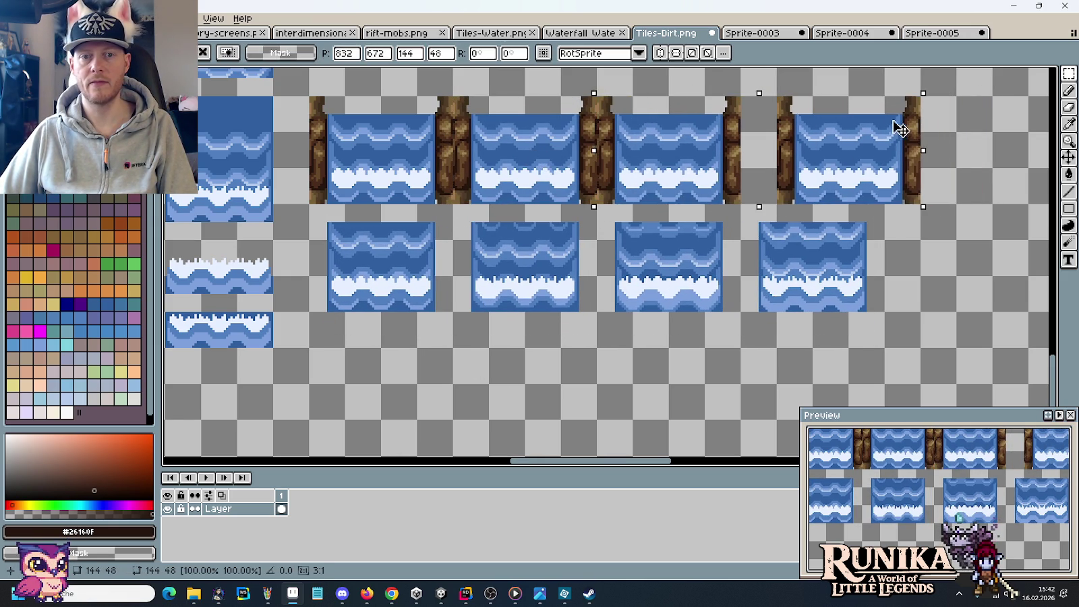
left_click_drag(776, 196, 911, 94)
mouse_move(904, 143)
left_mouse_down()
mouse_move(875, 143)
mouse_move(863, 162)
left_mouse_up()
left_click(890, 313)
mouse_move(883, 346)
left_mouse_down()
mouse_move(349, 230)
mouse_move(309, 203)
left_mouse_up()
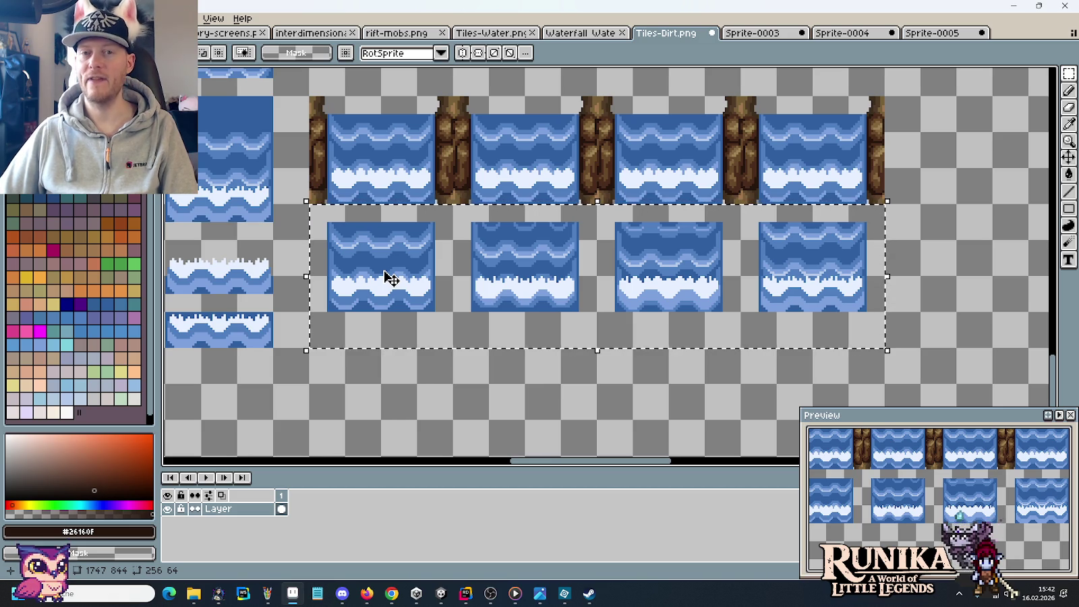
left_click_drag(388, 276, 395, 173)
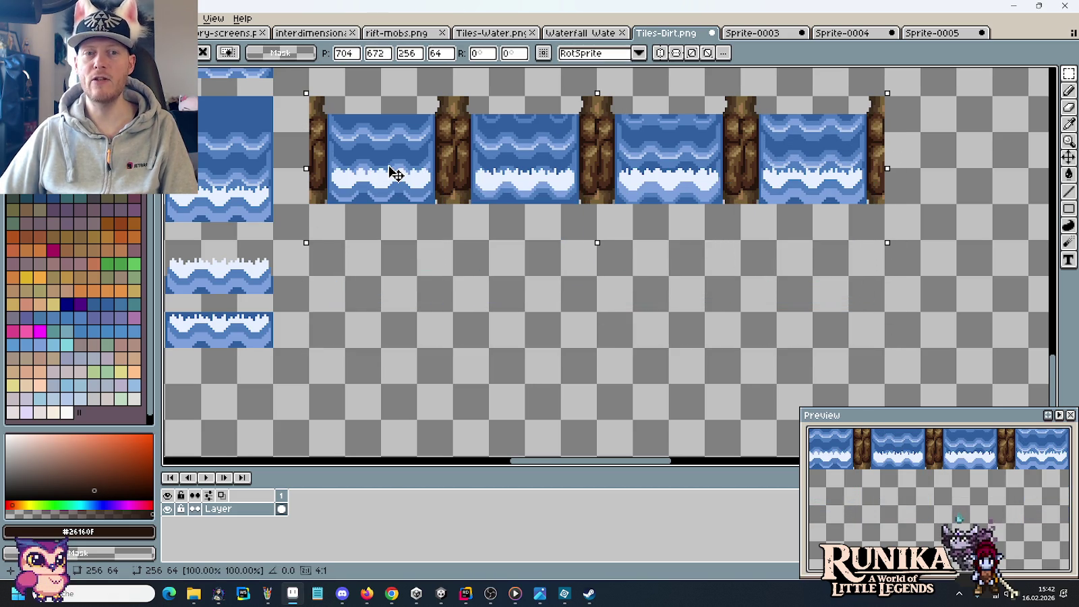
left_click(615, 317)
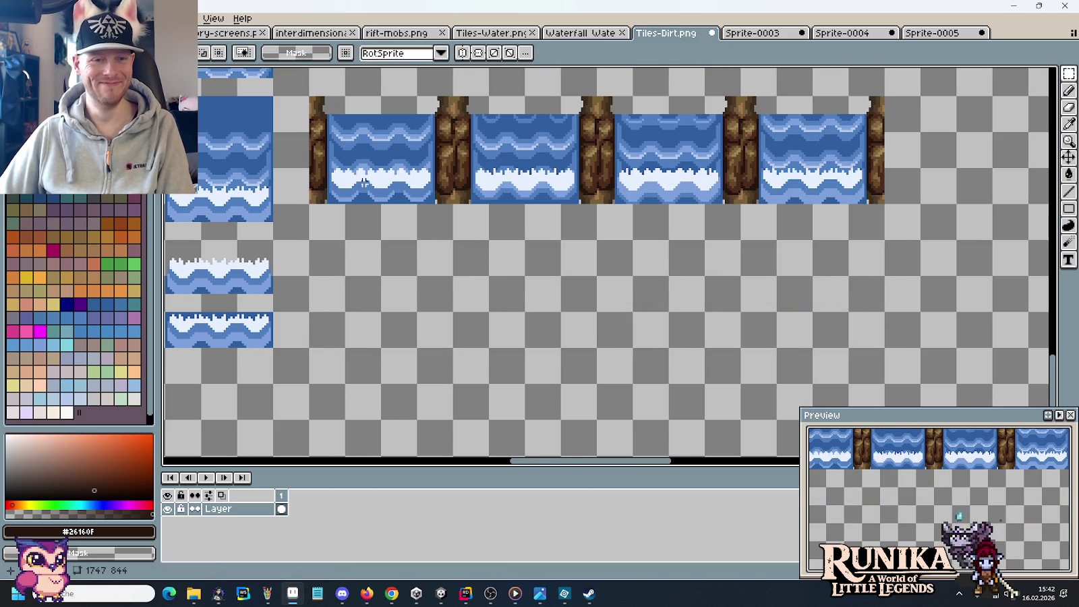
Zoom in and notch the first water tile's bottom-left edge with transparent pixels.
scroll(354, 239, "up", 2)
scroll(288, 224, "up", 2)
scroll(313, 246, "up", 1)
key("i")
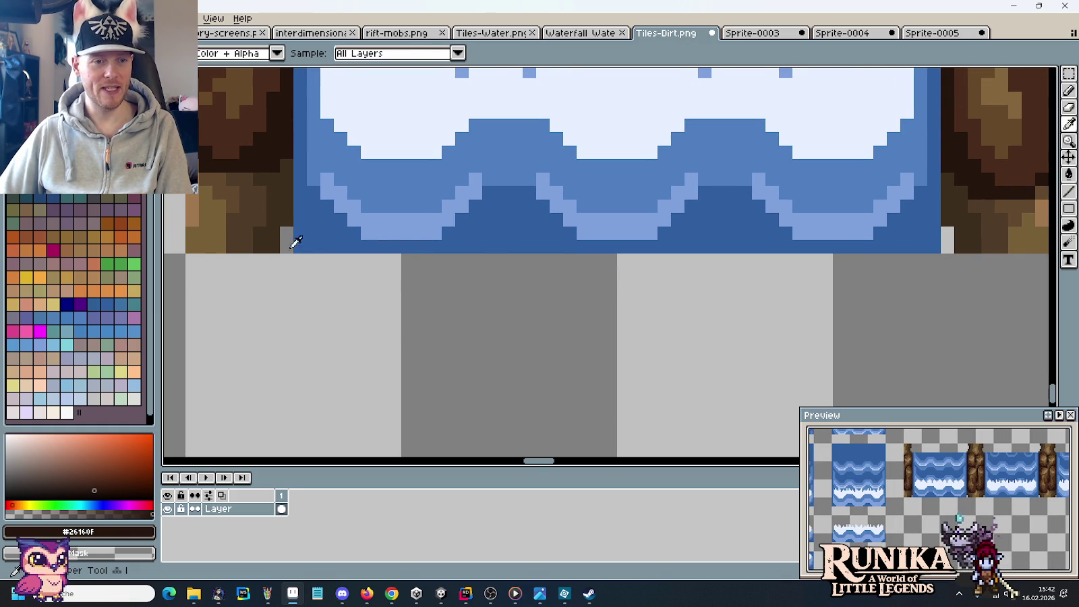
left_click(286, 236)
key("b")
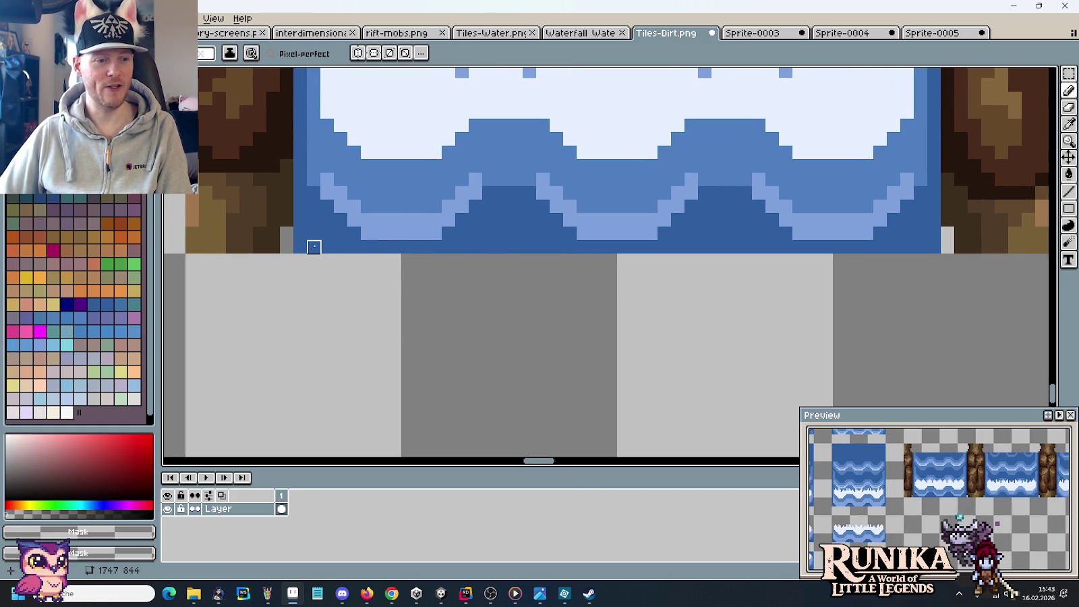
left_click(330, 211, "alt")
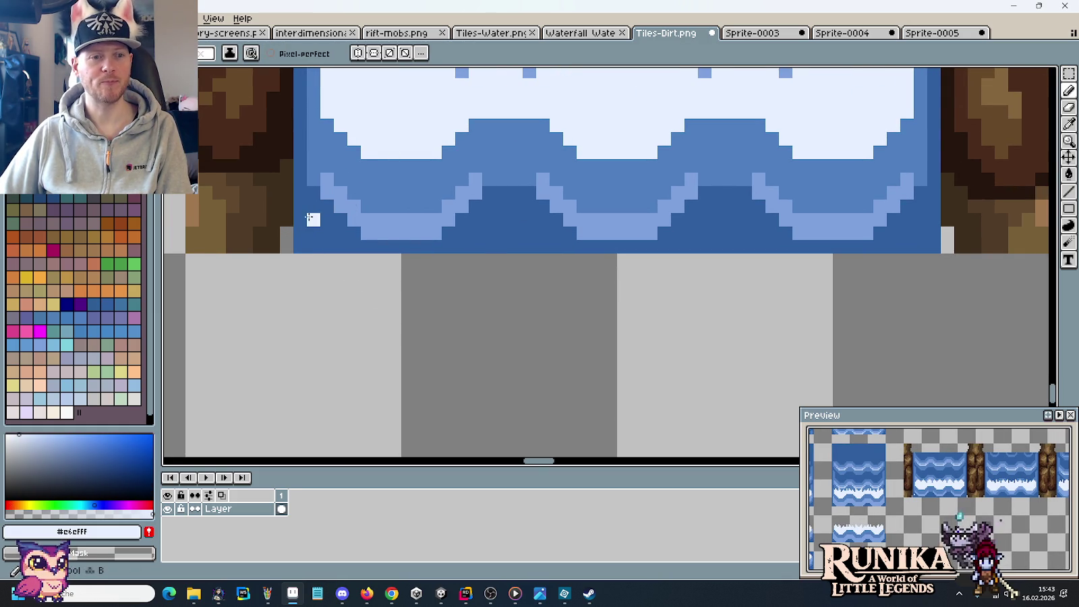
left_click_drag(300, 220, 310, 233)
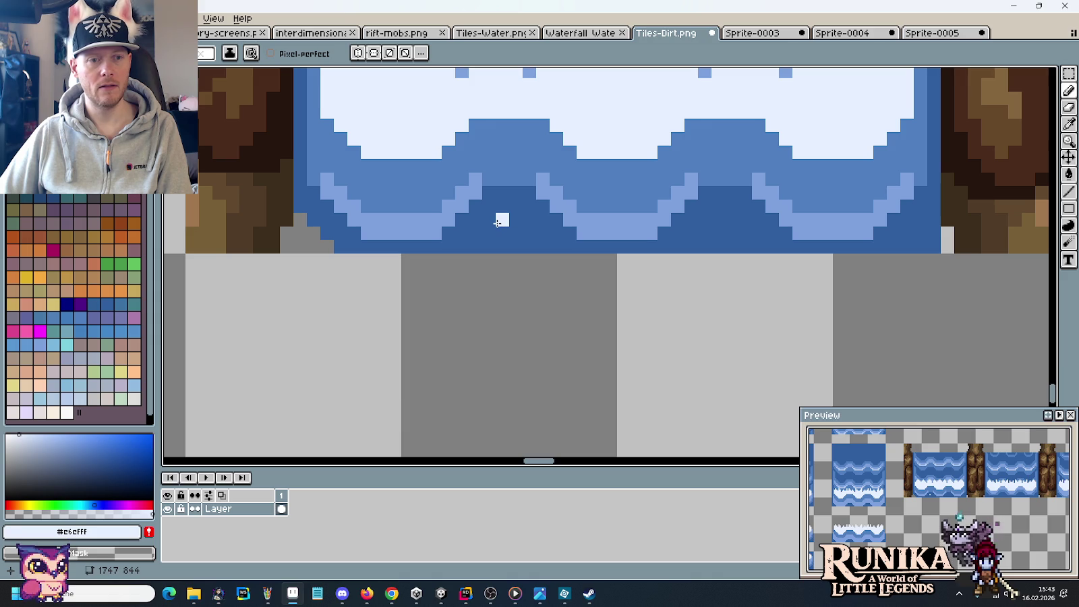
mouse_move(518, 224)
left_mouse_down()
mouse_move(490, 231)
mouse_move(530, 248)
mouse_move(476, 242)
left_mouse_up()
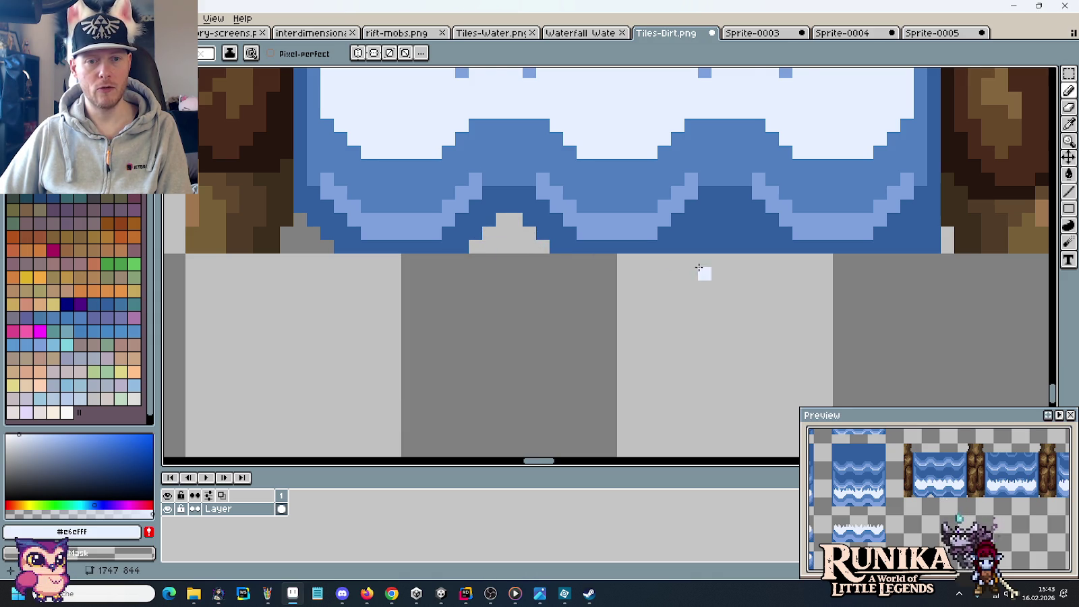
Sample the dark blue and cut further notches along the water tile's bottom edge.
left_click_drag(692, 268, 642, 280)
left_click(467, 226, "alt")
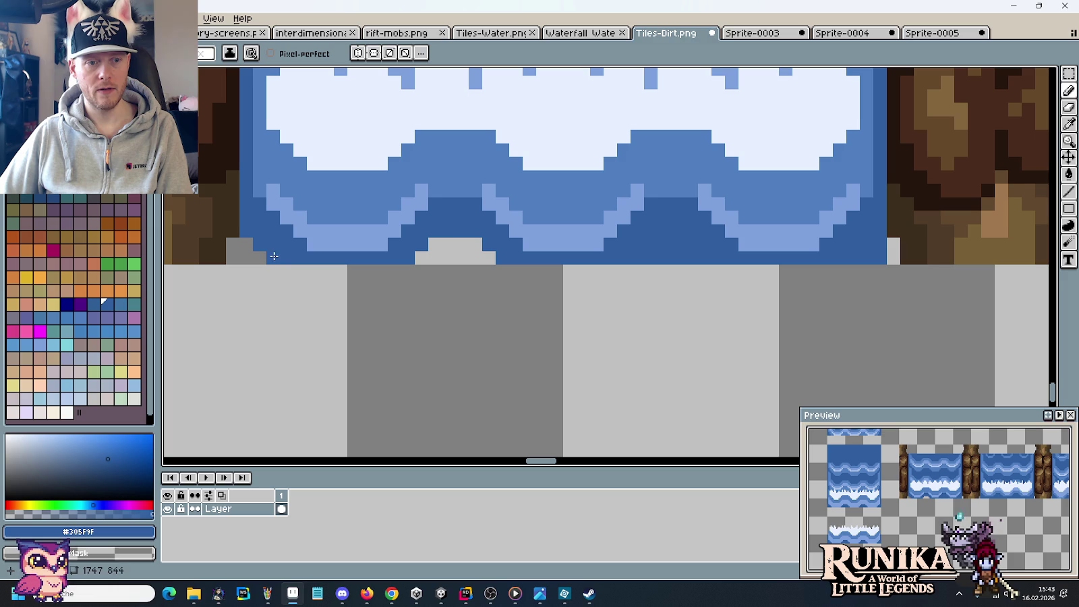
left_click_drag(660, 257, 689, 249)
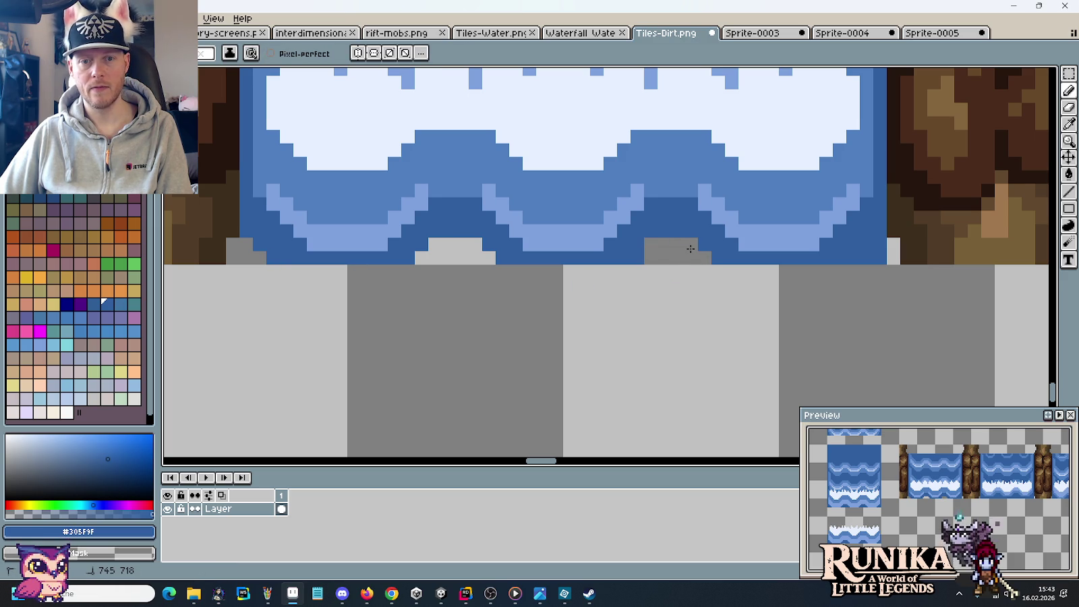
left_click(646, 257)
scroll(835, 294, "right", 2)
scroll(836, 294, "right", 2)
left_click_drag(803, 279, 805, 255)
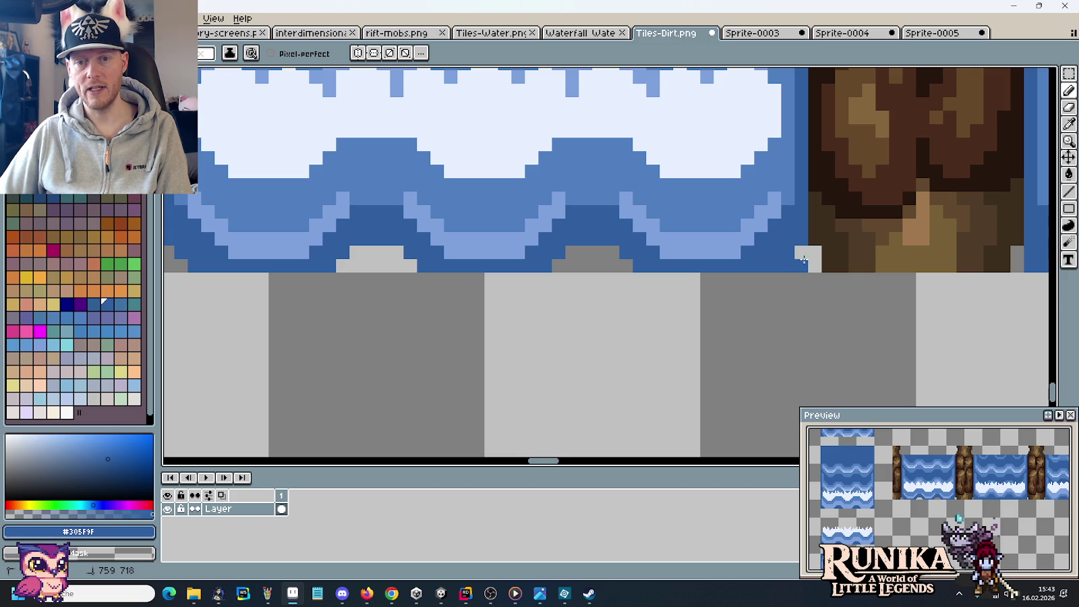
scroll(636, 332, "down", 1)
scroll(648, 357, "down", 2)
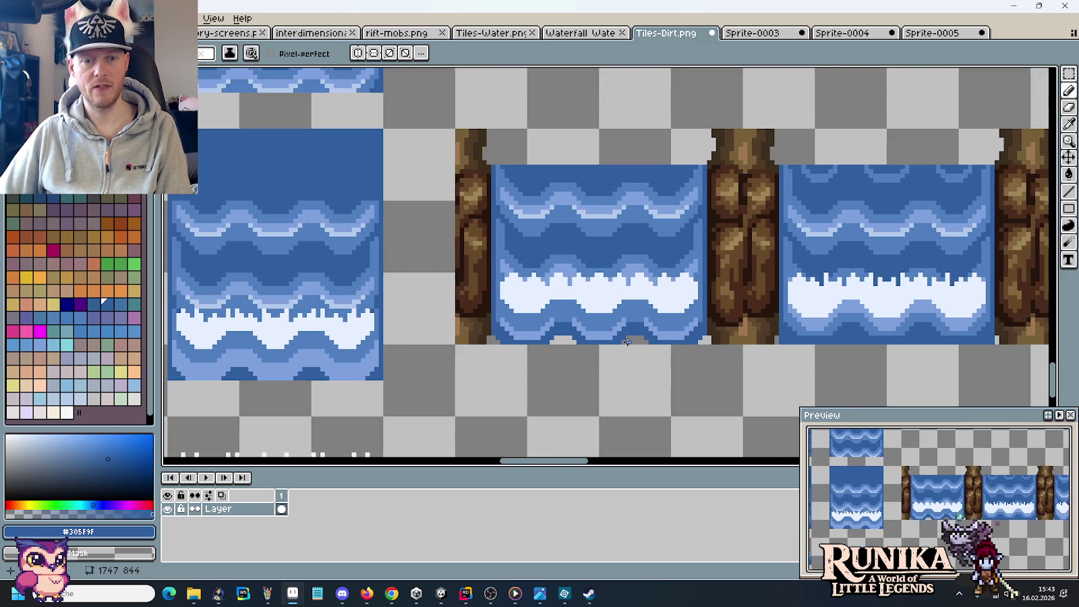
Bring the waterfall tiles into view and notch the first stretch of their top edge.
scroll(658, 340, "up", 2)
scroll(578, 258, "down", 1)
left_click_drag(561, 285, 486, 182)
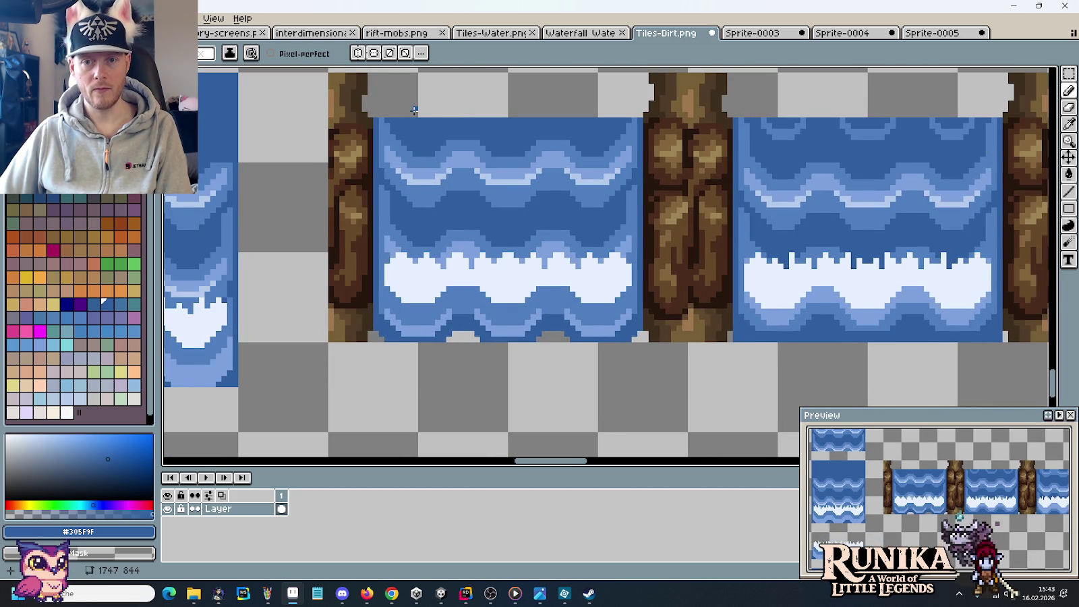
scroll(414, 111, "up", 1)
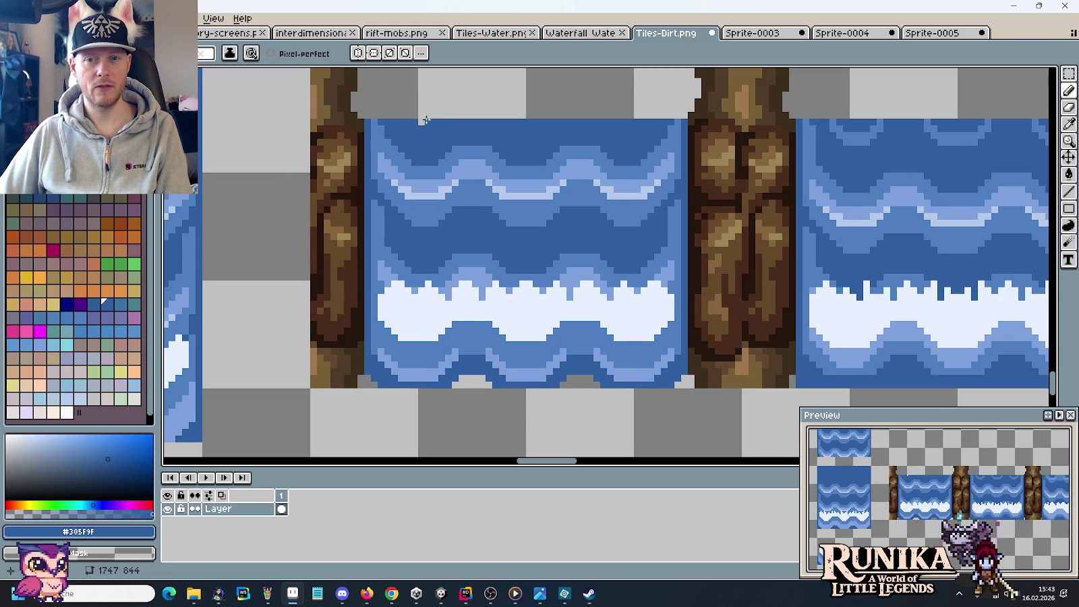
left_click_drag(595, 115, 512, 117)
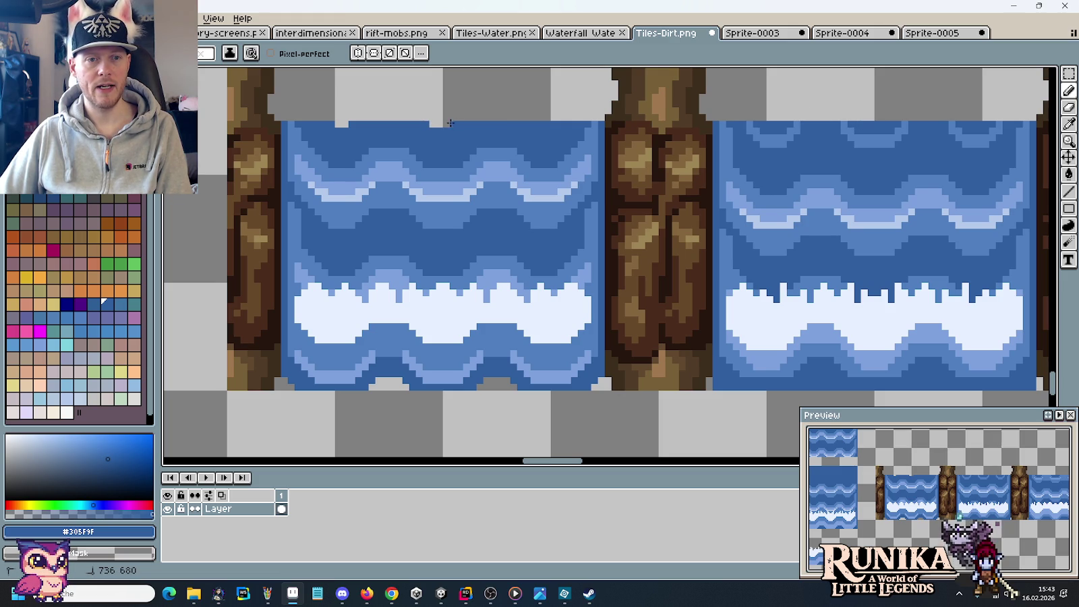
scroll(747, 113, "right", 3)
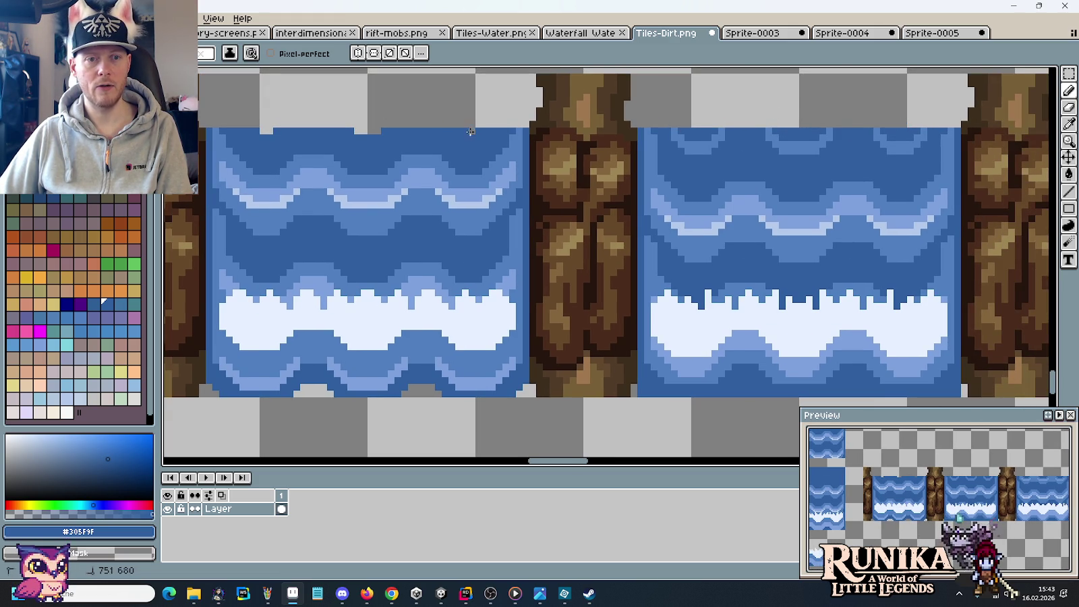
scroll(476, 196, "down", 1)
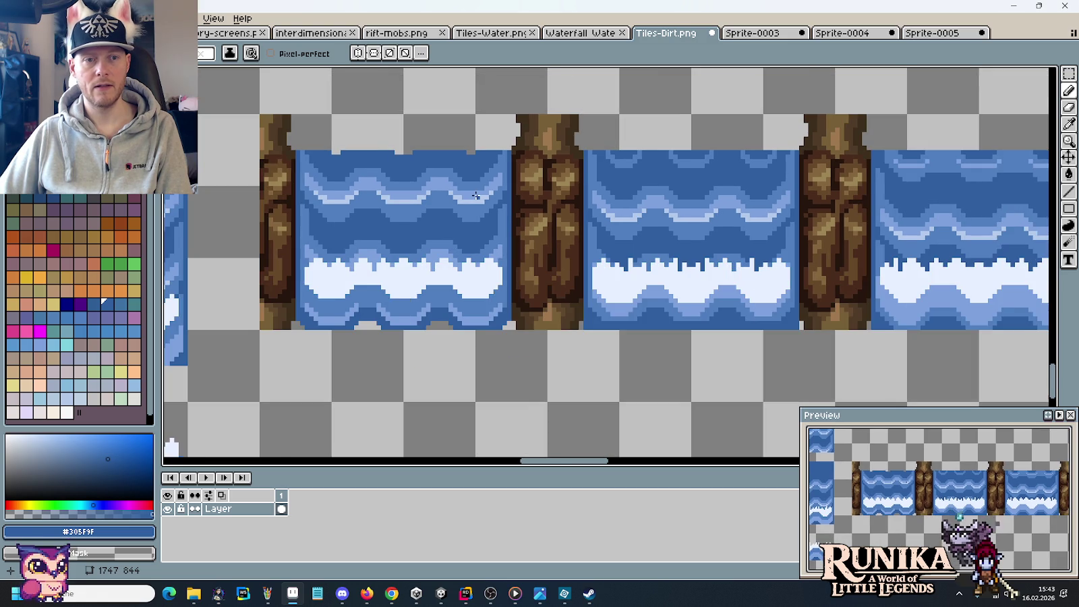
scroll(674, 176, "right", 3)
scroll(606, 165, "up", 1)
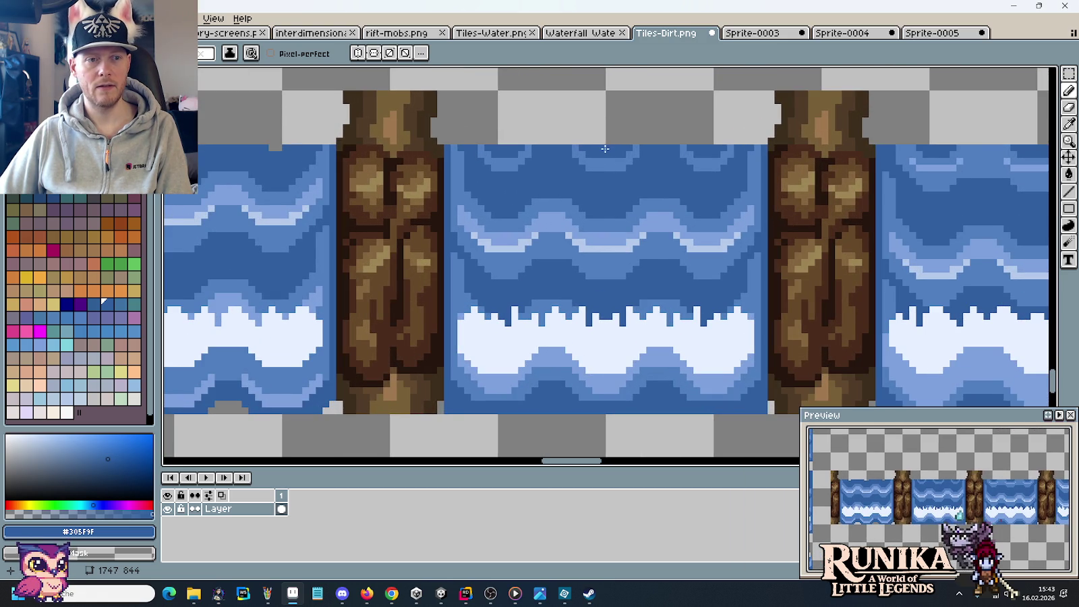
scroll(739, 187, "right", 5)
scroll(693, 160, "right", 4)
scroll(693, 160, "up", 1)
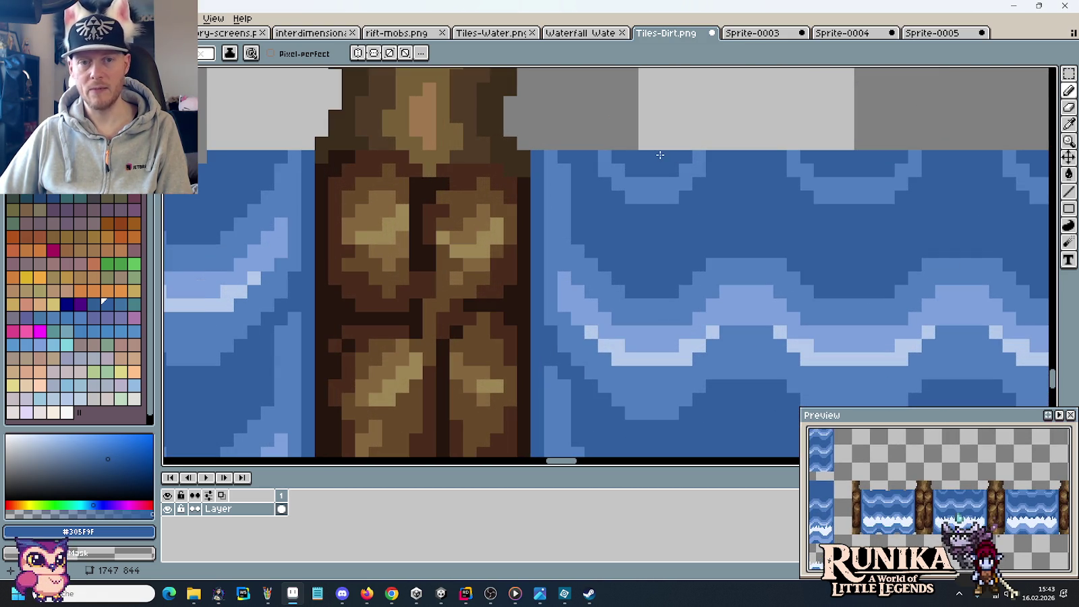
left_click_drag(834, 156, 873, 159)
Widen and deepen the top-edge notches, removing the blue bump above the water.
scroll(777, 167, "right", 3)
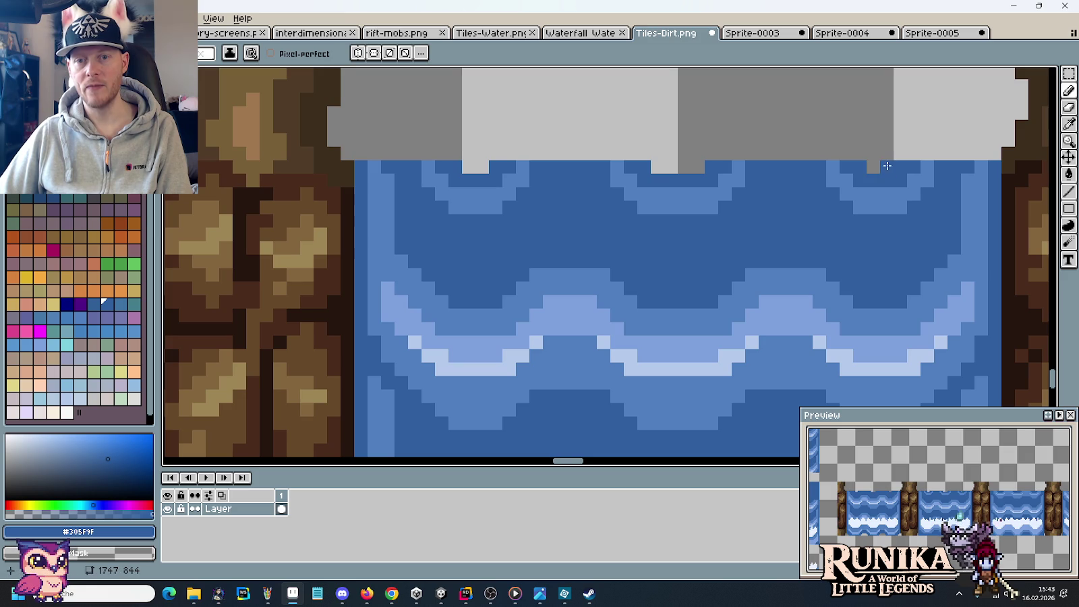
scroll(877, 167, "down", 4)
scroll(436, 164, "left", 1)
scroll(404, 157, "up", 4)
left_click(419, 176)
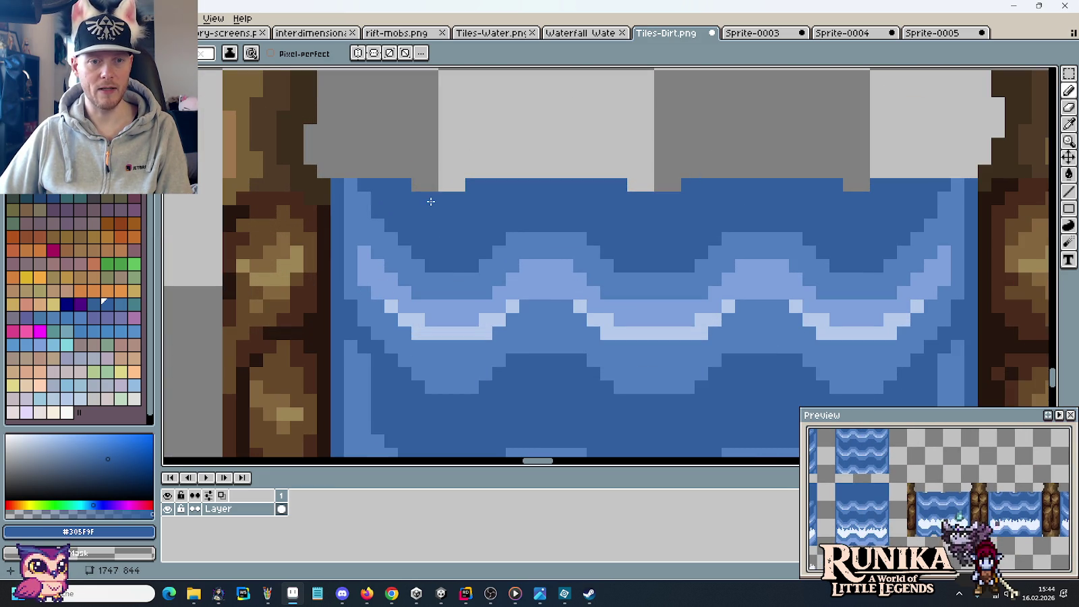
left_click_drag(478, 184, 472, 185)
left_click_drag(612, 181, 617, 181)
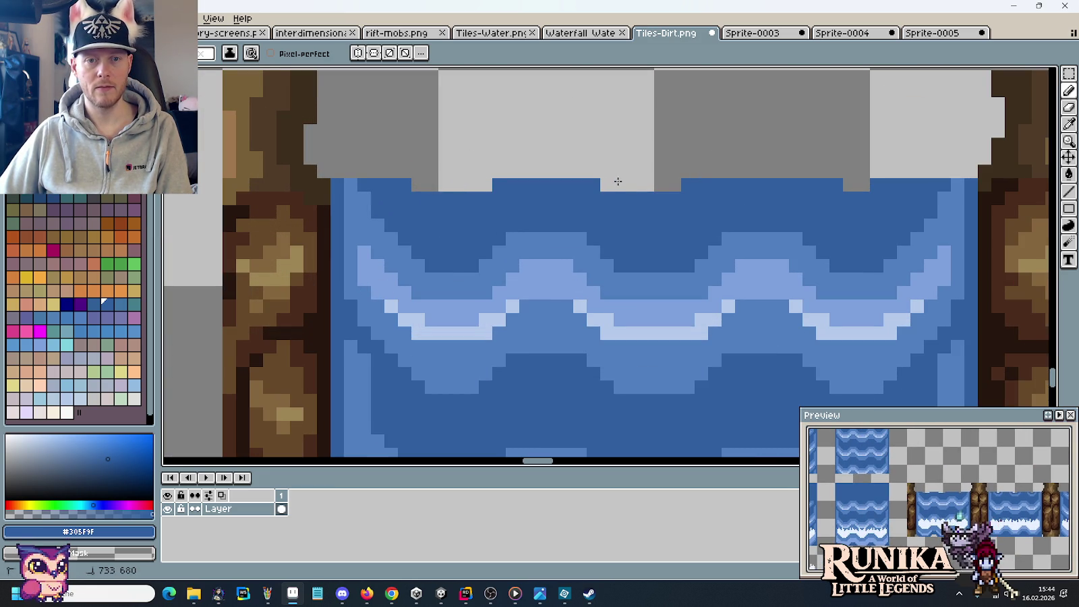
left_click_drag(701, 184, 688, 183)
left_click(822, 182)
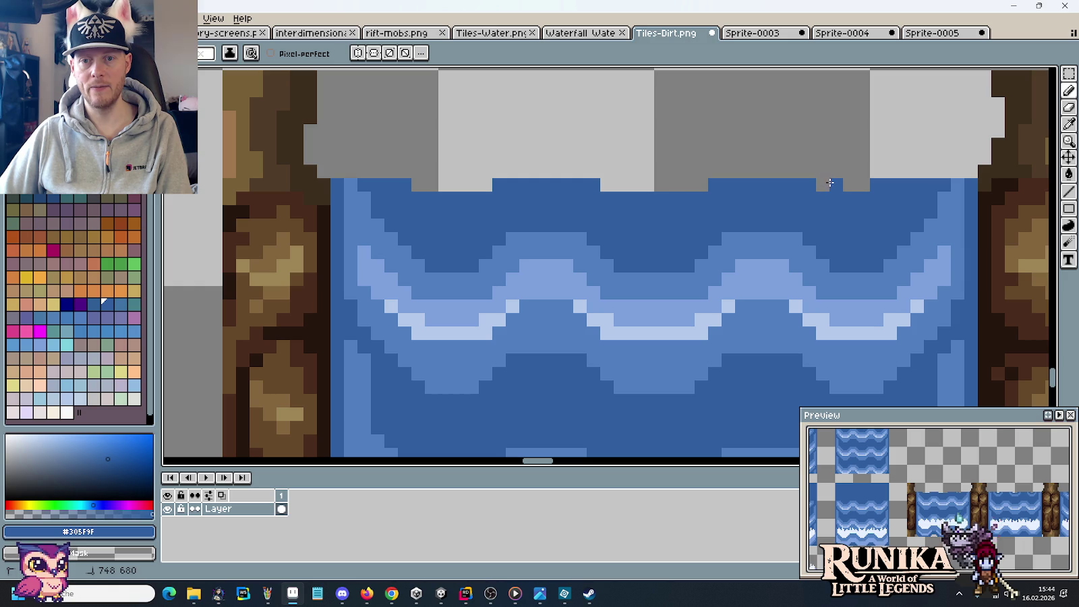
left_click_drag(888, 177, 878, 182)
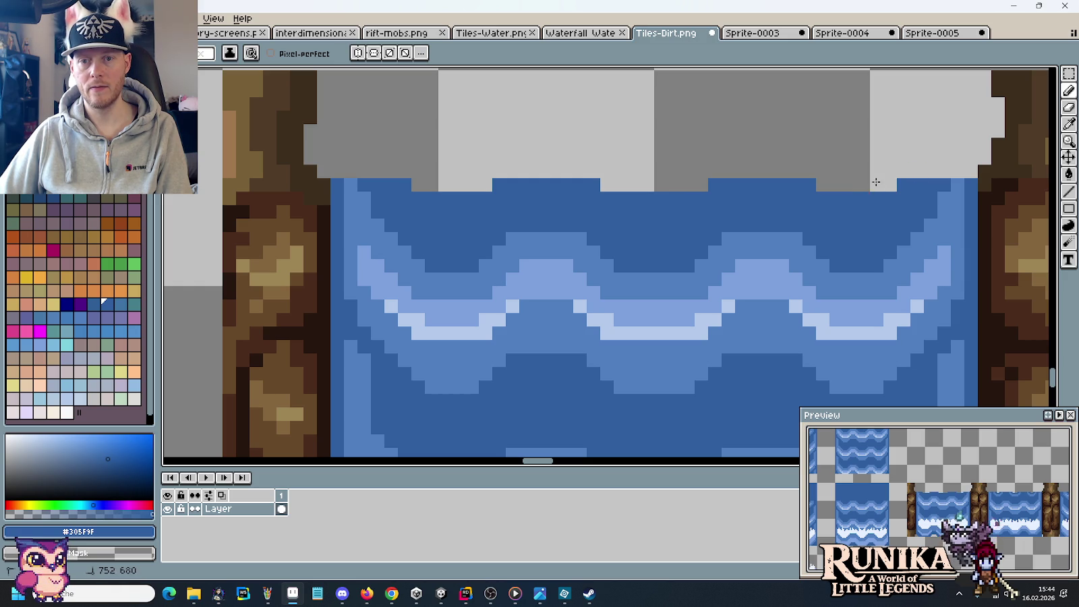
left_click_drag(694, 205, 615, 204)
left_click_drag(479, 198, 431, 200)
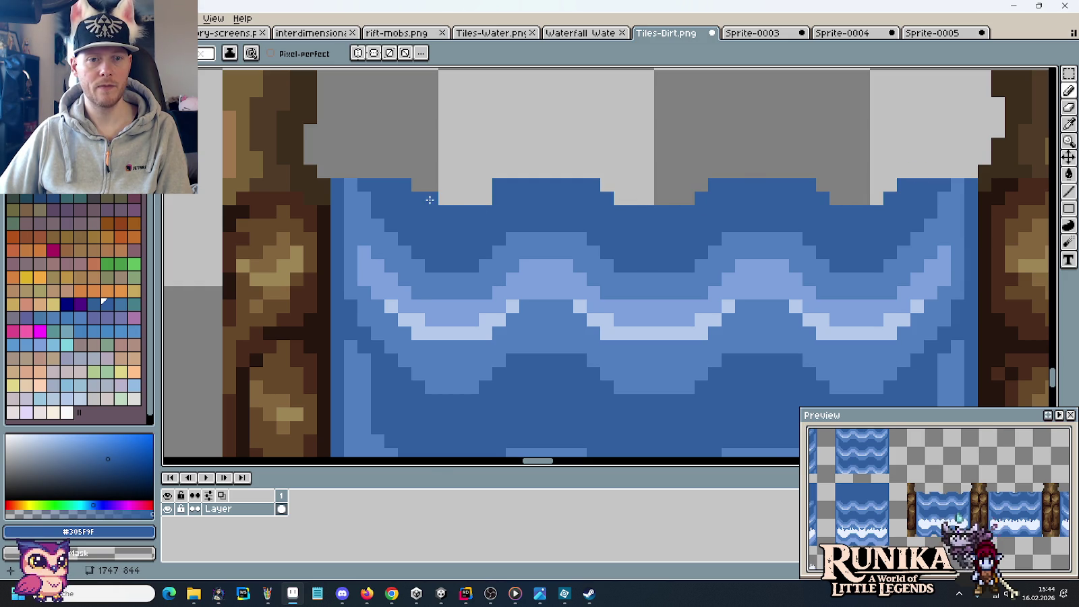
Erase the remaining stray dark-blue pixels along the other water tiles' top edges.
scroll(463, 194, "down", 2)
scroll(465, 202, "down", 1)
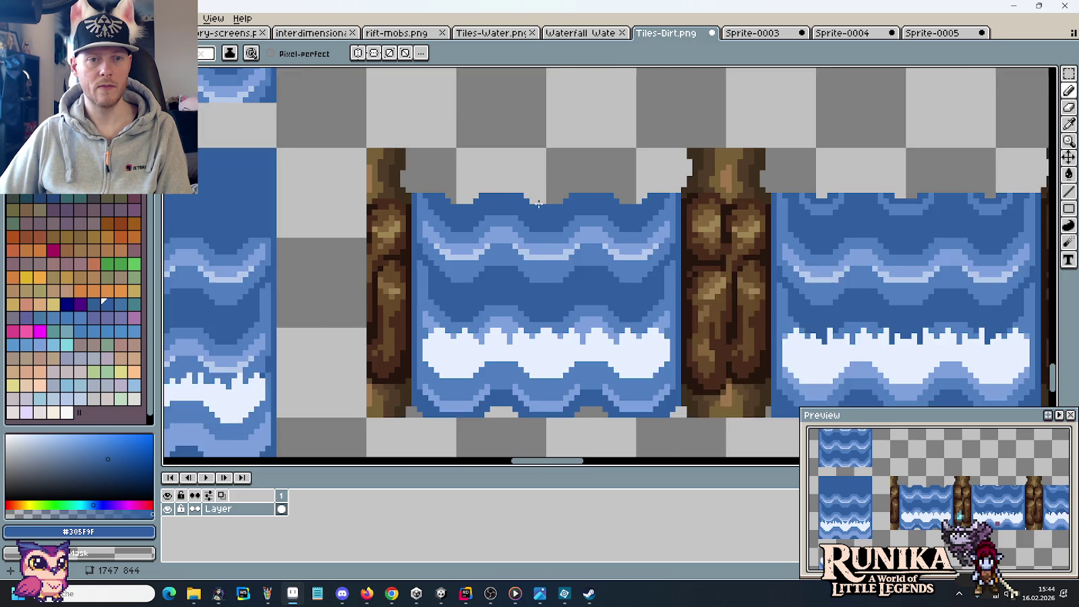
scroll(643, 248, "down", 1)
scroll(644, 239, "right", 2)
scroll(644, 236, "right", 1)
scroll(607, 202, "up", 1)
scroll(575, 164, "up", 2)
left_click_drag(570, 162, 556, 161)
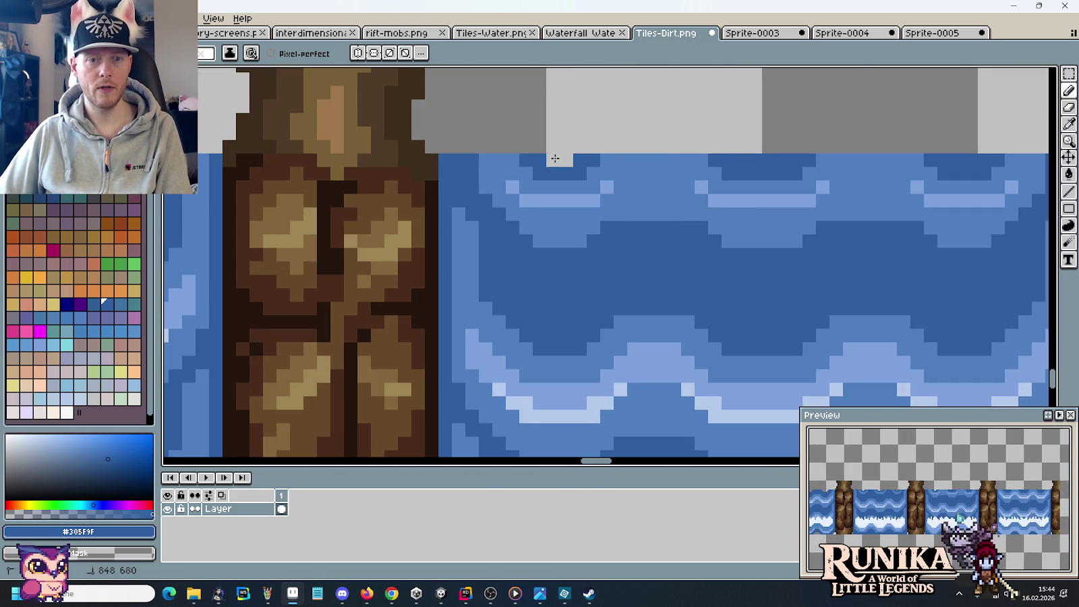
left_click(756, 159)
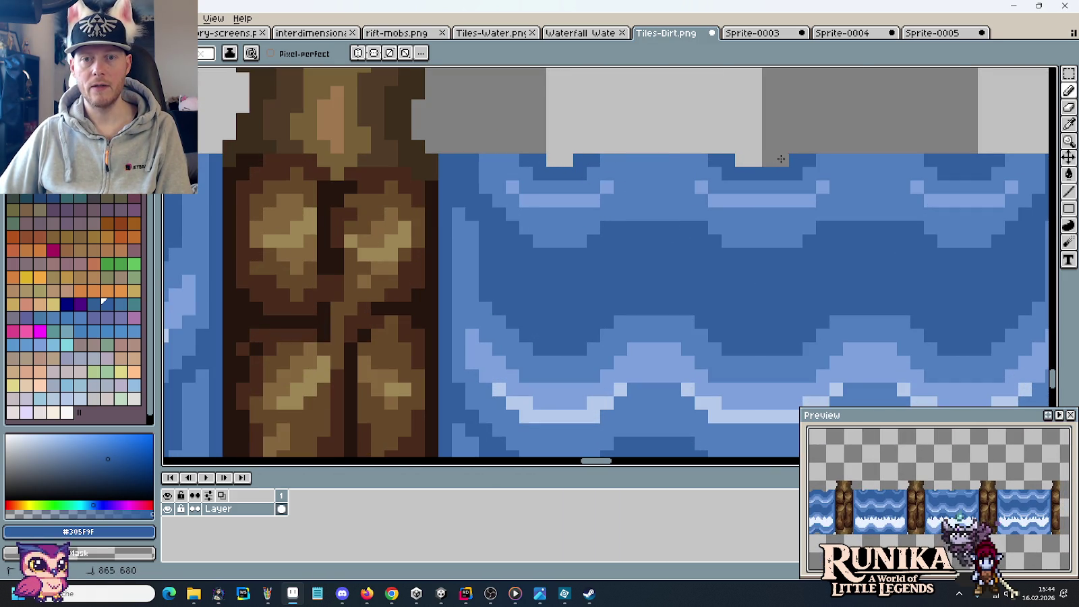
scroll(615, 160, "right", 3)
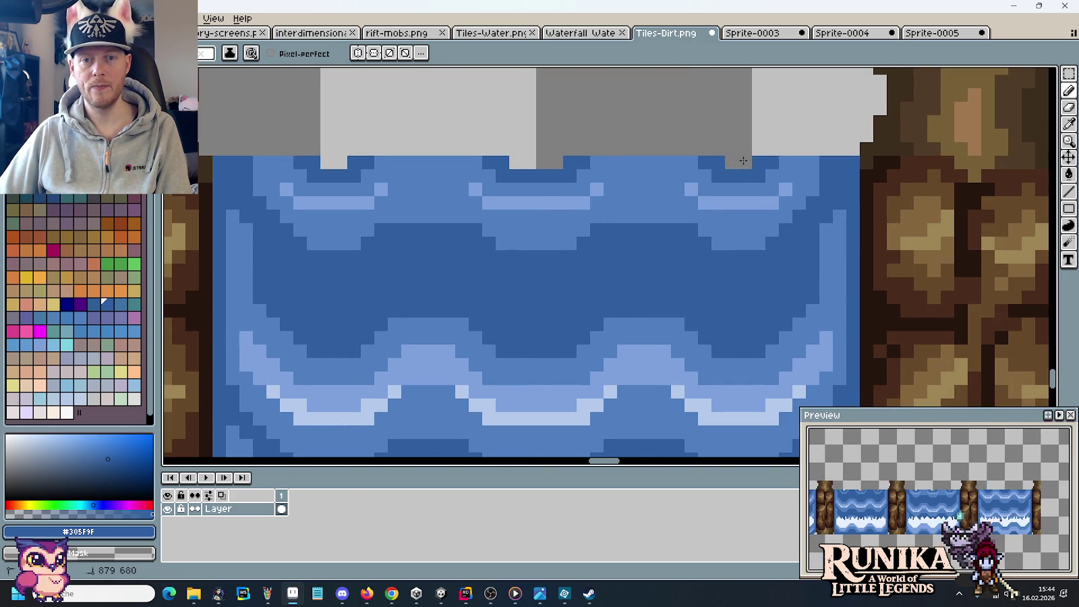
scroll(742, 160, "down", 3)
scroll(743, 173, "right", 2)
scroll(607, 189, "up", 1)
scroll(484, 225, "up", 1)
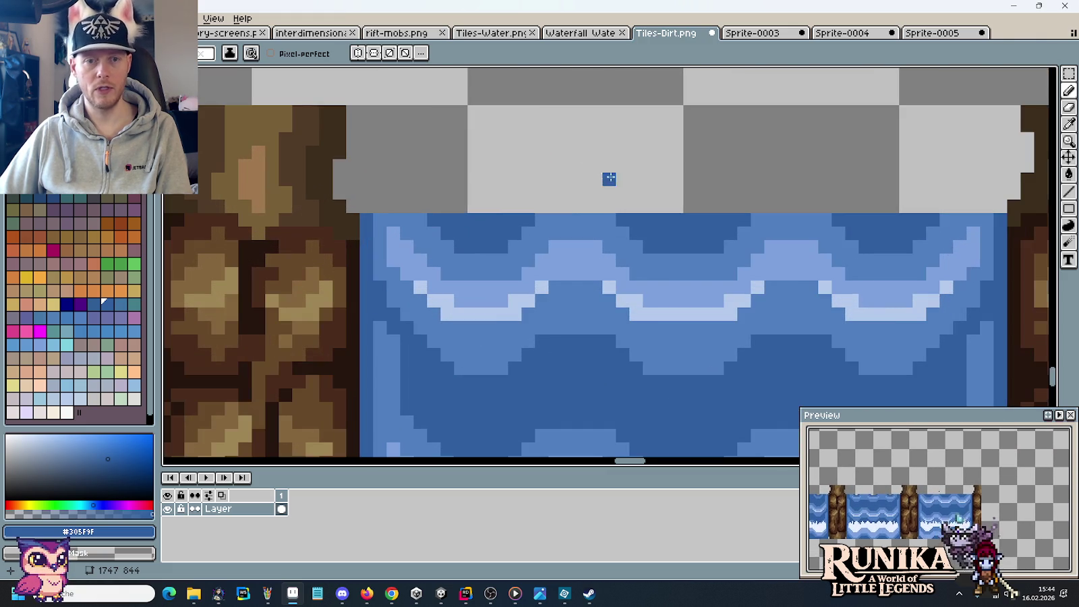
left_click_drag(457, 218, 495, 217)
left_click(487, 229)
left_click(683, 229)
left_click(704, 232)
left_click_drag(865, 219, 893, 219)
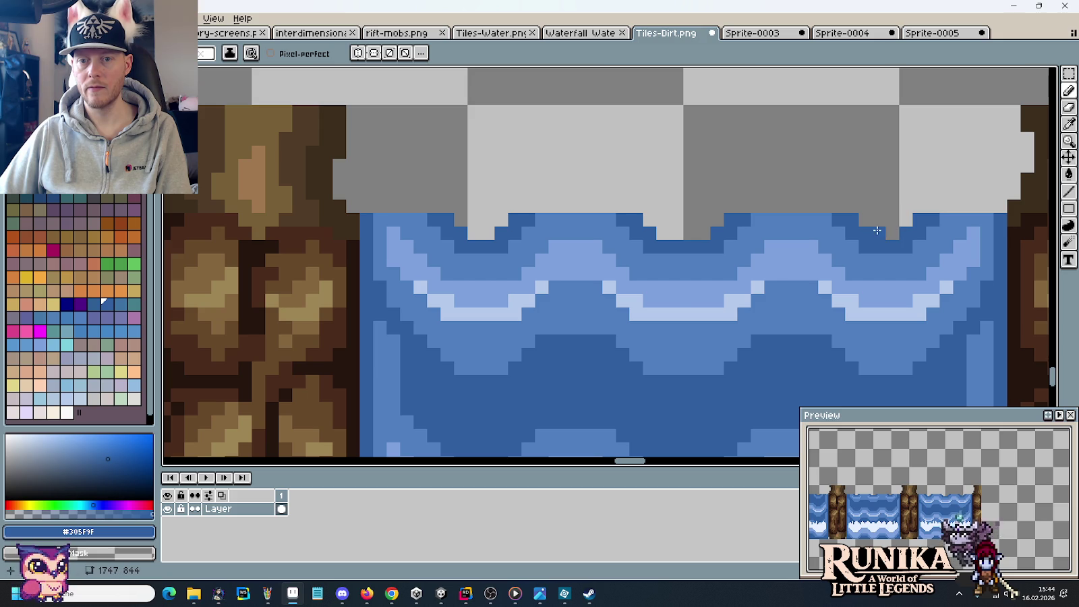
scroll(874, 231, "down", 3)
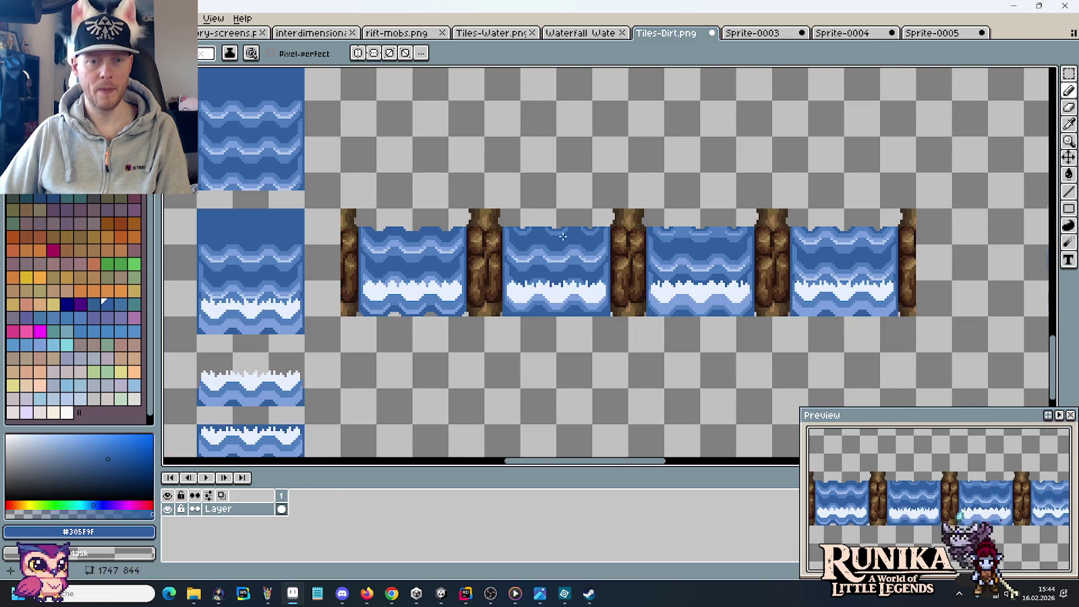
Zoom into the tile row's bottom and erase the lowest pixel row under the water tiles.
scroll(575, 246, "up", 3)
left_click_drag(593, 278, 593, 210)
scroll(499, 171, "up", 1)
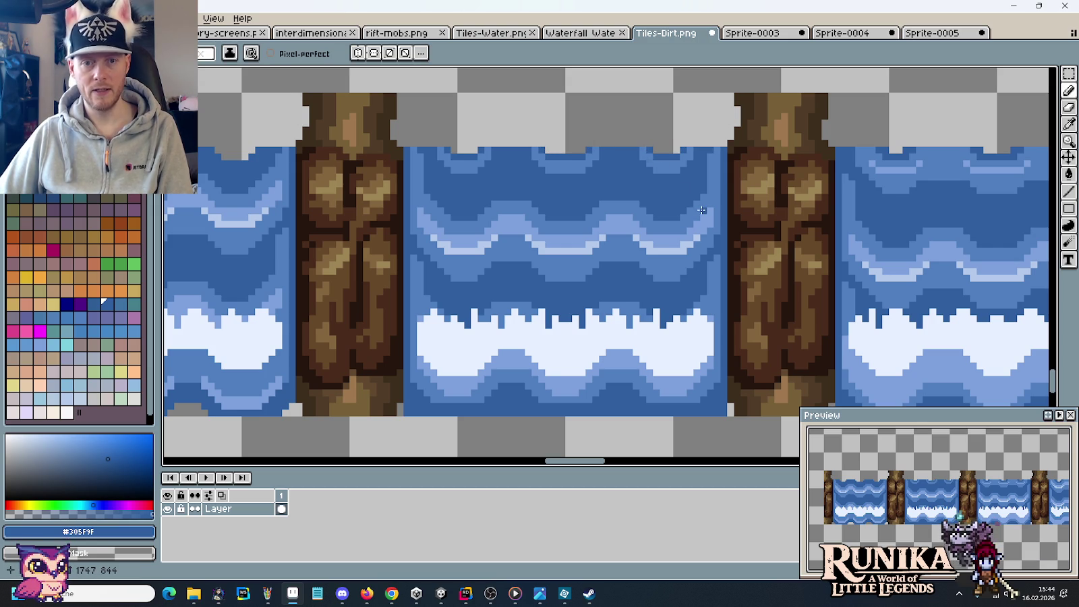
scroll(547, 163, "up", 1)
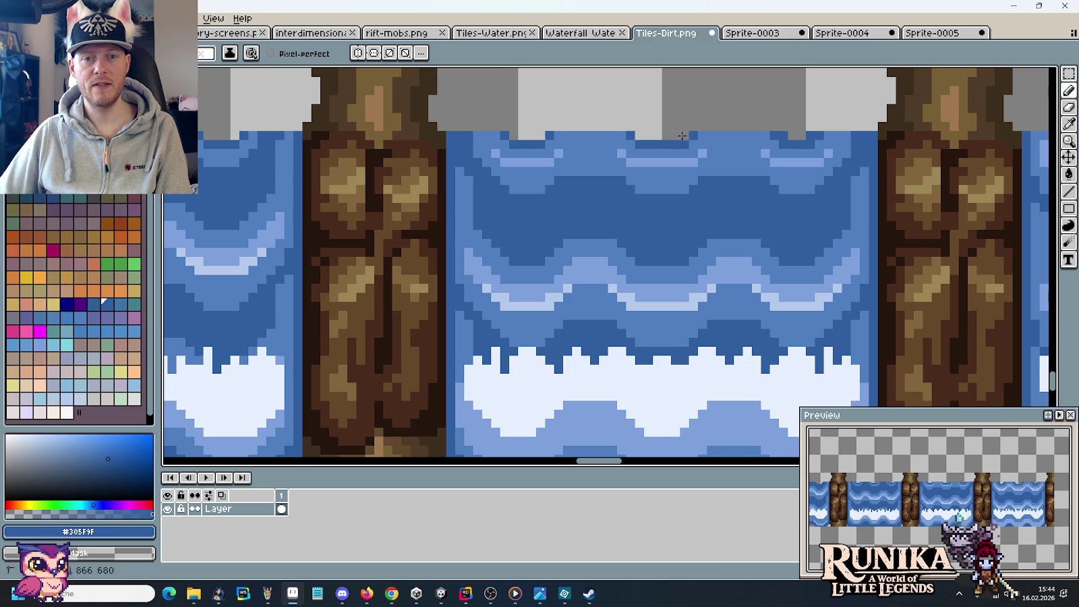
scroll(472, 161, "left", 2)
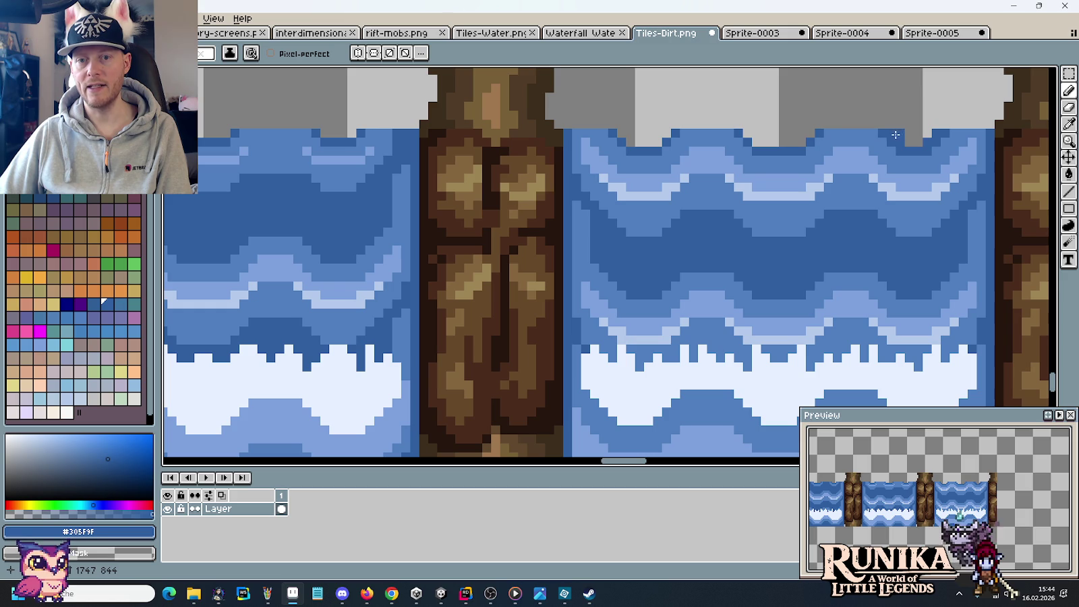
scroll(899, 173, "down", 4)
scroll(535, 181, "up", 1)
scroll(526, 186, "up", 1)
scroll(497, 194, "up", 1)
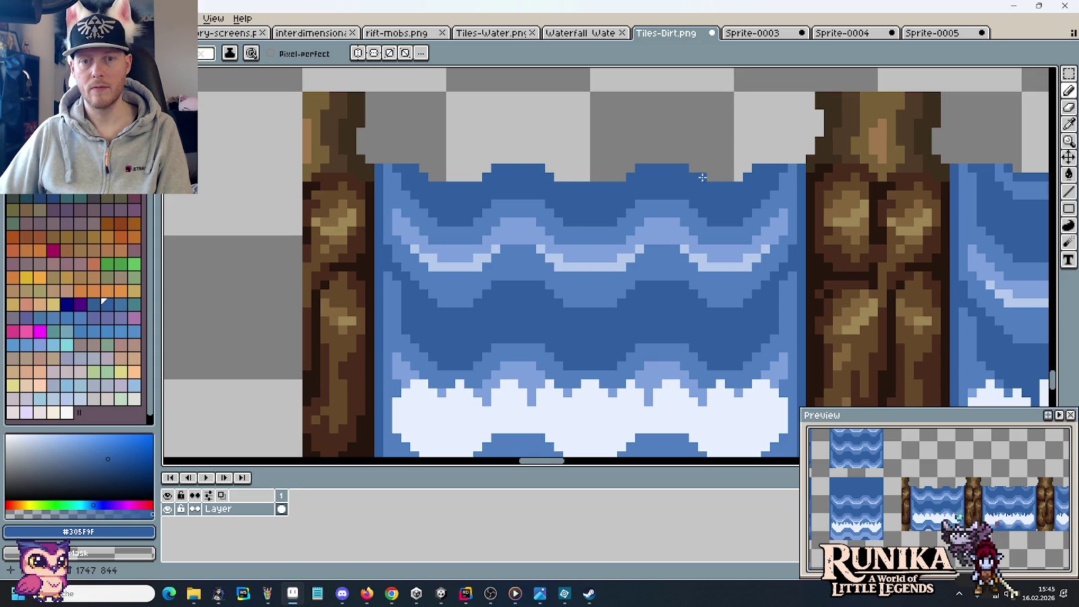
scroll(747, 168, "down", 3)
scroll(564, 305, "up", 2)
scroll(564, 306, "up", 1)
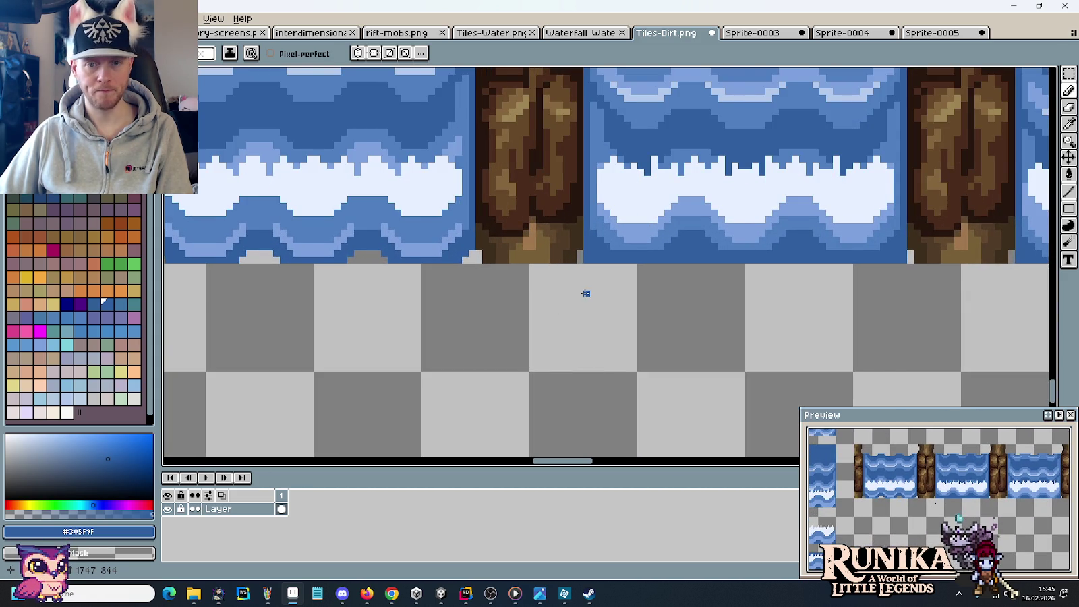
scroll(586, 293, "down", 1)
scroll(599, 291, "up", 1)
scroll(597, 291, "up", 1)
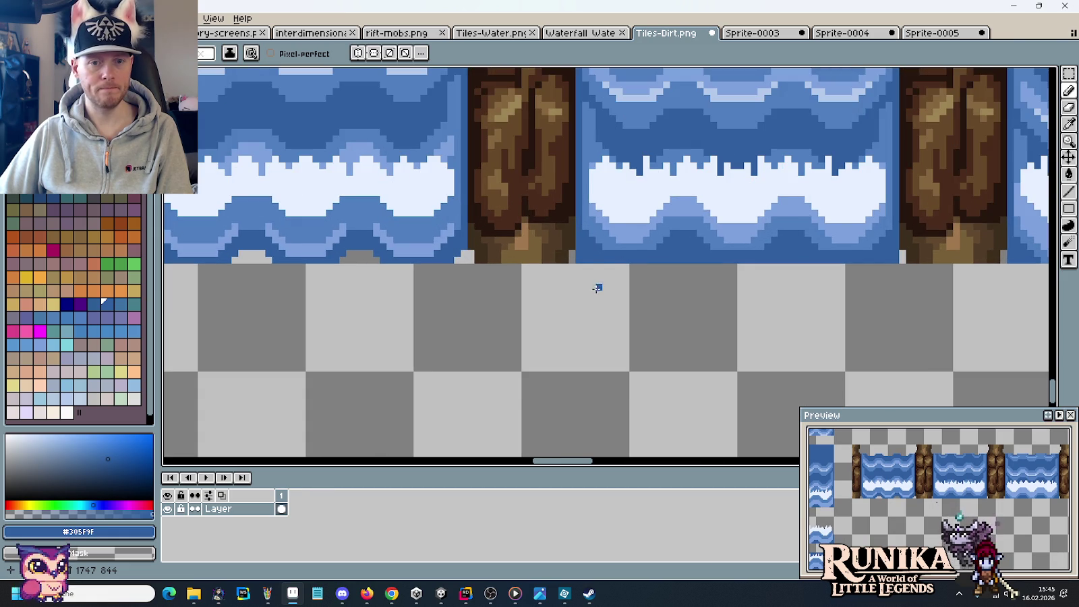
scroll(588, 284, "up", 1)
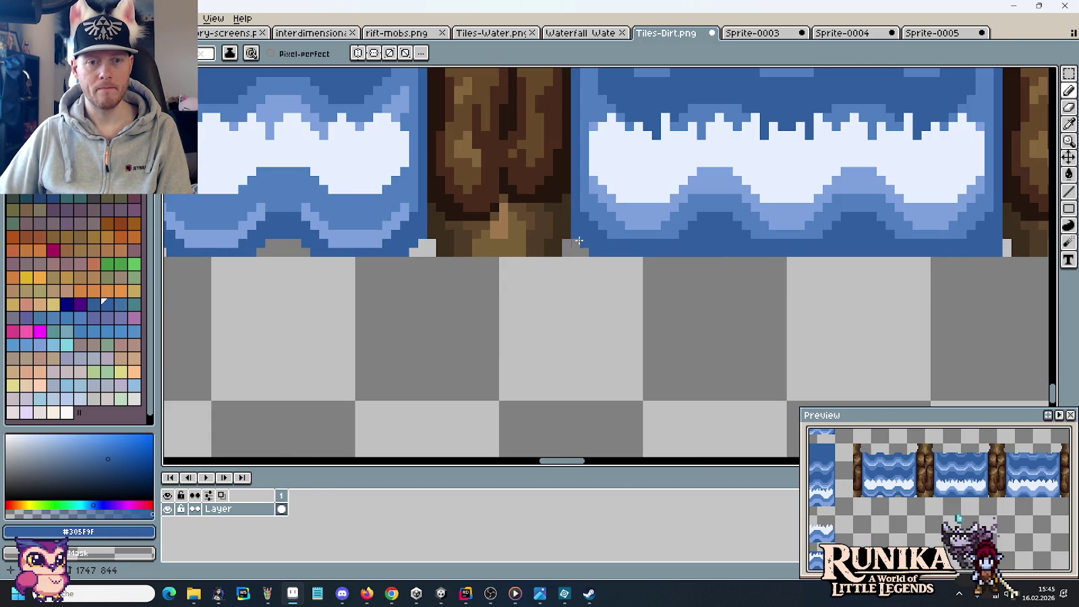
mouse_move(593, 250)
left_mouse_down()
mouse_move(783, 251)
mouse_move(591, 257)
left_mouse_up()
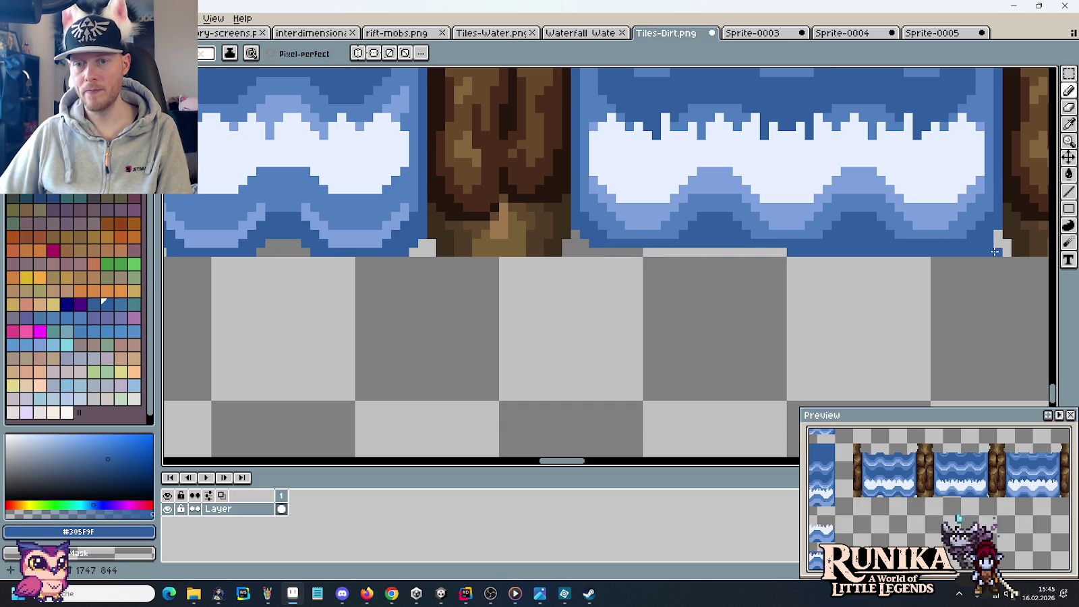
mouse_move(991, 245)
left_mouse_down()
mouse_move(829, 257)
mouse_move(859, 246)
left_mouse_up()
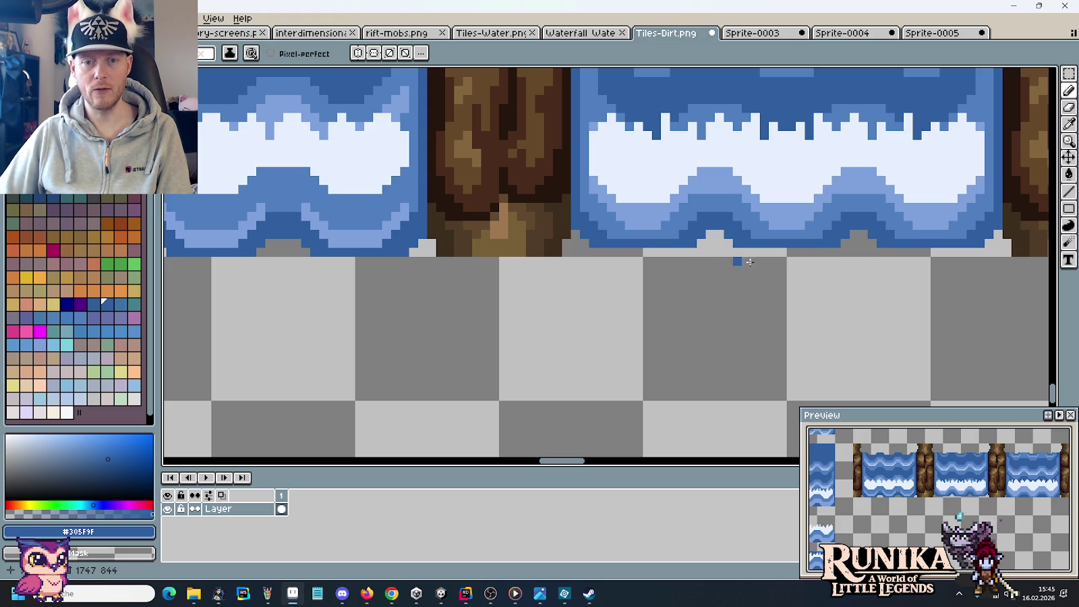
Scroll along the tile row to inspect the cleaned bottom edge of the water tiles.
scroll(742, 257, "right", 3)
scroll(620, 256, "right", 3)
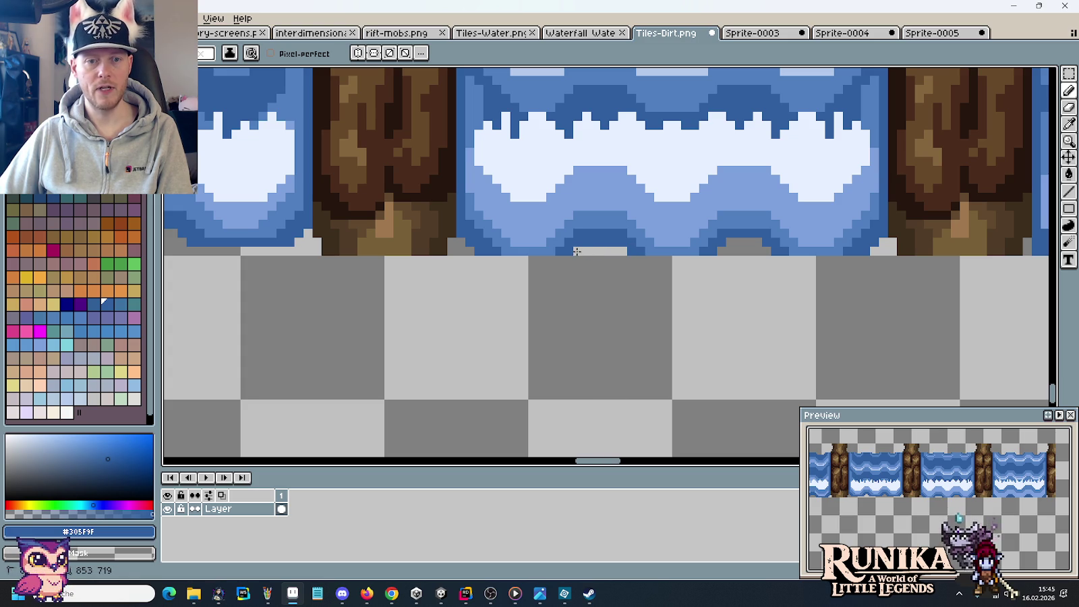
scroll(610, 243, "down", 1)
scroll(741, 263, "down", 1)
scroll(659, 263, "up", 2)
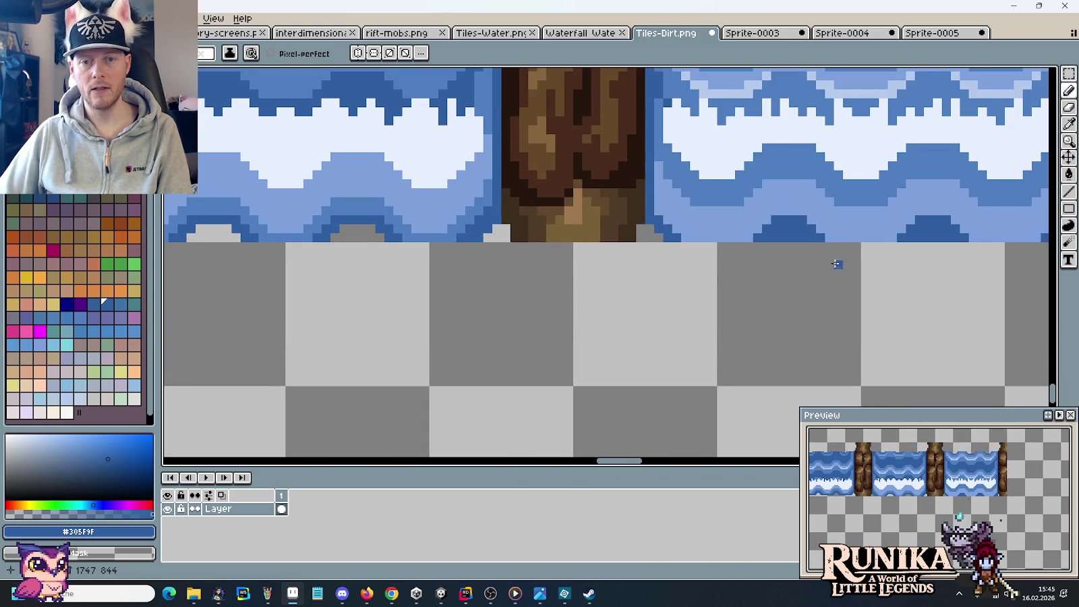
scroll(703, 237, "right", 2)
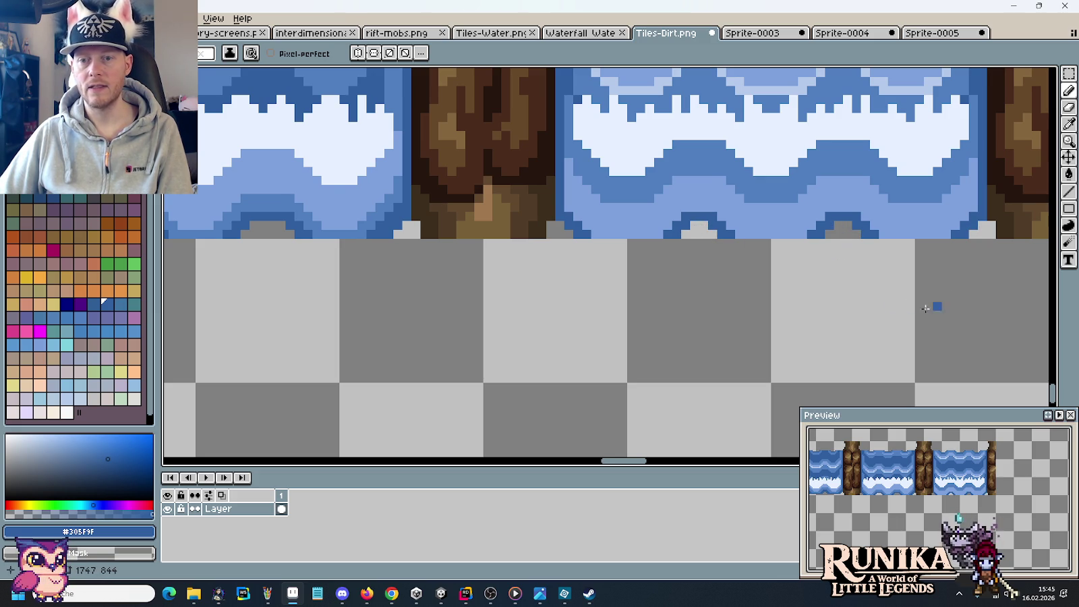
scroll(946, 300, "down", 4)
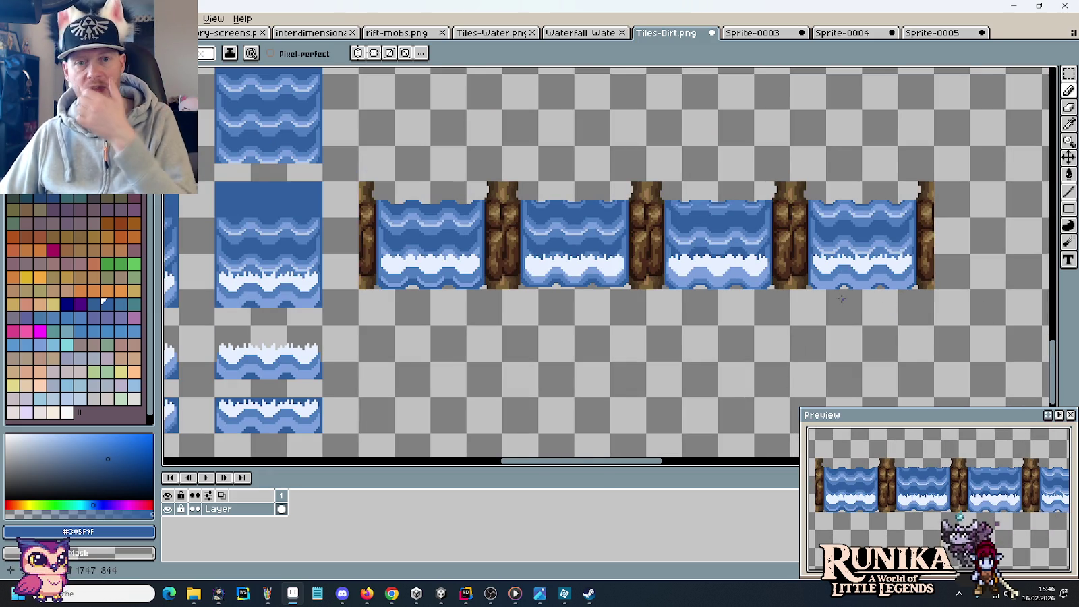
Save the tileset, copy the waterfall tile row, and paste it into a new 256×48 sprite.
key("ctrl+s")
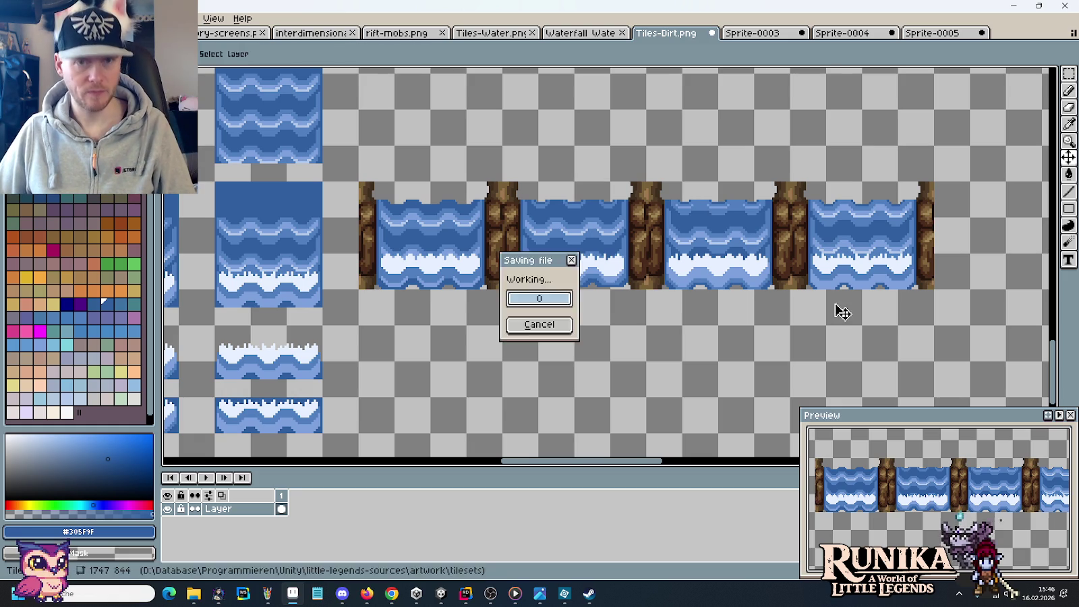
left_click_drag(919, 282, 395, 212)
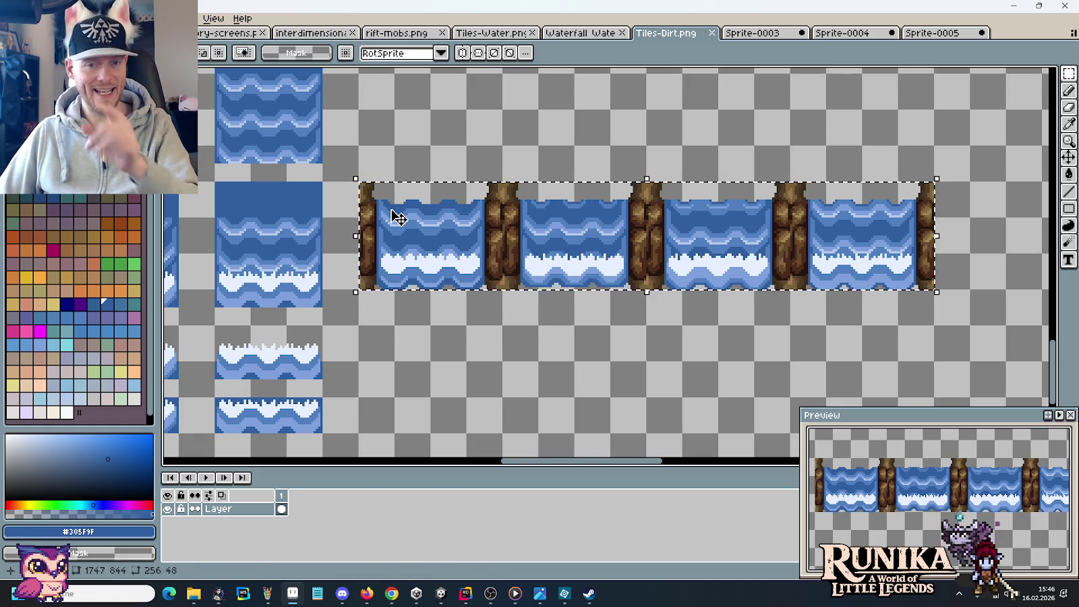
left_click(37, 18)
key("Escape")
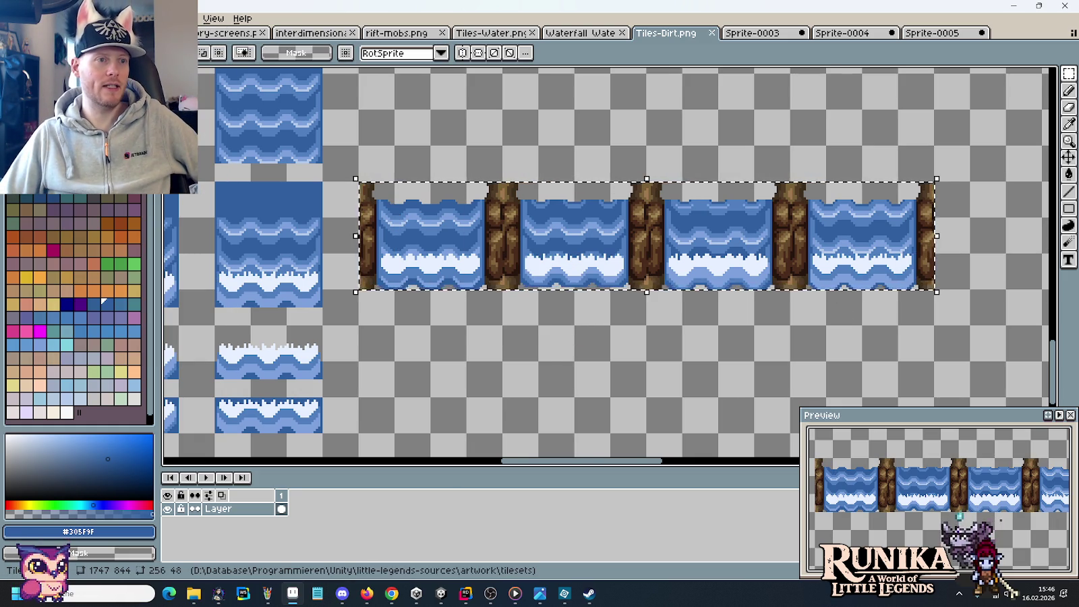
key("ctrl+n")
left_click(483, 408)
key("ctrl+v")
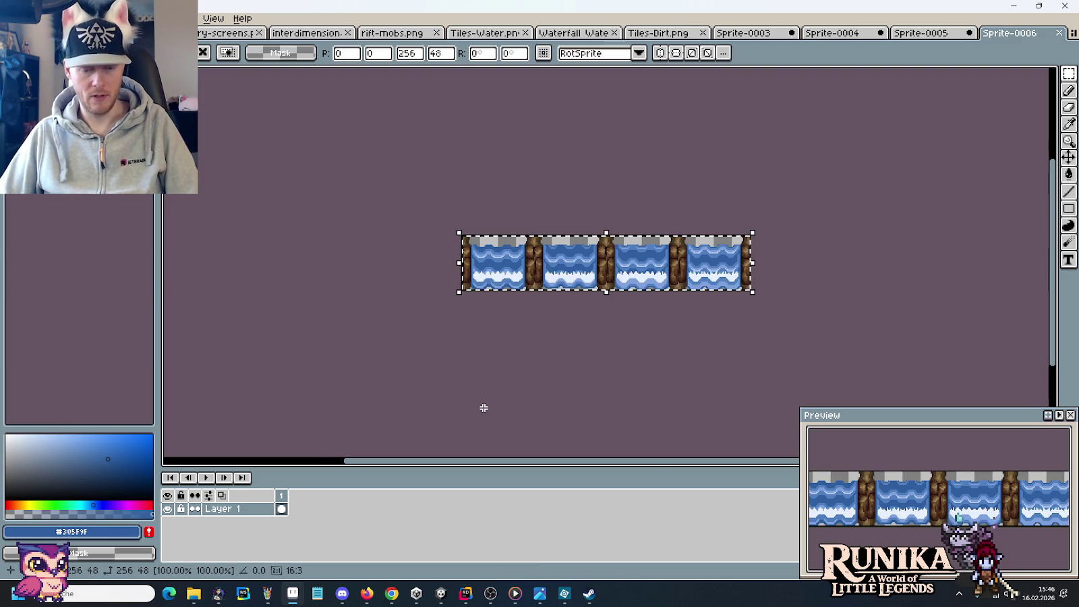
Save the new sprite as Waterfall.png in images/deco and select it in Explorer.
key("ctrl+s")
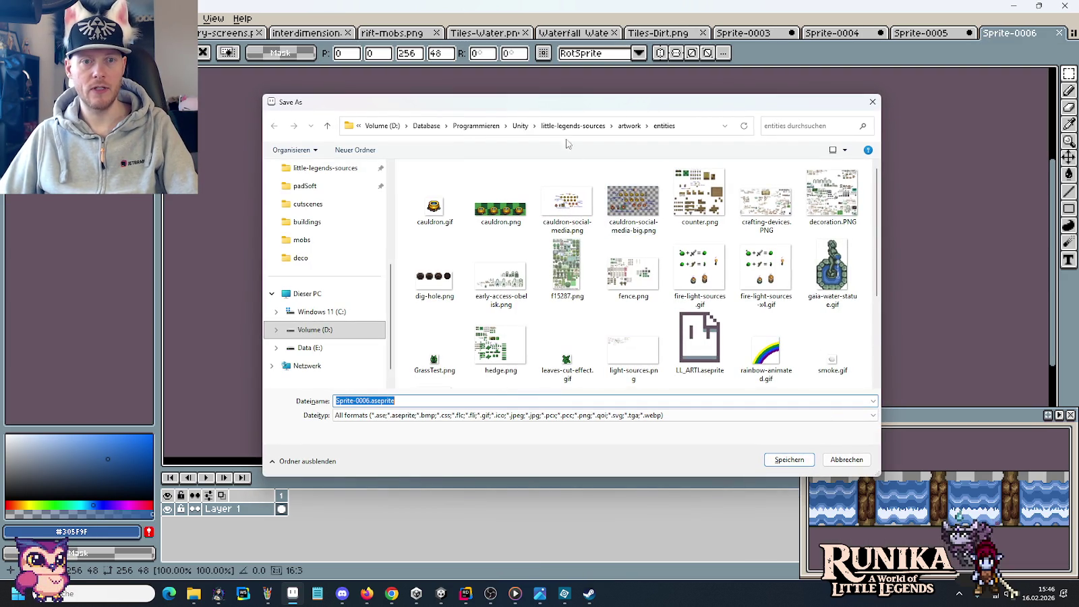
left_click(573, 126)
double_click(494, 268)
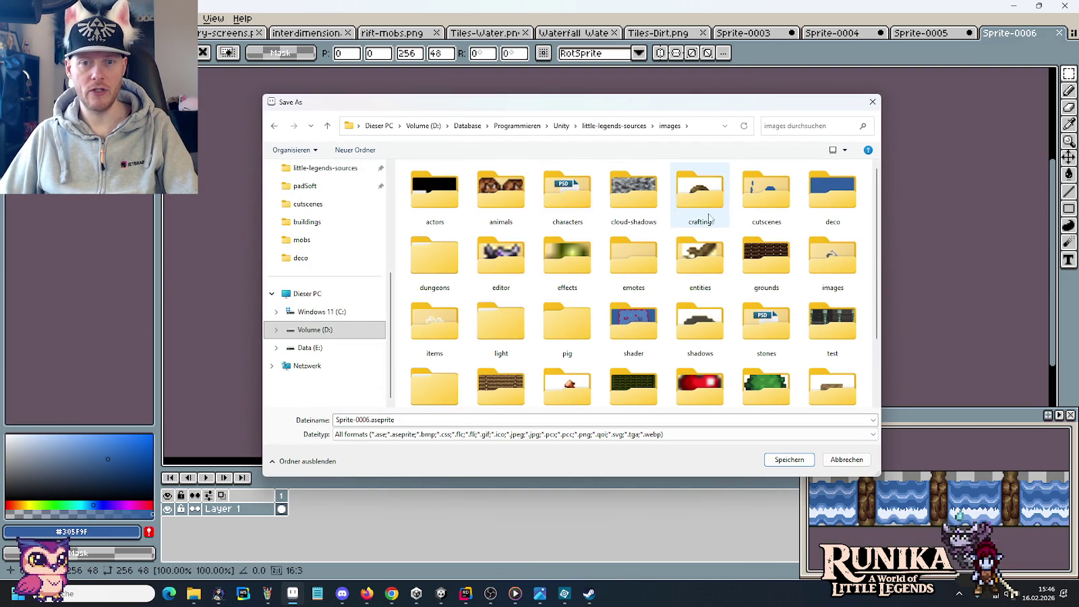
double_click(833, 192)
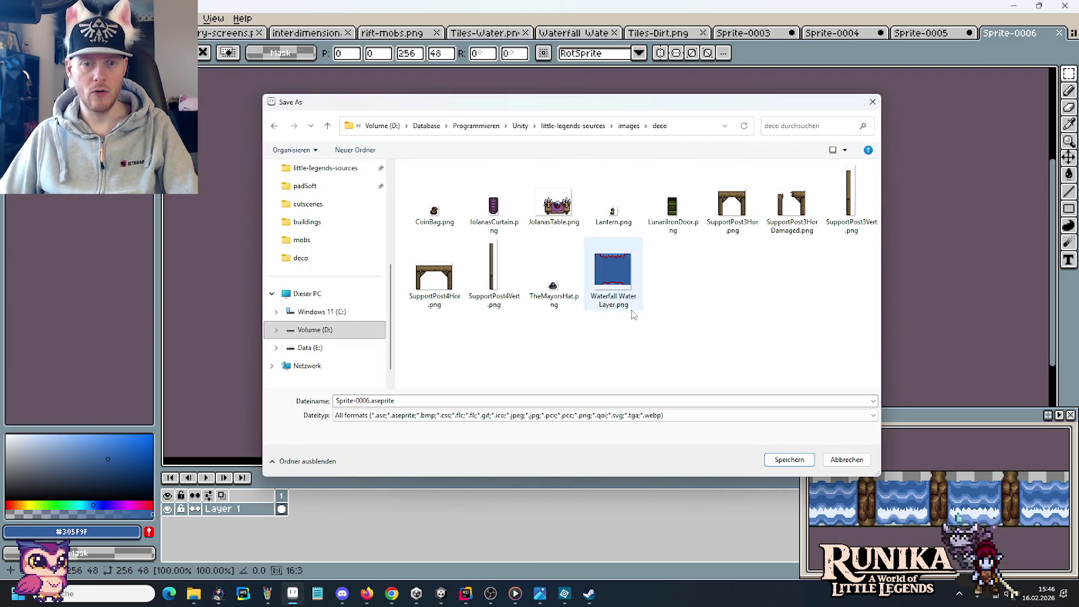
left_click(607, 297)
left_click(402, 401)
left_click(402, 401)
key("BackSpace")
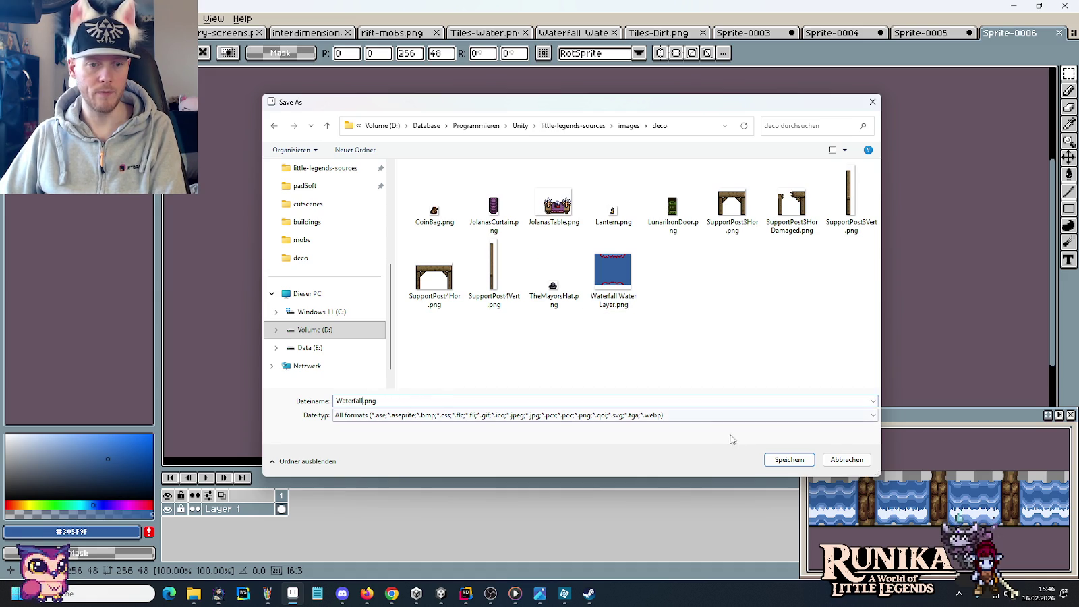
left_click(789, 460)
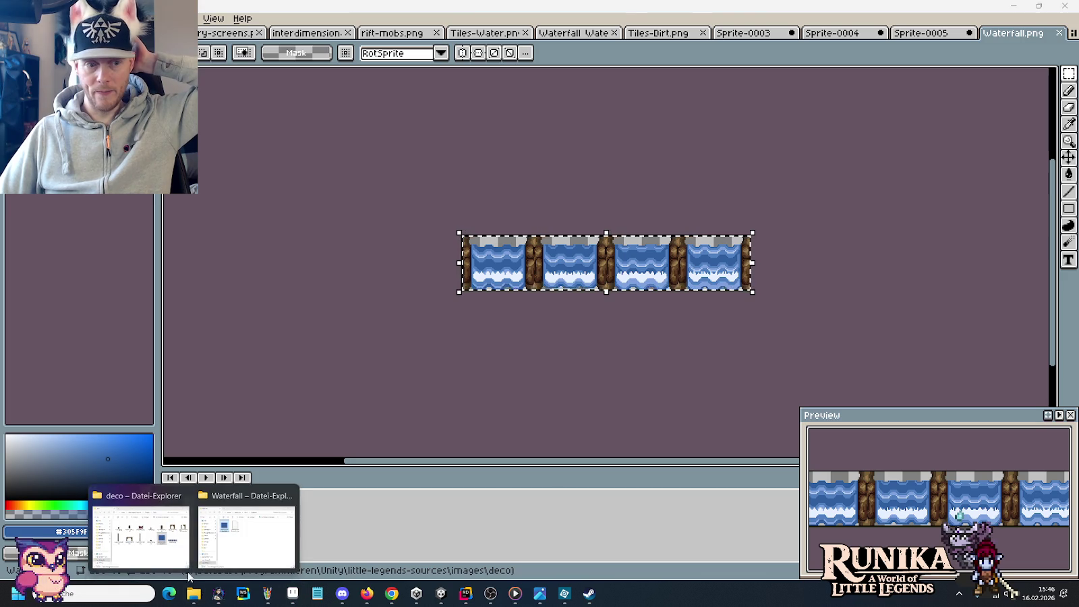
mouse_move(193, 594)
left_click(243, 526)
left_click(719, 335)
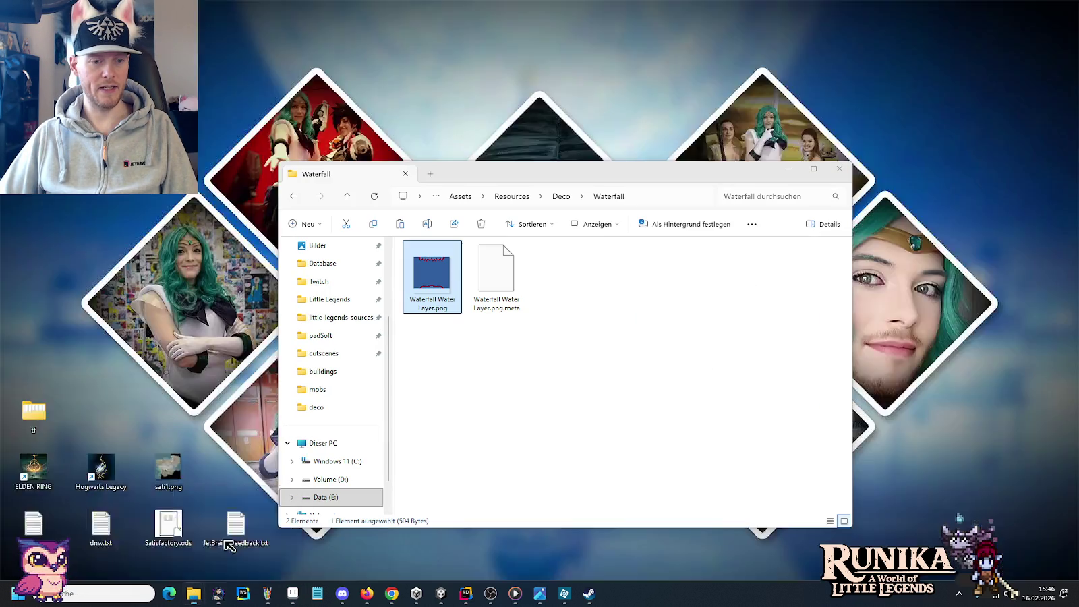
Paste Waterfall.png into Assets/Resources/Deco/Waterfall and go back to Unity.
left_click(230, 546)
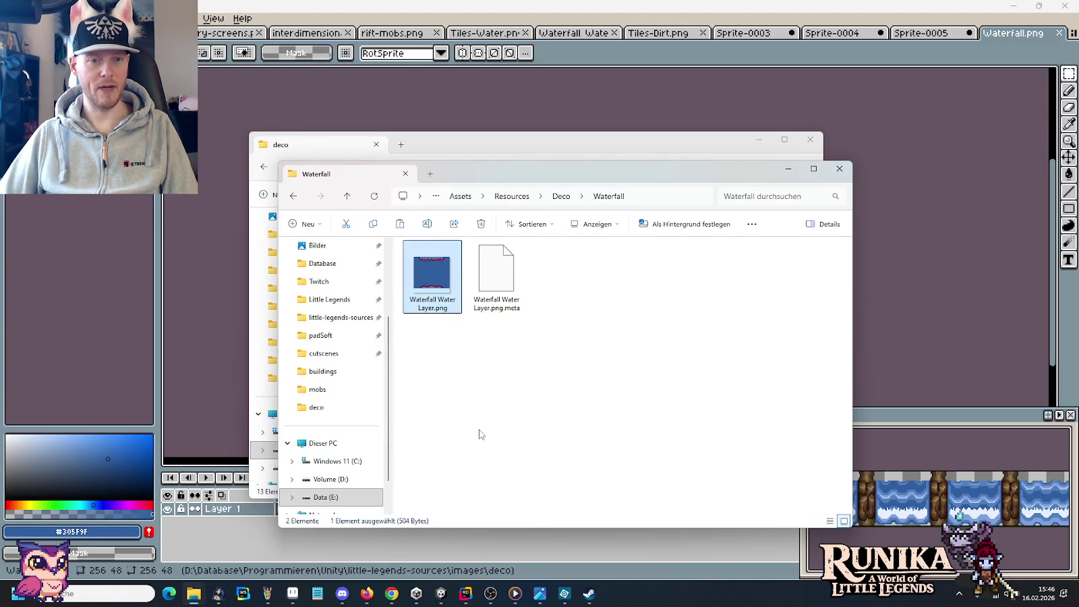
key("ctrl+v")
left_click(443, 584)
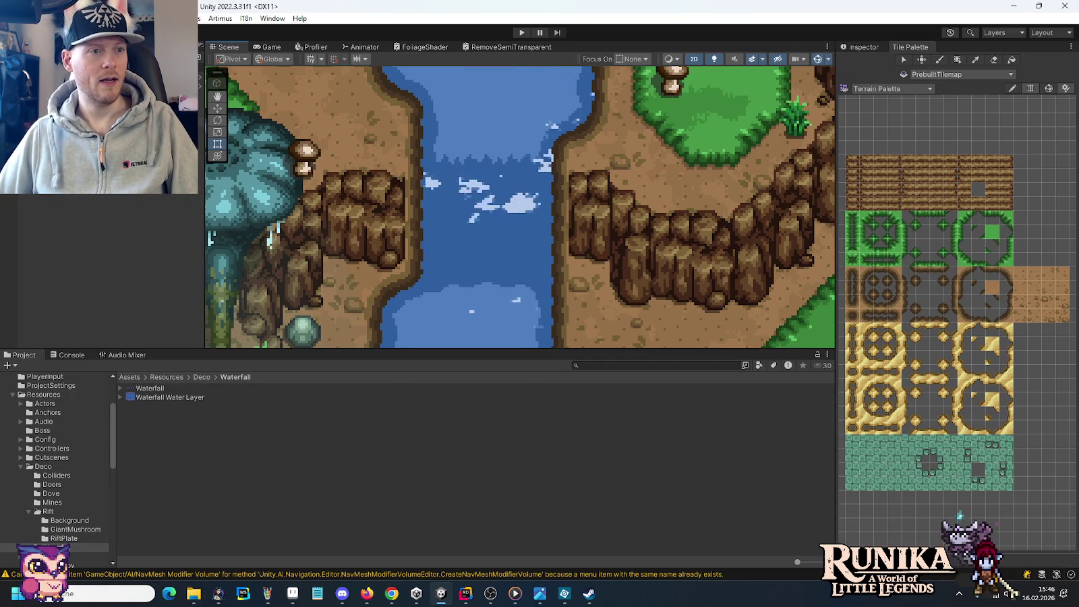
Select the Waterfall texture and set its Sprite Mode to Multiple.
left_click(864, 46)
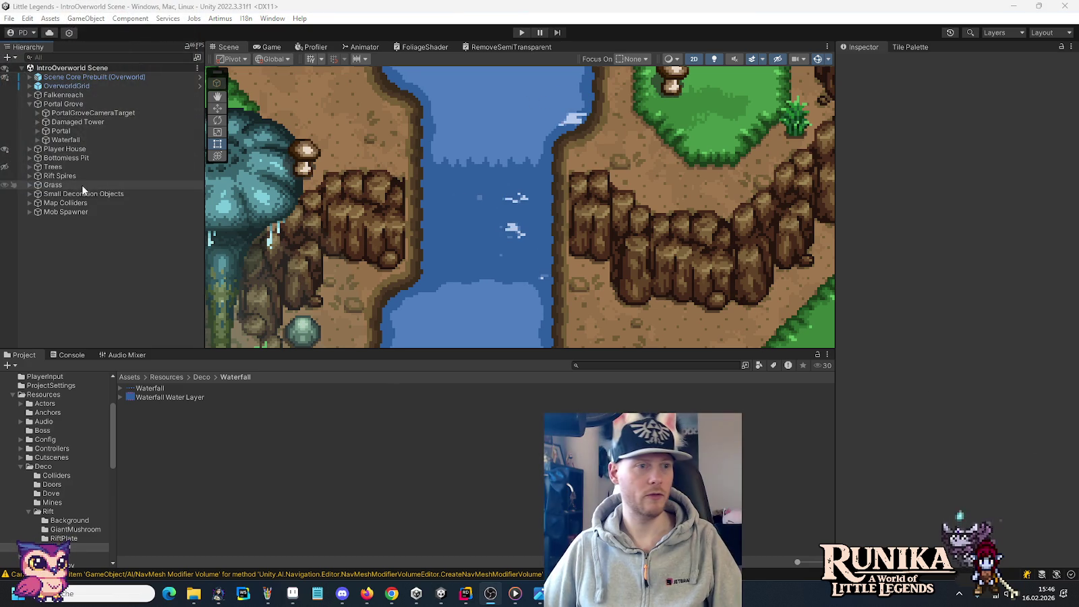
left_click(49, 142)
key("Right")
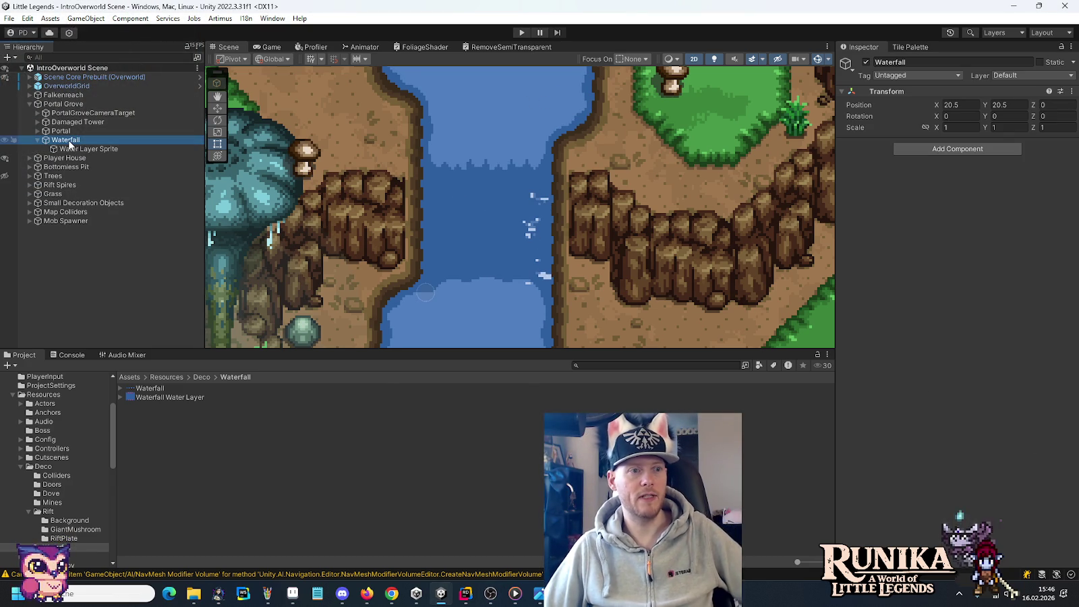
left_click(143, 390)
left_click(958, 123)
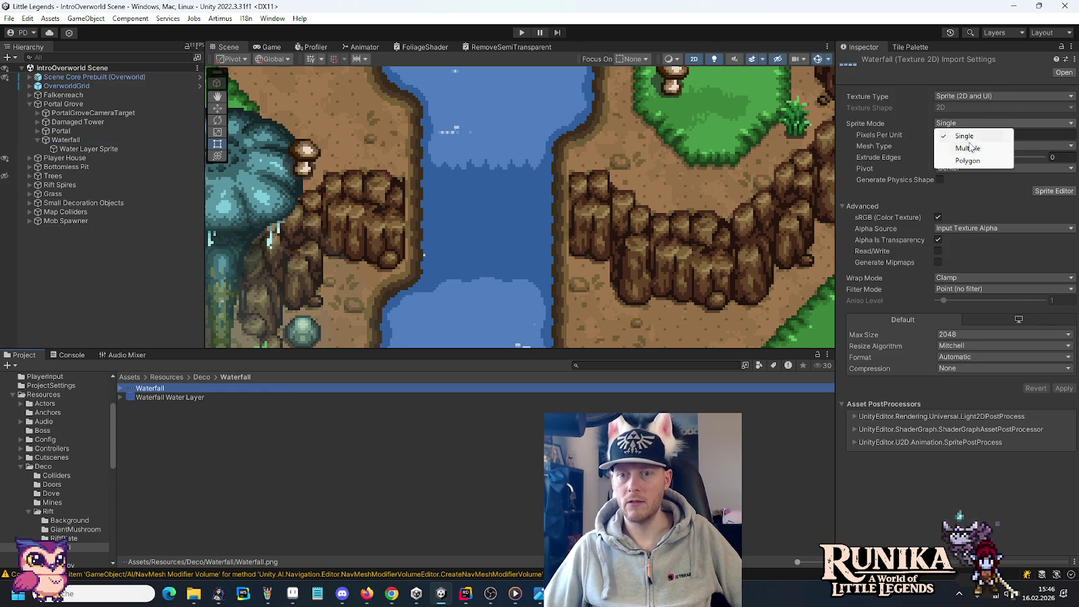
left_click(971, 147)
In the Sprite Editor, slice by grid cell count into 4 columns and apply.
left_click(1040, 181)
left_click(572, 319)
left_click(240, 107)
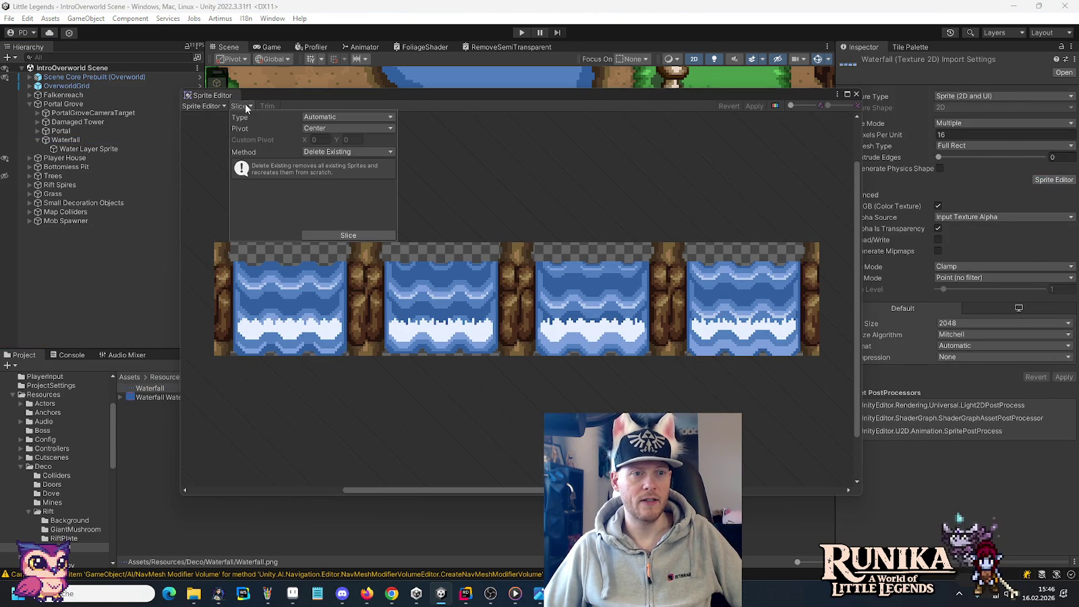
left_click(317, 118)
left_click(331, 154)
left_click(327, 129)
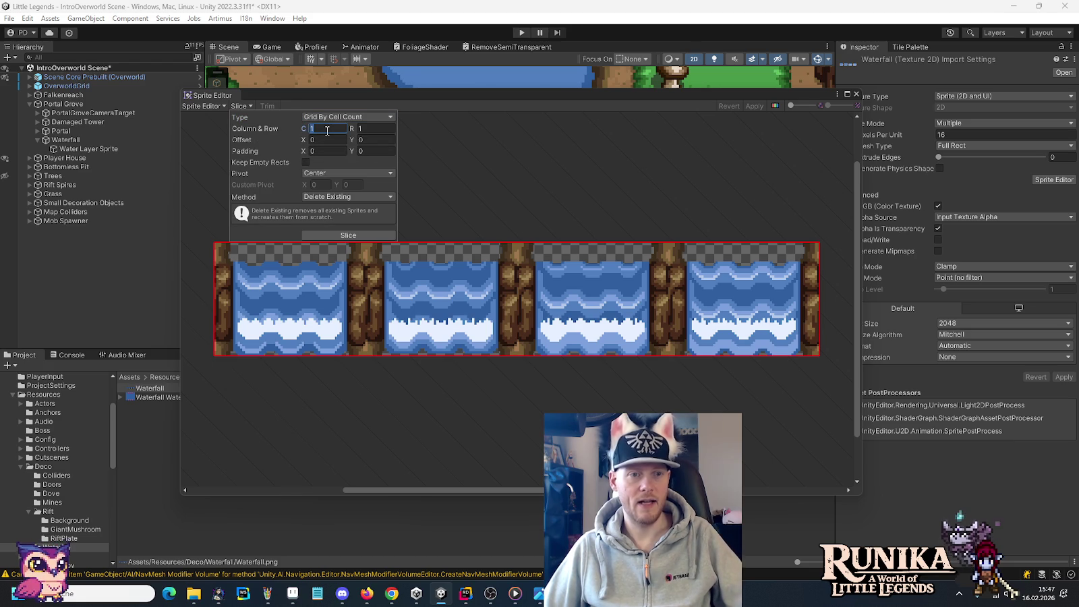
left_click(754, 108)
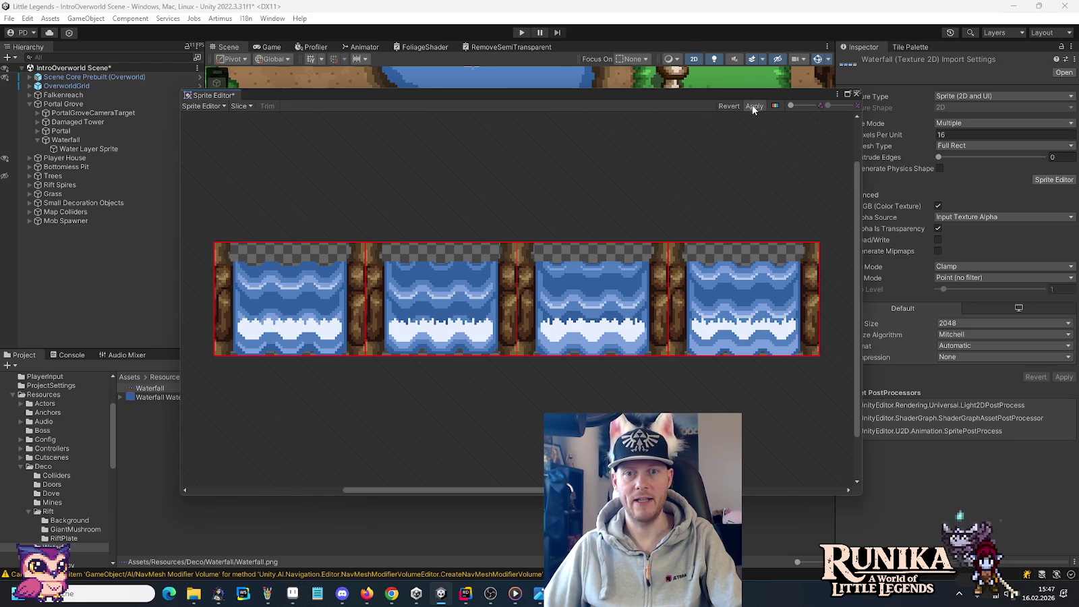
left_click(856, 93)
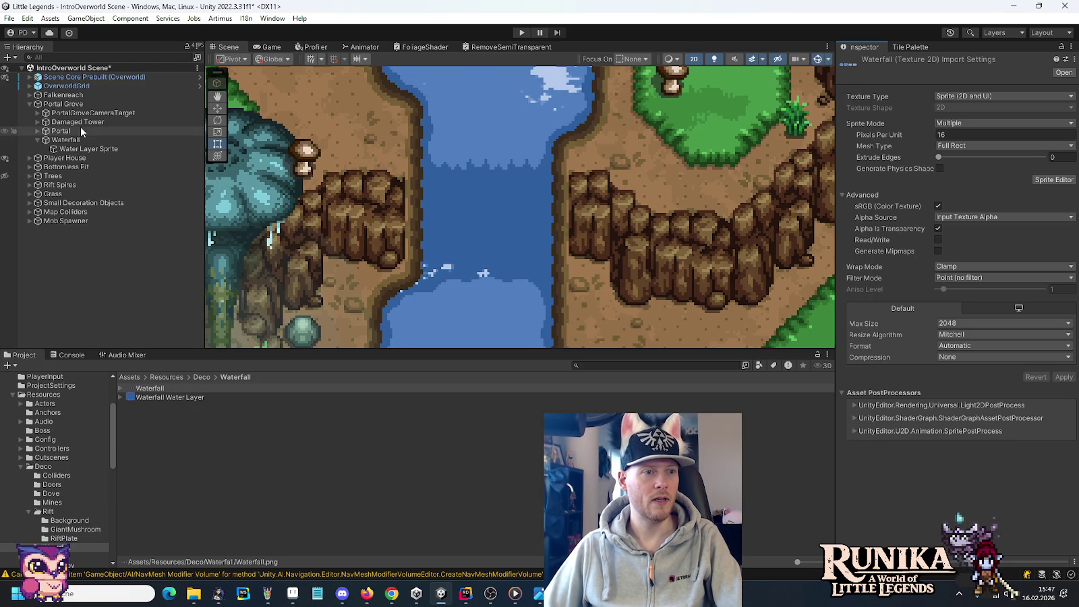
right_click(69, 141)
mouse_move(104, 320)
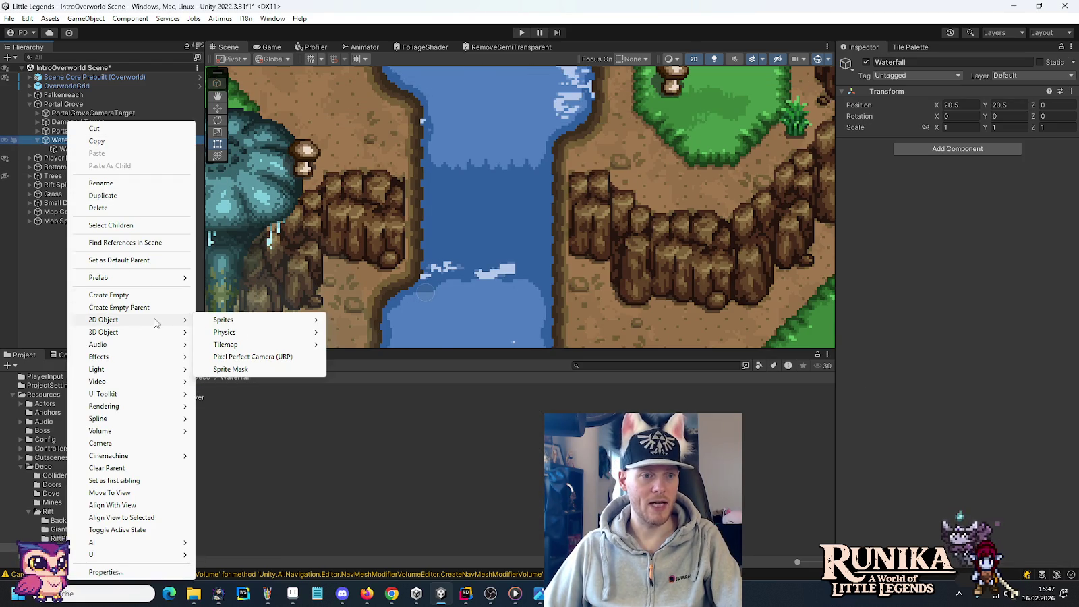
Add a square sprite under the Waterfall object and name it Waterfall.
mouse_move(224, 320)
left_click(363, 394)
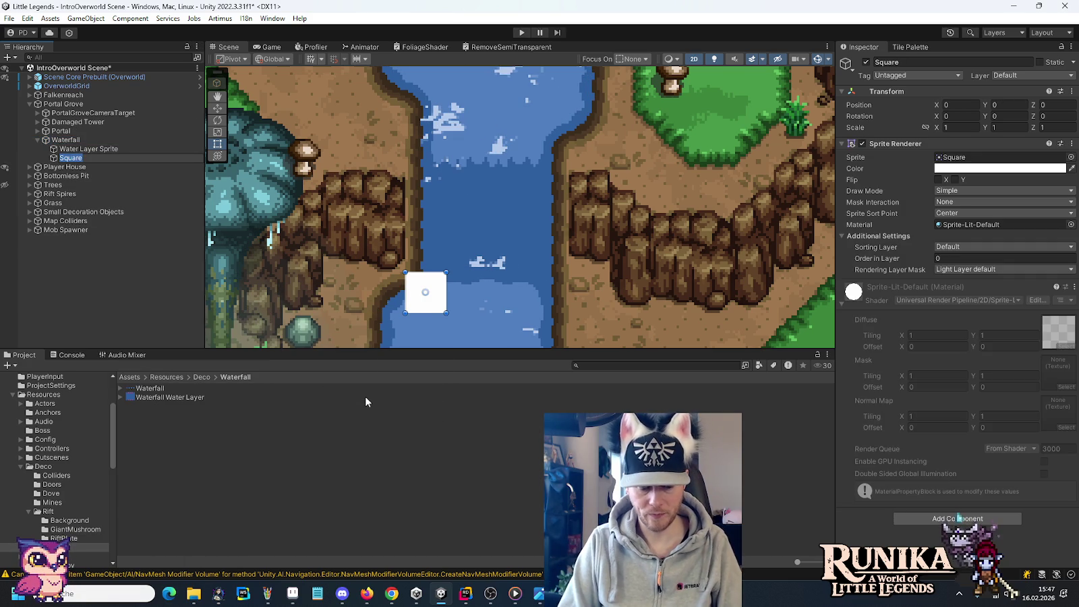
type("Waterfall")
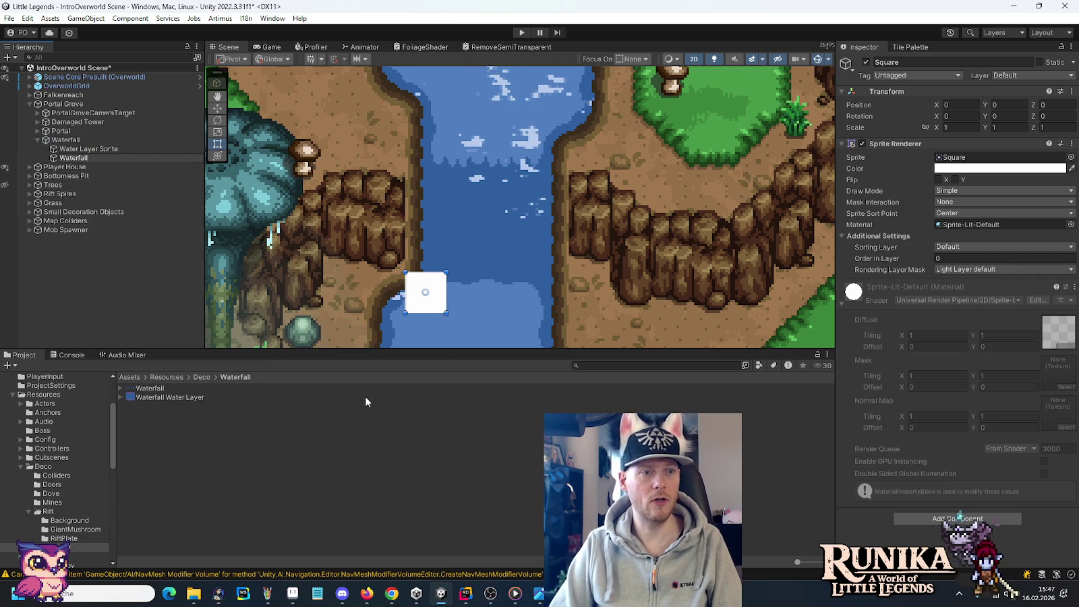
key("Return")
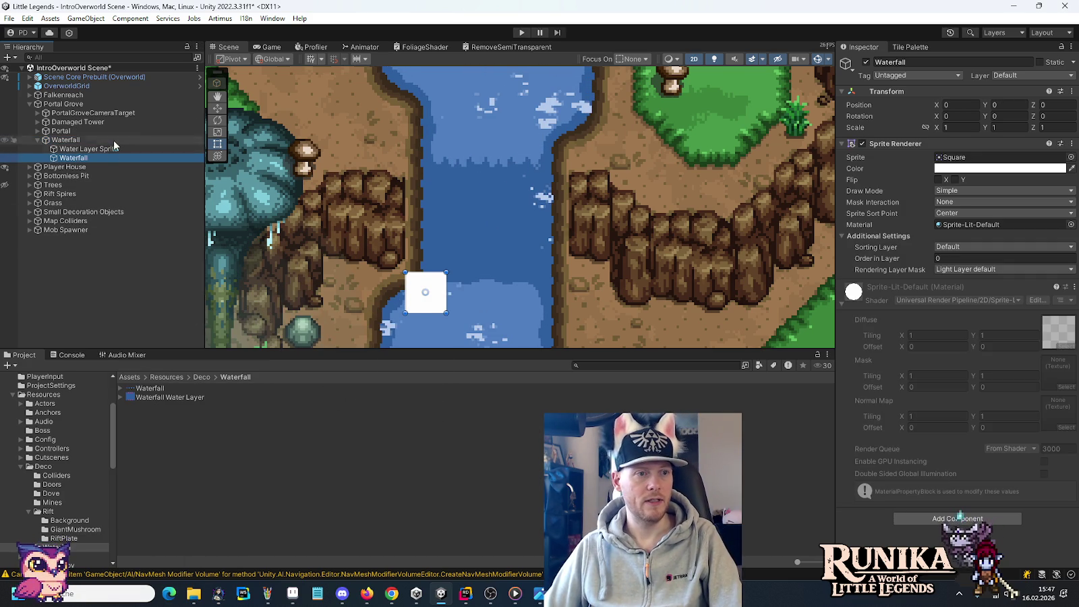
Check the Cliffs tilemap's order in layer value for reference.
left_click(29, 85)
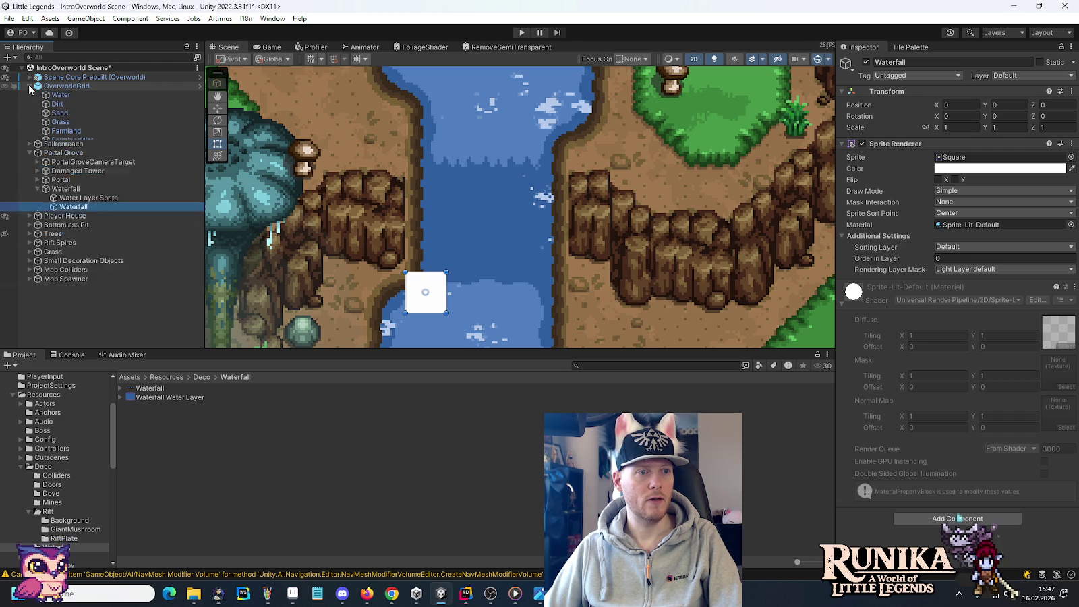
left_click(54, 149)
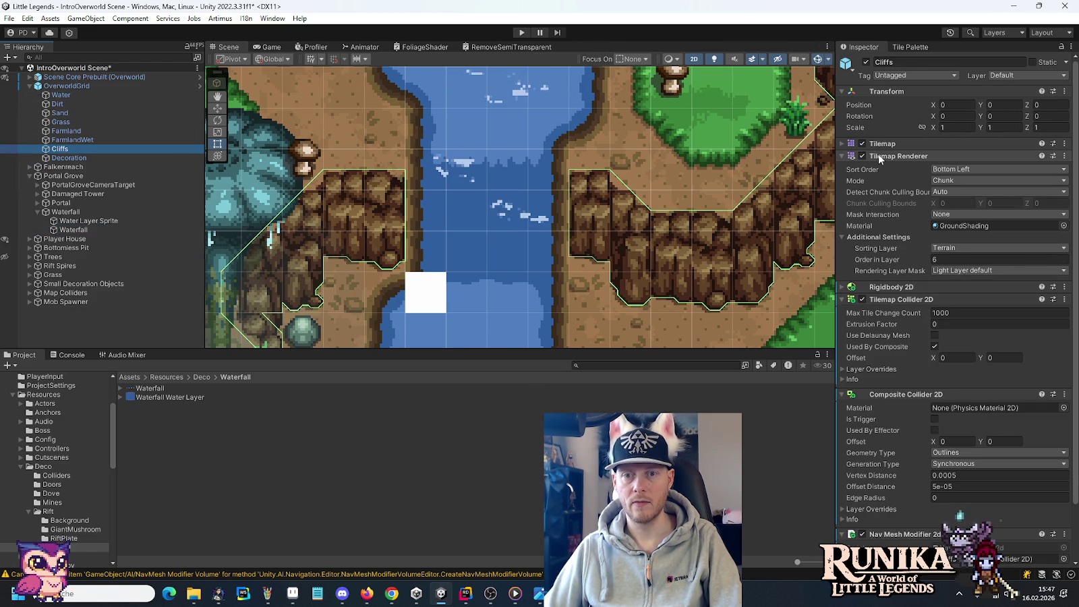
left_click(933, 260)
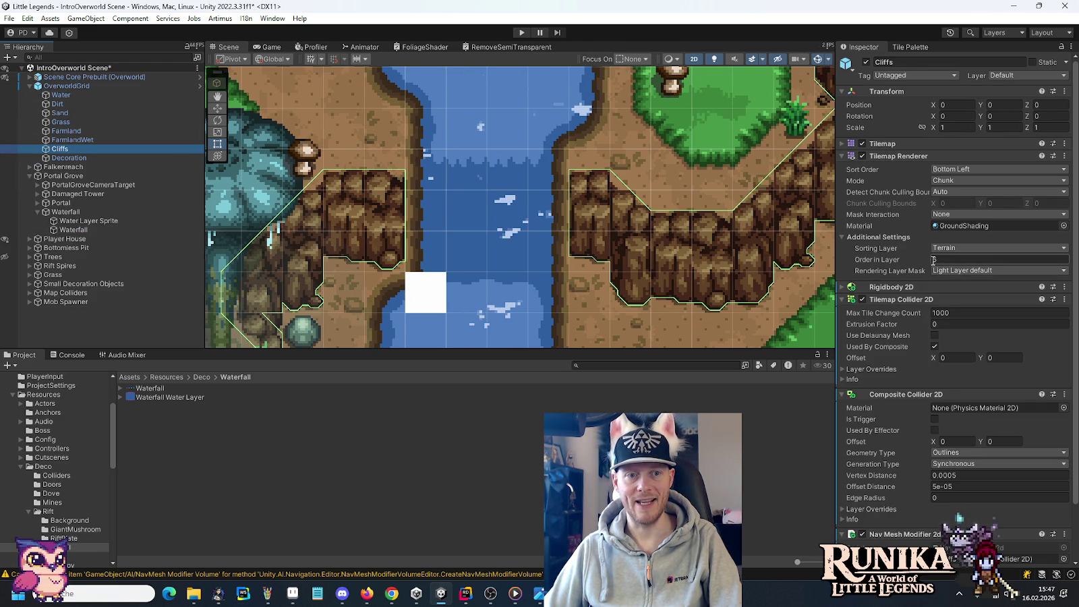
key("Return")
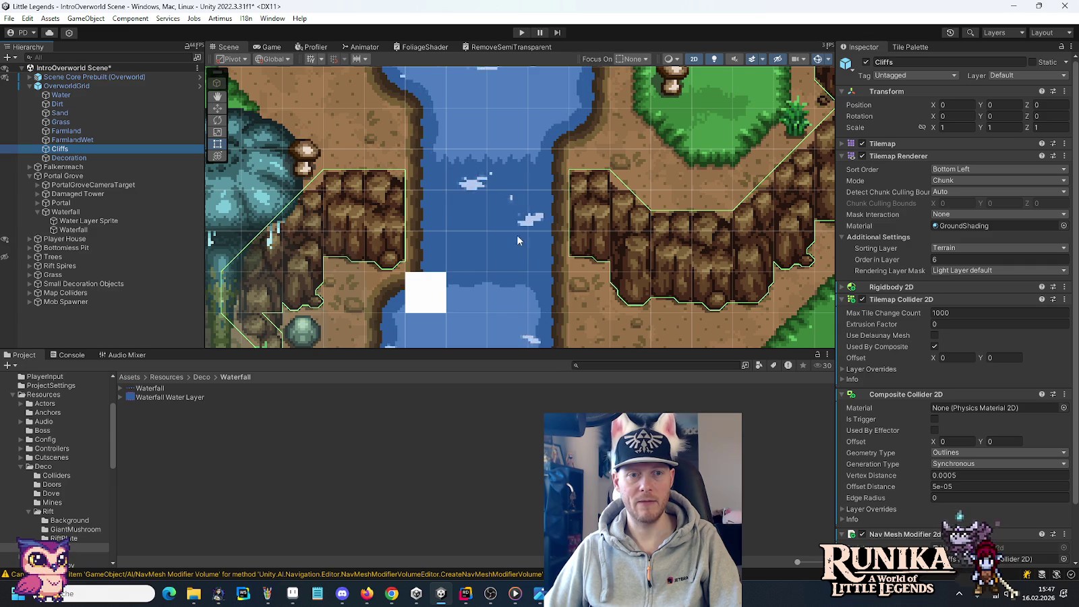
left_click(66, 86)
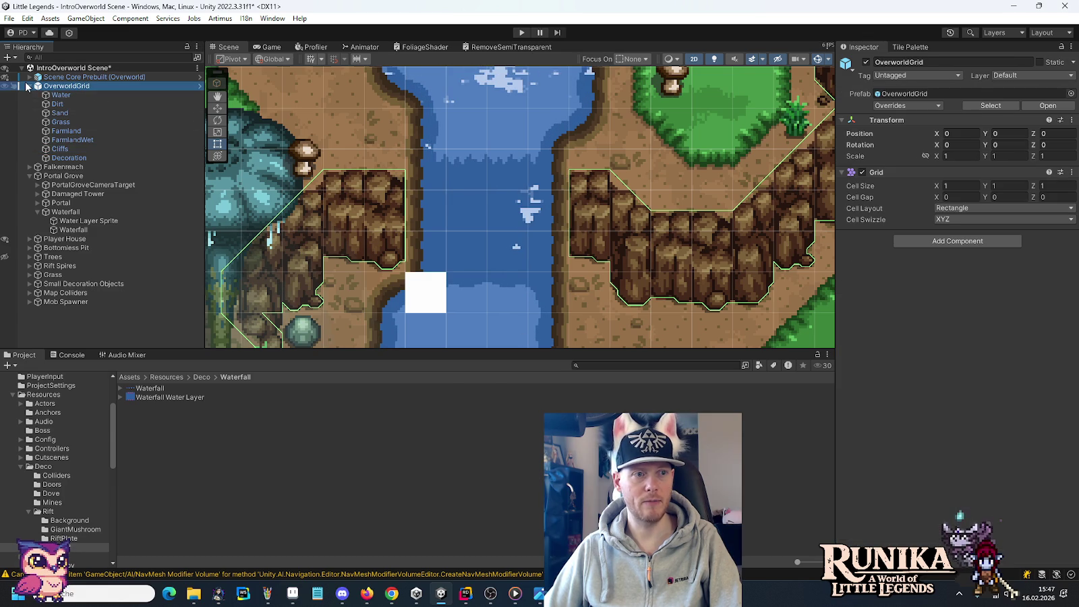
left_click(29, 85)
Put the Waterfall sprite on the Terrain sorting layer with order in layer 6.
left_click(74, 157)
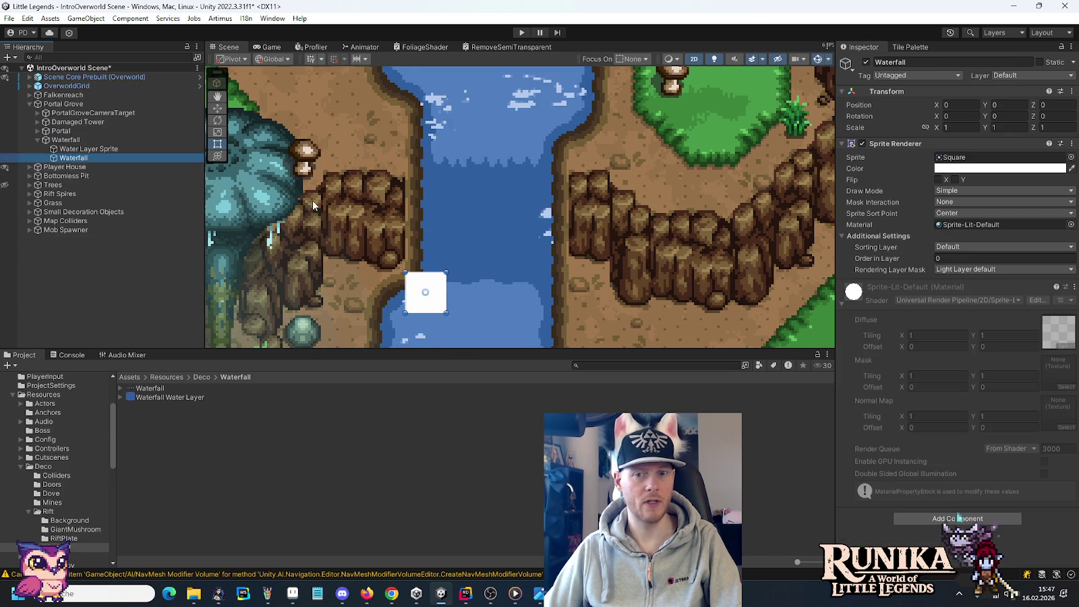
left_click(959, 247)
left_click(962, 259)
left_click(962, 258)
type("6")
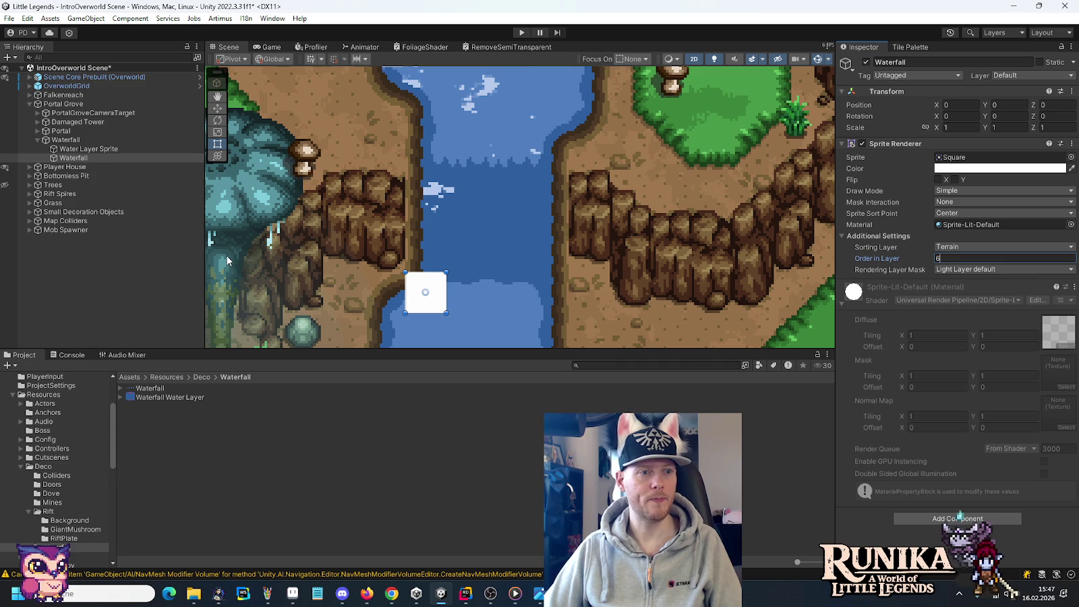
Compare against the Water Layer Sprite's sorting settings, then reselect the Waterfall sprite.
left_click(66, 150)
left_click(71, 157)
left_click(68, 150)
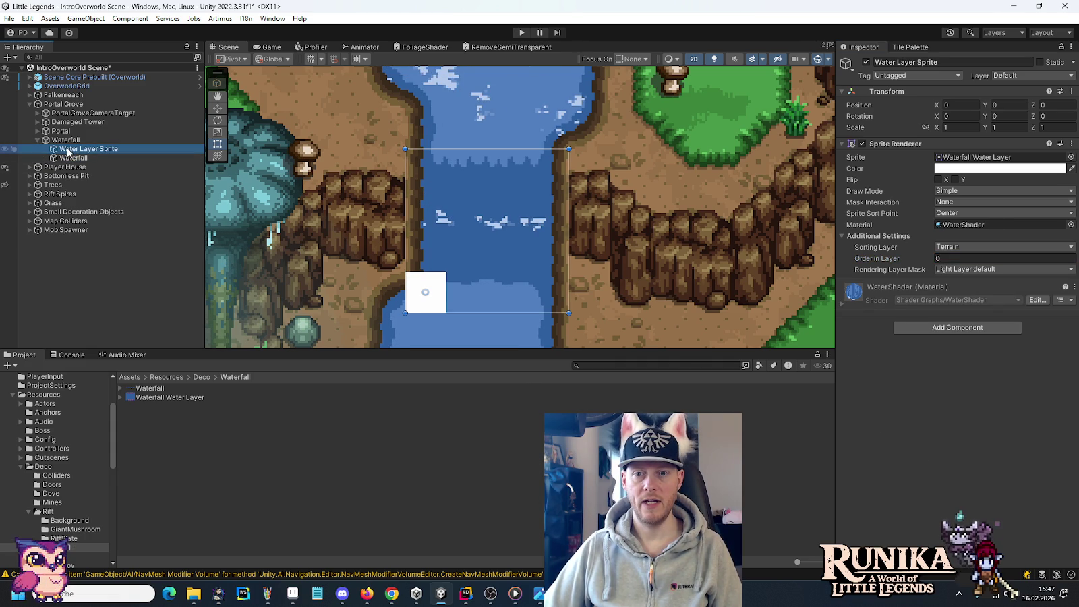
left_click(64, 157)
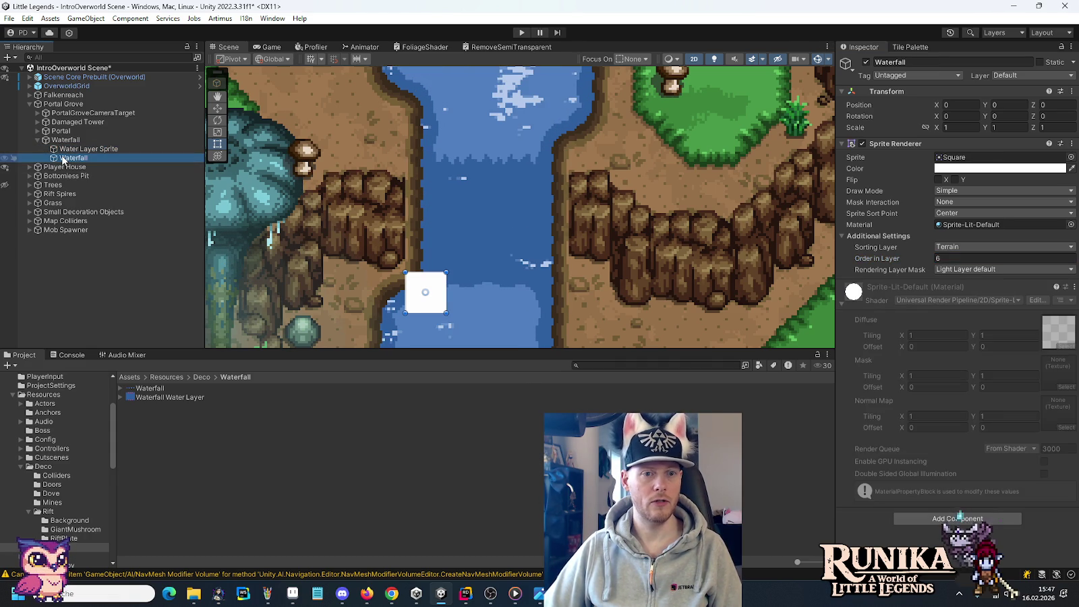
left_click(121, 388)
Assign the Waterfall_0 frame and move the sprite into the river gap at X 1.5, Y 2.
left_click_drag(160, 397, 997, 157)
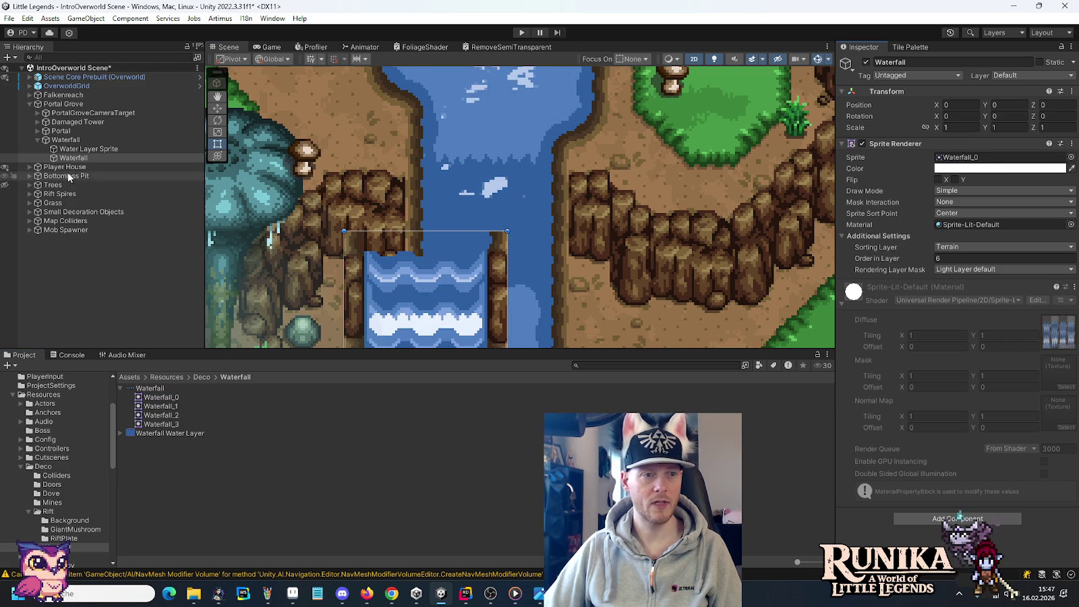
left_click(217, 108)
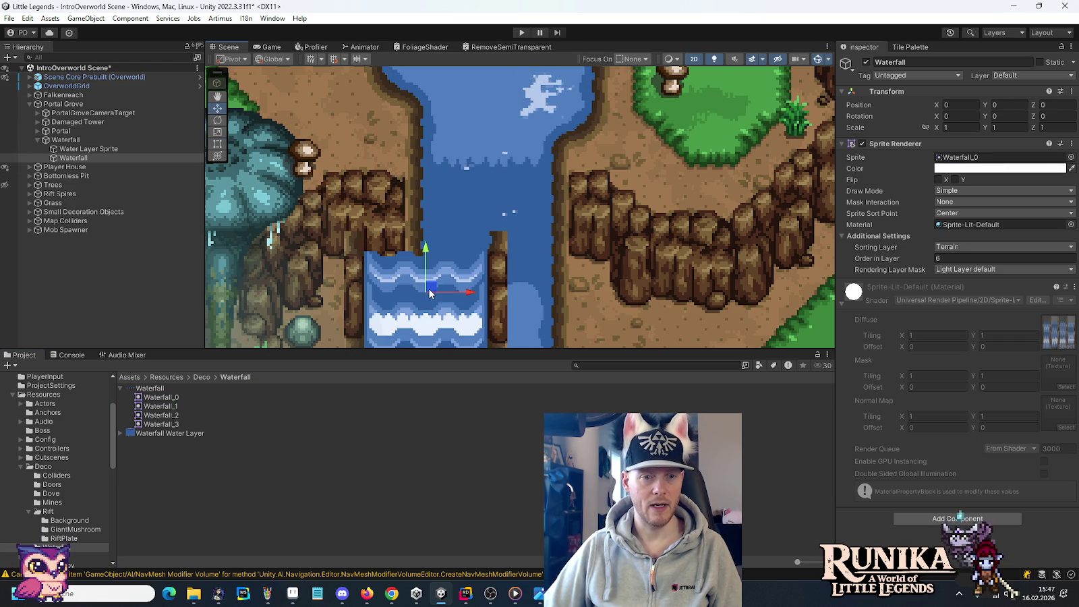
left_click_drag(427, 290, 503, 216)
left_click_drag(496, 211, 492, 210)
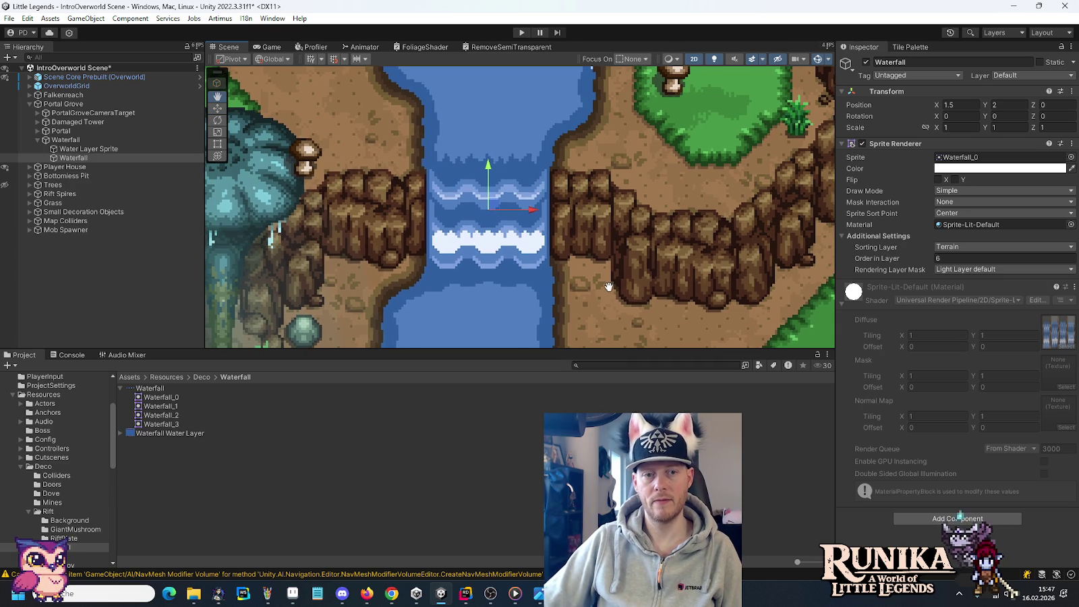
left_click_drag(602, 294, 616, 281)
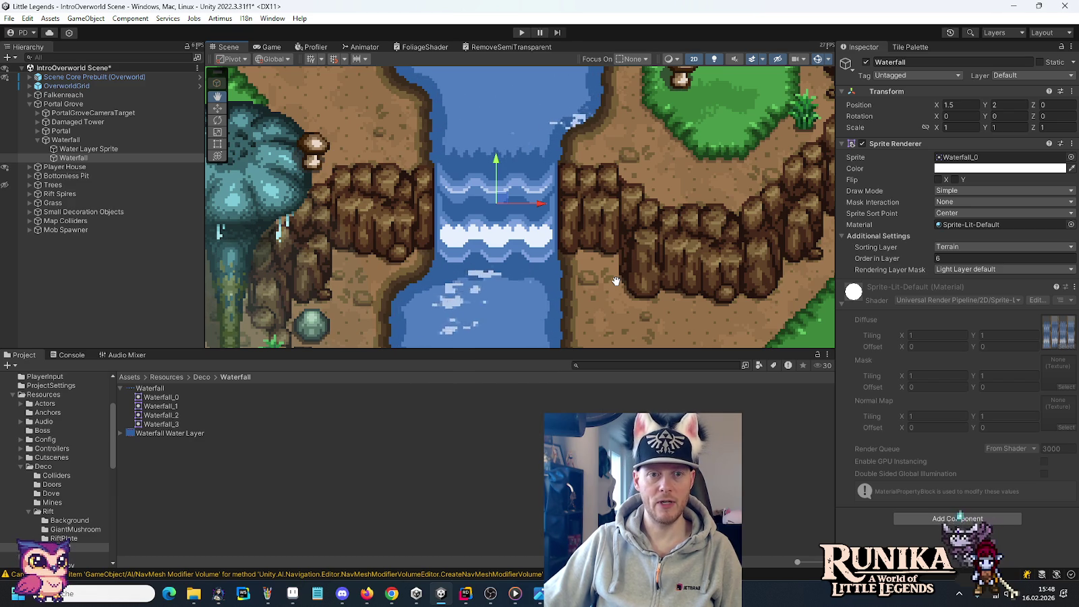
Add a Sprite Animate component to the Waterfall sprite.
key("w")
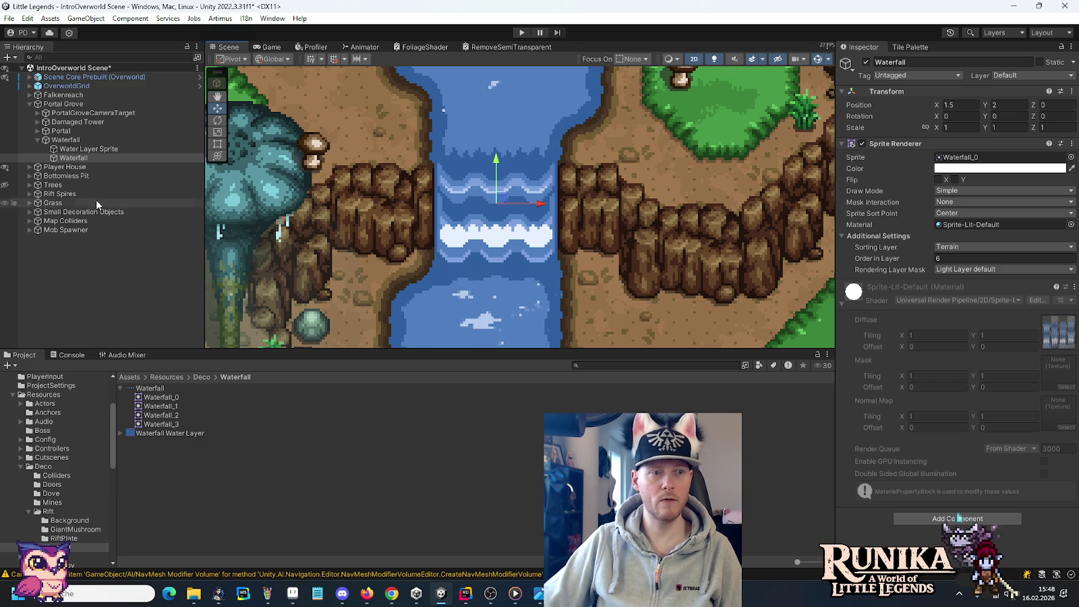
left_click(85, 159)
left_click(935, 518)
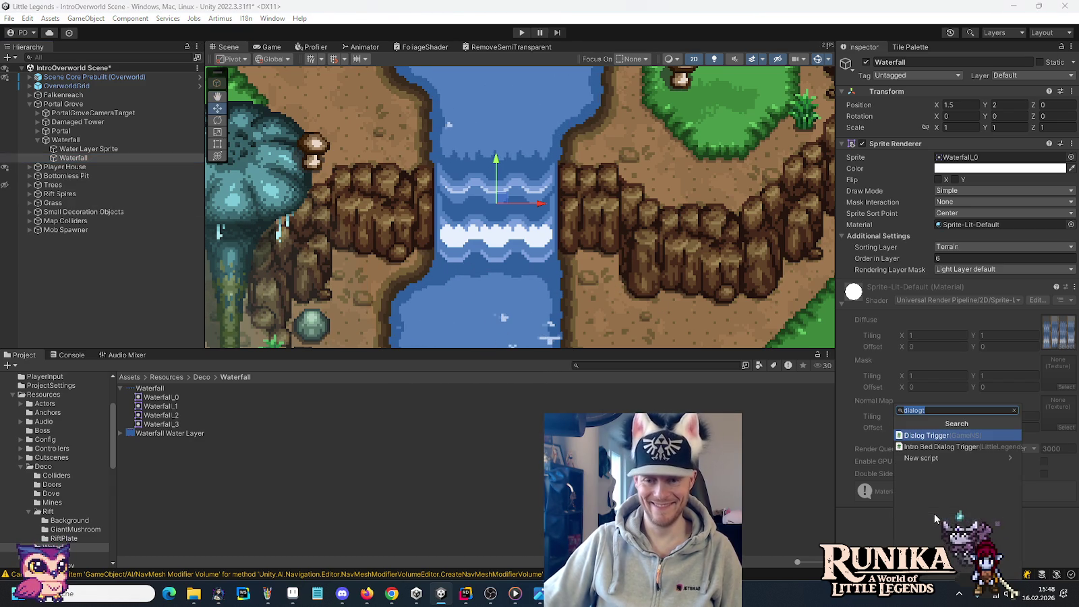
type("animate")
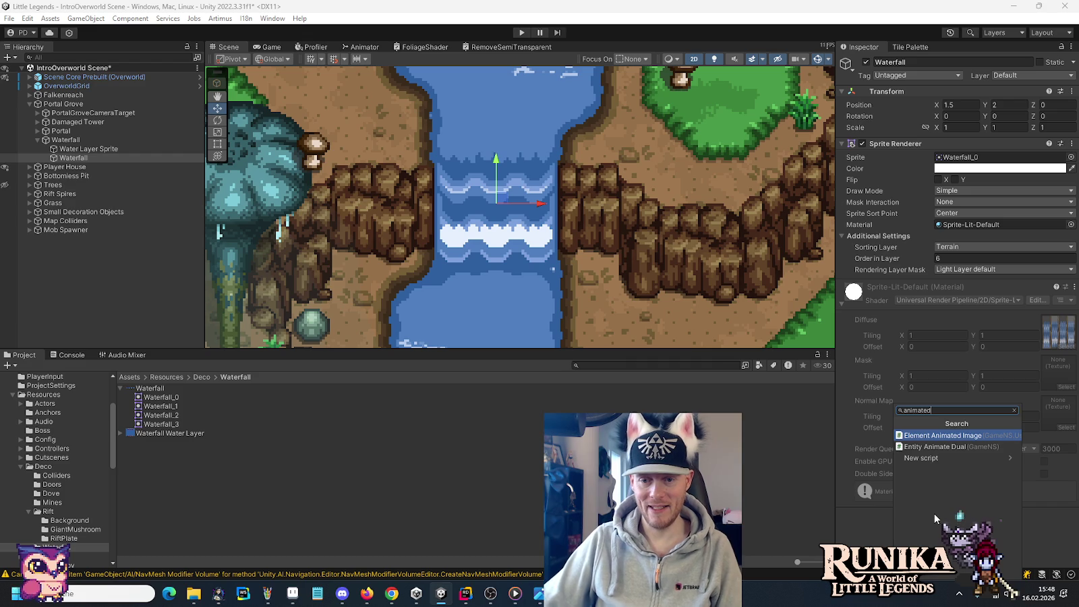
type("d")
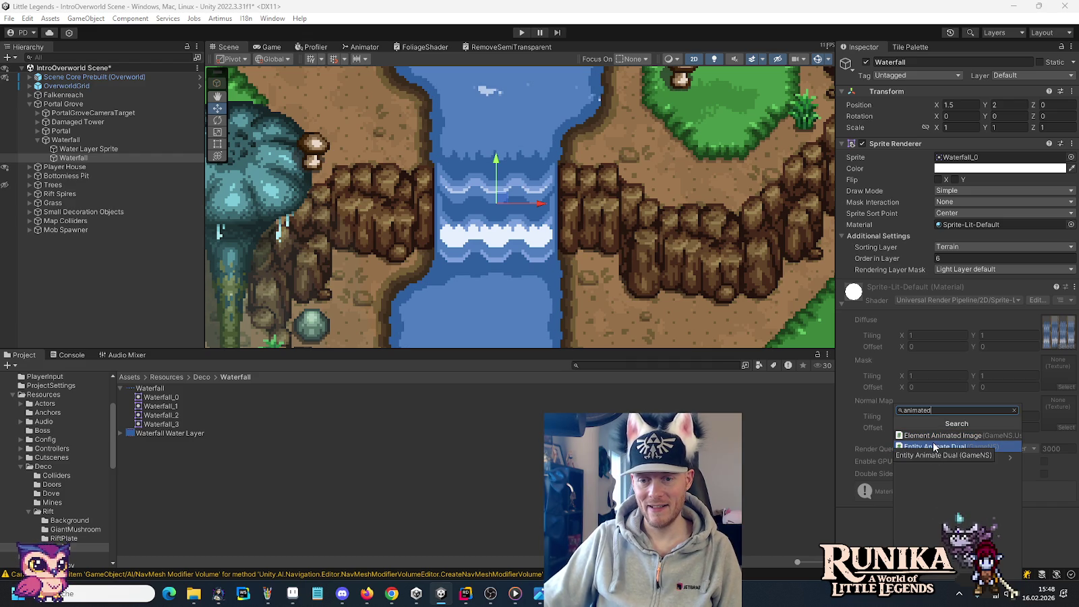
key("BackSpace")
key("BackSpace")
key("BackSpace")
type("spritea")
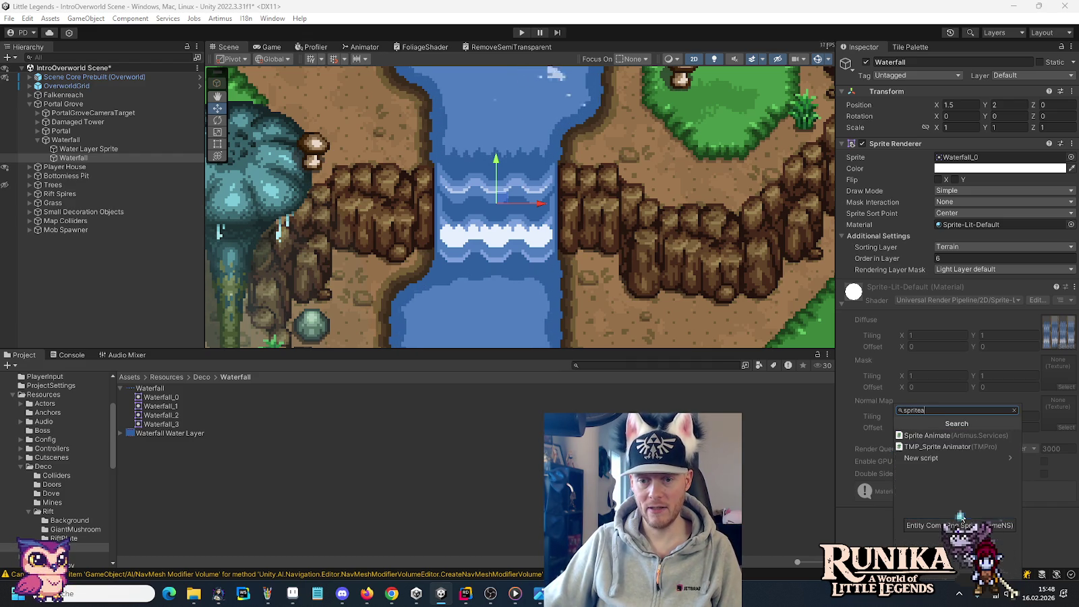
left_click(936, 435)
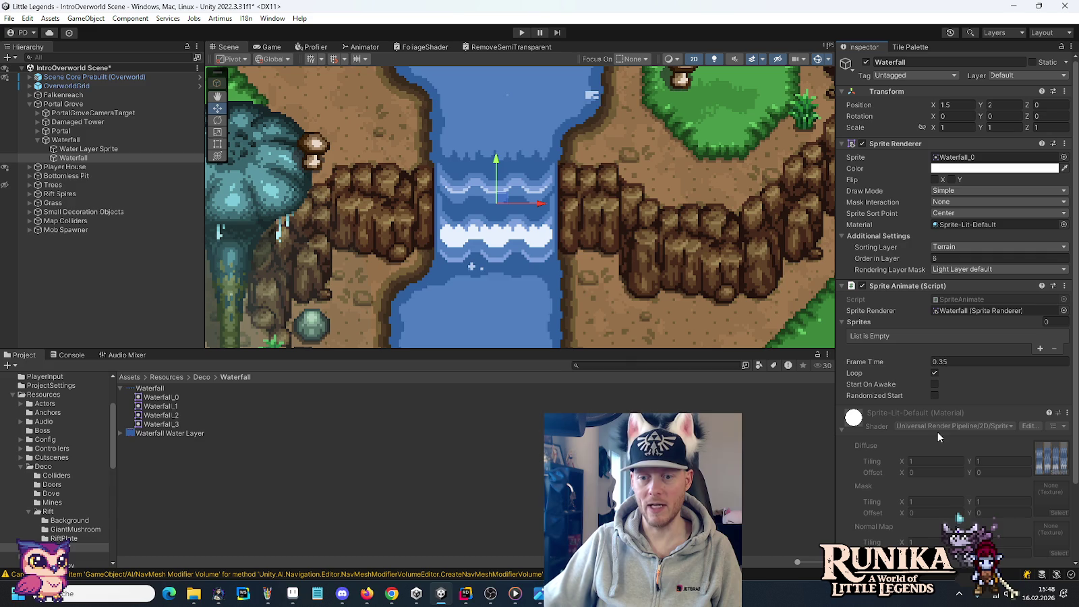
Set the animation frame time to 0.1 and enable Start On Awake.
left_click(981, 360)
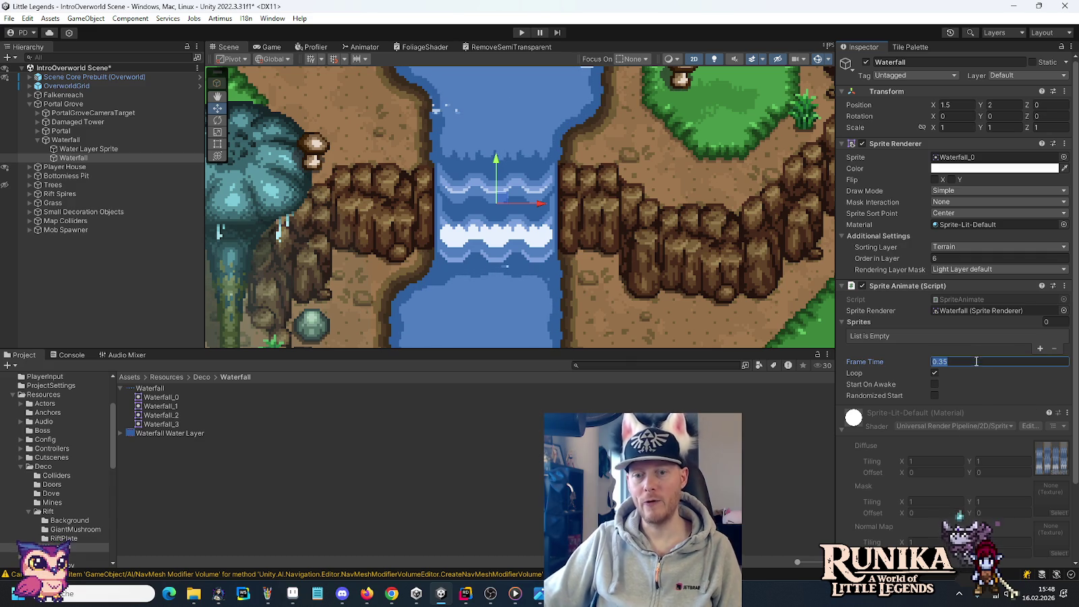
type("0.1")
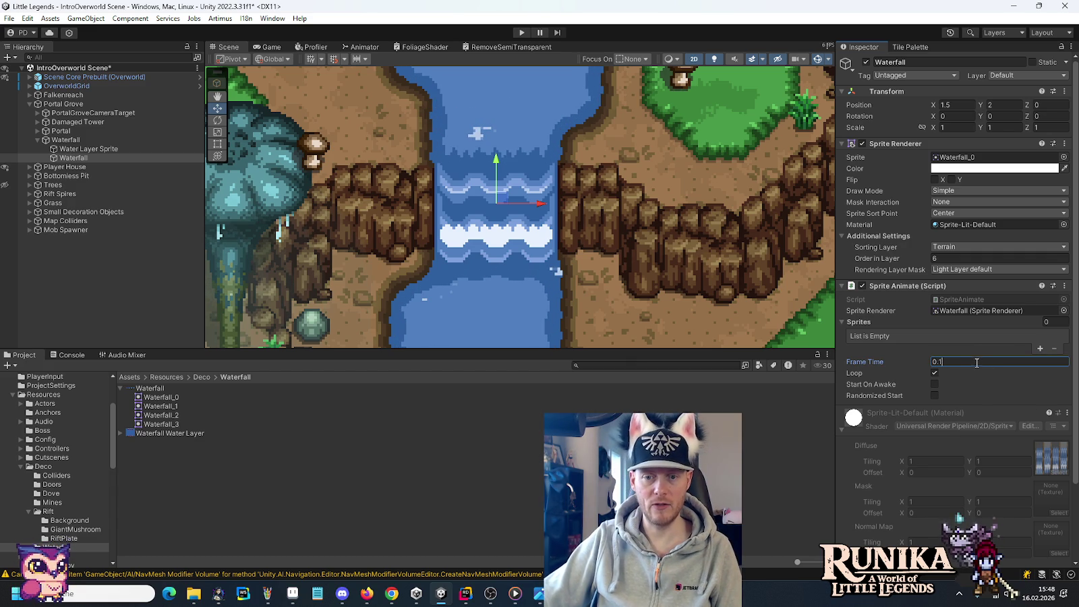
left_click(997, 387)
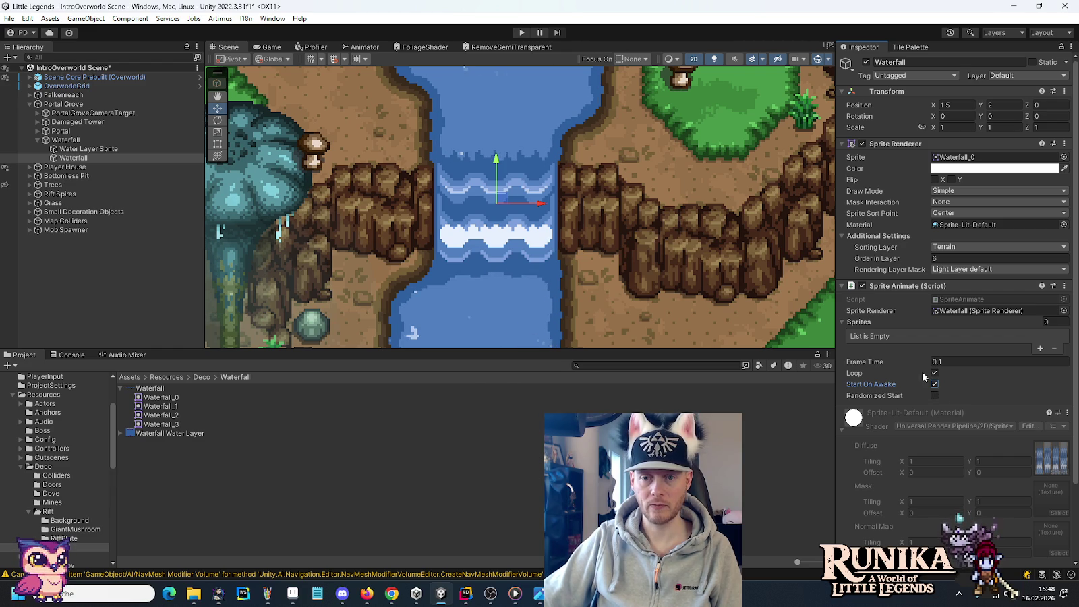
scroll(984, 328, "down", 1)
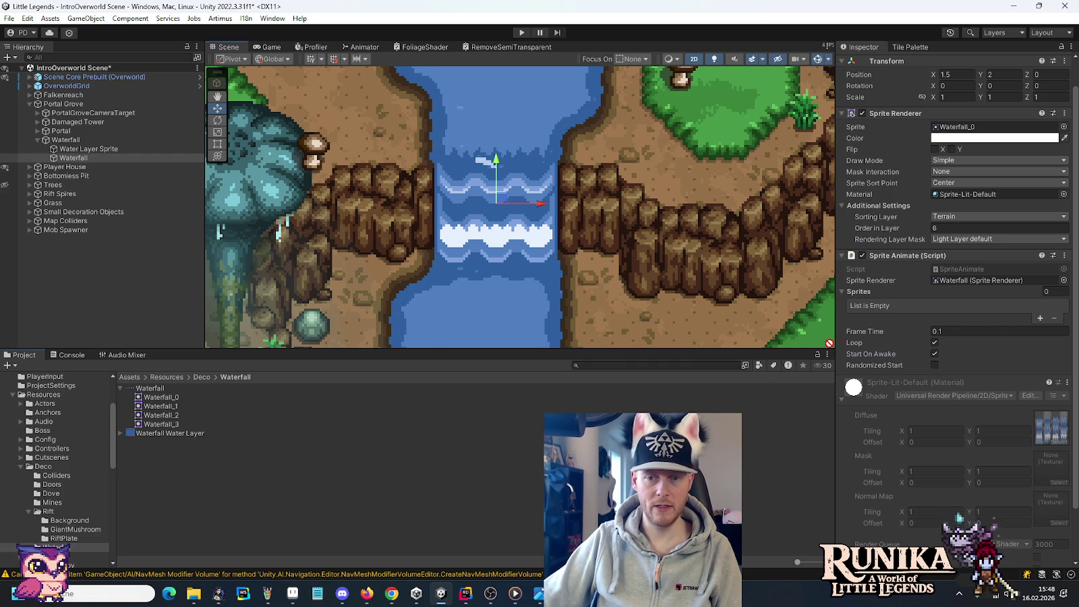
Add Waterfall_0 through Waterfall_3 to the Sprites list and save the scene.
left_click_drag(165, 397, 870, 292)
left_click_drag(161, 406, 878, 291)
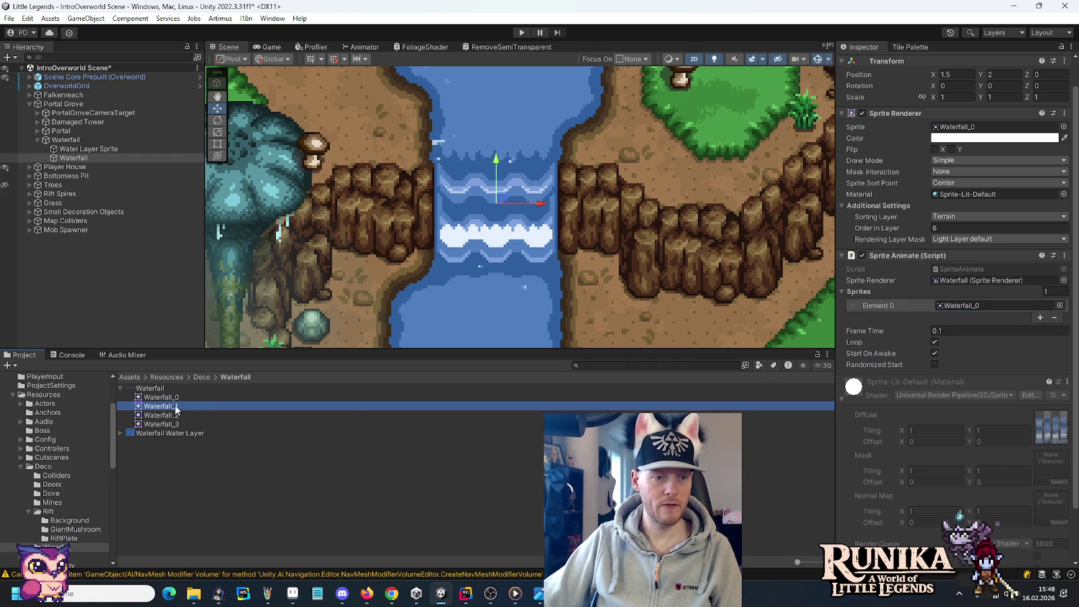
left_click_drag(161, 414, 877, 292)
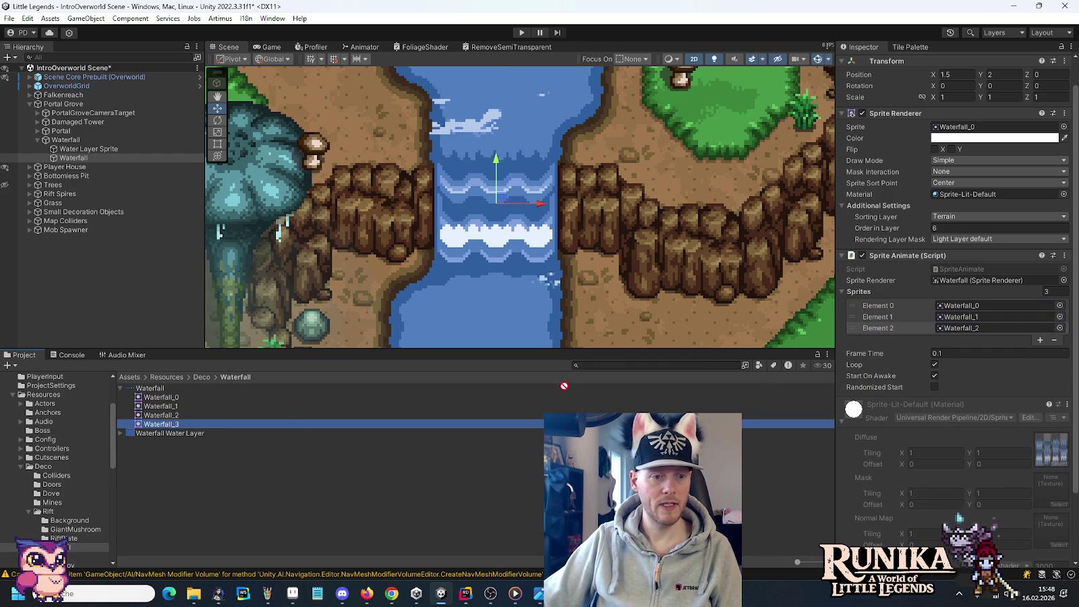
left_click_drag(162, 424, 877, 292)
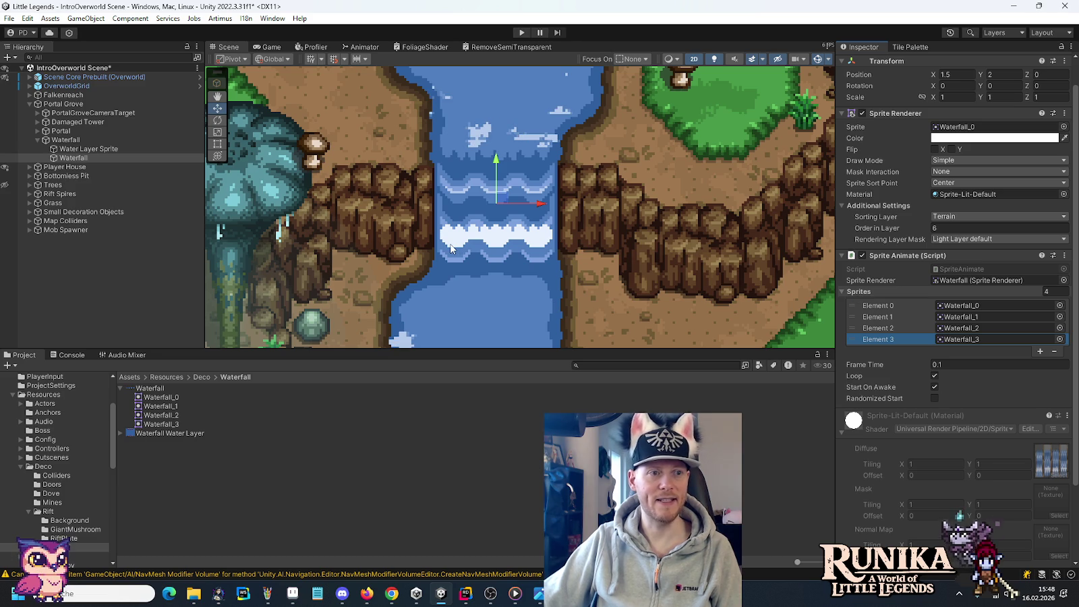
key("ctrl+s")
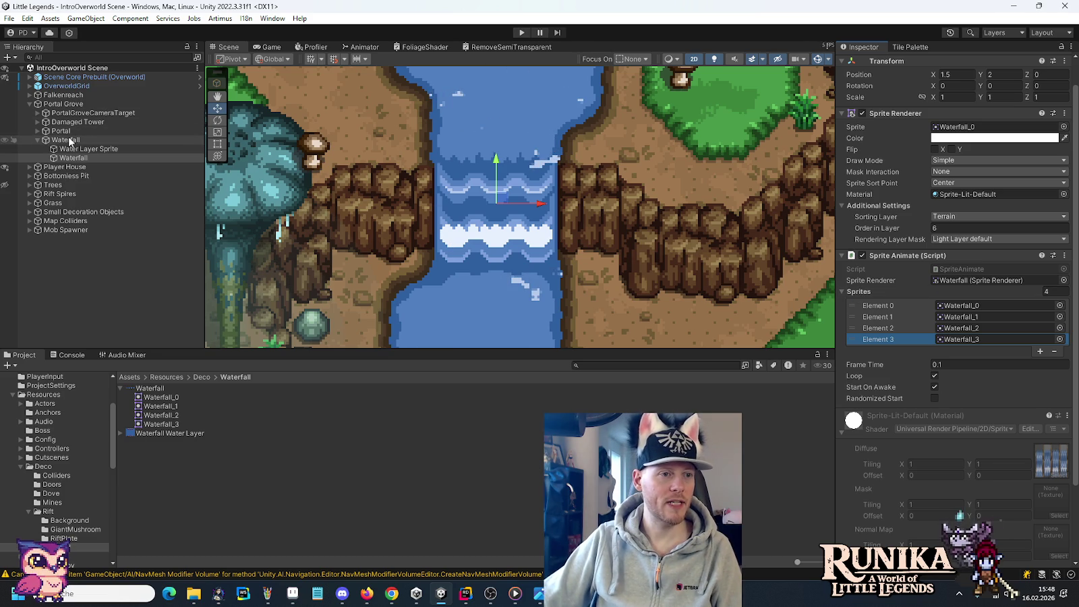
left_click(228, 465)
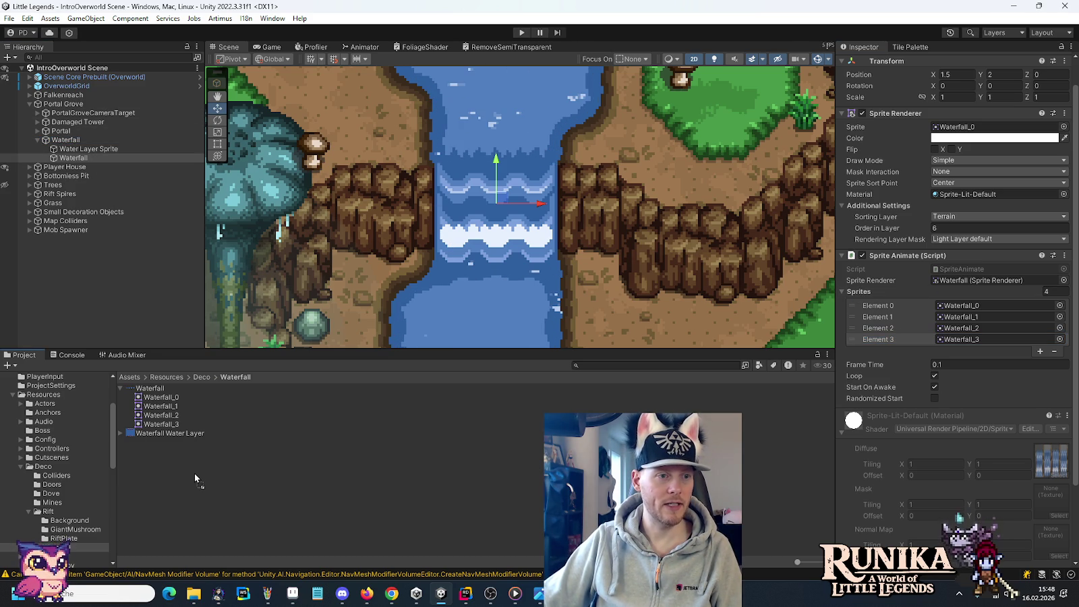
Make the Waterfall object a prefab and duplicate it as Waterfall (1).
left_click_drag(195, 479, 195, 478)
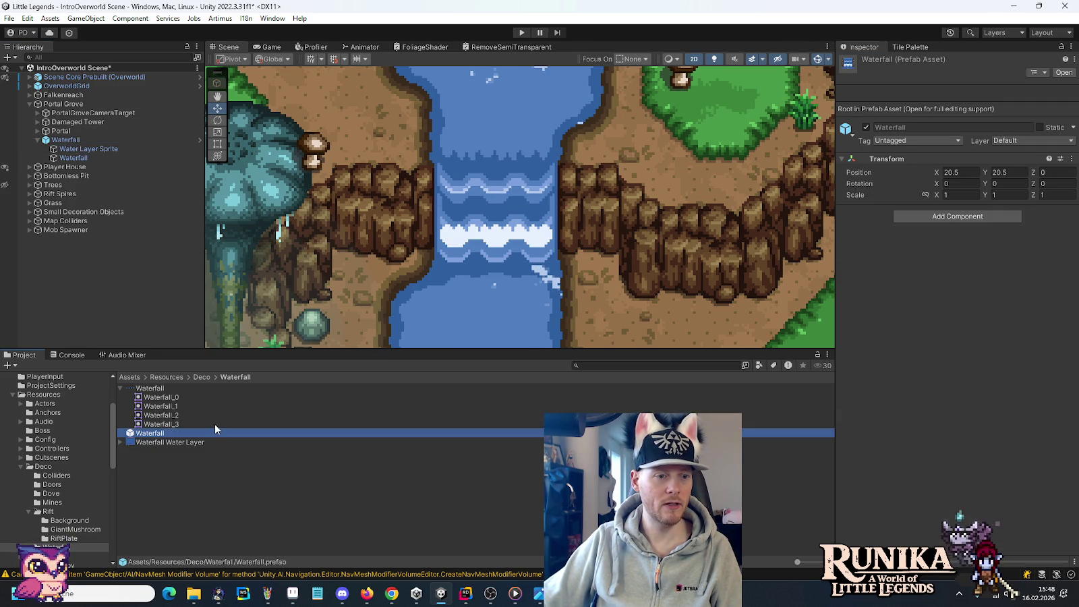
left_click(66, 140)
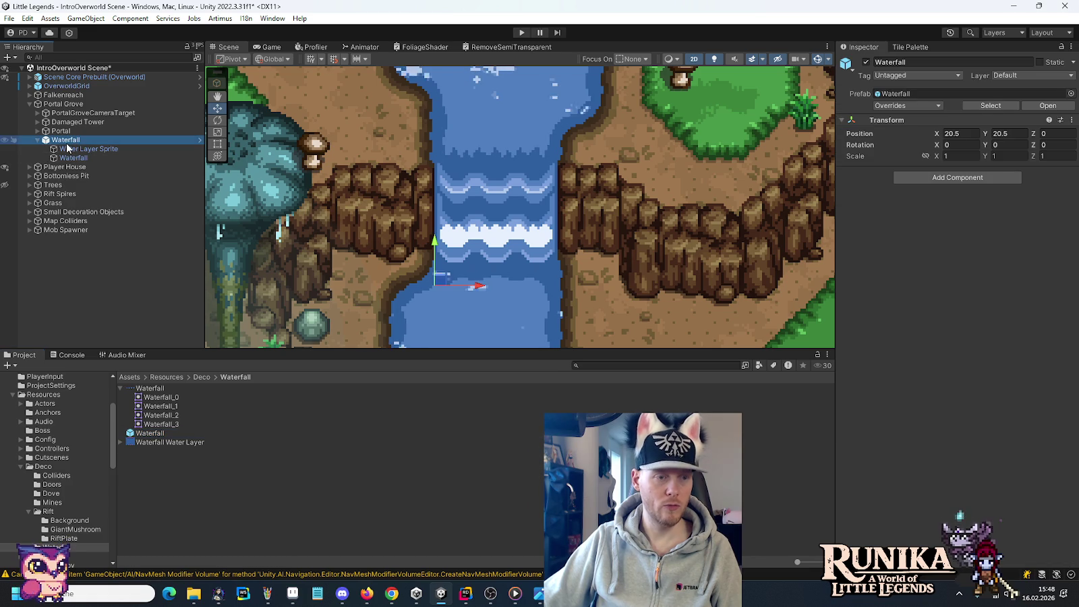
key("ctrl+d")
Frame the copied waterfall at the other waterfall in the Scene view, then expand OverworldGrid.
scroll(541, 210, "down", 2)
scroll(541, 210, "down", 2)
mouse_move(541, 210)
left_mouse_down()
mouse_move(713, 299)
mouse_move(319, 131)
mouse_move(615, 280)
mouse_move(590, 182)
mouse_move(550, 113)
mouse_move(543, 302)
mouse_move(523, 147)
mouse_move(530, 255)
mouse_move(524, 179)
left_mouse_up()
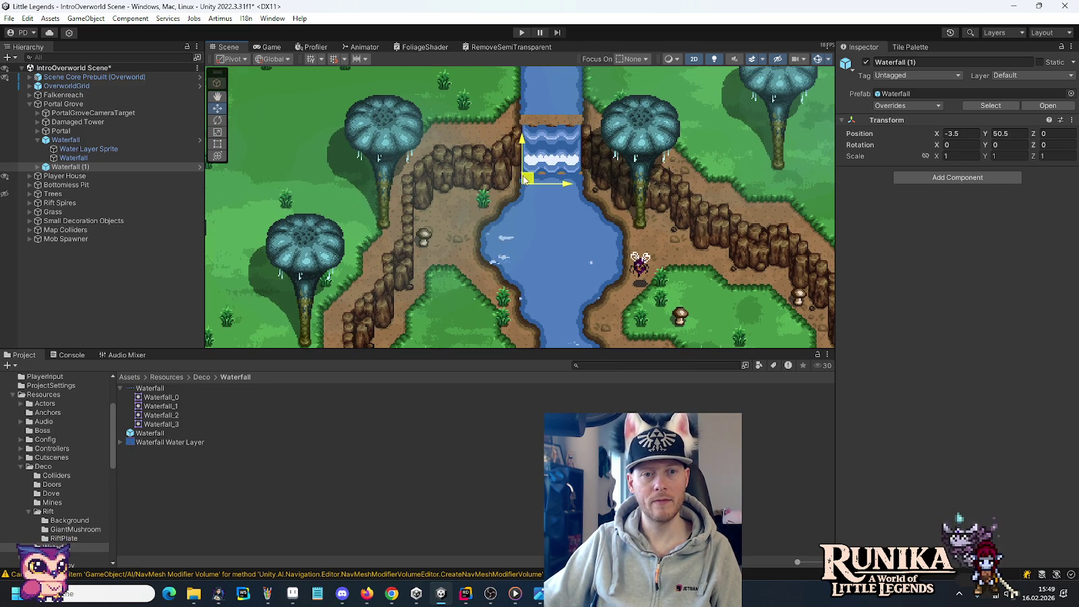
scroll(577, 203, "up", 2)
scroll(579, 182, "up", 2)
scroll(582, 162, "up", 2)
scroll(570, 154, "up", 2)
scroll(567, 154, "up", 1)
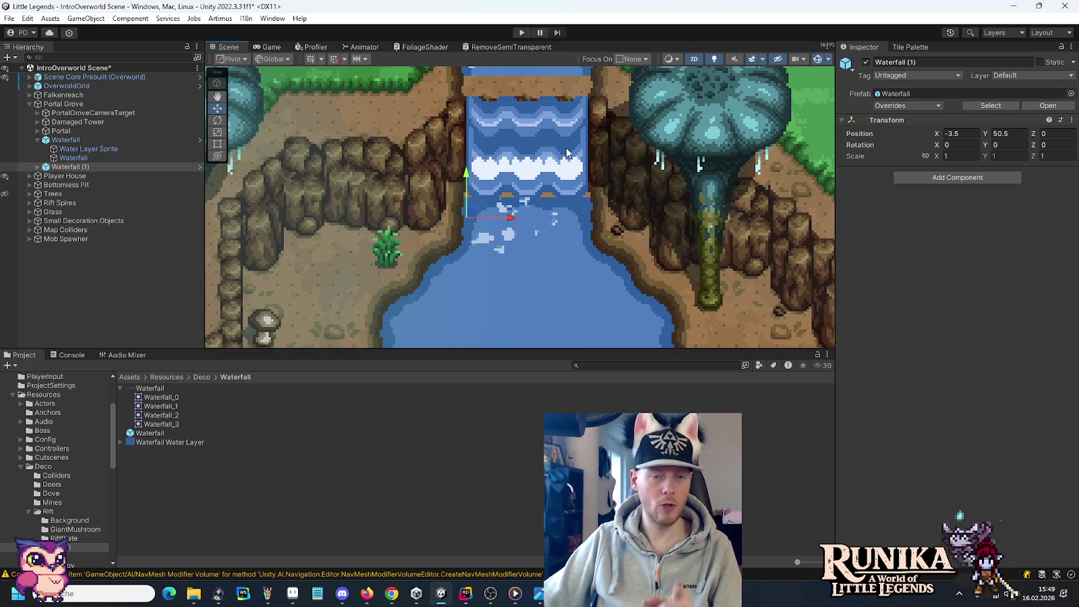
left_click_drag(559, 125, 548, 202)
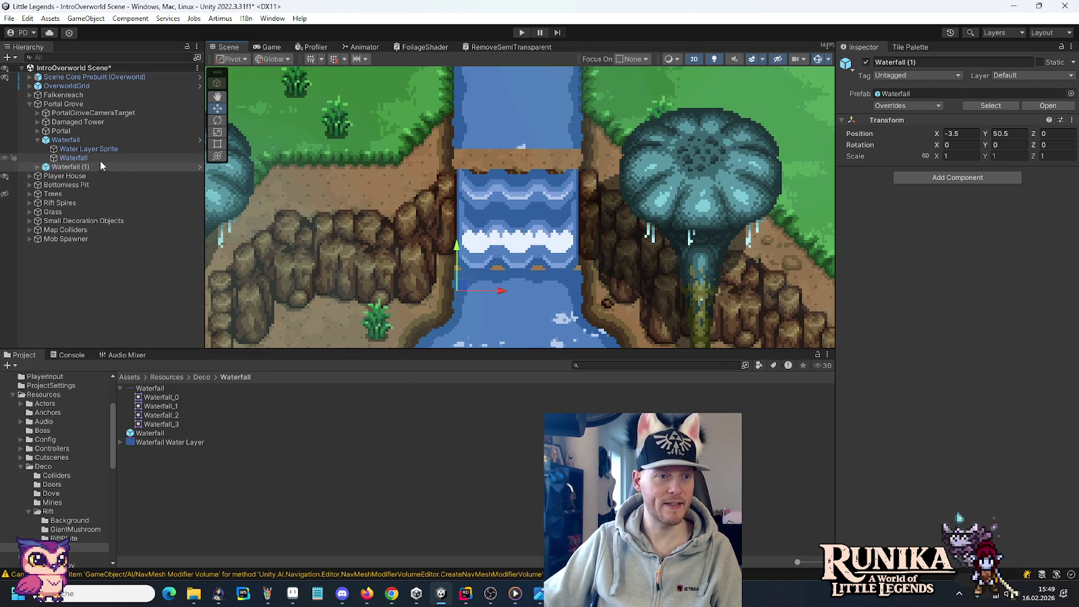
left_click(50, 86)
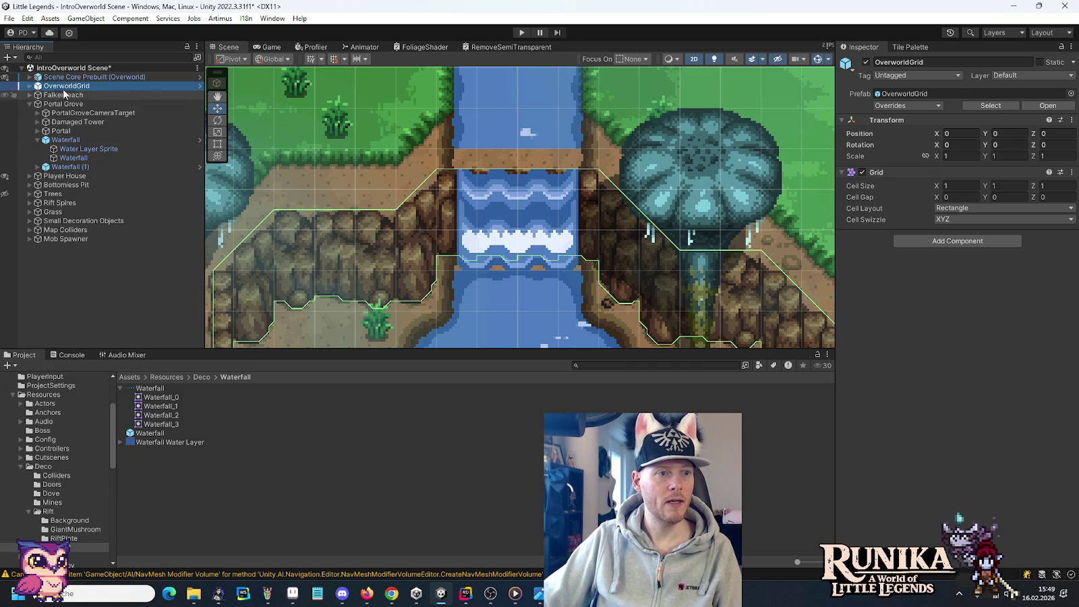
left_click(30, 85)
Select the Cliffs tilemap in the Tile Palette, save the scene, and open the Waterfall prefab.
left_click(60, 148)
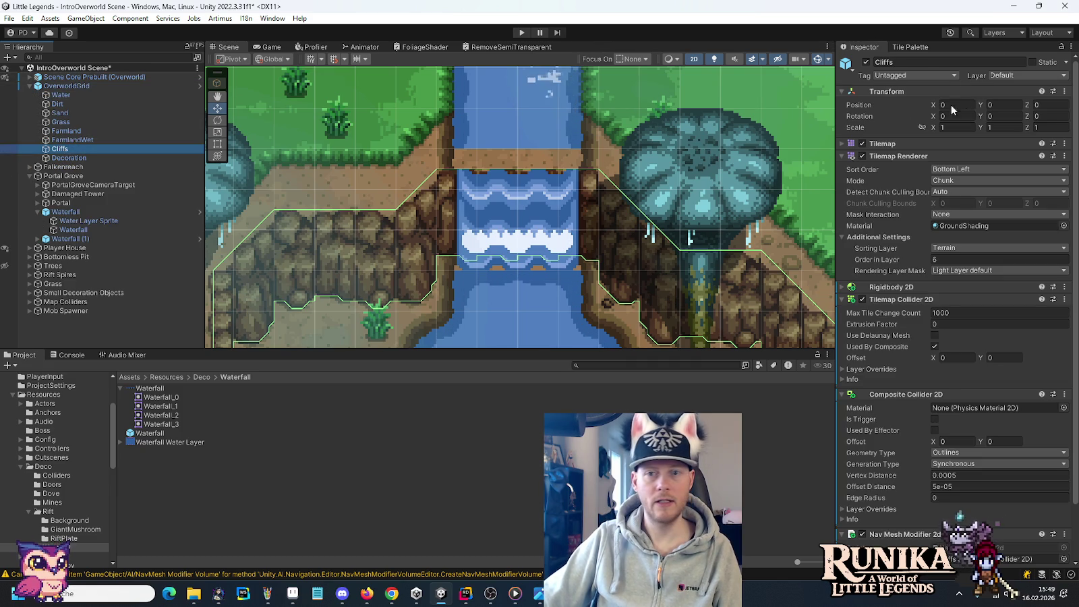
left_click(927, 49)
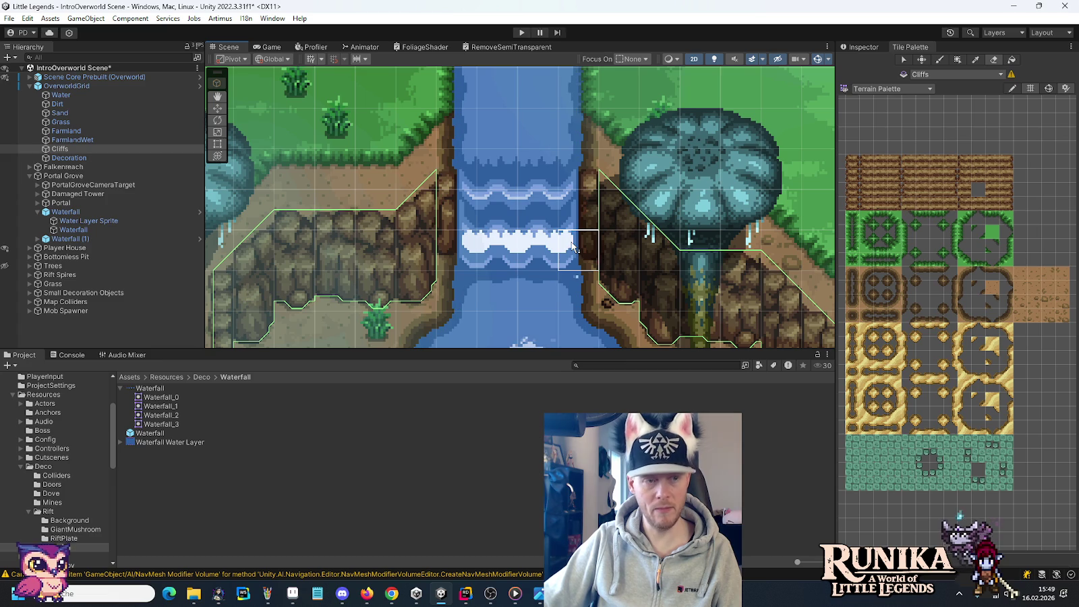
key("ctrl+s")
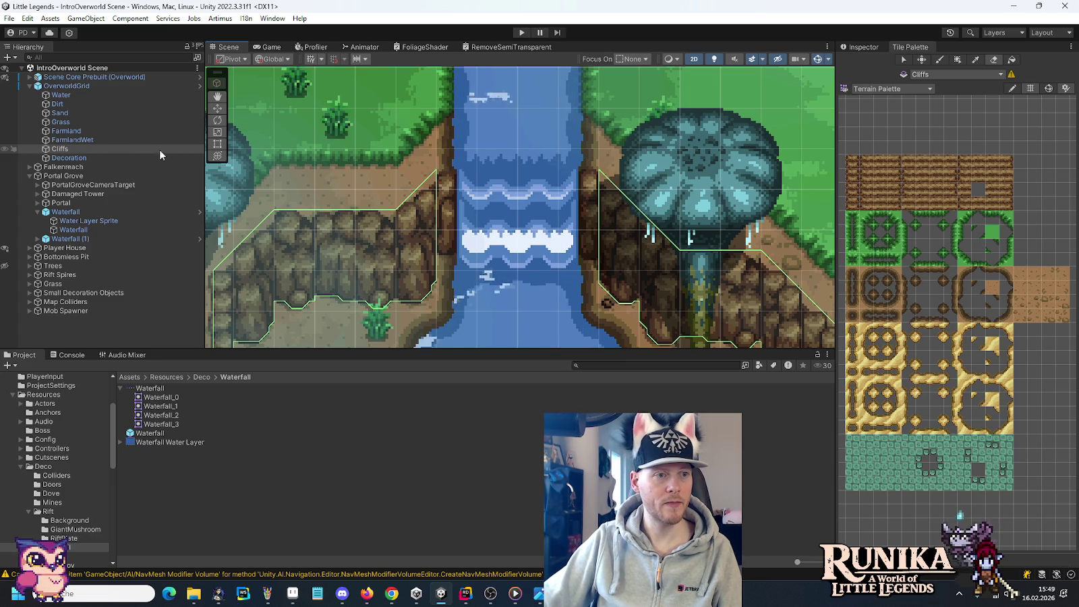
left_click(197, 211)
left_click(864, 45)
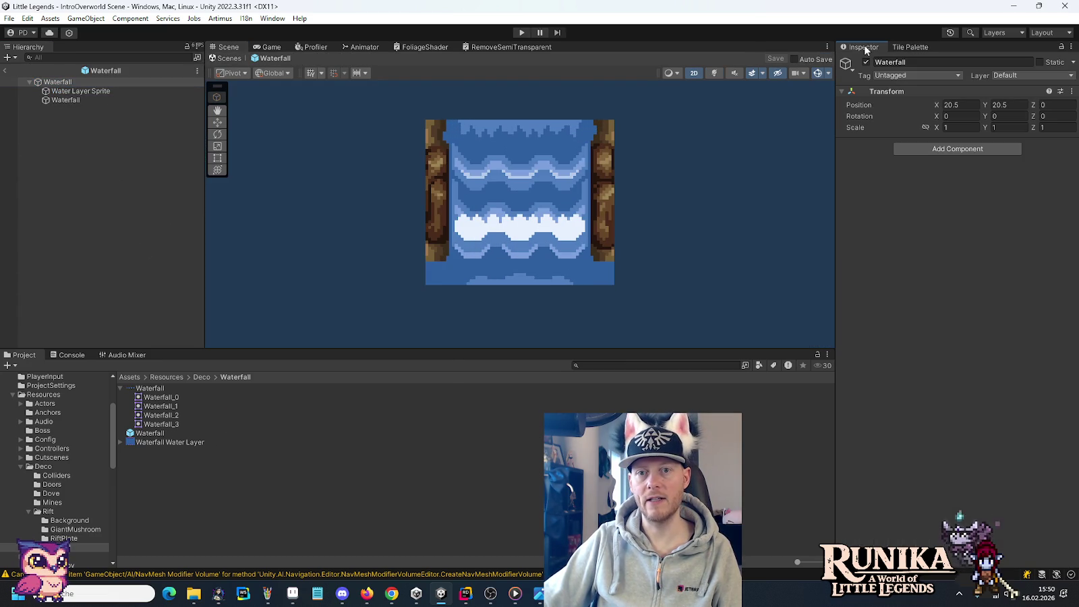
Add a Box Collider 2D to the Waterfall prefab and put it on the LargeEntity layer.
left_click(950, 150)
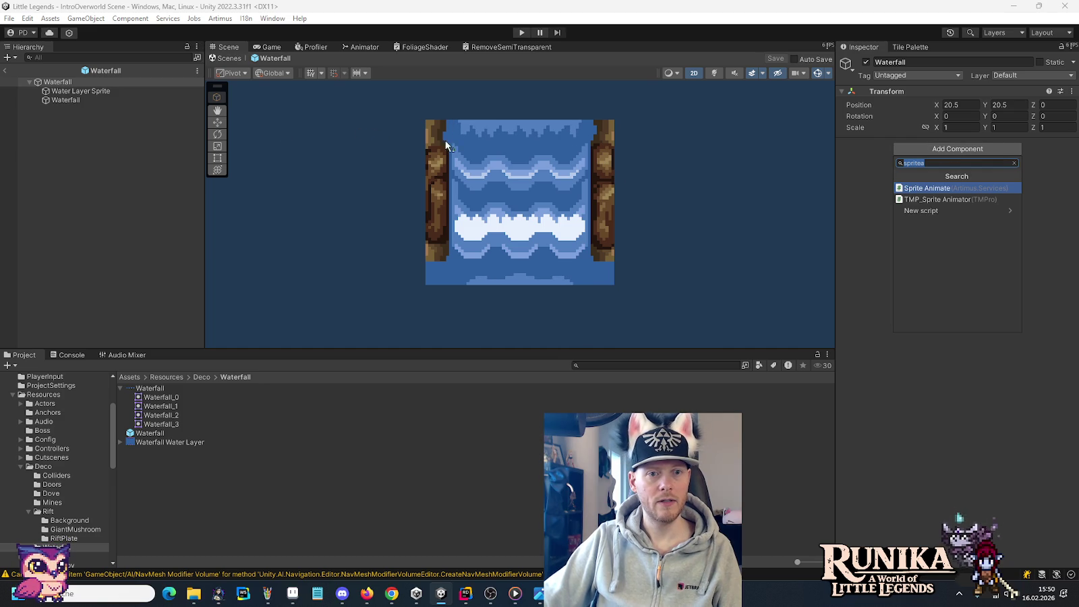
type("bo")
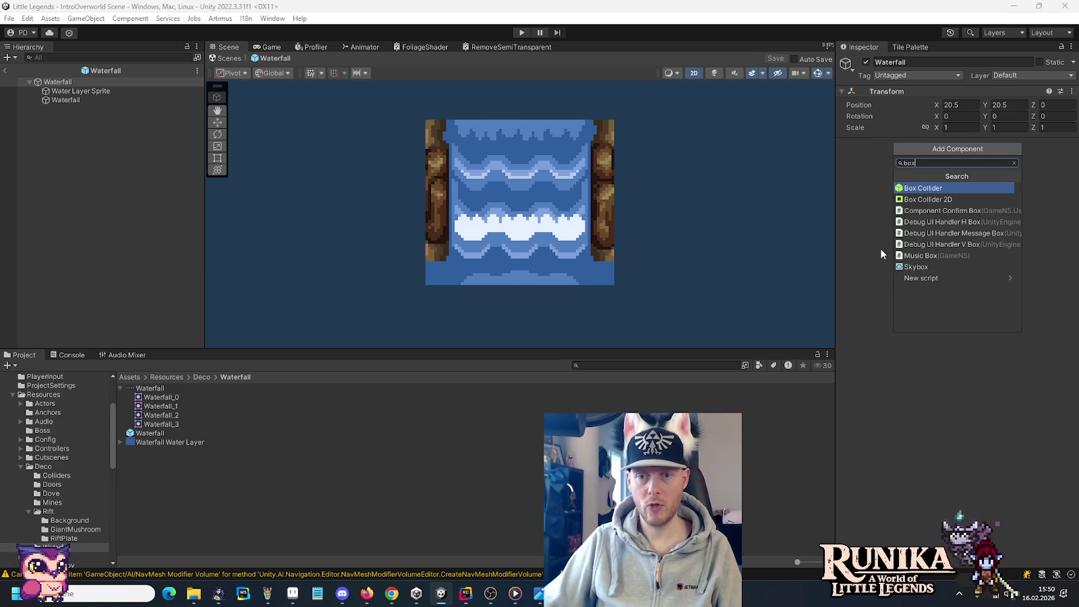
type("x")
left_click(936, 199)
left_click(1027, 77)
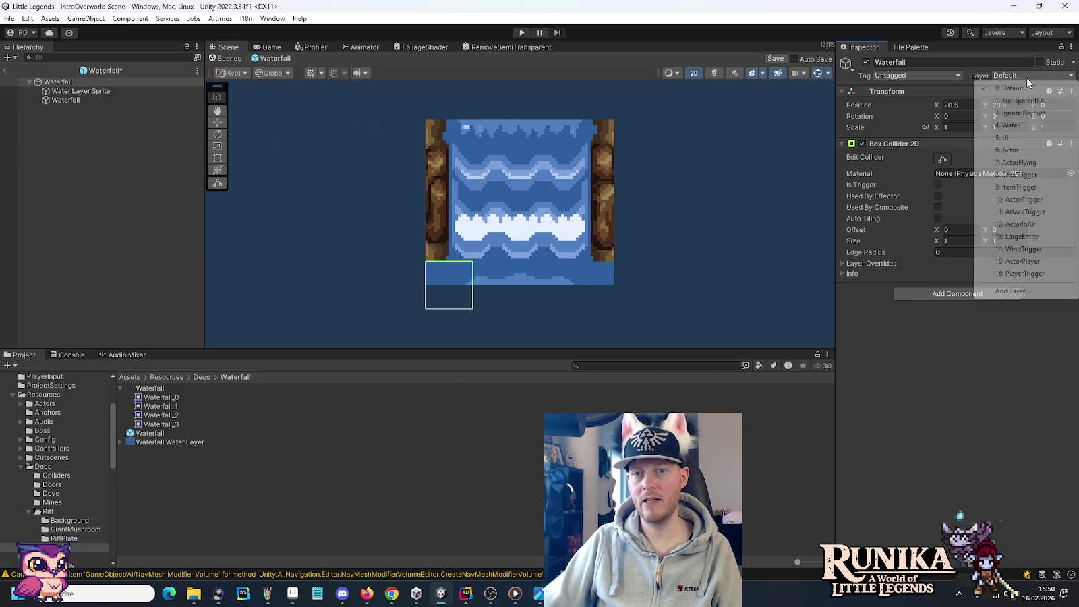
left_click(1022, 237)
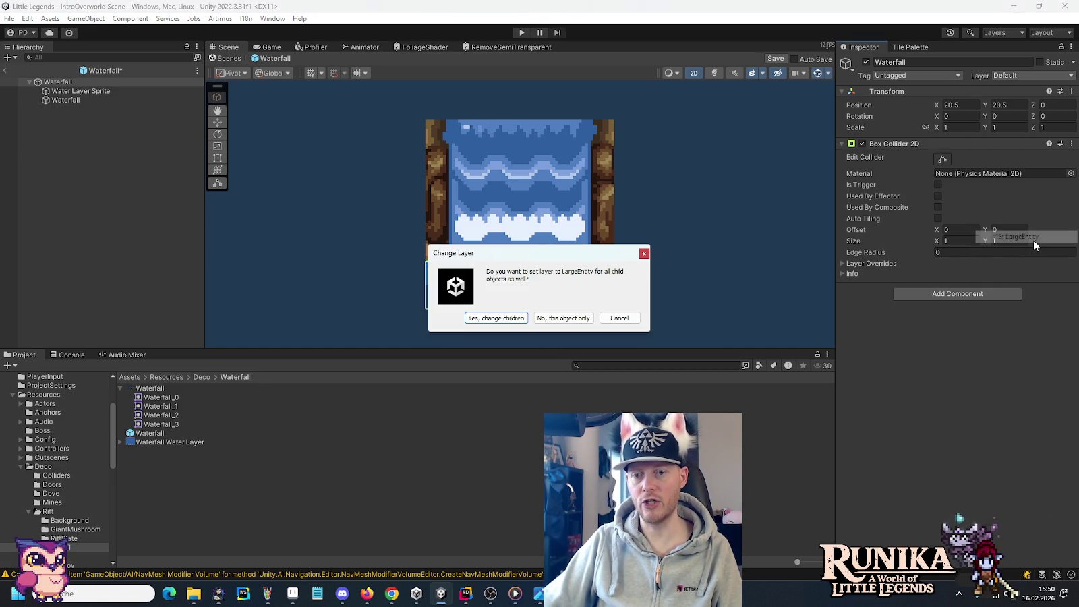
left_click(564, 317)
Set the collider size to 4 × 2 and adjust its offset.
left_click(963, 240)
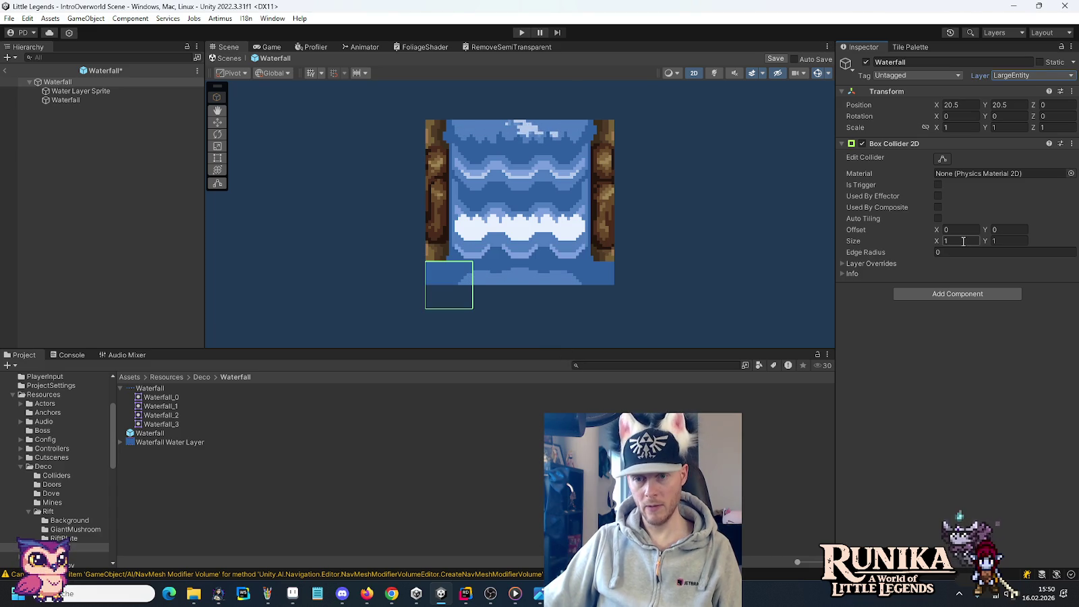
type("4")
key("Tab")
type("2")
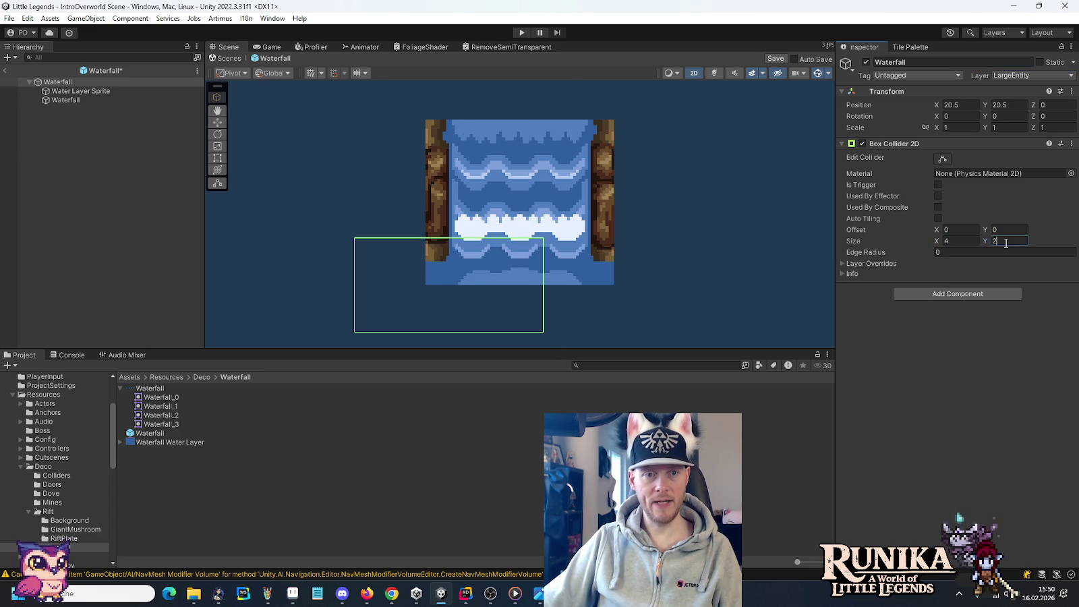
left_click(958, 228)
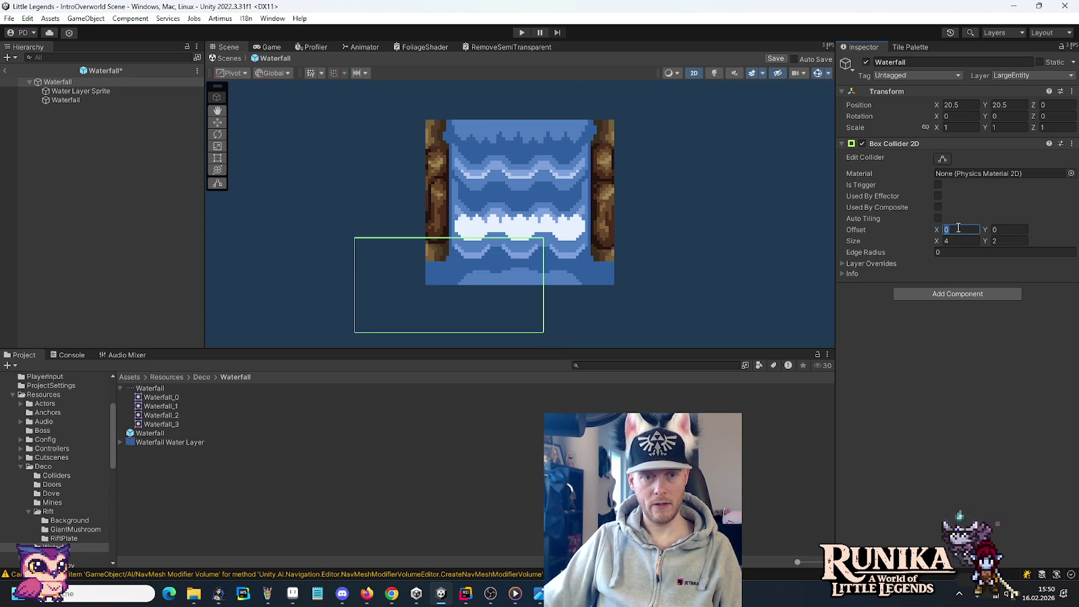
type("1.5")
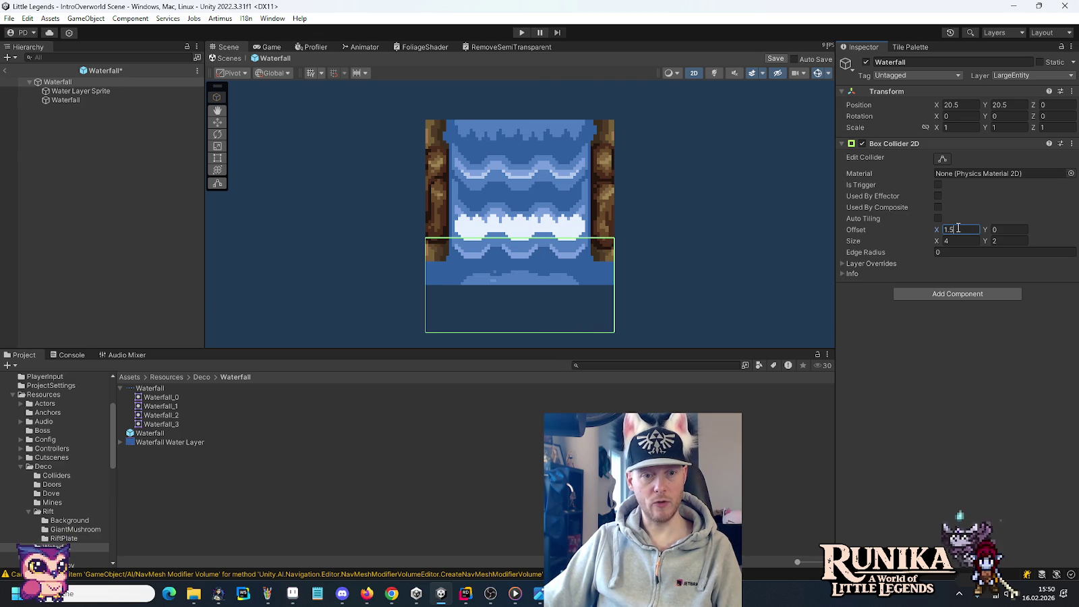
type("1")
key("BackSpace")
type("2")
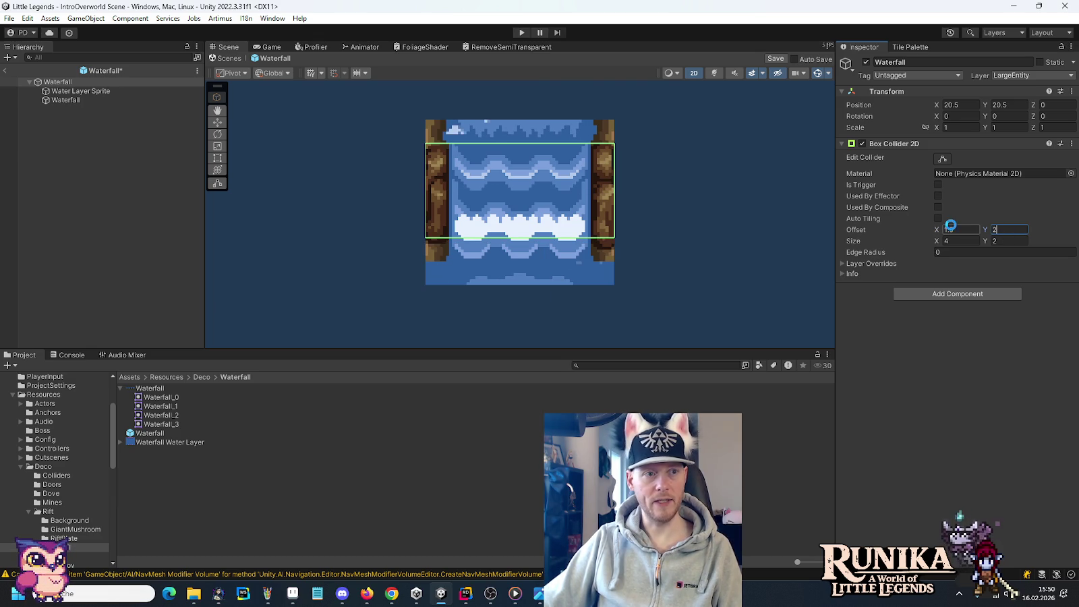
Return to the scene and select Waterfall, Waterfall (1) and Cliffs.
left_click(5, 71)
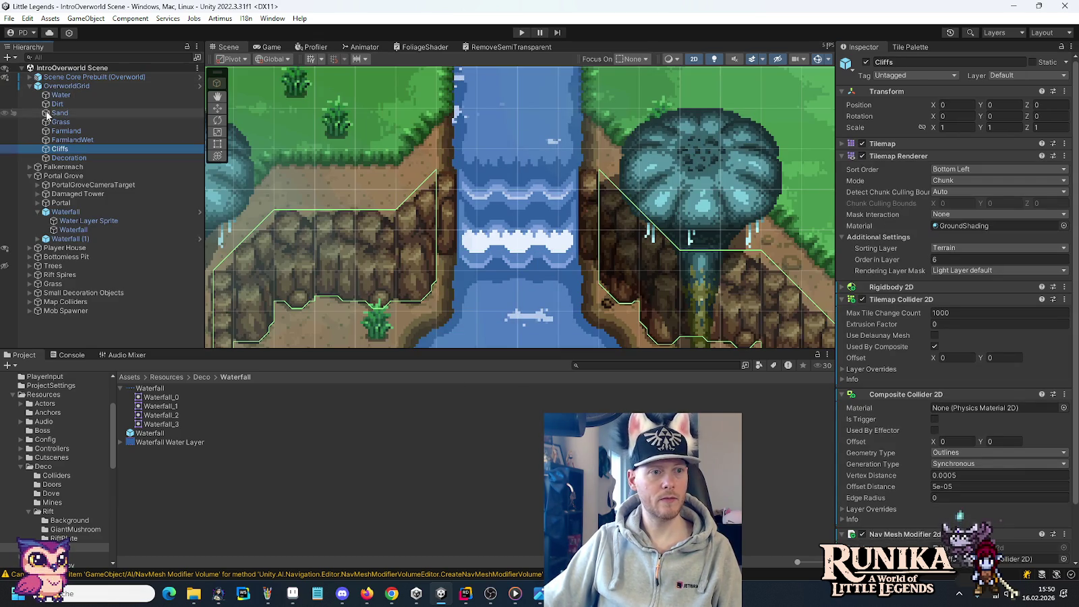
left_click(61, 212)
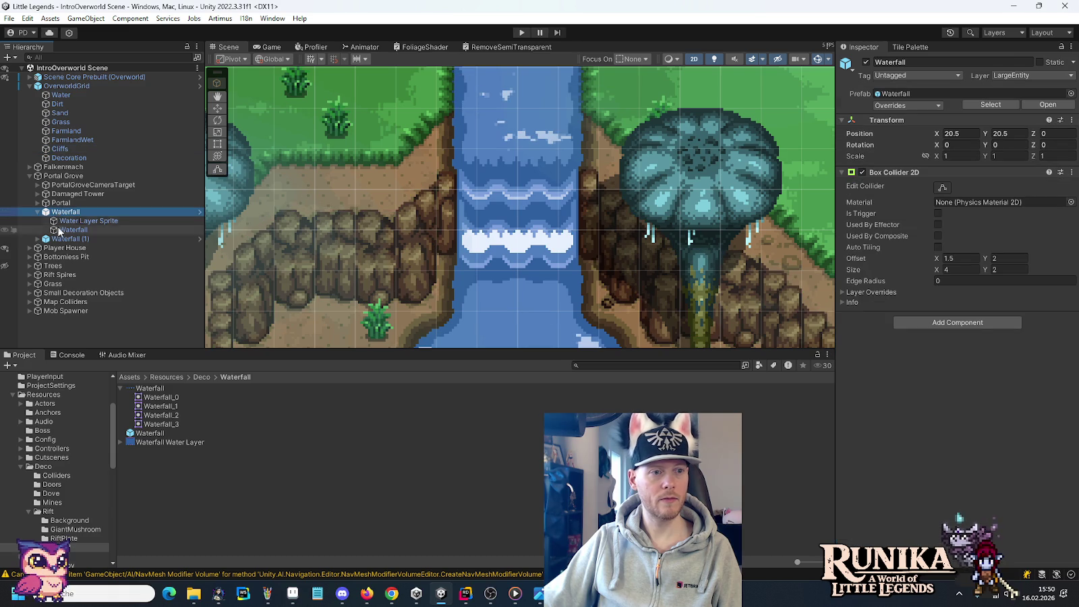
left_click(64, 239)
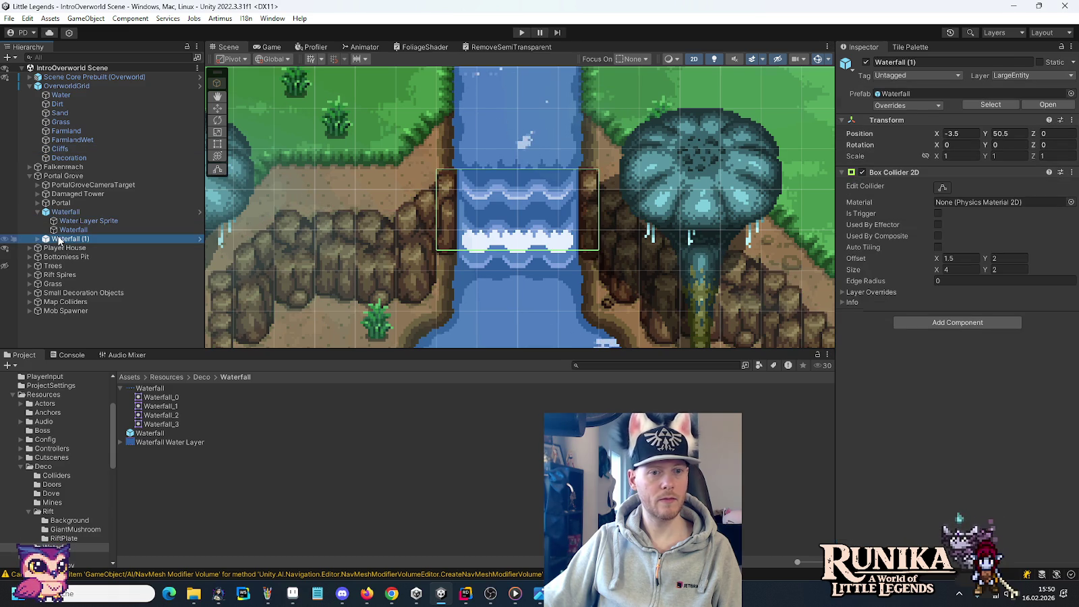
left_click(60, 149, "ctrl")
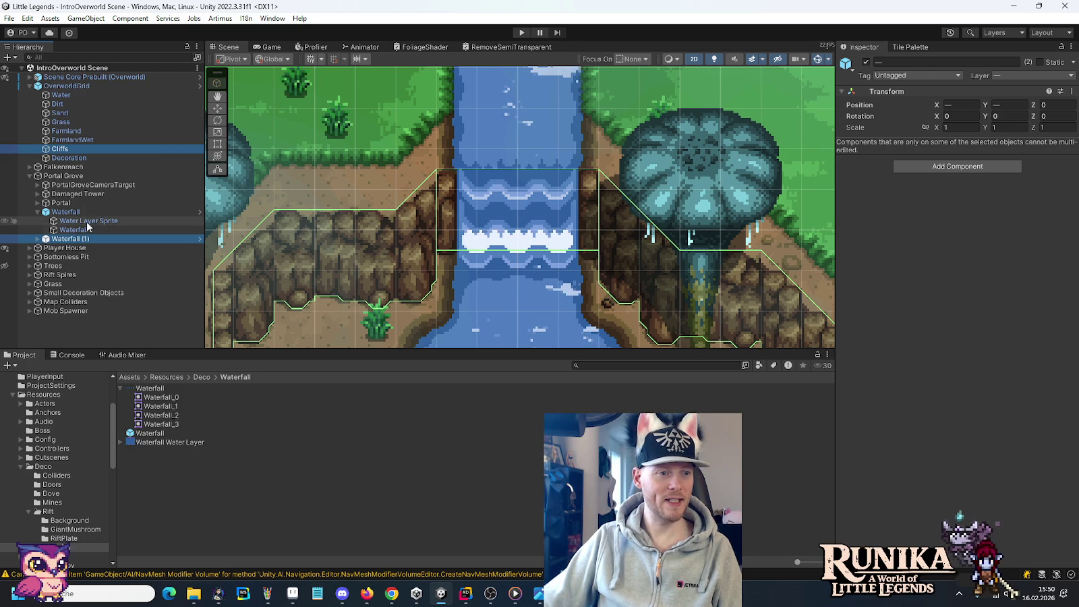
Change the collider height to 2.5 and Y offset to 1.75, then play-test with both waterfalls selected.
left_click(200, 212)
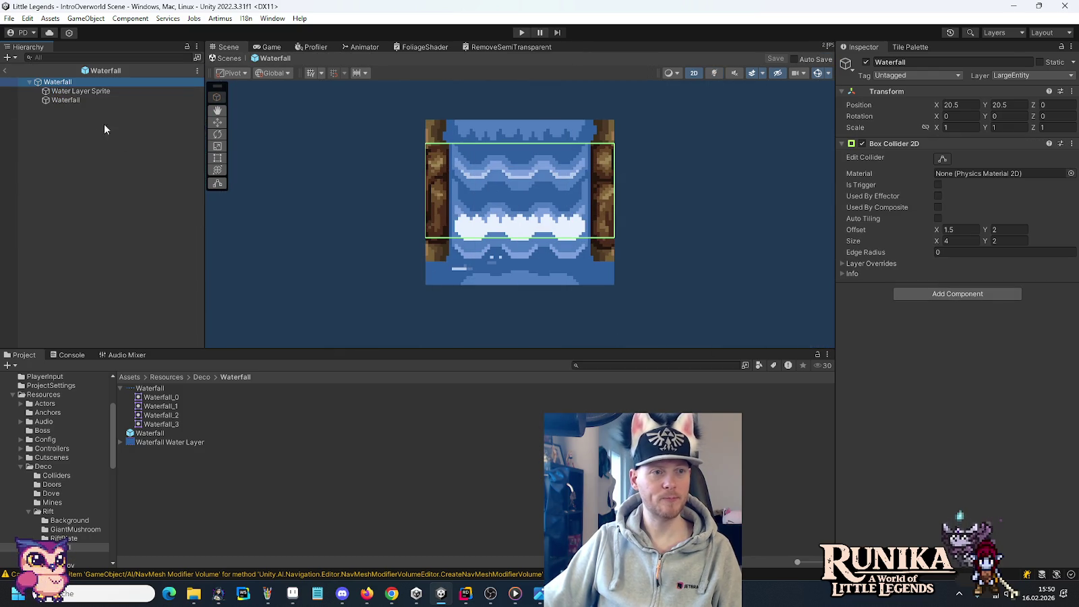
left_click(1010, 241)
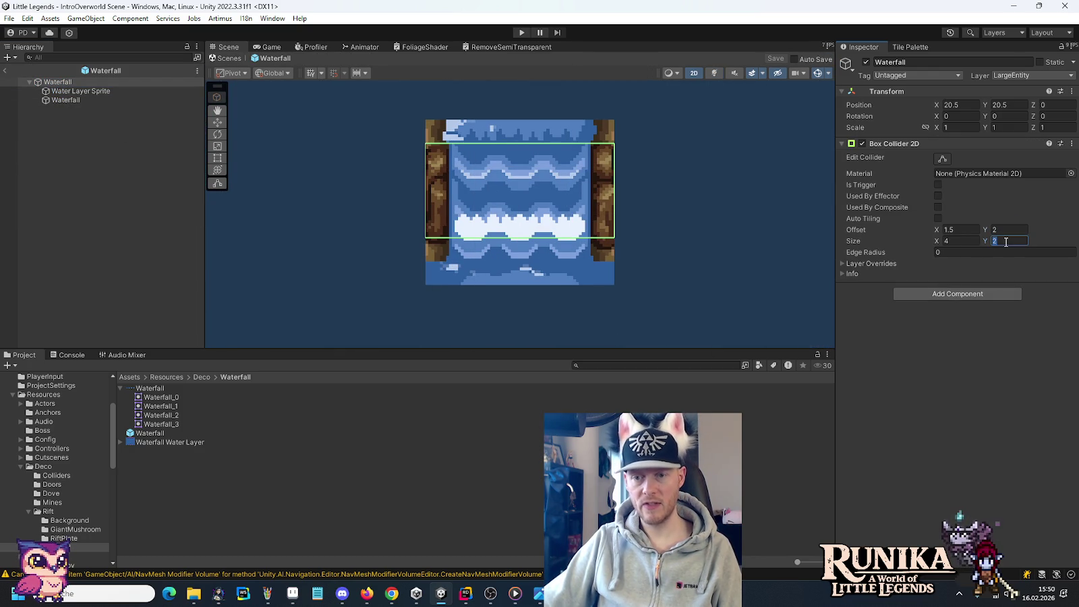
type("2.5")
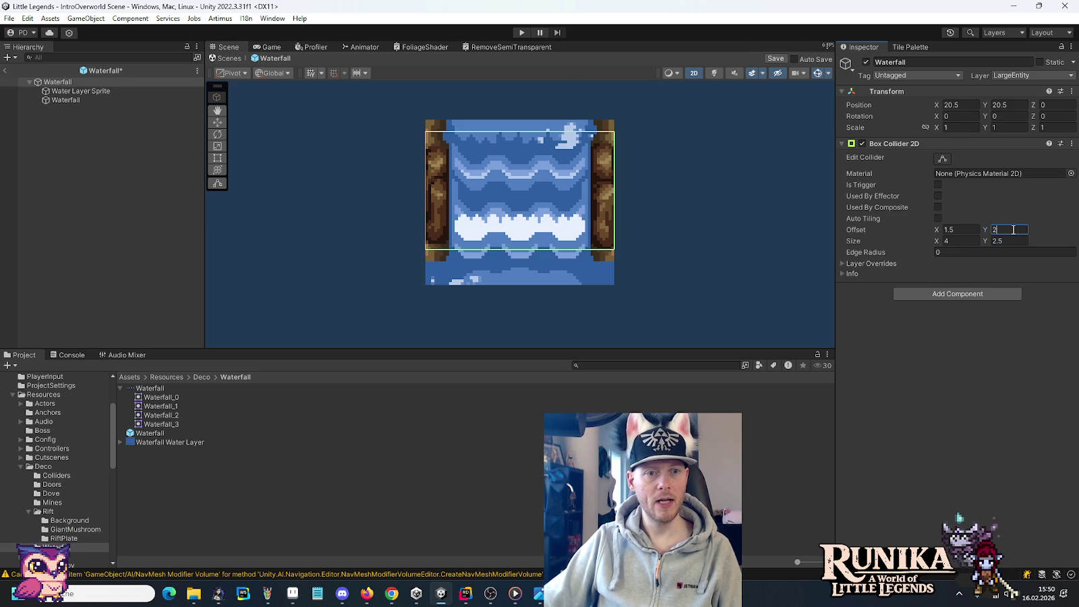
type("1.75")
left_click(5, 71)
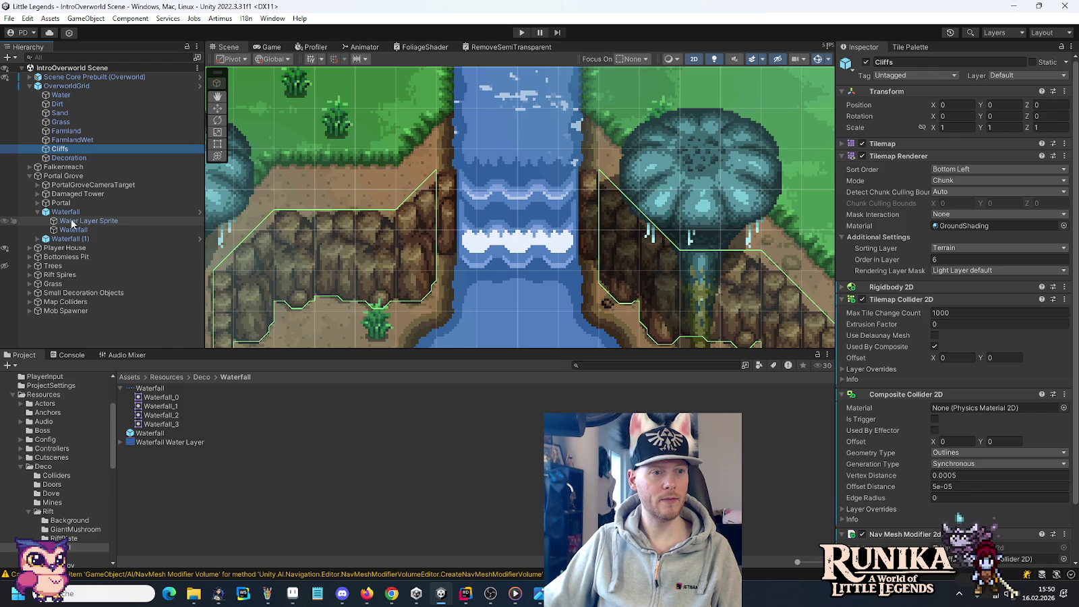
left_click(70, 238, "ctrl")
left_click(67, 212, "ctrl")
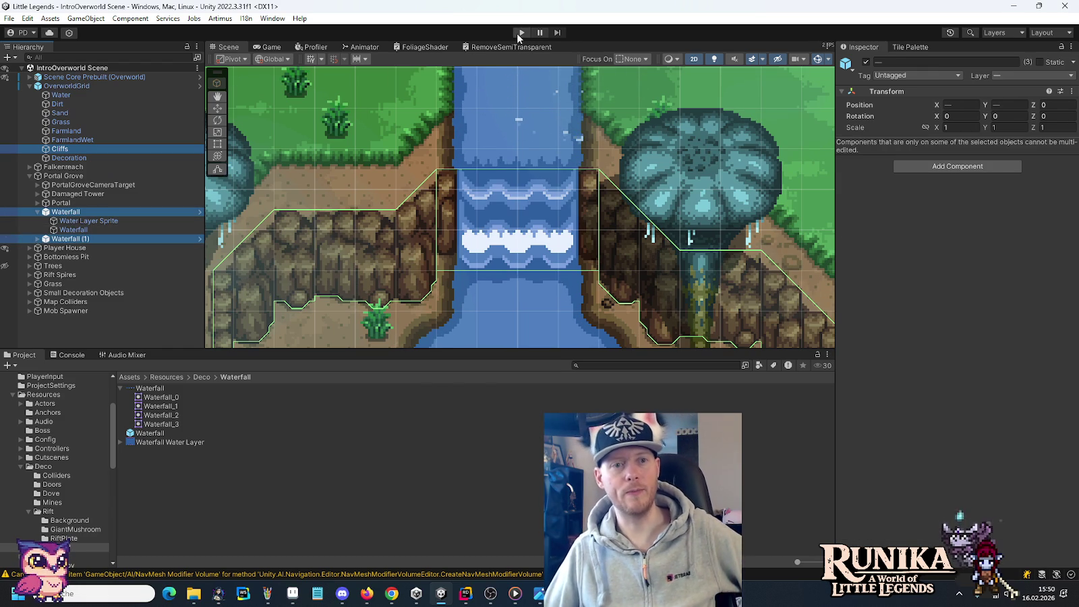
left_click(520, 34)
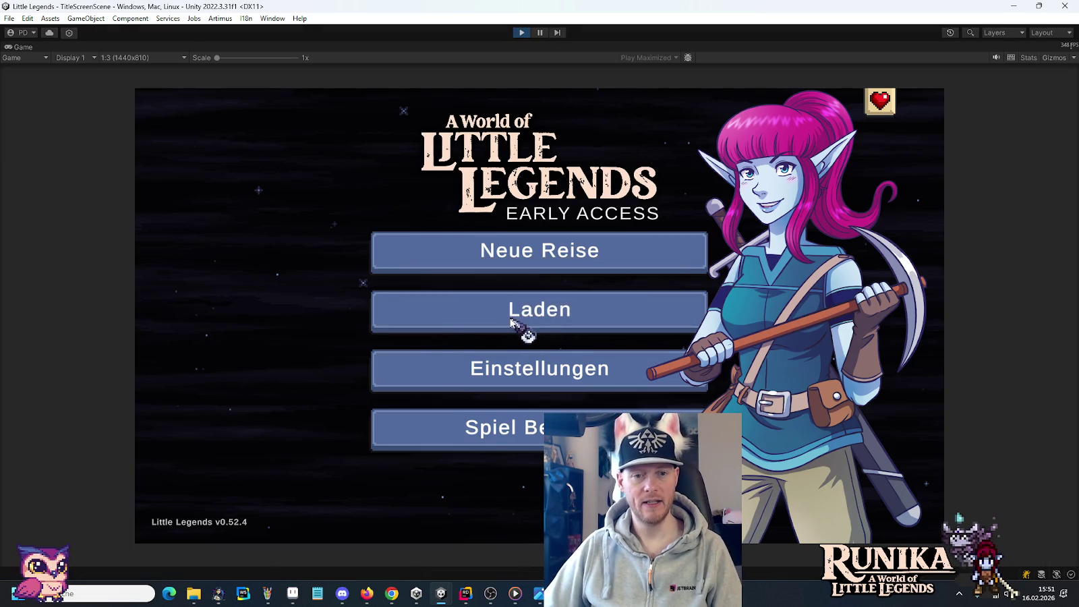
Load the 0.00.test save and walk the character toward the river.
left_click(513, 323)
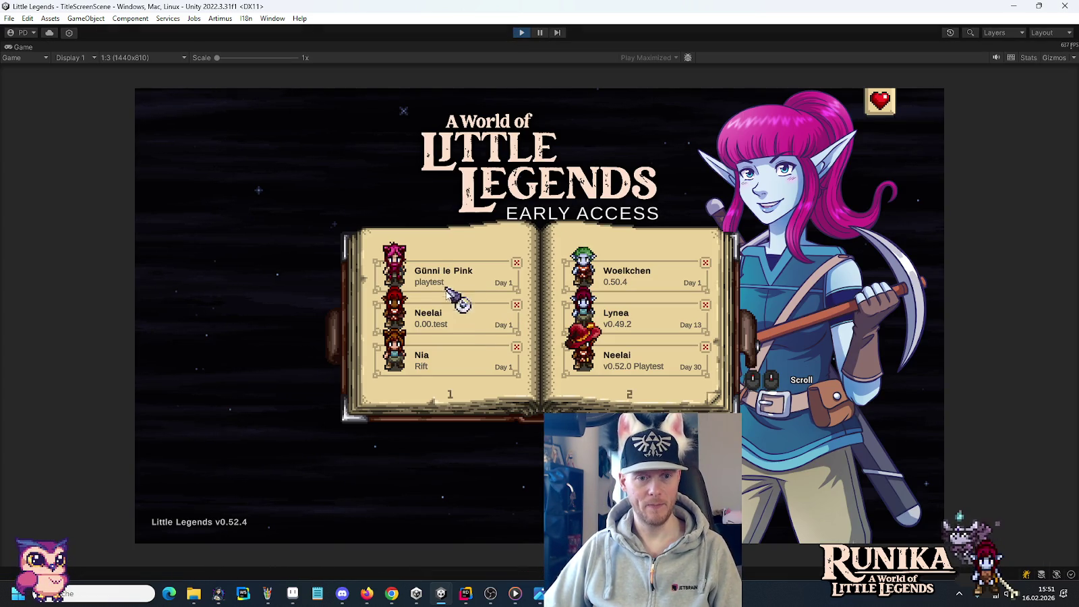
left_click(453, 332)
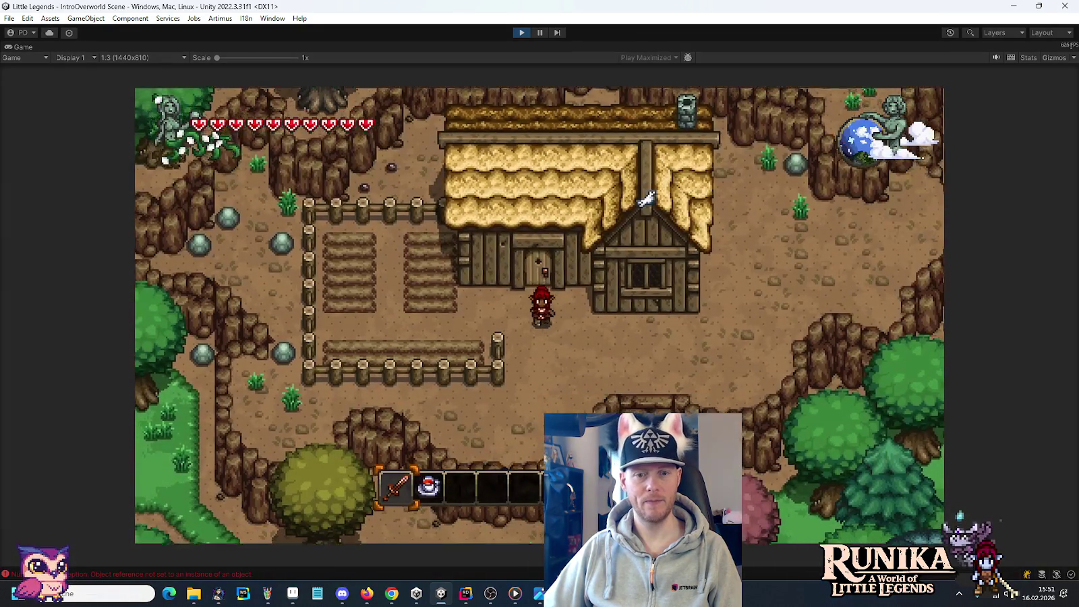
key("d")
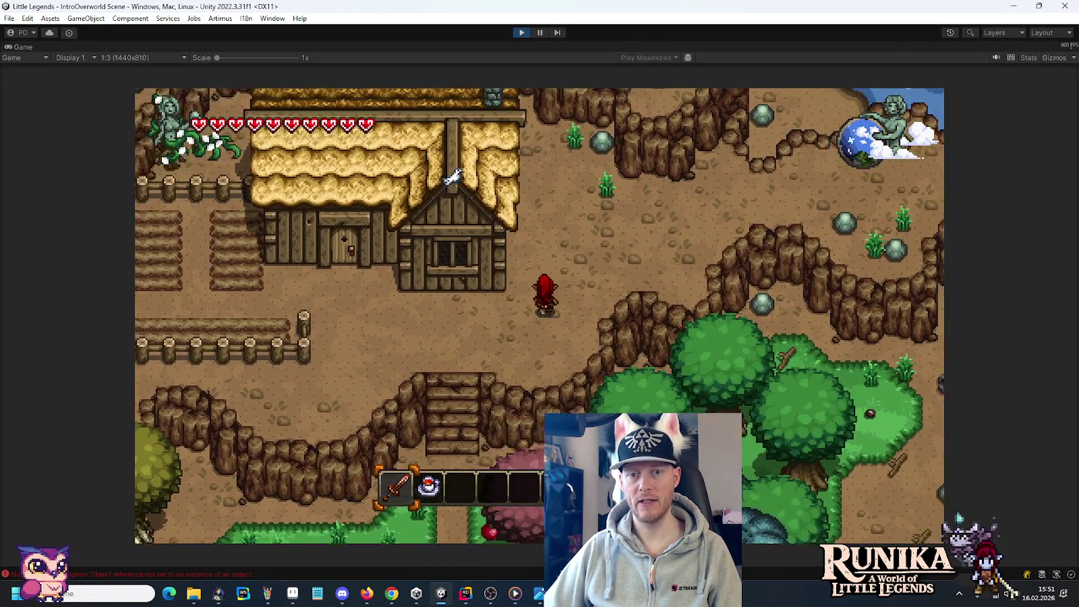
key("w")
key("d")
key("w")
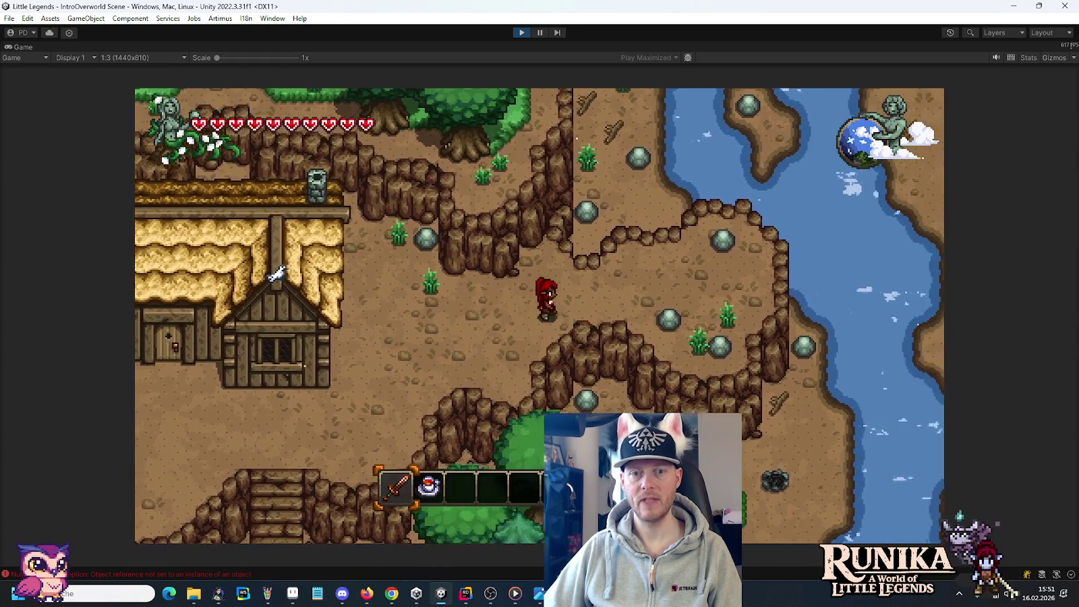
key("d")
key("w")
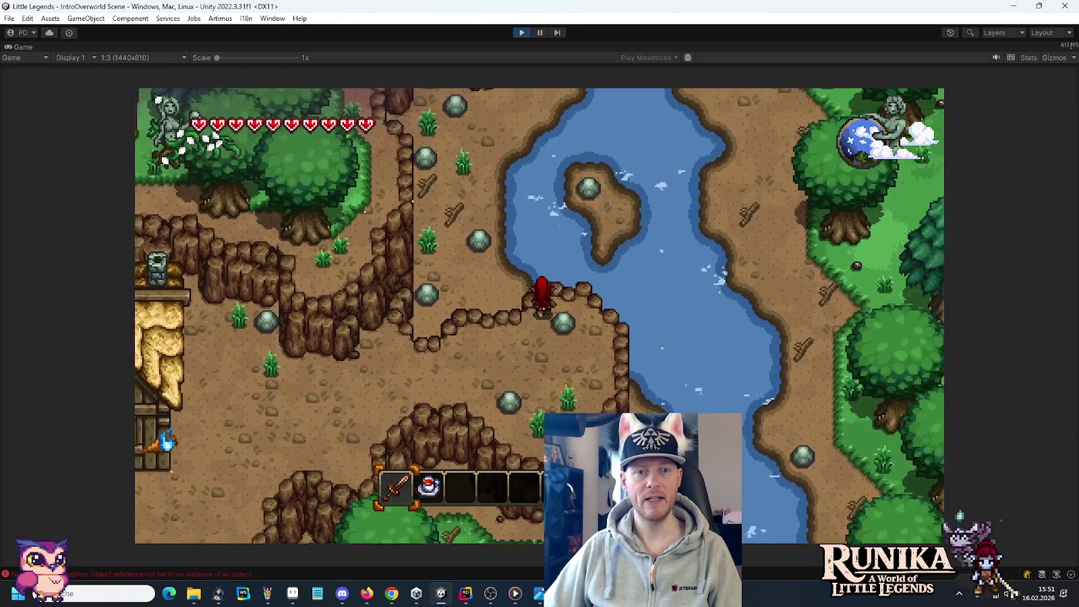
Teleport with /move 20 10, walk north to the waterfall, then stop playing.
type("/m")
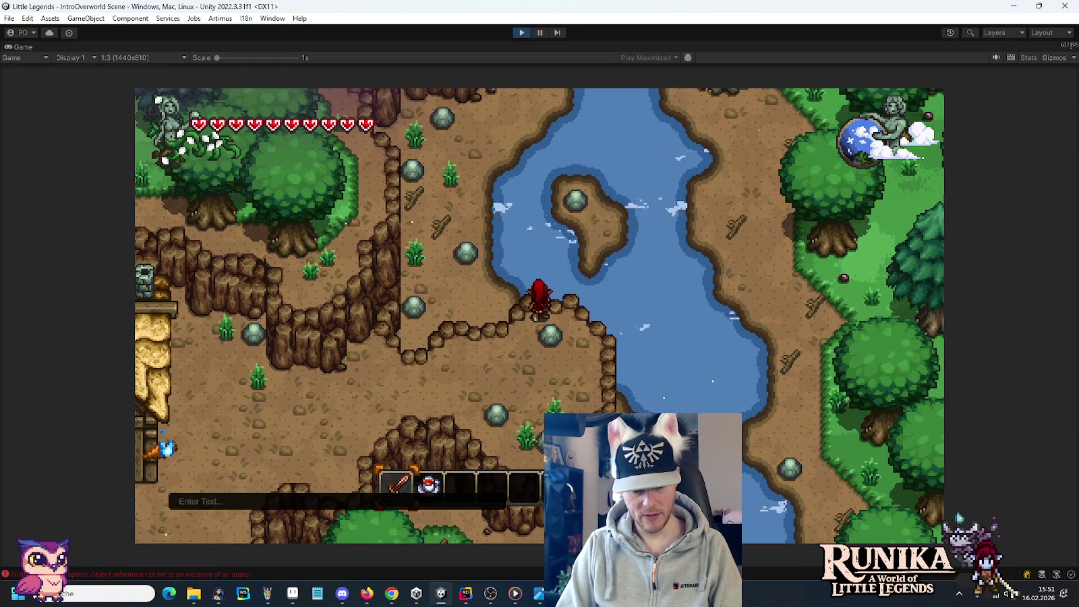
type("ove 20 10")
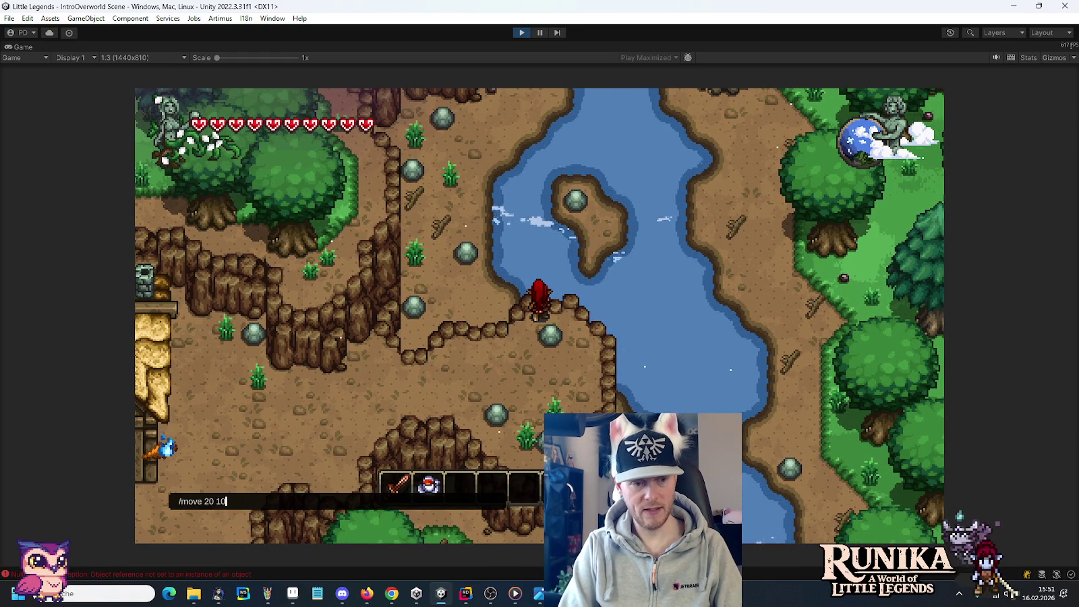
key("Return")
key("w")
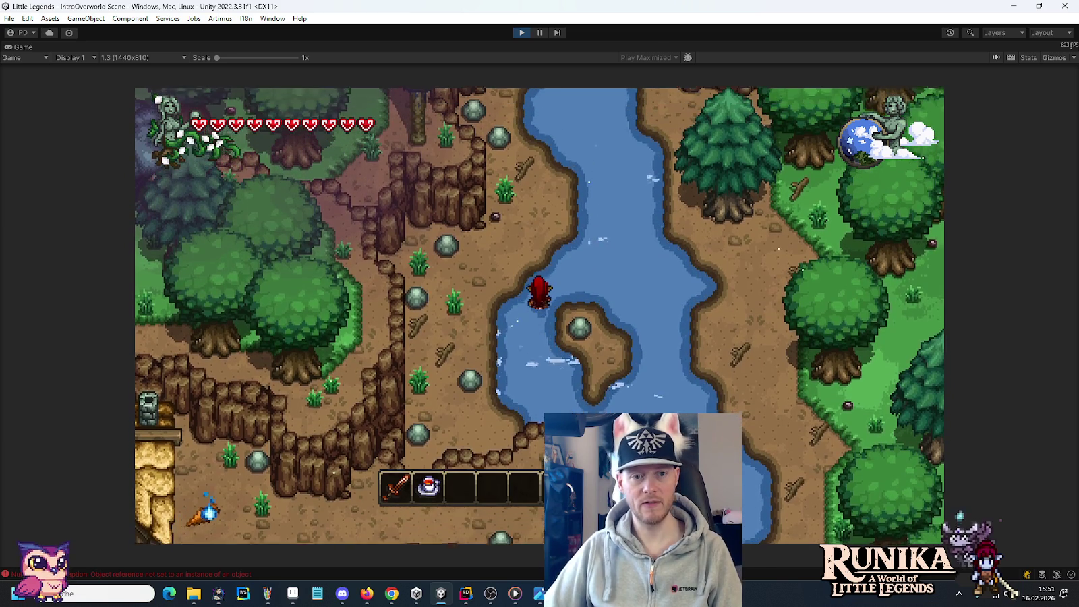
key("w")
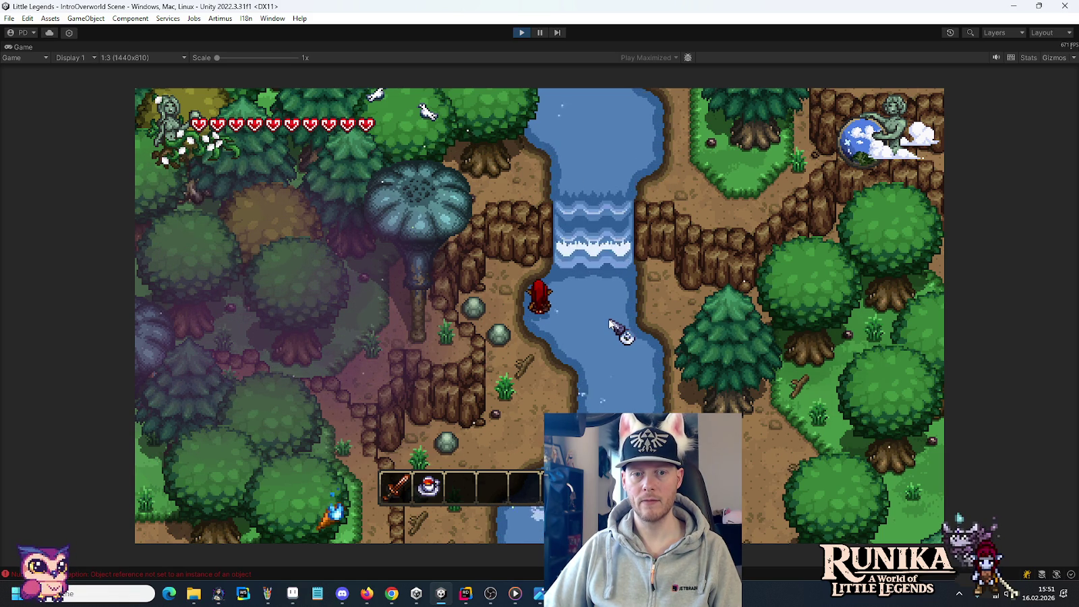
left_click(524, 36)
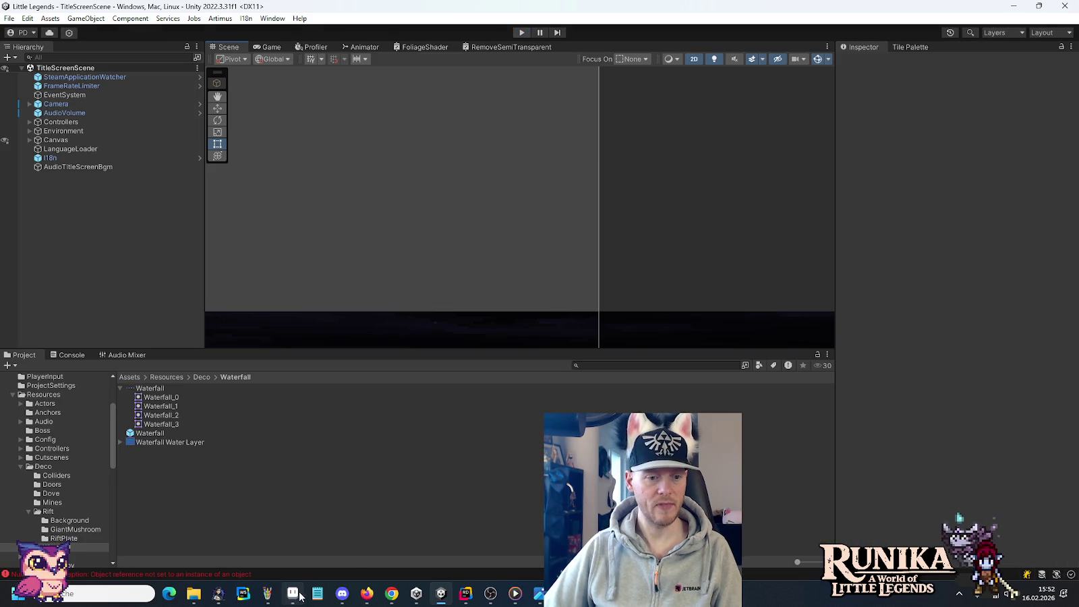
Close the unused Sprite-0003, Sprite-0004 and Sprite-0005 without saving and return to Tiles-Dirt.png.
left_click(297, 594)
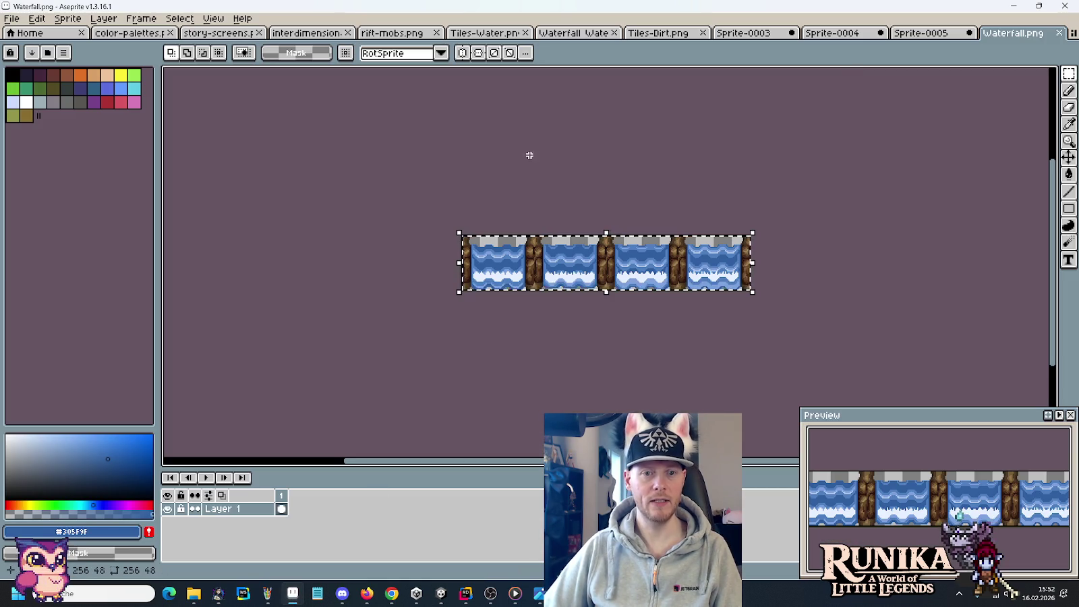
left_click(748, 33)
left_click(792, 32)
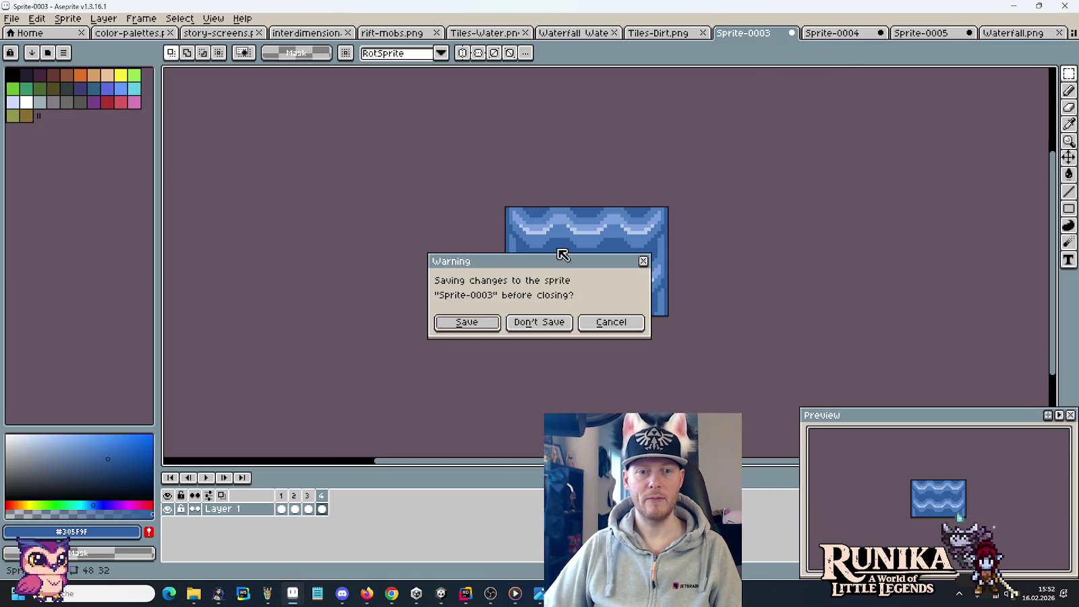
left_click(539, 322)
left_click(801, 32)
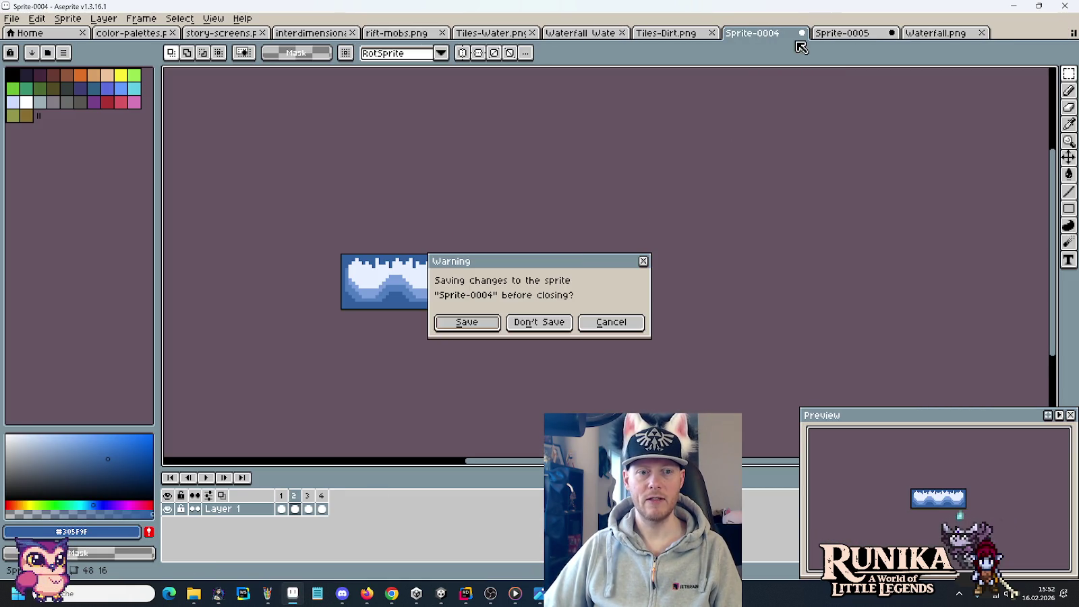
left_click(542, 321)
left_click(801, 32)
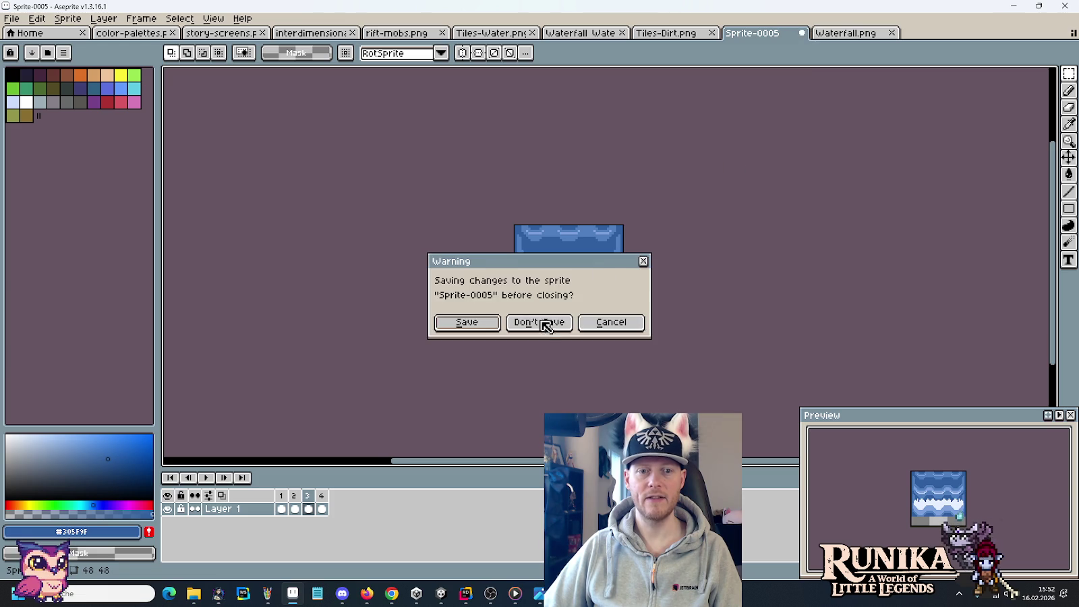
left_click(543, 320)
left_click(666, 32)
Zoom onto the red-outlined water tile and repaint the first outline pixels with the pencil.
scroll(292, 205, "up", 2)
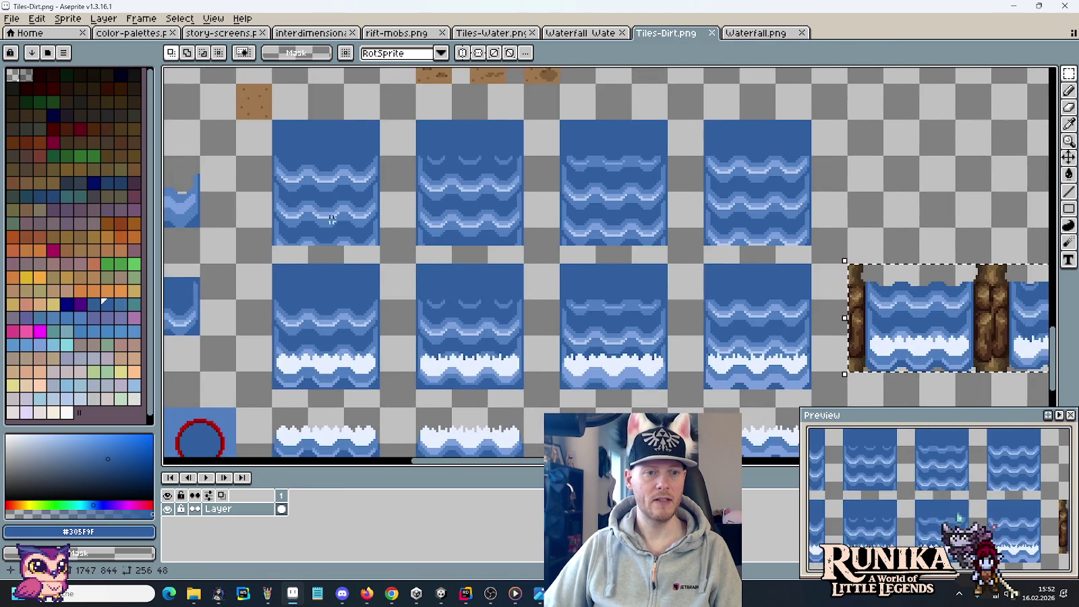
scroll(410, 284, "up", 2)
scroll(409, 284, "up", 1)
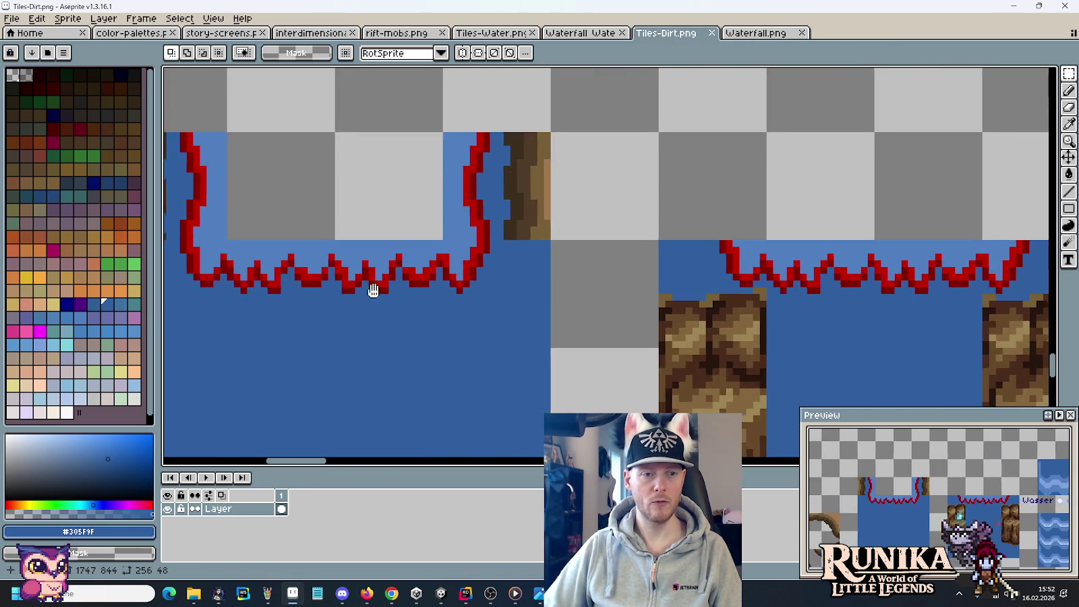
left_click_drag(356, 287, 548, 275)
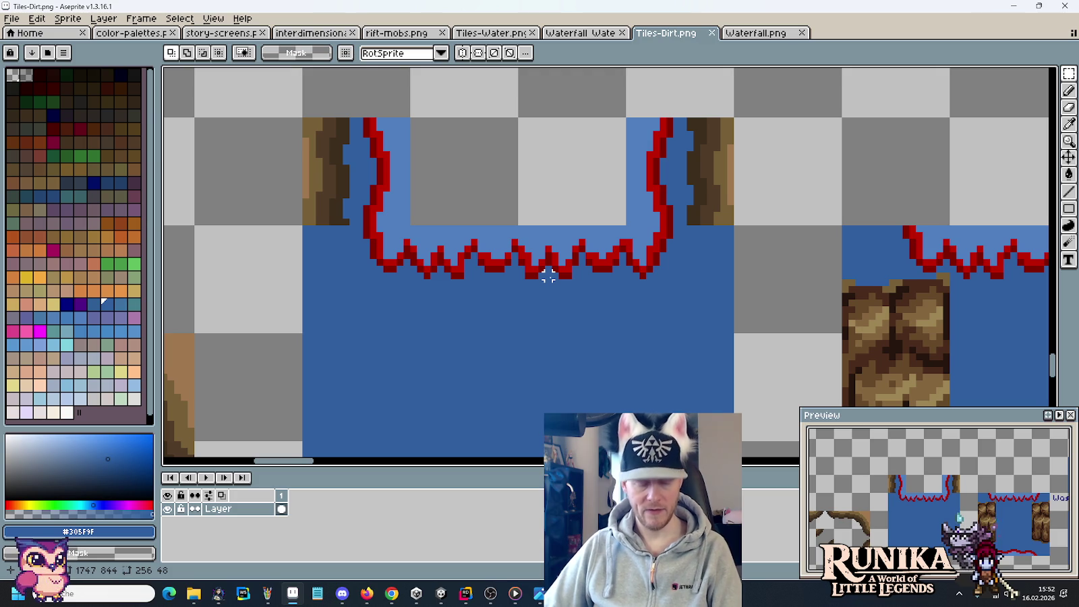
scroll(547, 276, "up", 1)
scroll(423, 279, "up", 1)
key("b")
left_click(363, 210, "alt")
left_click(362, 210, "alt")
left_click(373, 203)
Paint red pixels along a stretch of the zigzag outline.
key("alt")
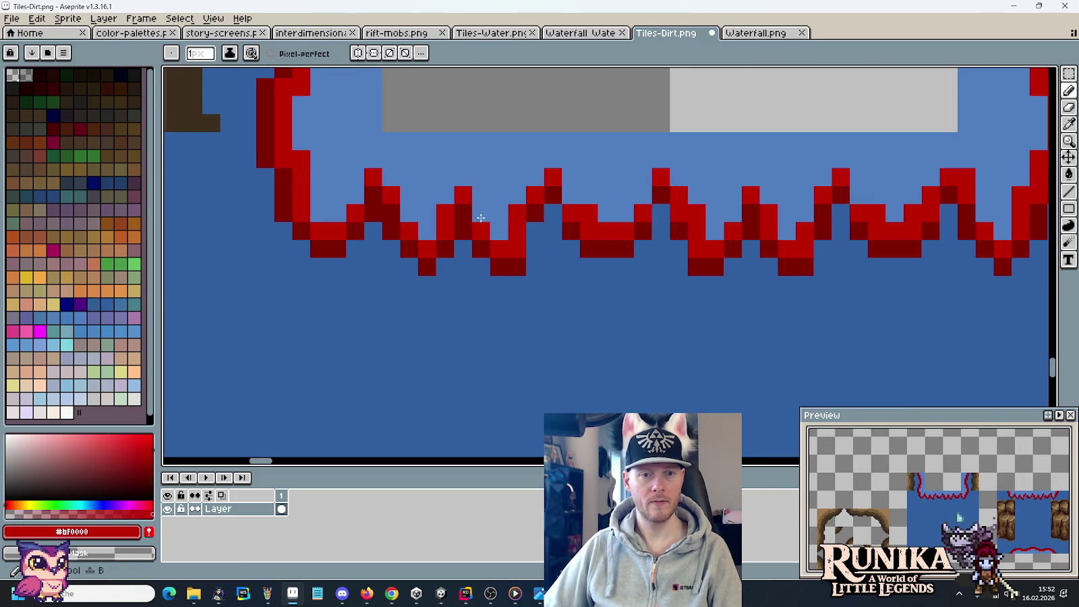
scroll(599, 263, "down", 3)
scroll(585, 261, "up", 4)
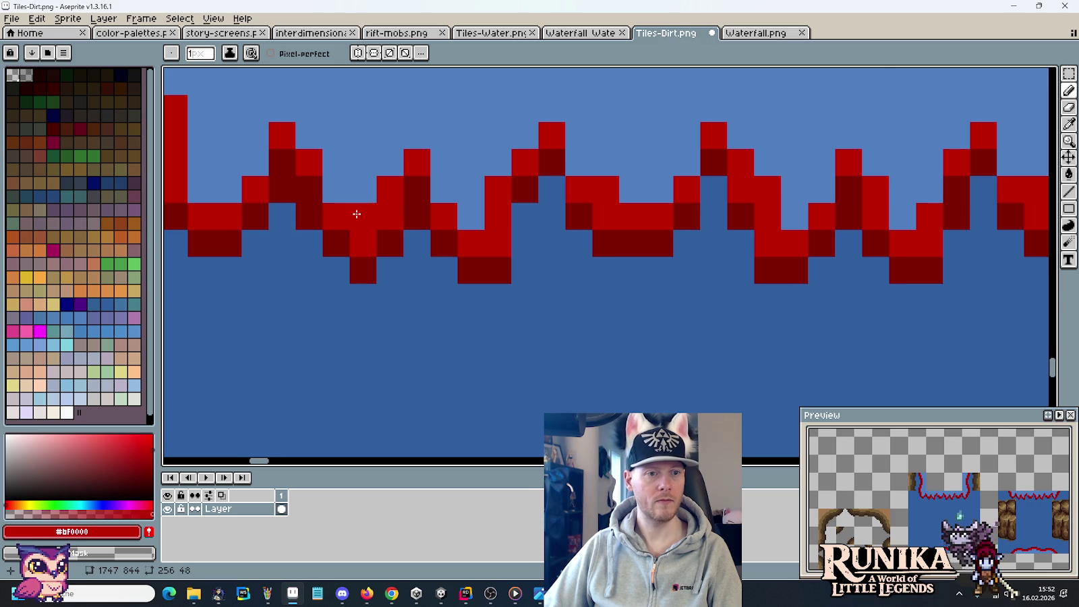
scroll(357, 202, "down", 1)
key("alt")
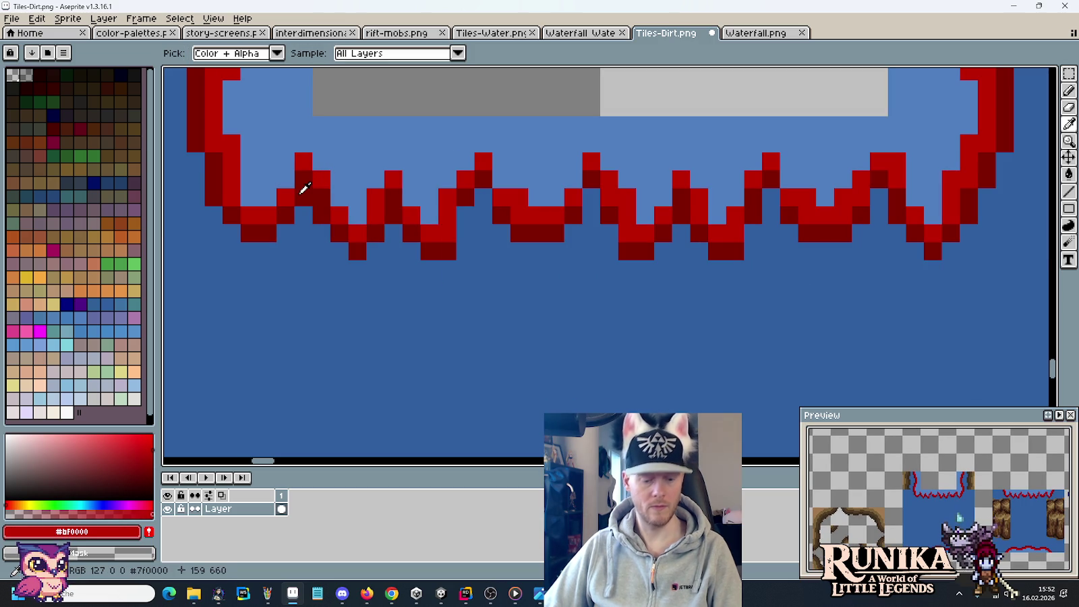
left_click(303, 193, "alt")
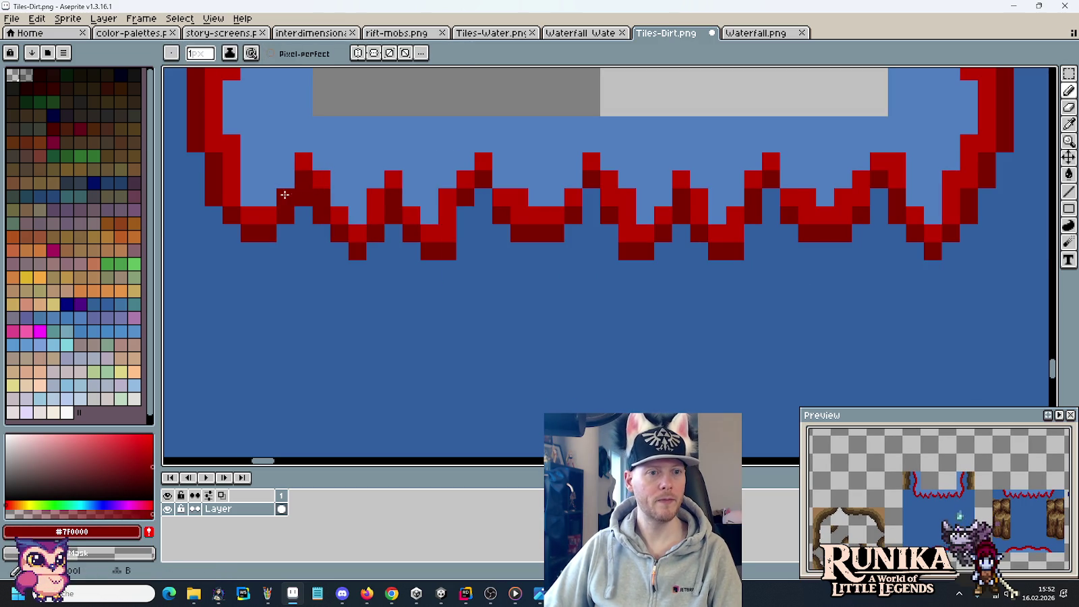
left_click(309, 177, "alt")
left_click(289, 180)
left_click_drag(391, 200, 412, 203)
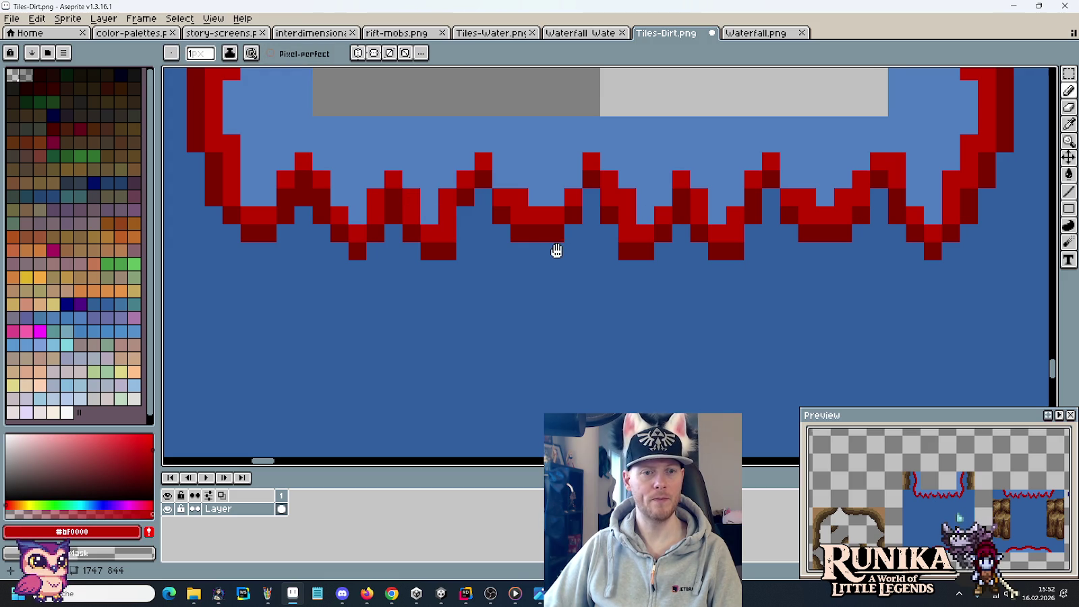
left_click_drag(557, 250, 535, 250)
scroll(535, 257, "down", 2)
scroll(535, 257, "up", 1)
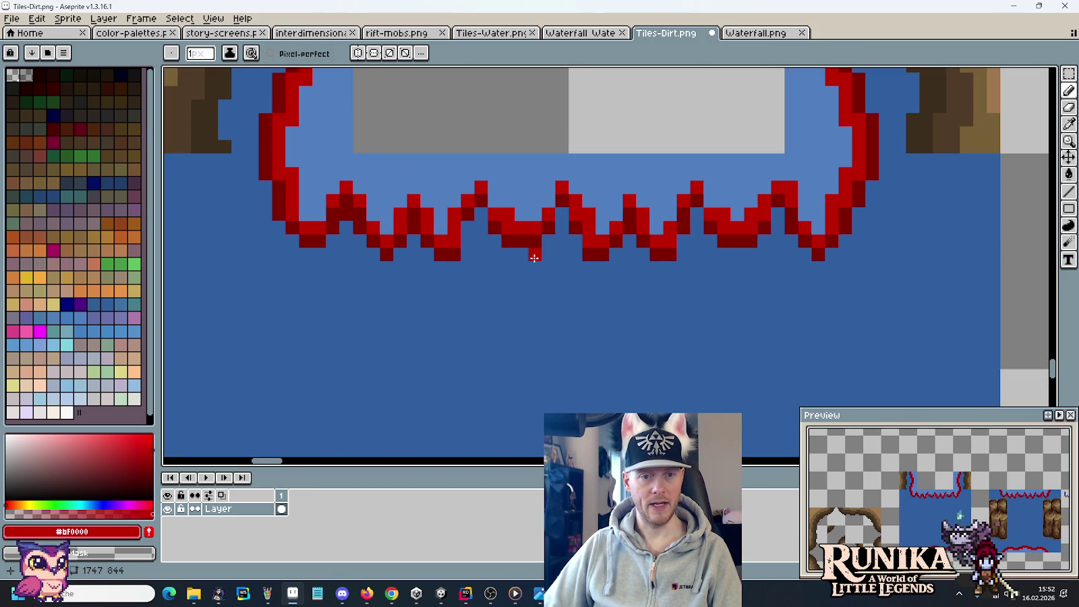
Sample the dark red #7F0000 and water blue, painting two outline pixels dark red.
left_click(477, 225, "alt")
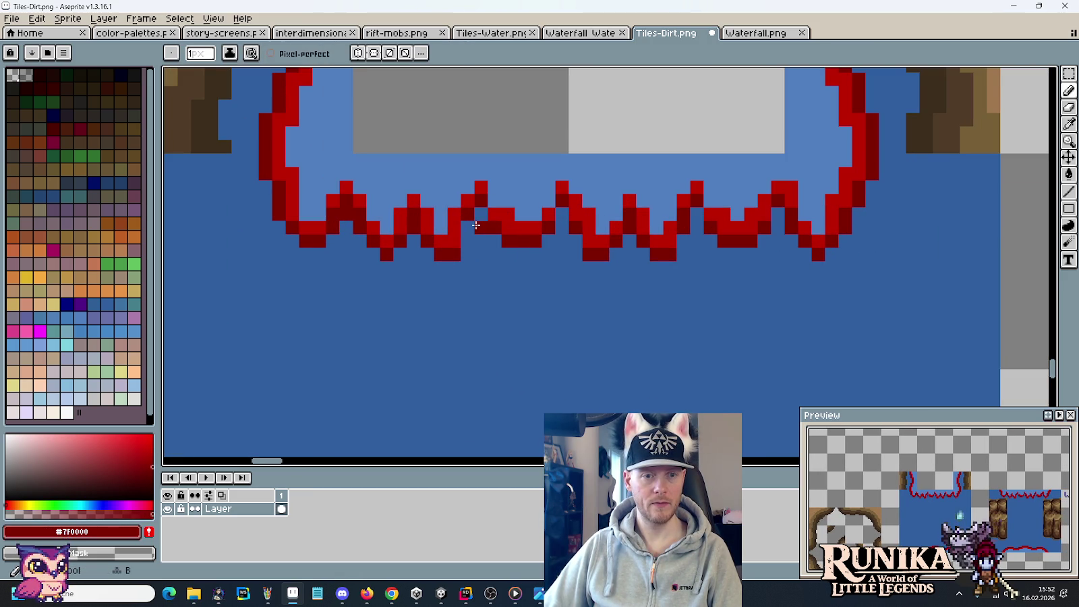
left_click_drag(502, 225, 494, 217)
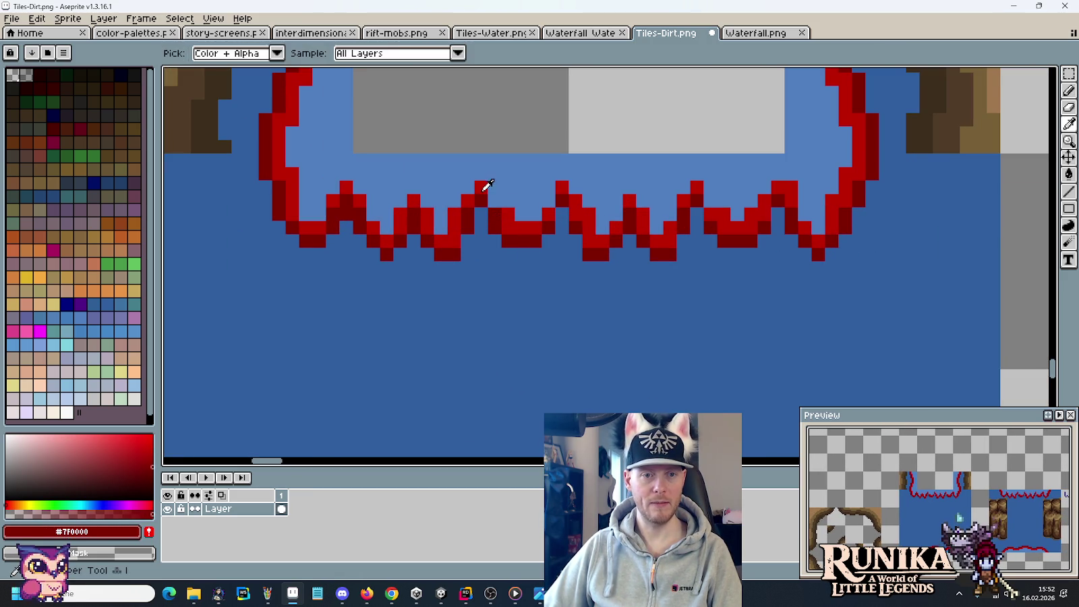
left_click(493, 202, "alt")
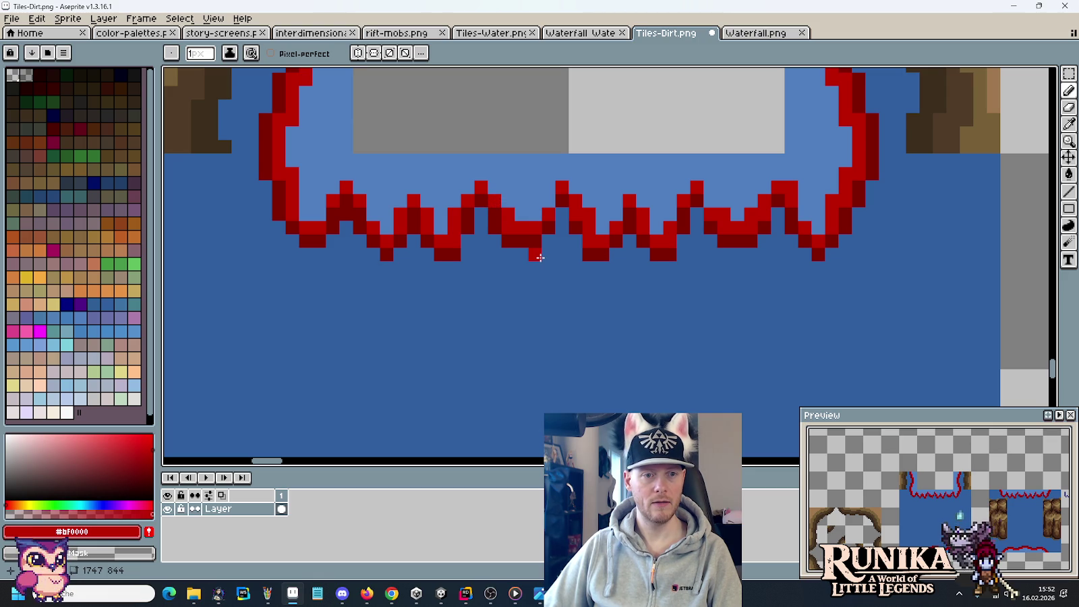
left_click(348, 221, "alt")
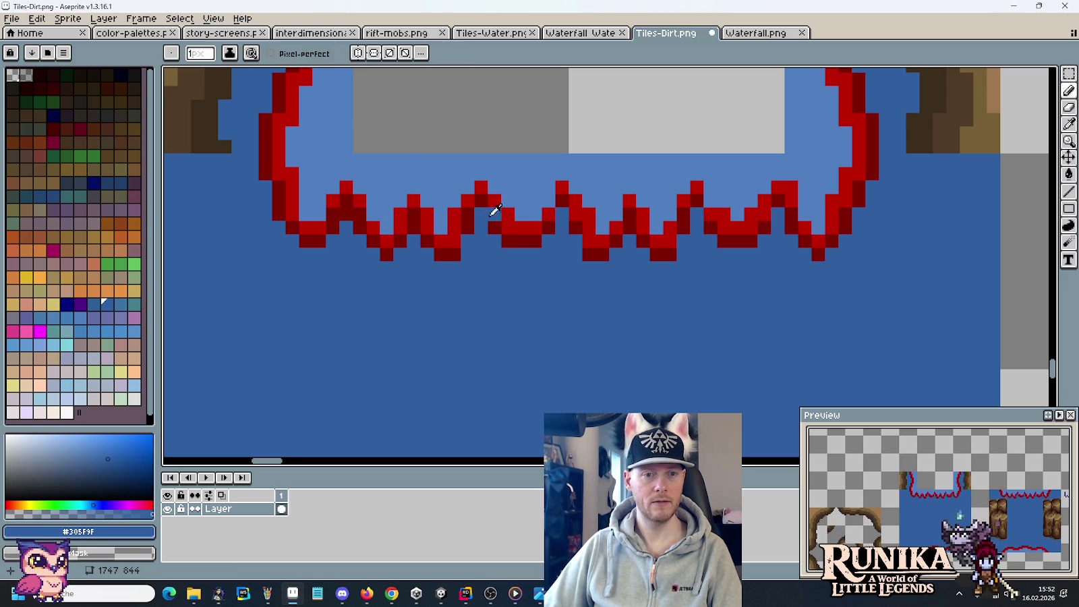
left_click(481, 210, "alt")
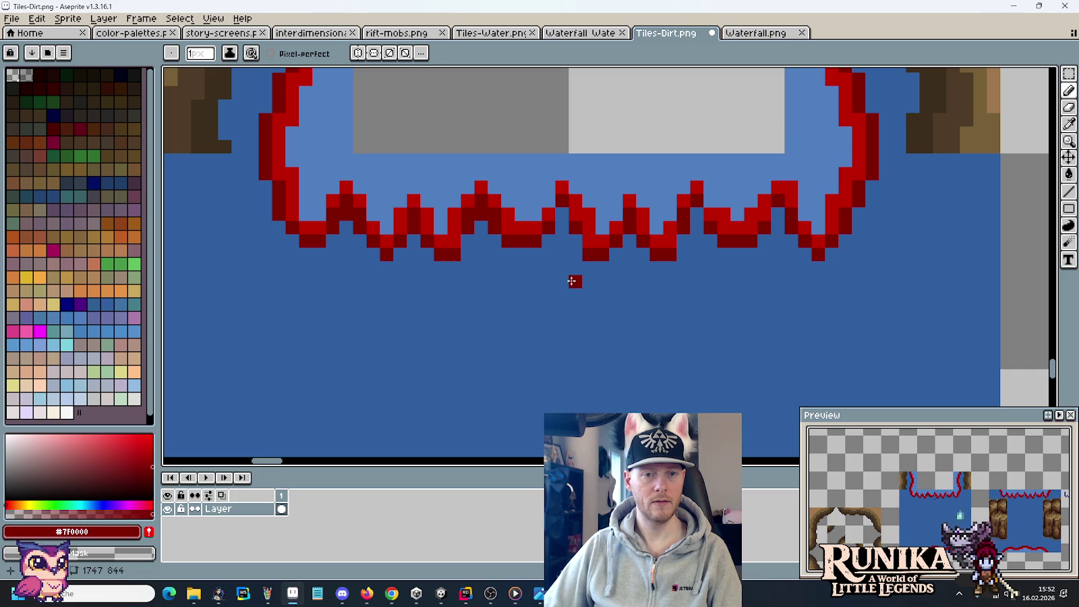
key("alt")
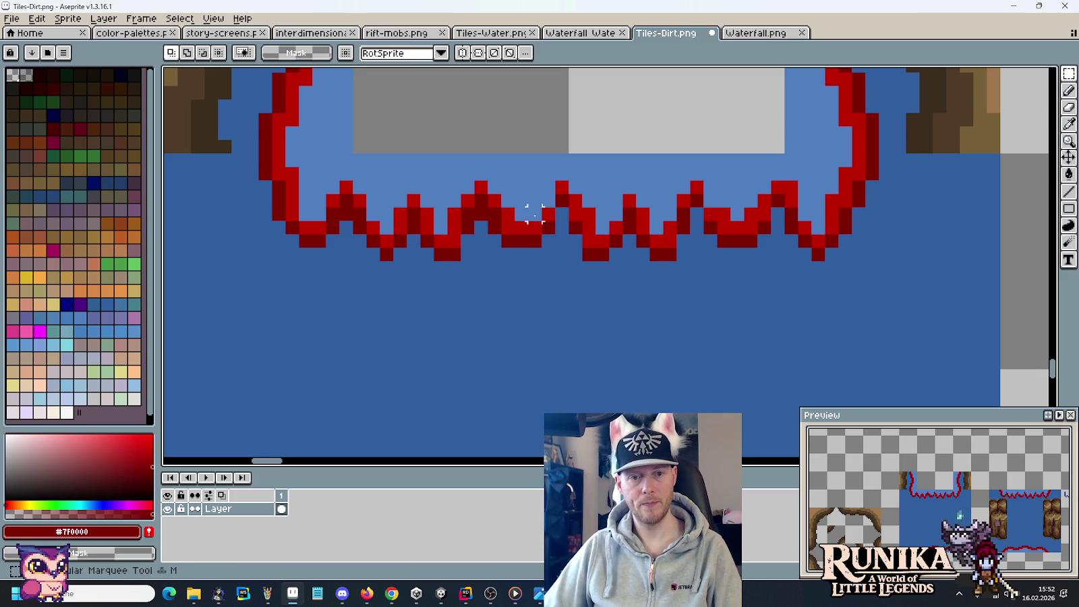
Shift several small blocks of the zigzag edge by a pixel to even out its teeth.
mouse_move(500, 206)
left_mouse_down()
mouse_move(544, 249)
mouse_move(526, 249)
left_mouse_up()
left_click(413, 222)
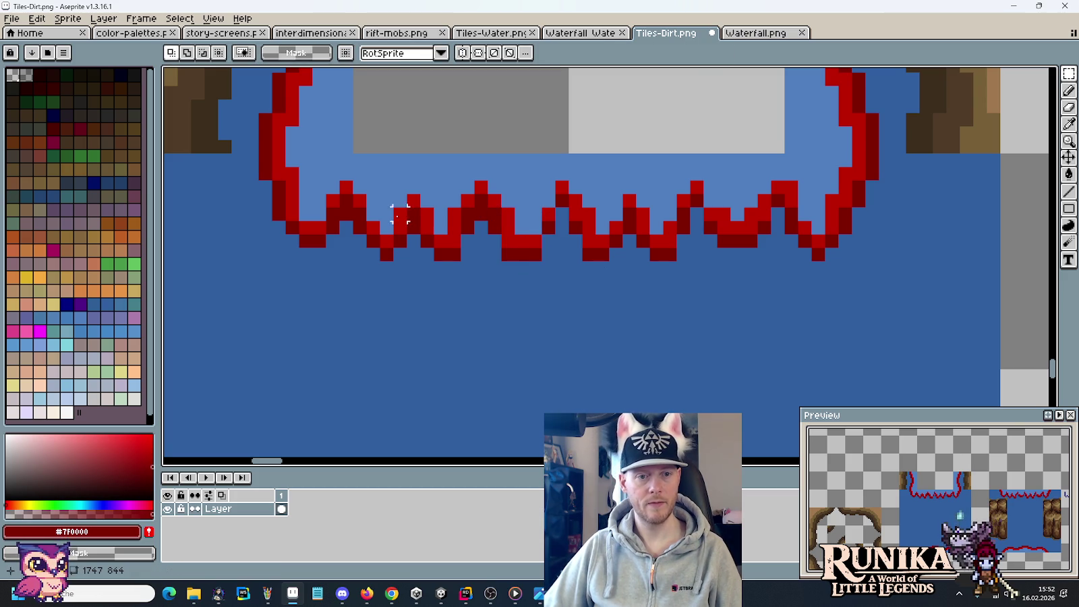
mouse_move(382, 181)
left_mouse_down()
mouse_move(445, 271)
mouse_move(588, 247)
mouse_move(588, 329)
mouse_move(588, 245)
mouse_move(590, 337)
mouse_move(582, 239)
mouse_move(582, 253)
left_mouse_up()
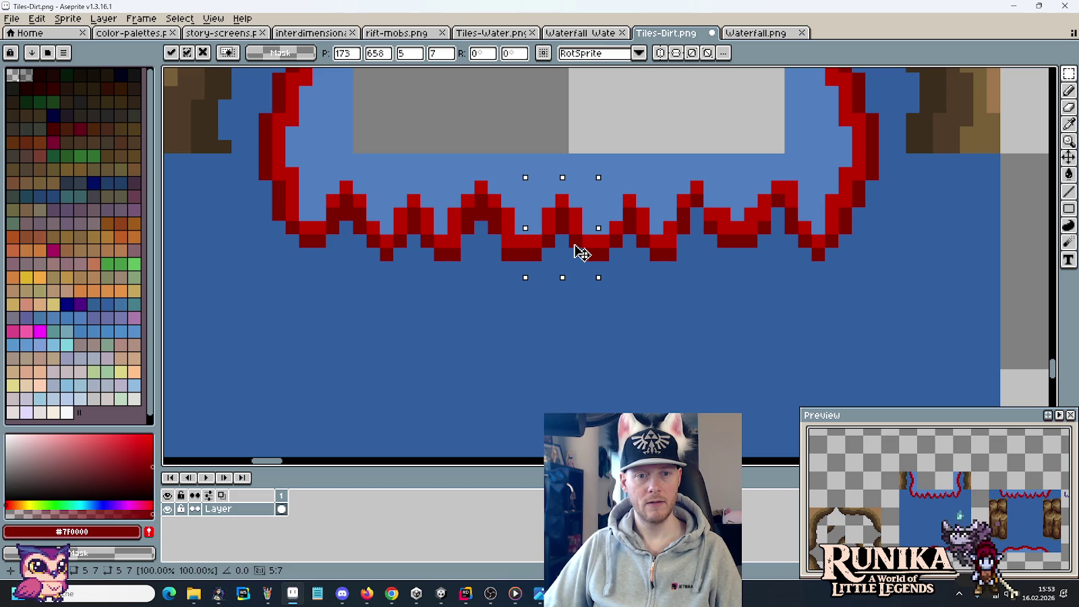
key("ctrl+d")
left_click_drag(589, 188, 572, 284)
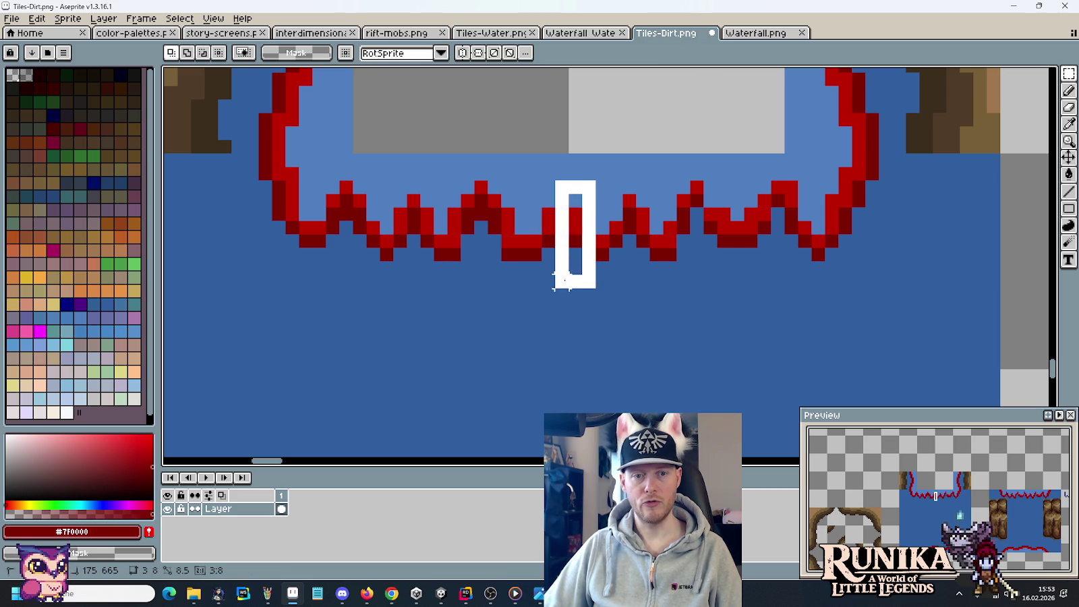
key("ctrl+d")
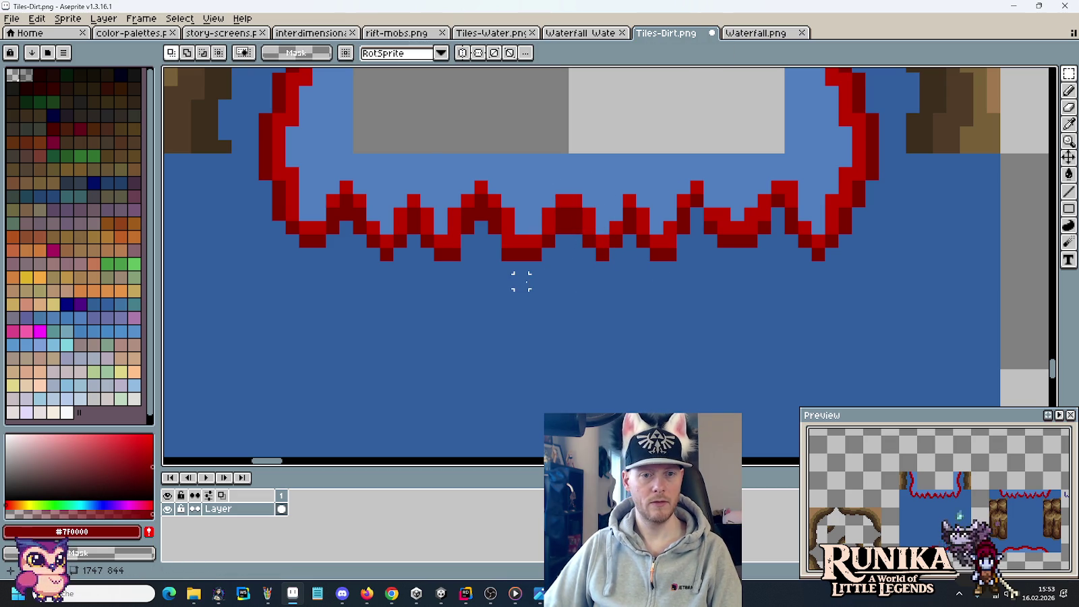
left_click_drag(404, 165, 518, 305)
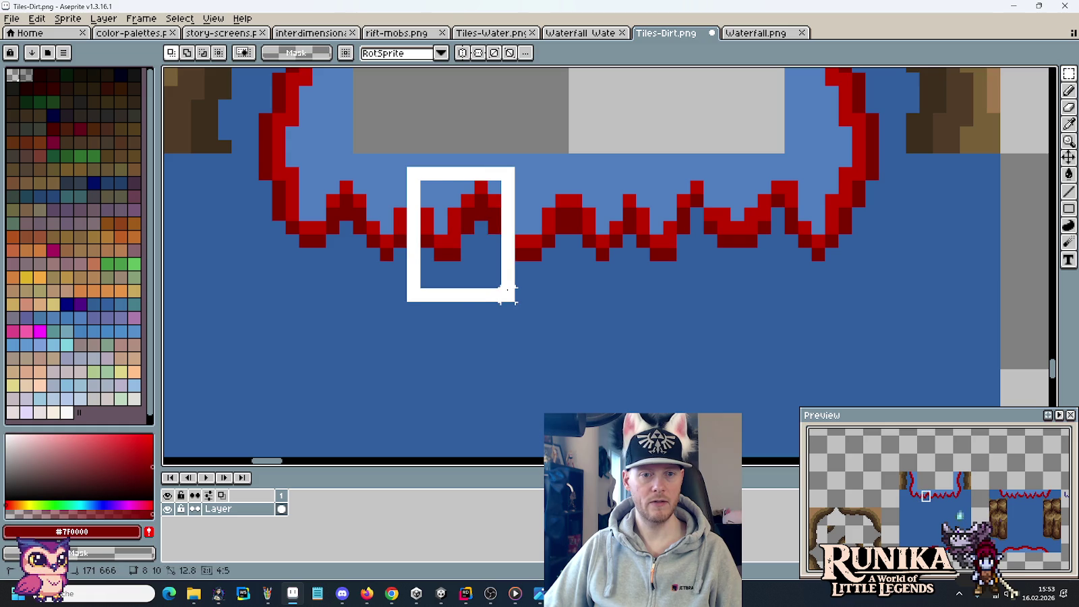
key("Right")
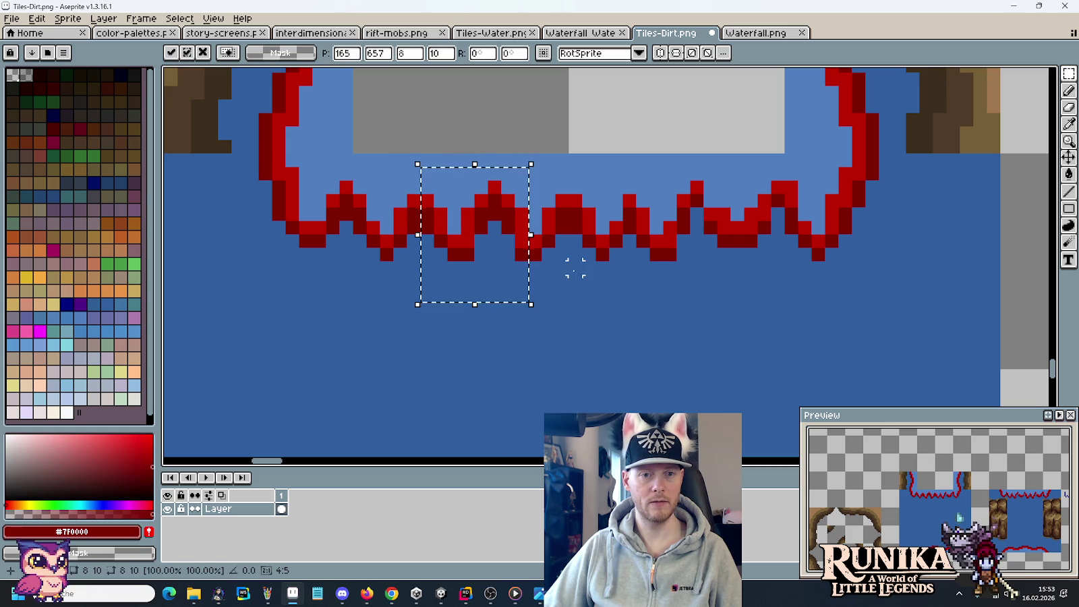
key("ctrl+d")
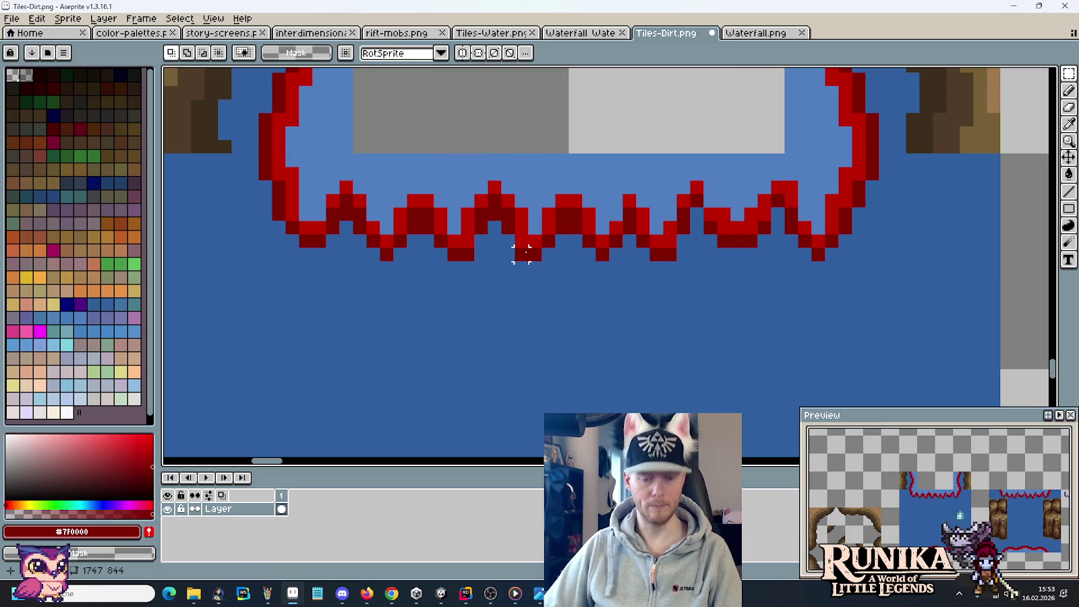
Move a 16x10 edge stretch right and place a horizontally mirrored section further along the edge.
left_click_drag(365, 178, 568, 275)
left_click_drag(492, 233, 628, 246)
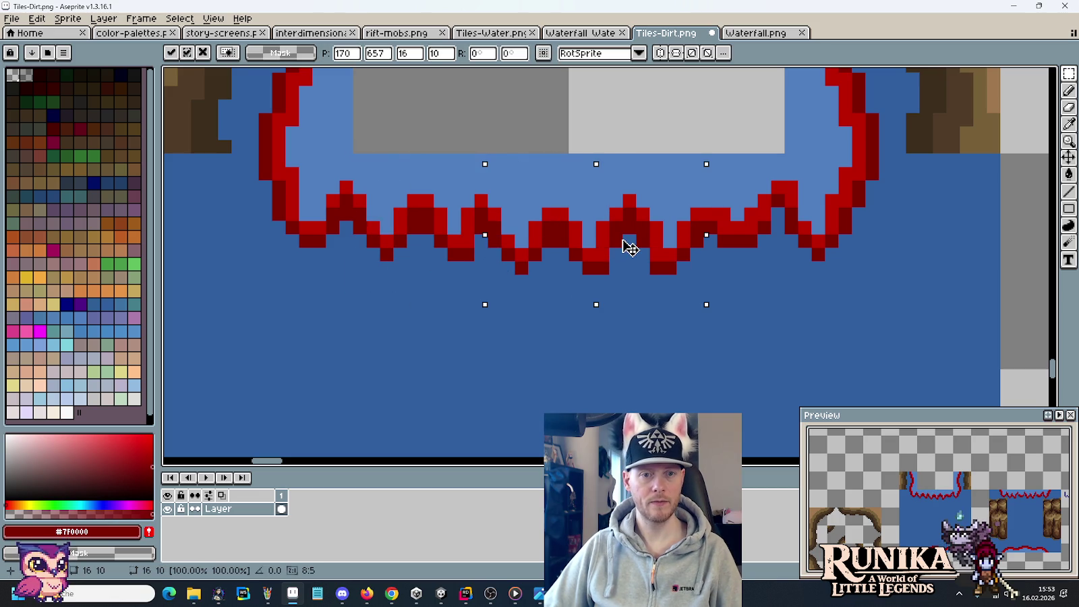
key("Return")
mouse_move(572, 152)
left_mouse_down()
mouse_move(324, 263)
mouse_move(421, 263)
left_mouse_up()
left_click(36, 18)
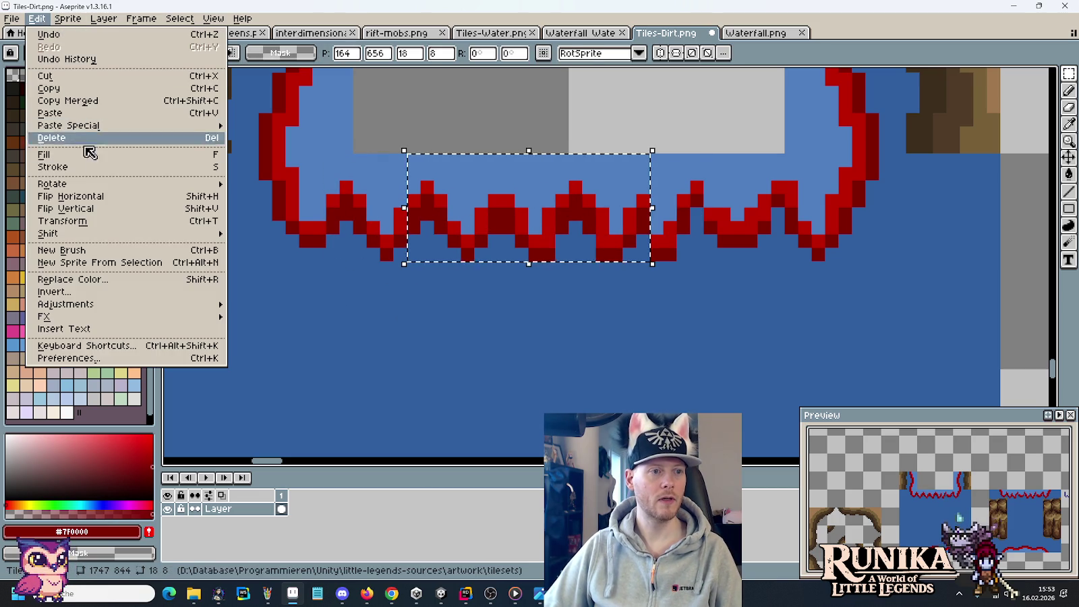
left_click(99, 197)
left_click_drag(506, 197, 662, 198)
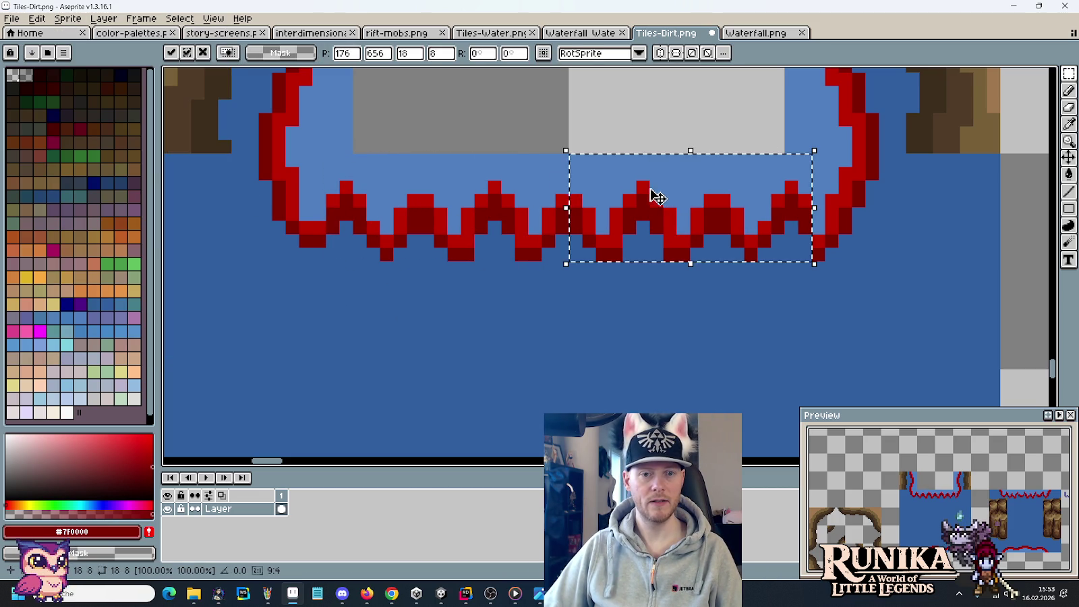
key("ctrl+d")
scroll(752, 228, "down", 5)
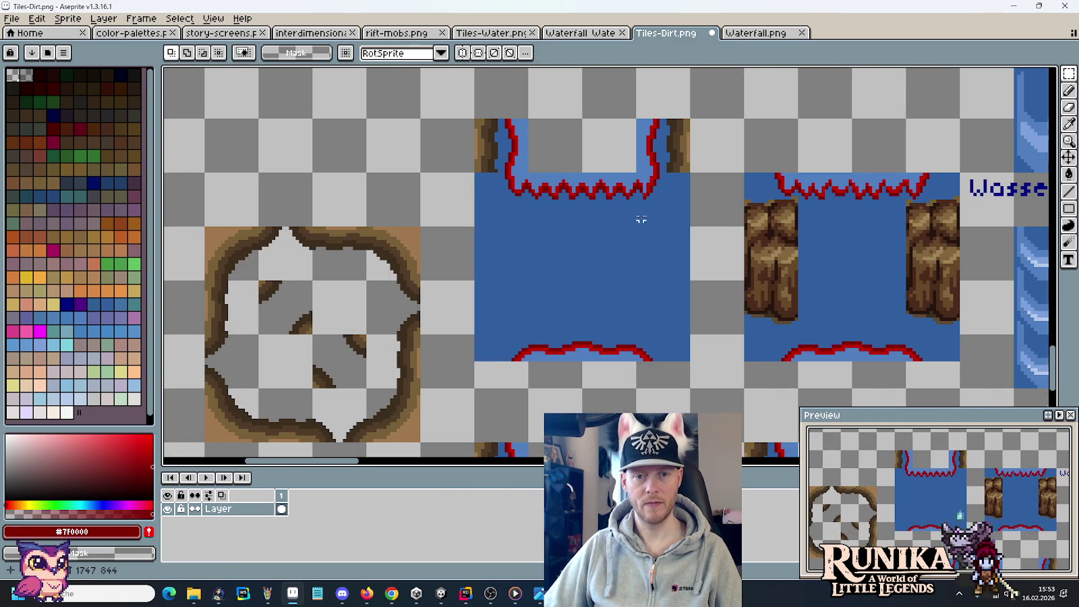
mouse_move(489, 188)
left_mouse_down()
mouse_move(698, 326)
mouse_move(693, 390)
left_mouse_up()
Save the tileset, paste the water tiles into Waterfall Water Layer and save it.
key("ctrl+s")
left_click(768, 38)
left_click_drag(621, 34, 677, 41)
key("ctrl+t")
key("ctrl+s")
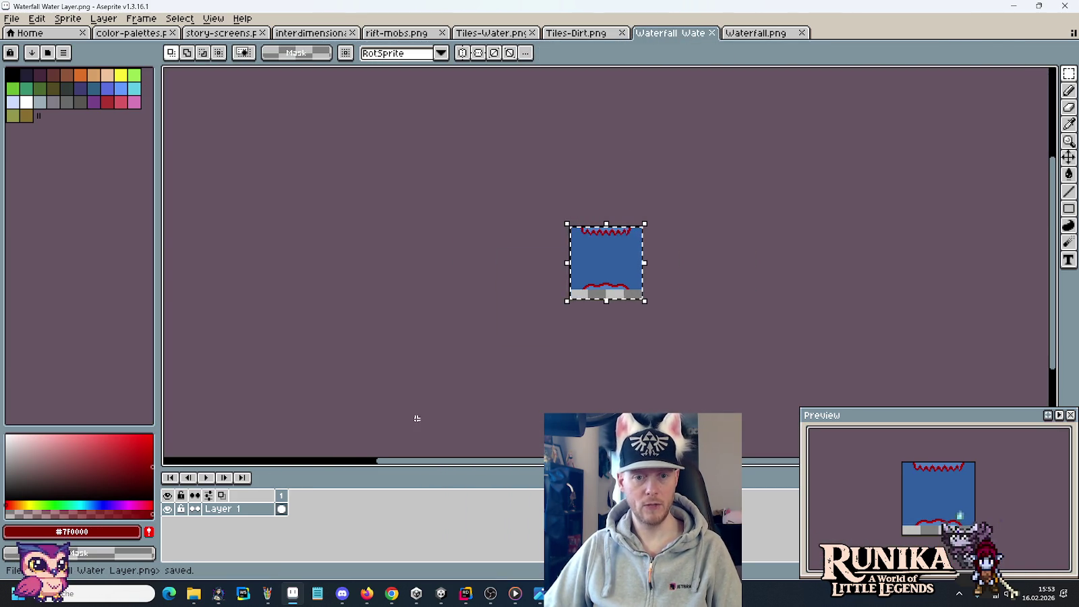
scroll(602, 260, "up", 5)
scroll(600, 263, "down", 1)
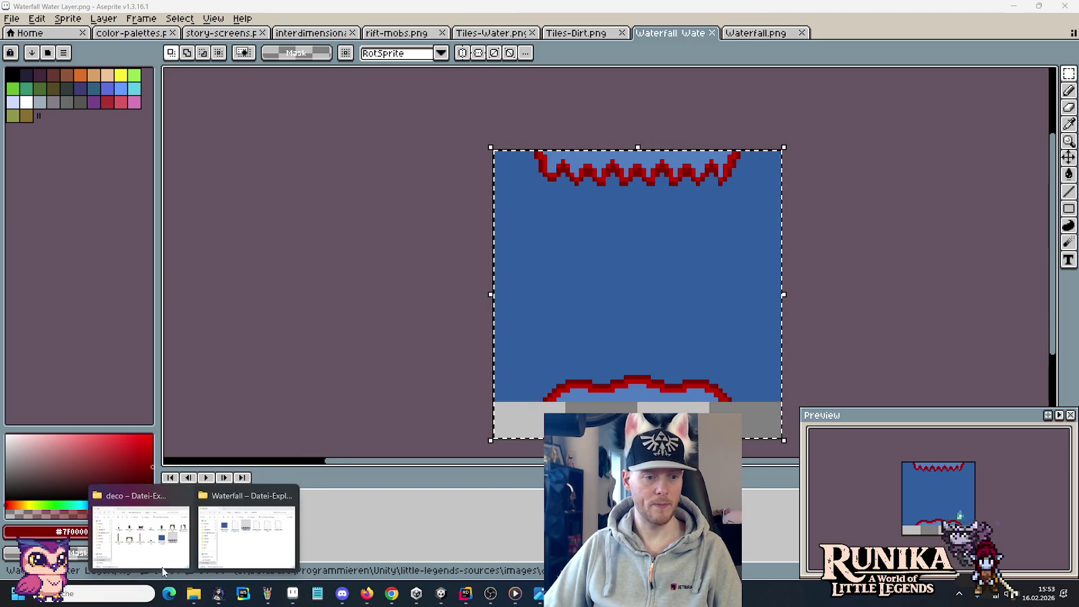
Copy Waterfall Water Layer.png from deco into the Unity Waterfall folder, replacing the old file.
left_click(141, 533)
left_click(637, 345)
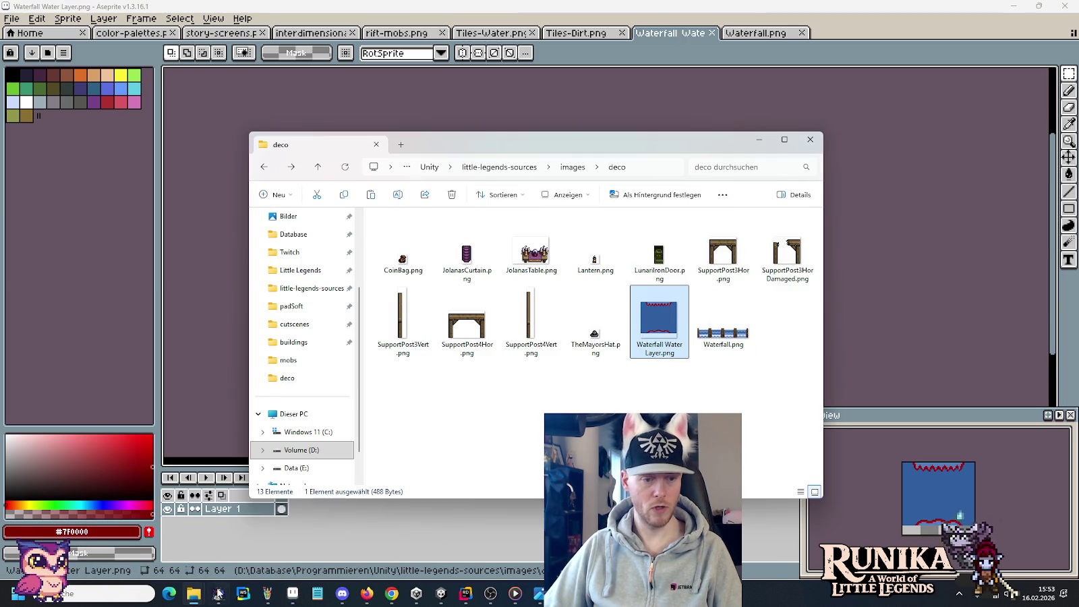
mouse_move(193, 594)
left_click(229, 533)
key("ctrl+v")
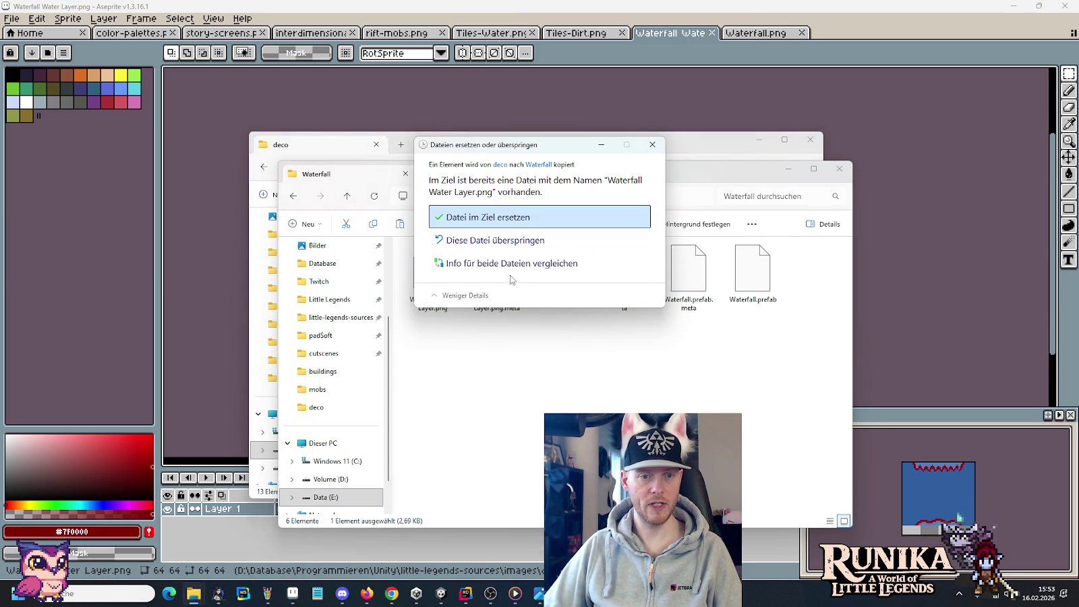
left_click(516, 216)
left_click(442, 593)
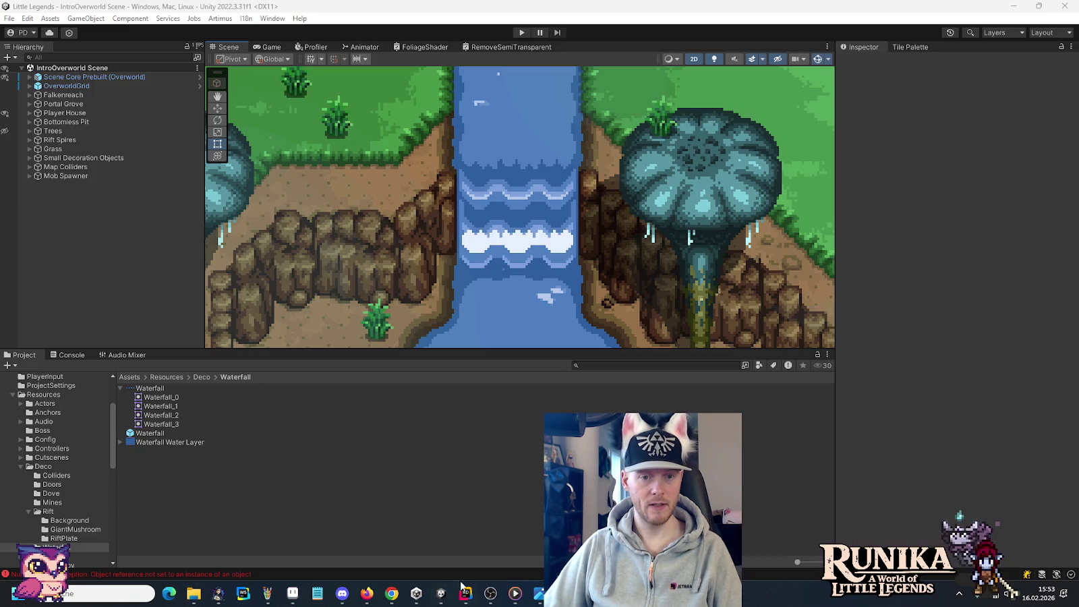
Pan Unity's scene over the waterfall, then go back to Aseprite's Tiles-Dirt tileset.
left_click_drag(608, 248, 596, 273)
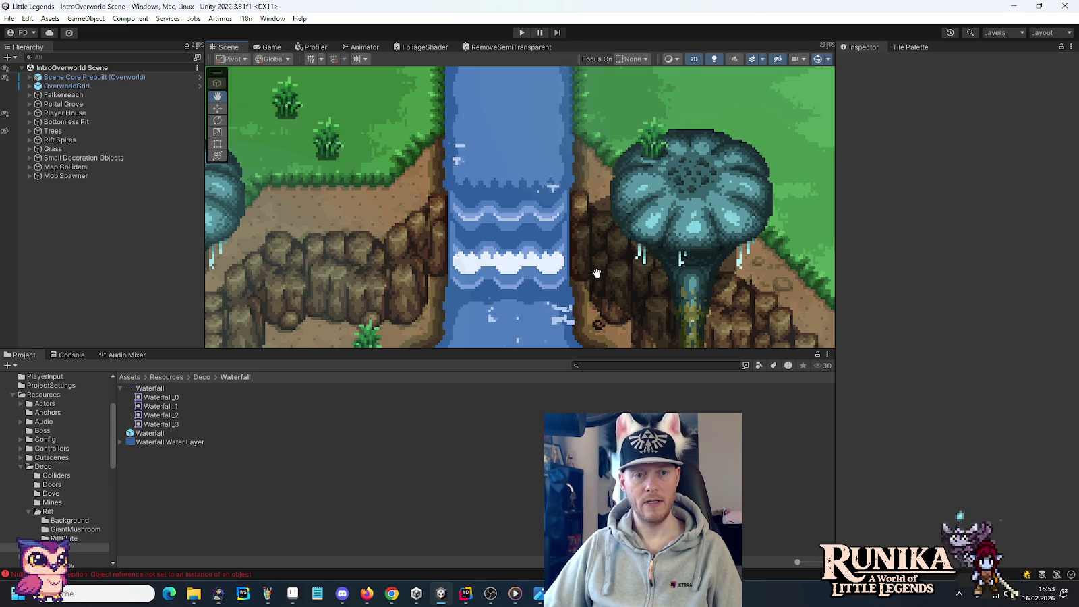
key("alt+Tab")
key("alt+Tab")
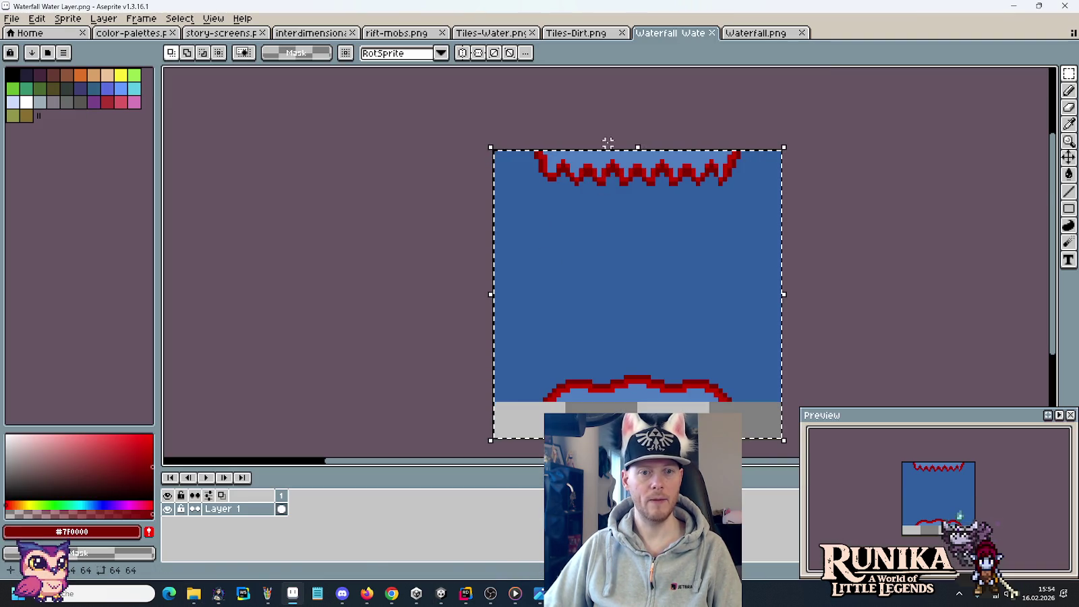
left_click(578, 33)
Select and check several small 4x4 to 6x5 pieces along the red edge.
scroll(539, 173, "up", 2)
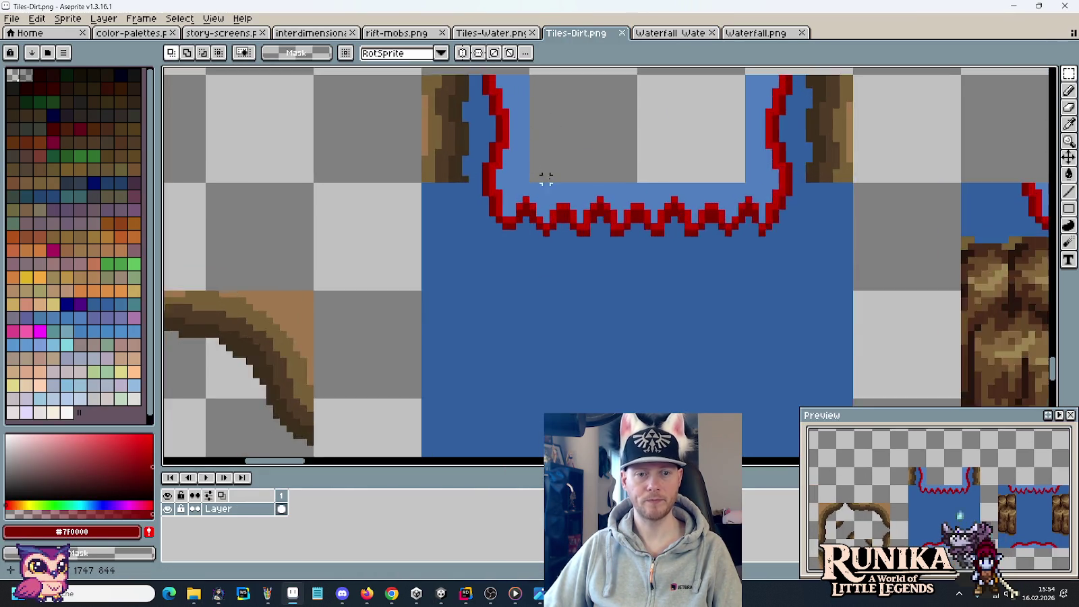
scroll(539, 172, "up", 1)
scroll(488, 179, "up", 1)
left_click_drag(480, 178, 521, 230)
left_click(509, 211)
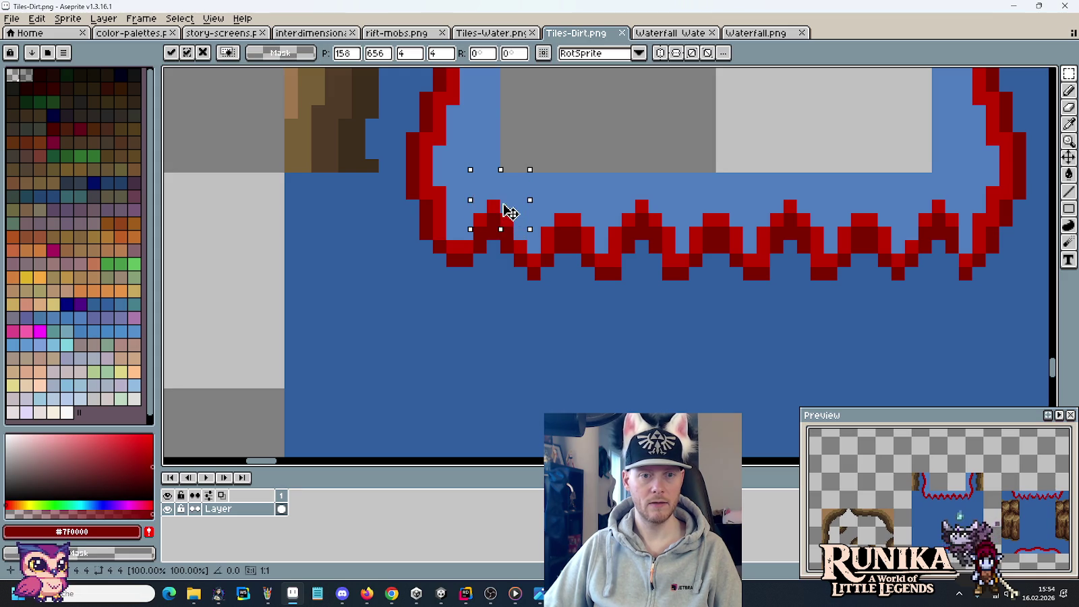
left_click_drag(613, 179, 689, 253)
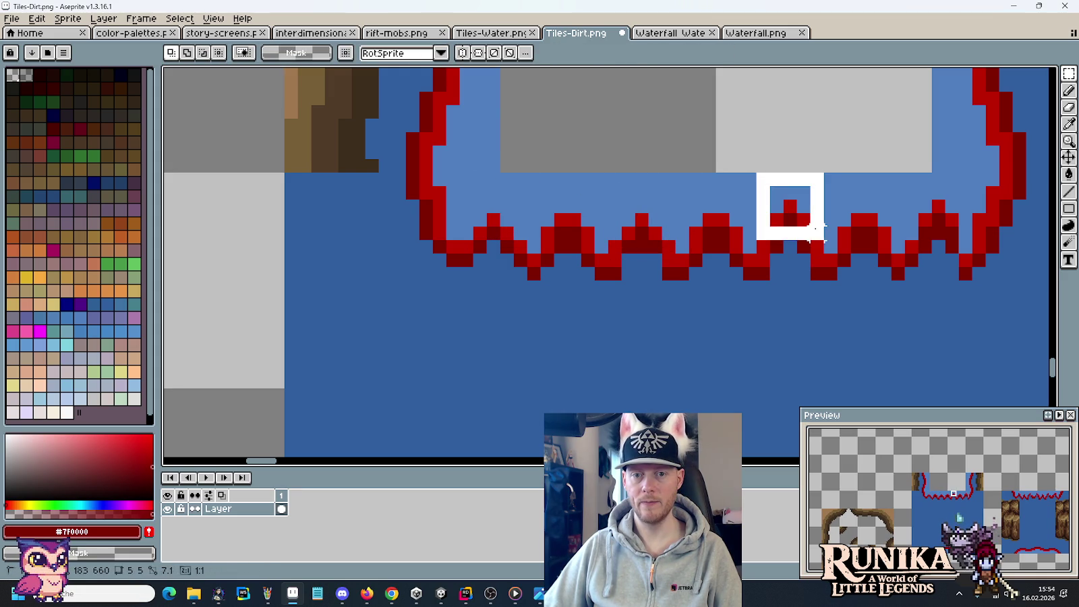
left_click_drag(762, 179, 825, 253)
left_click_drag(905, 177, 973, 239)
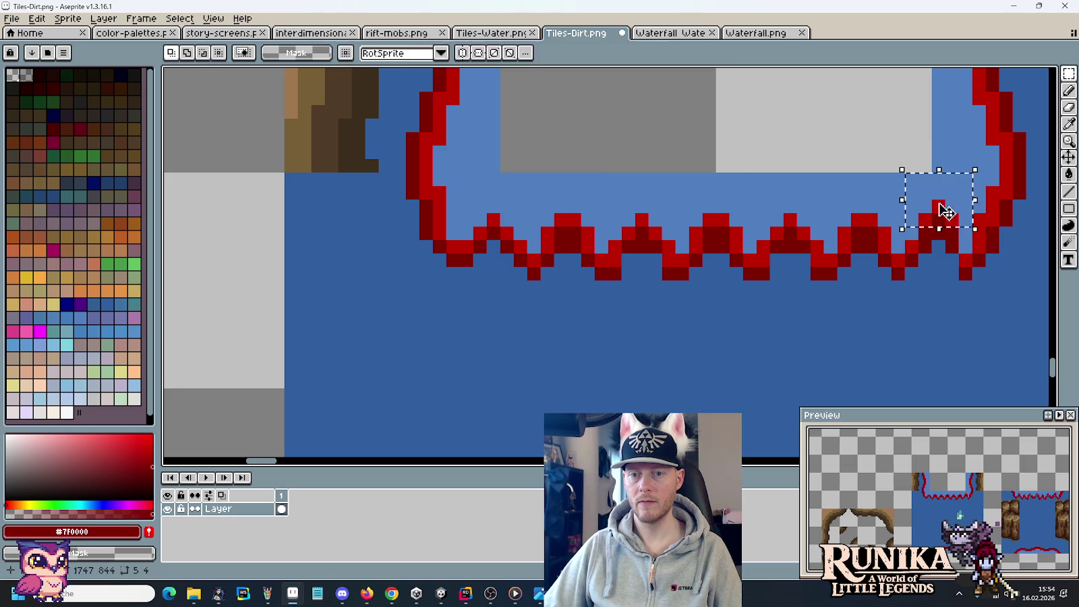
left_click(911, 314)
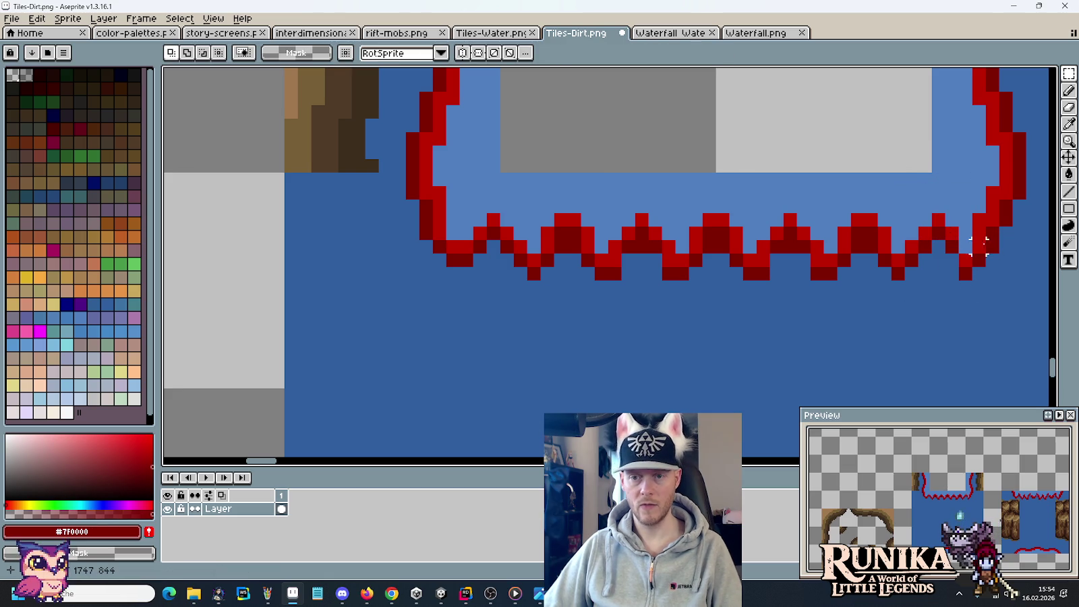
mouse_move(966, 232)
left_mouse_down()
mouse_move(891, 241)
mouse_move(897, 253)
left_mouse_up()
key("ctrl+d")
Move a water tile one tile to the right and flip it horizontally.
scroll(330, 248, "down", 3)
left_click_drag(327, 241, 398, 259)
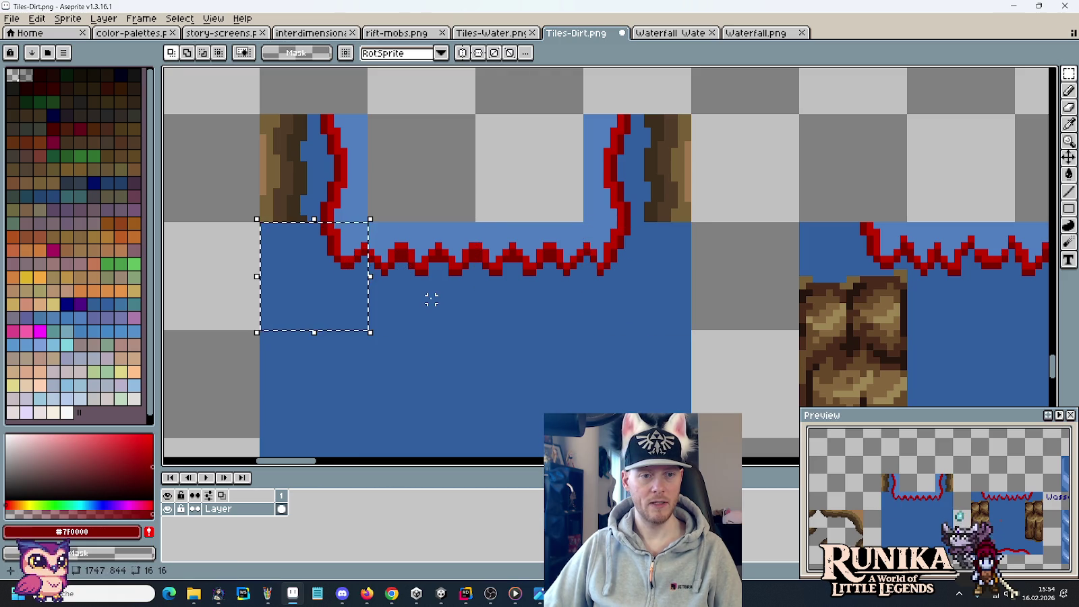
left_click_drag(341, 291, 646, 292)
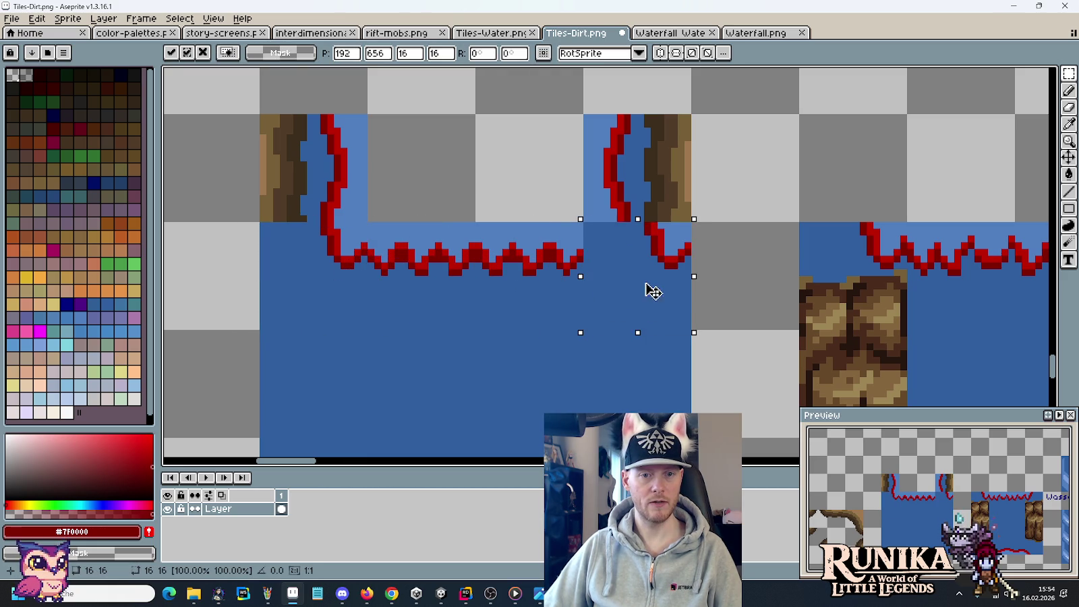
left_click(36, 19)
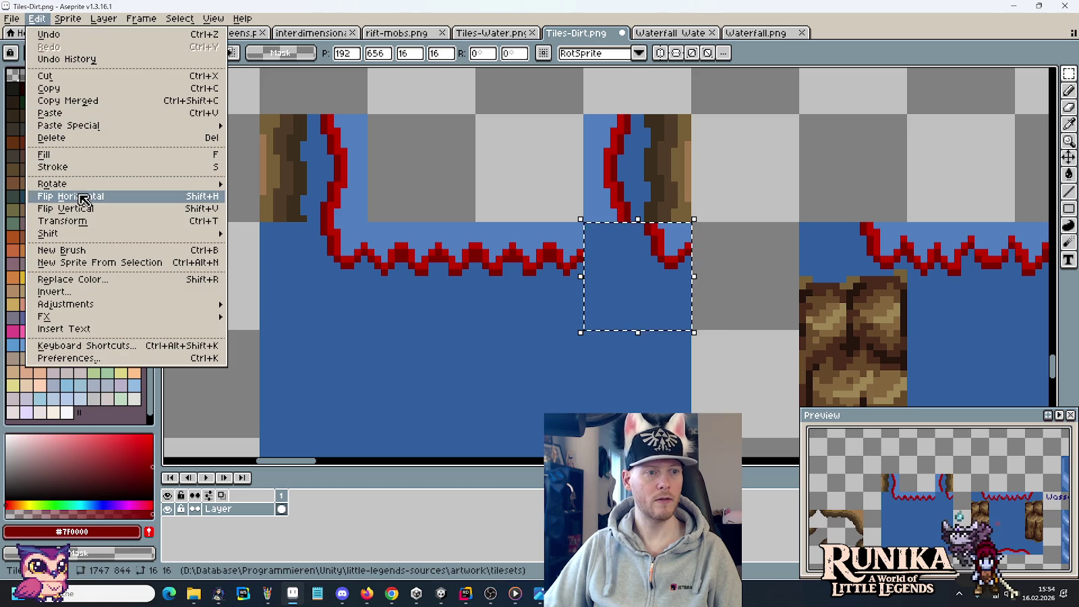
left_click(79, 198)
left_click(284, 237)
Copy the water tiles into Waterfall Water Layer and save it.
mouse_move(619, 279)
left_mouse_down()
mouse_move(317, 385)
mouse_move(329, 380)
left_mouse_up()
key("ctrl+c")
left_click(671, 32)
key("ctrl+v")
key("ctrl+s")
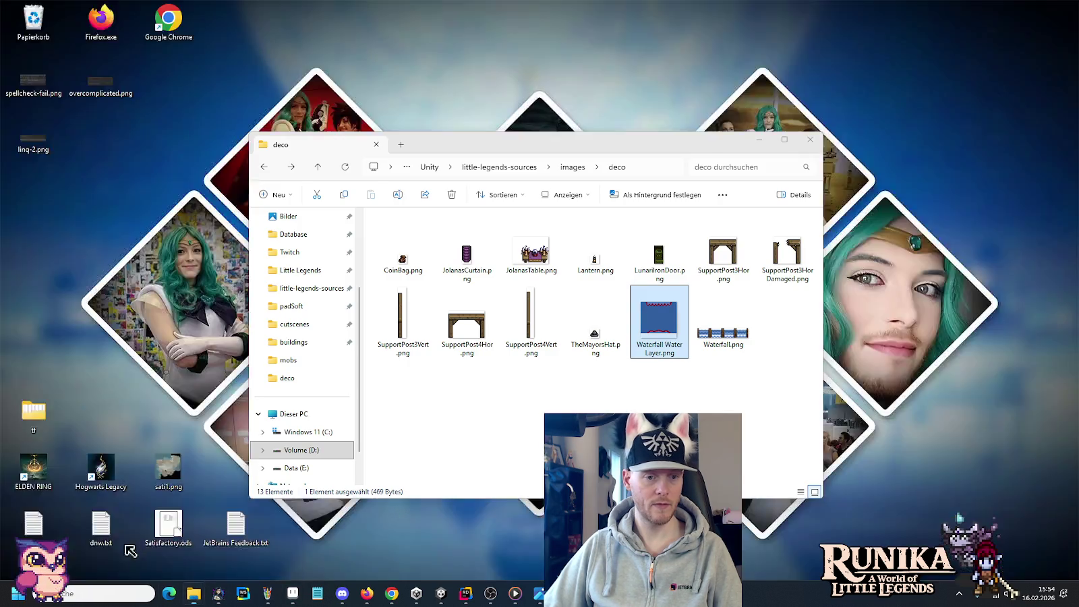
Drag Waterfall Water Layer.png from deco into the Waterfall folder, replacing the existing file.
left_click(198, 545)
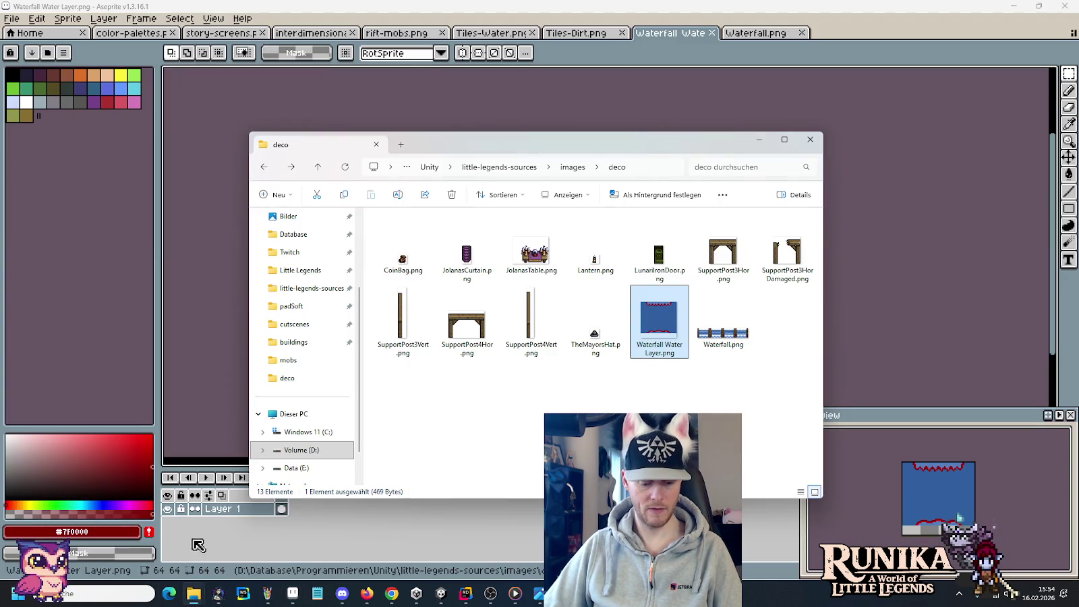
left_click_drag(189, 598, 437, 321)
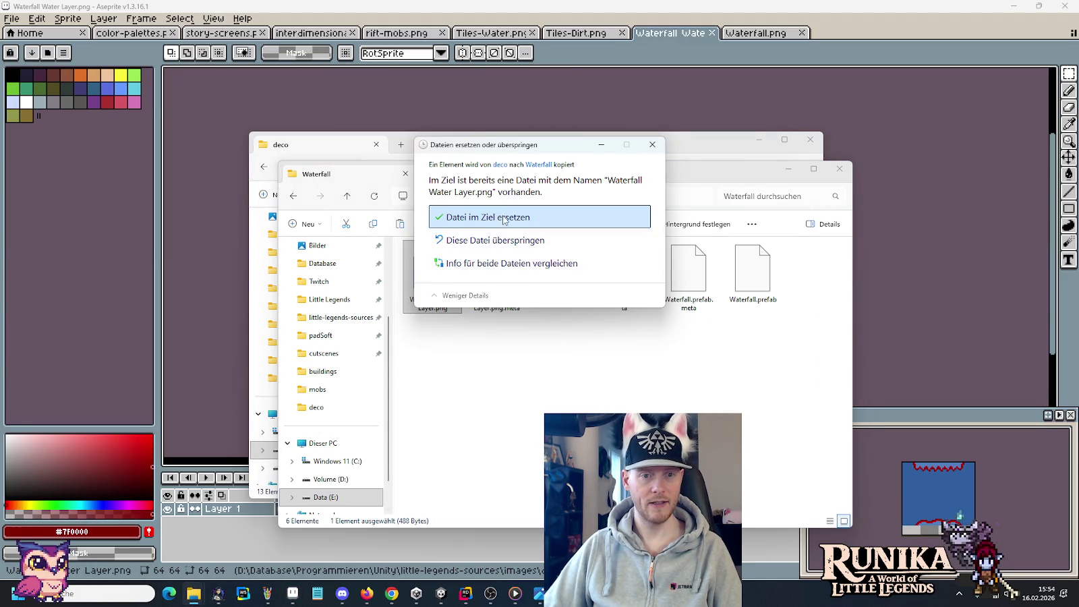
left_click(494, 241)
left_click(440, 593)
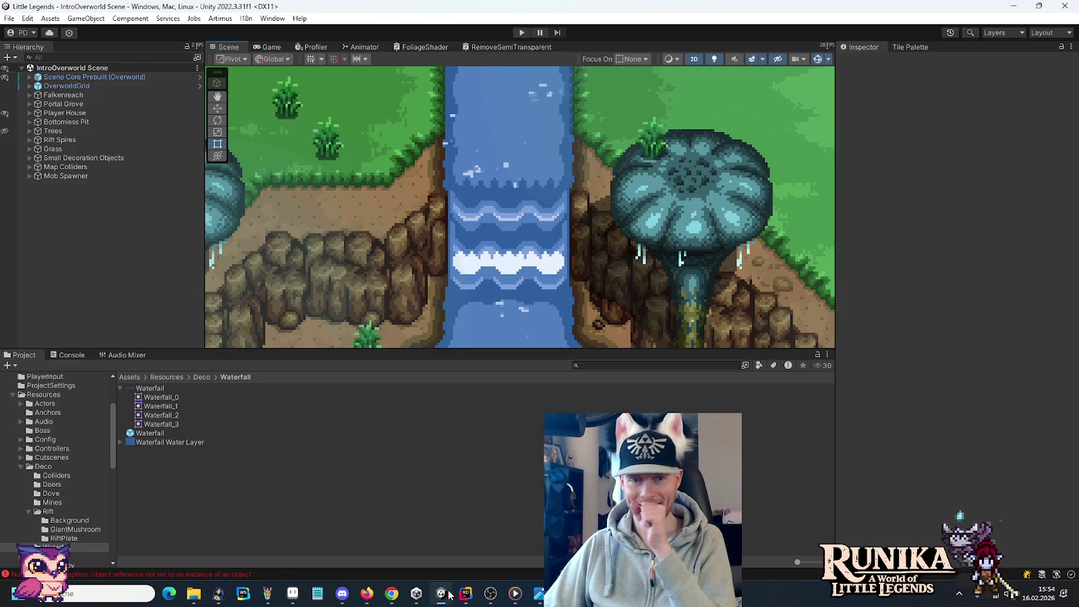
Pan Unity's scene slightly over the waterfall, then switch back to Aseprite.
left_click_drag(387, 286, 390, 275)
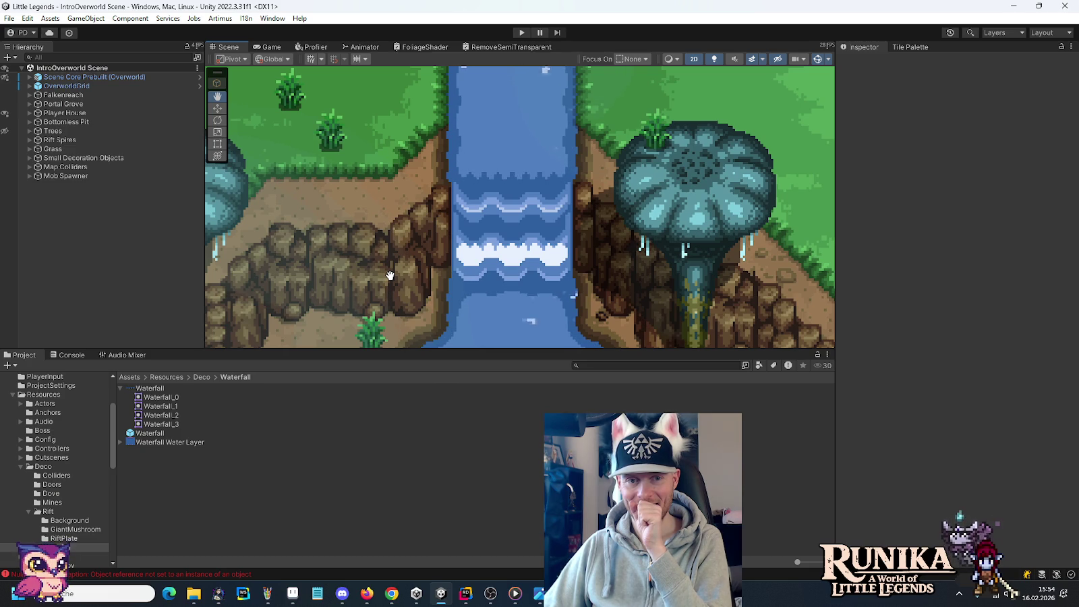
left_click(293, 593)
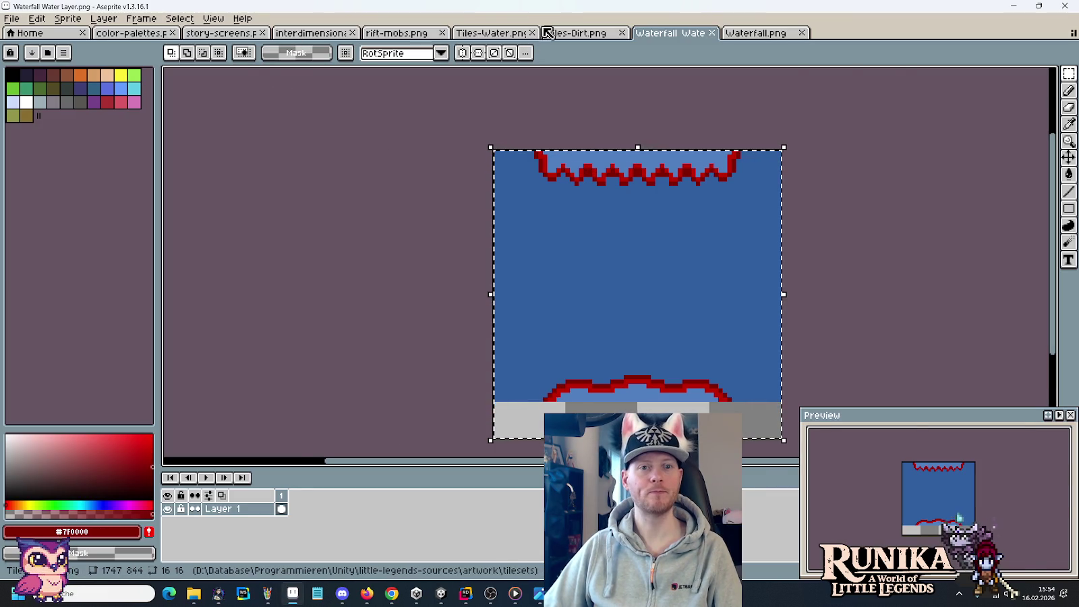
Zoom in on the red wave edge in Tiles-Dirt.png, then return to the water layer and deco folder.
left_click(553, 33)
scroll(776, 270, "down", 3)
scroll(587, 310, "up", 2)
scroll(587, 310, "down", 2)
scroll(587, 309, "right", 2)
left_click_drag(427, 197, 535, 250)
key("alt+Tab")
key("alt+Tab")
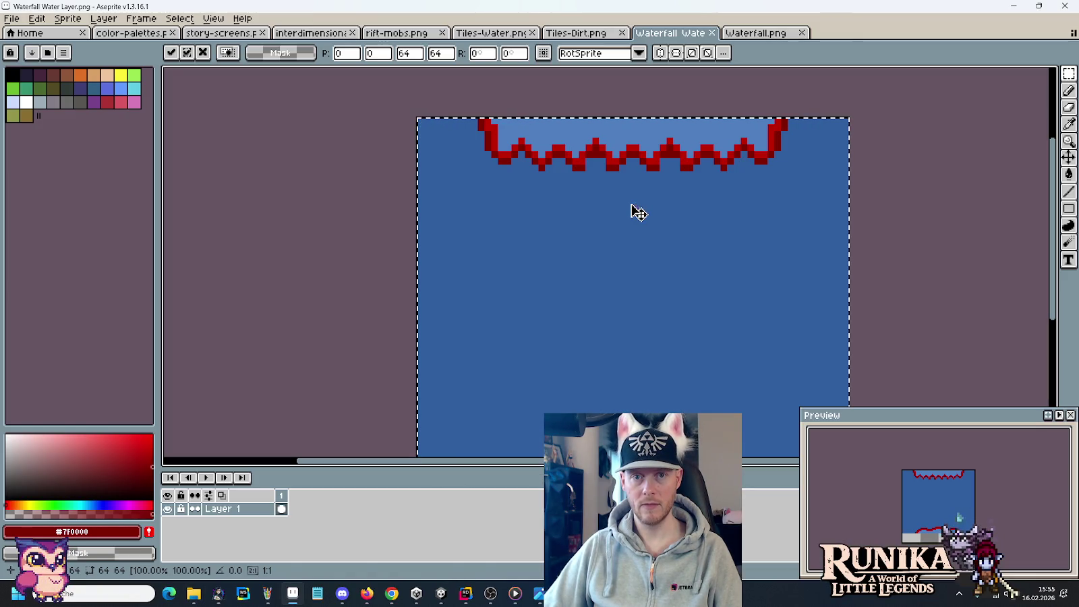
mouse_move(193, 593)
left_click(145, 536)
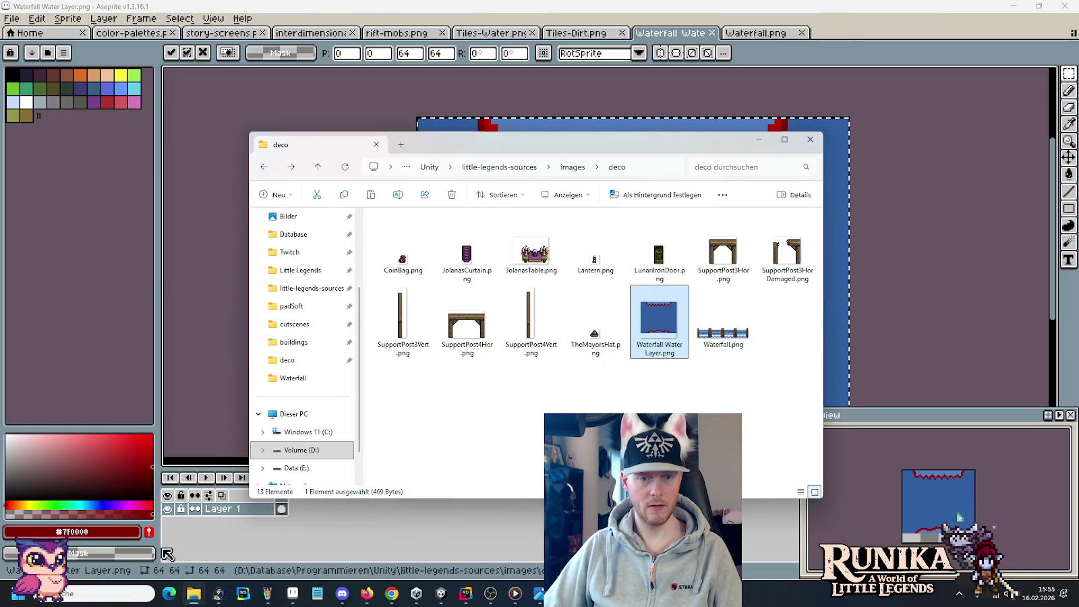
Copy Waterfall Water Layer.png from deco over the Waterfall folder's copy, then switch to Unity.
key("ctrl+c")
key("alt+Tab")
key("ctrl+v")
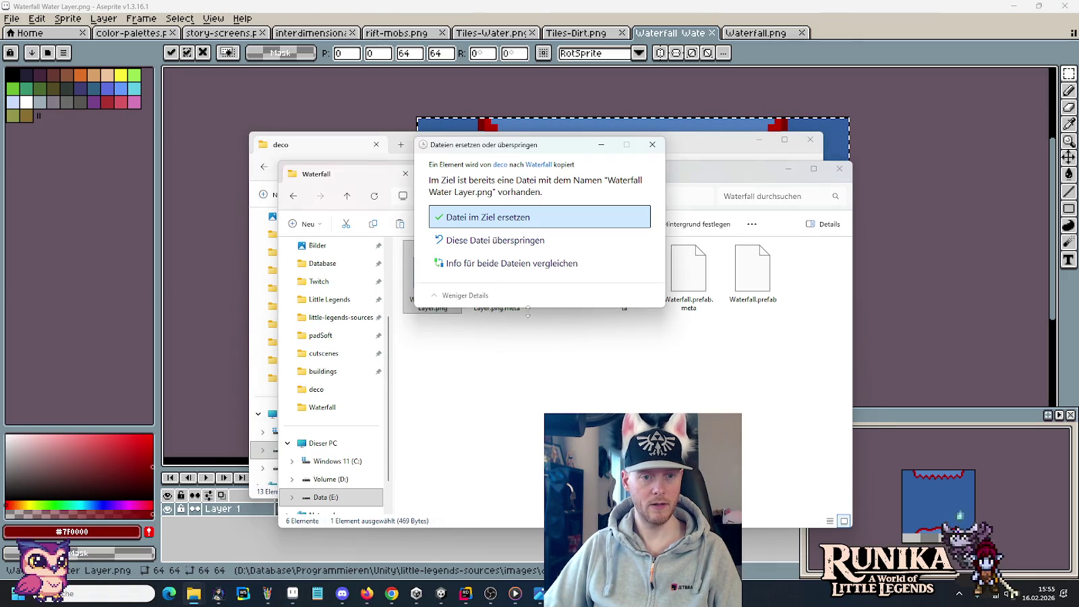
left_click(478, 223)
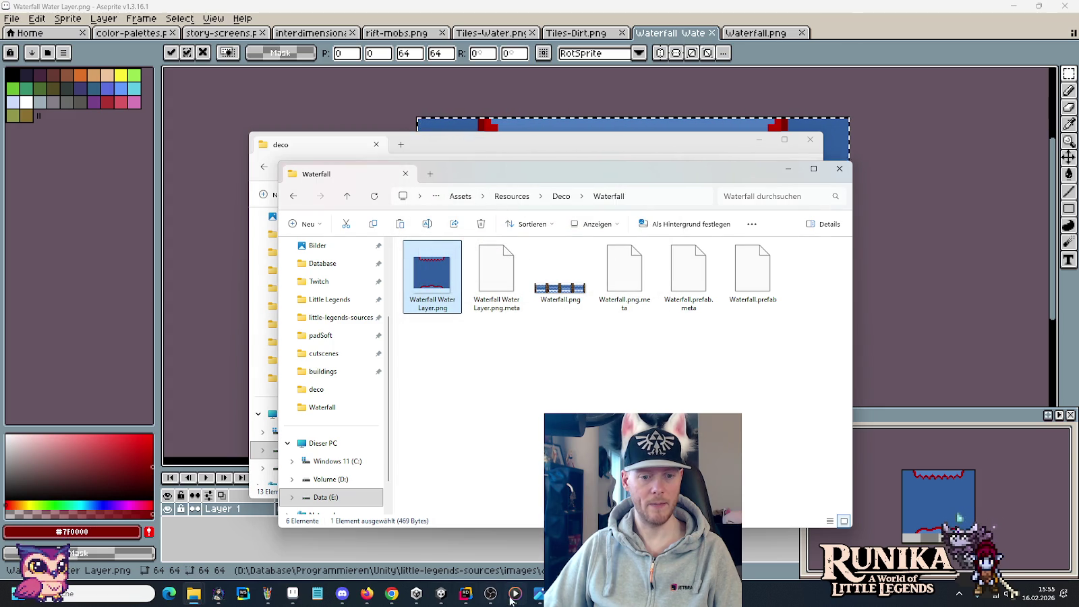
left_click(441, 593)
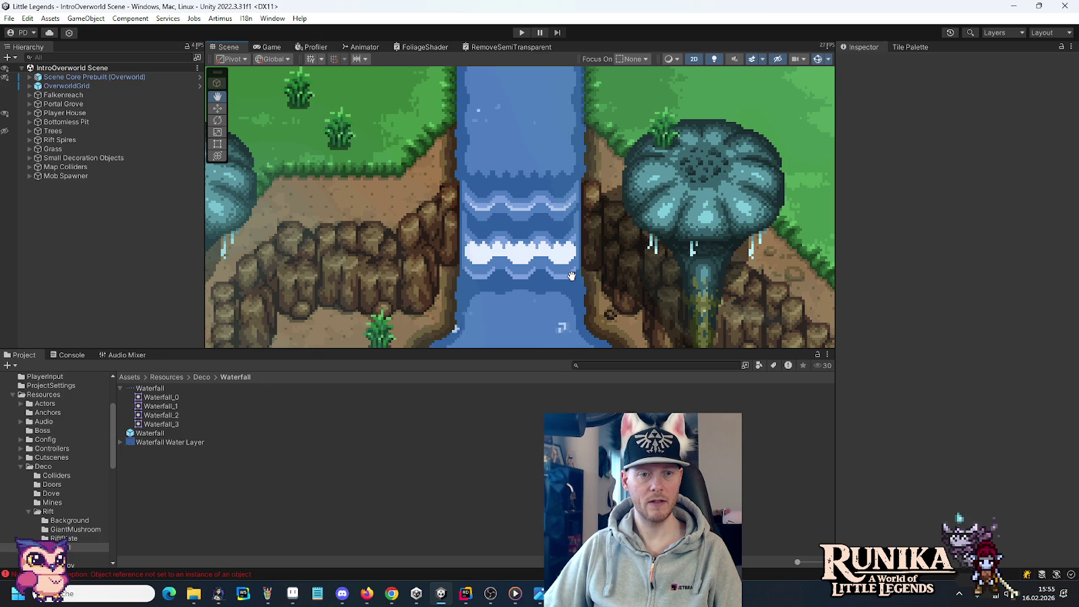
Bring Aseprite with the Waterfall Water Layer tile back to the front.
left_click(292, 593)
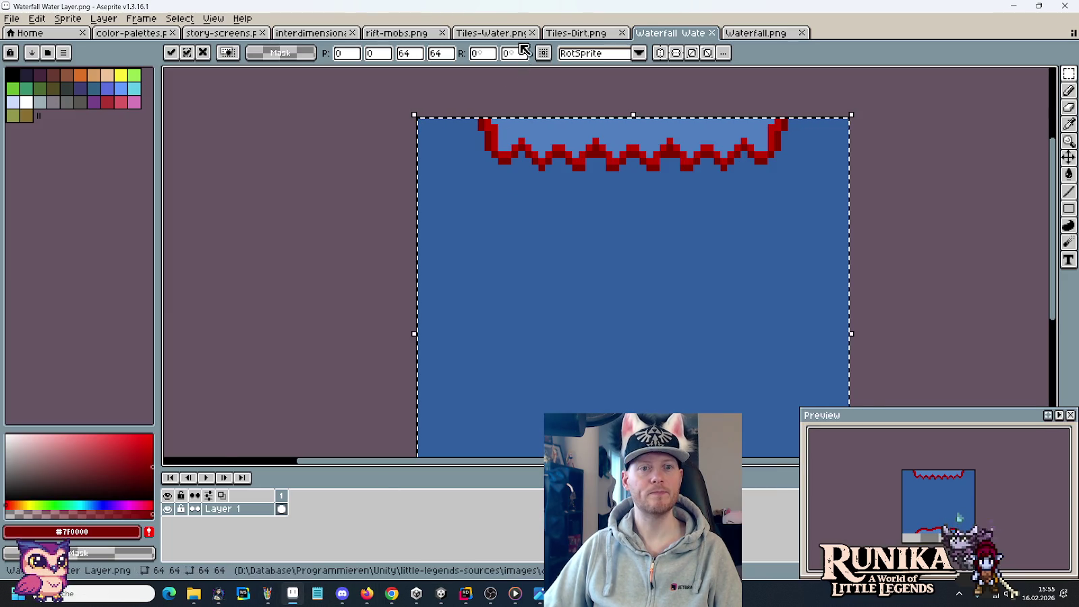
Zoom onto the red edge in Tiles-Dirt.png, then pan Unity's scene over the waterfall.
key("ctrl+shift+Tab")
scroll(573, 172, "up", 1)
scroll(566, 193, "up", 2)
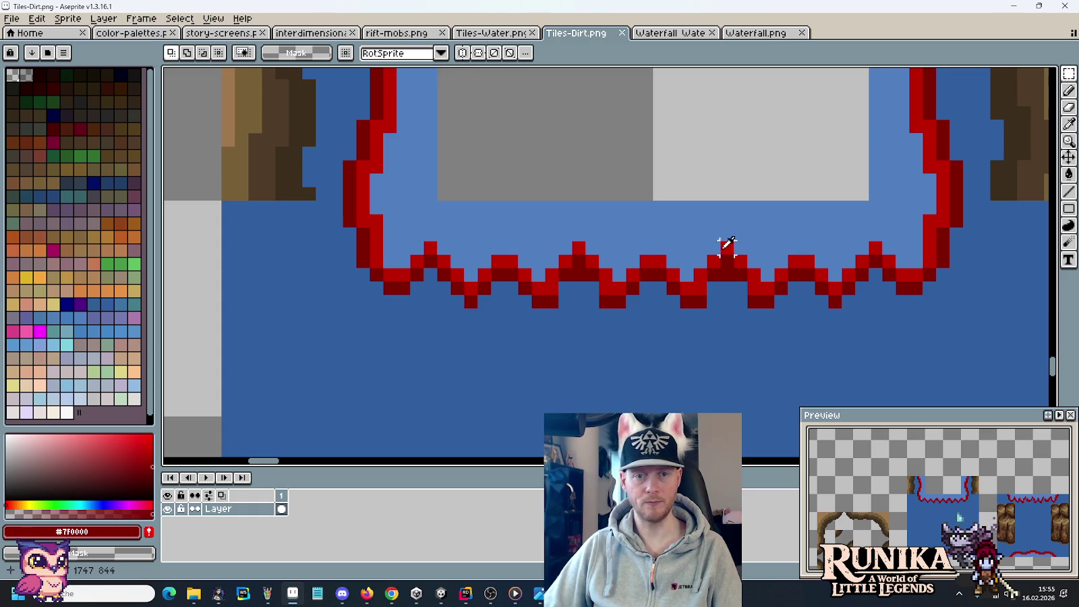
key("alt+Tab")
left_click_drag(565, 238, 544, 222)
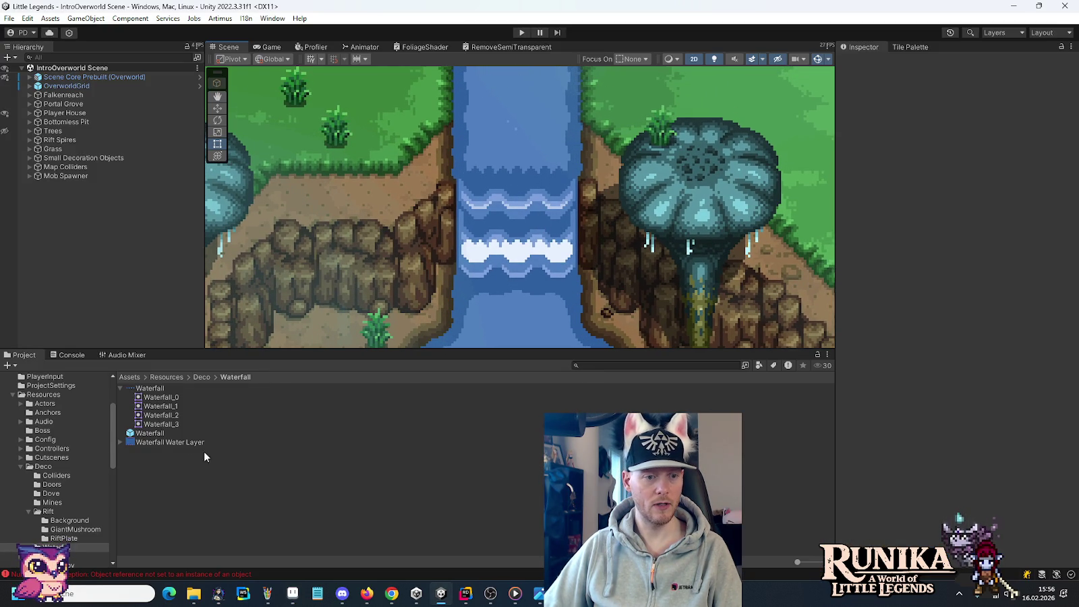
Leave Unity and bring the Paint window with the waterfall reference image to the front.
left_click(195, 597)
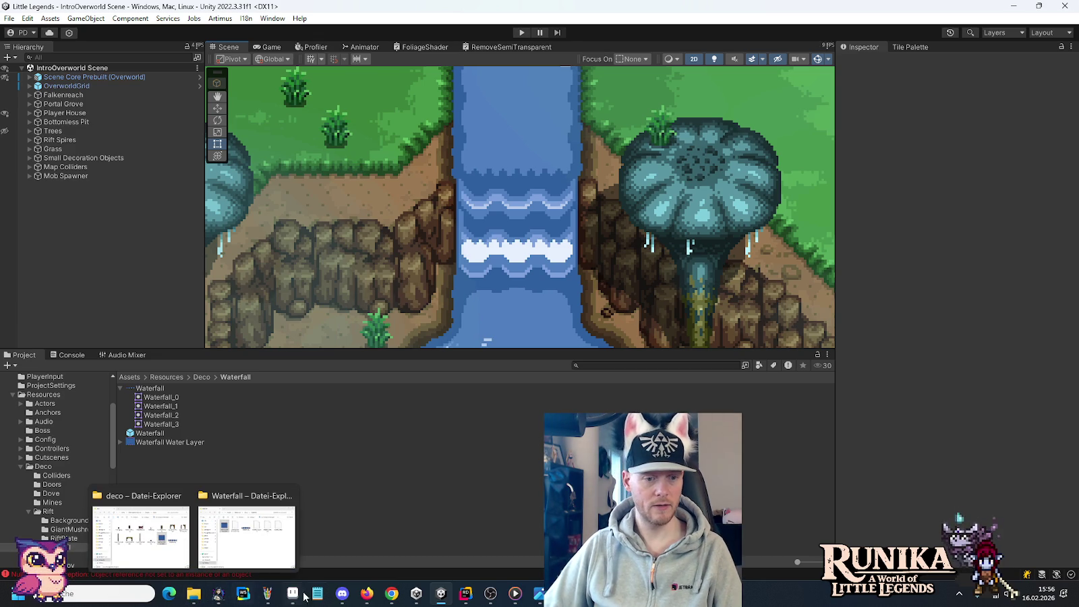
left_click(263, 595)
right_click(259, 596)
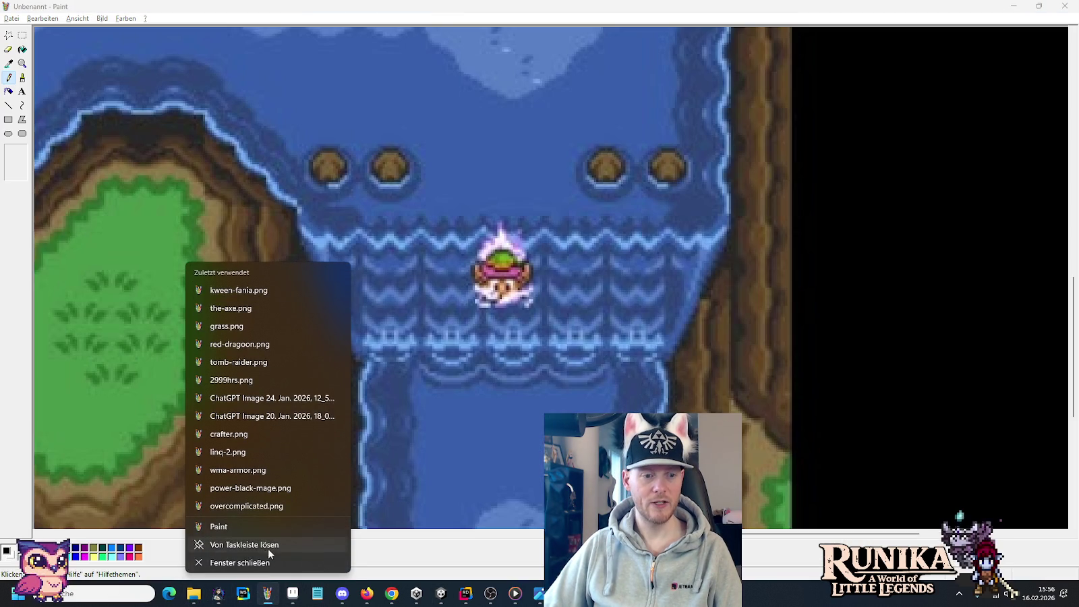
Paste the Unity waterfall screenshot into a new blank Paint window and magnify the waterfall.
left_click(264, 528)
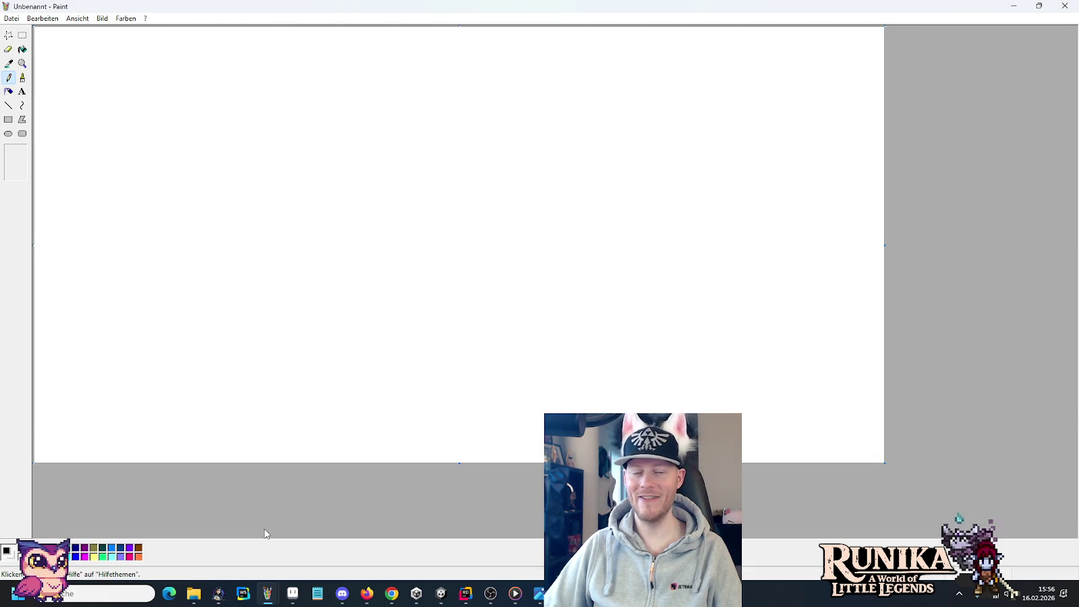
key("ctrl+v")
left_click(23, 64)
left_click(540, 204)
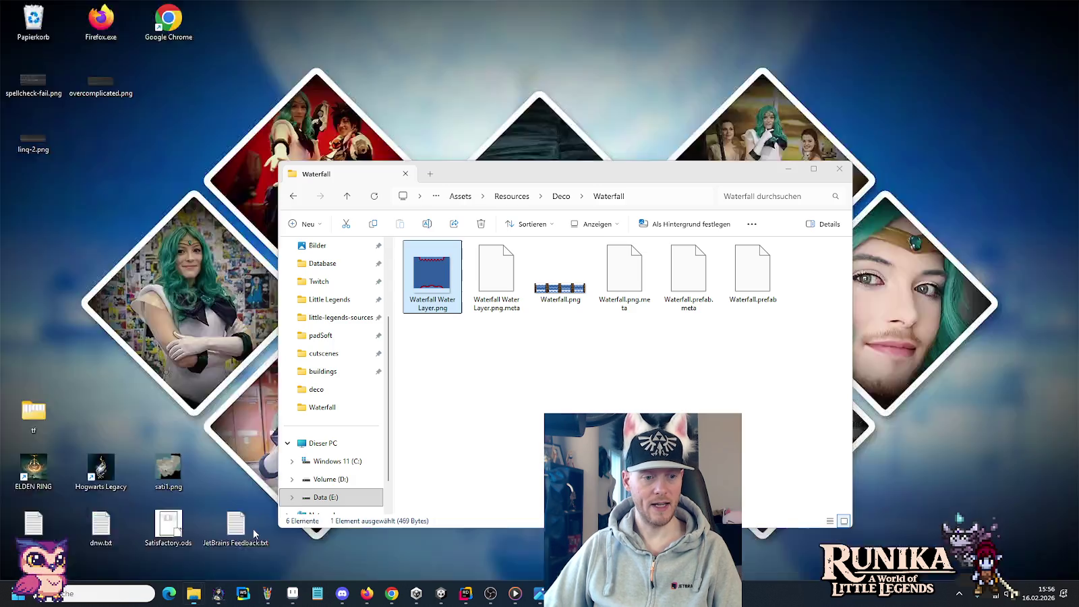
left_click(254, 530)
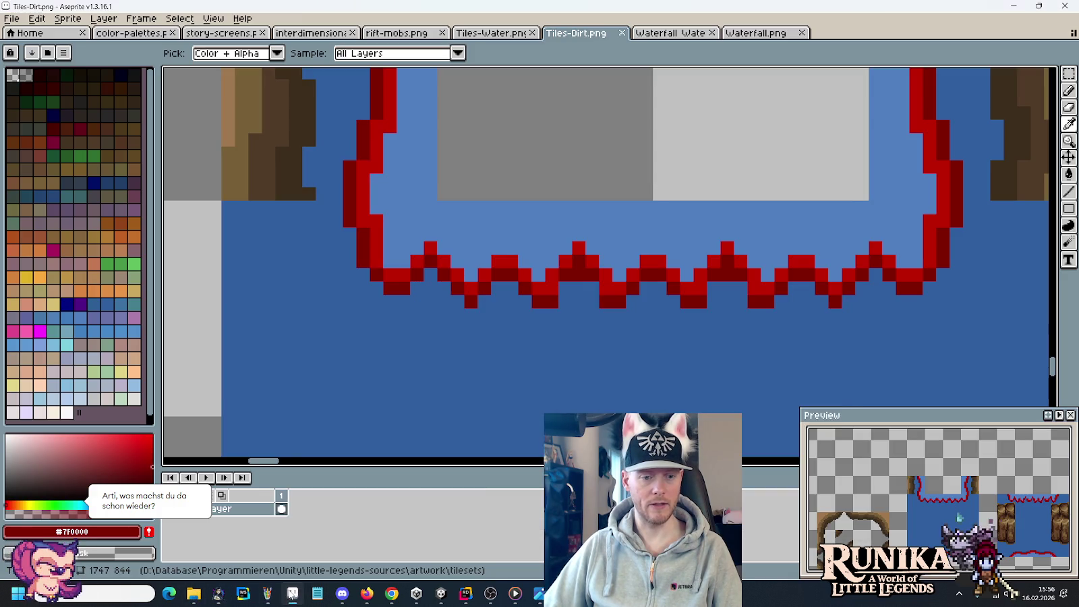
Return to the original Waterfall Water Layer sprite, clear its selection, and close the duplicate copy.
scroll(607, 233, "up", 6)
scroll(438, 252, "up", 2)
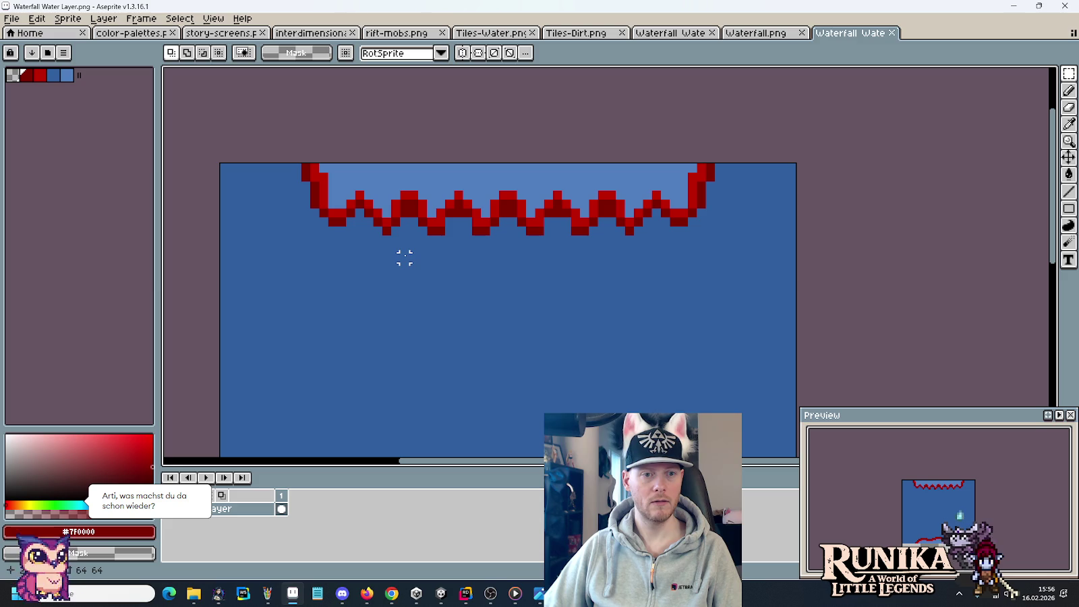
left_click(670, 32)
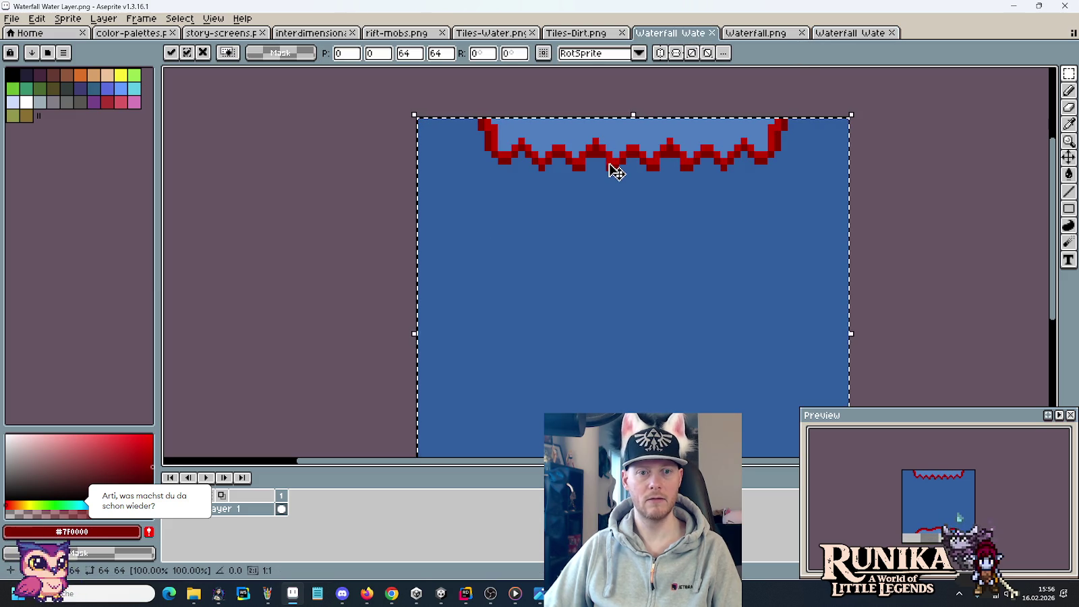
left_click(917, 253)
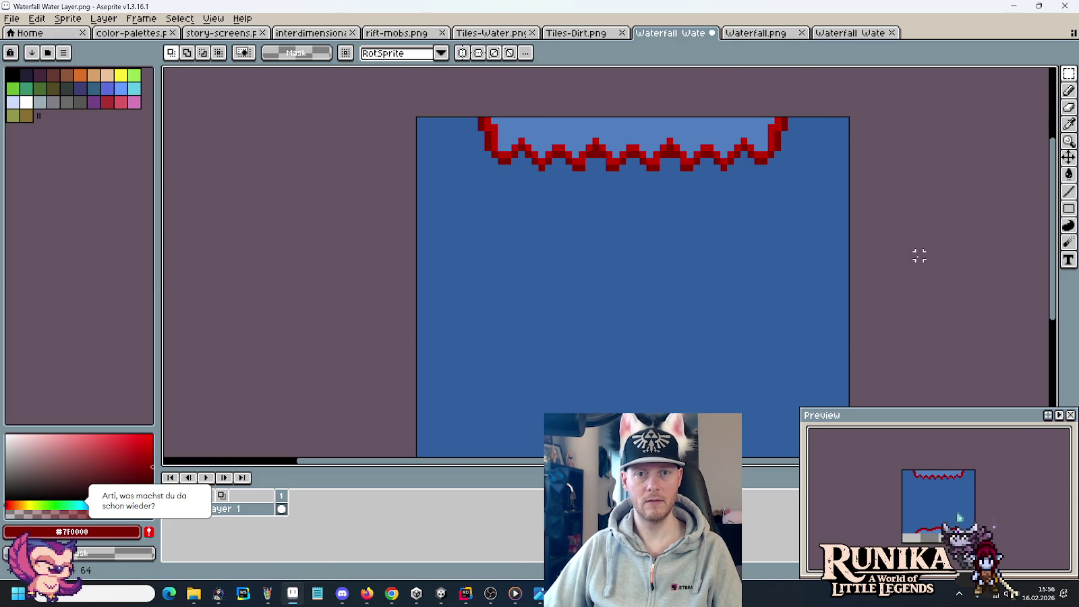
left_click(892, 33)
mouse_move(193, 594)
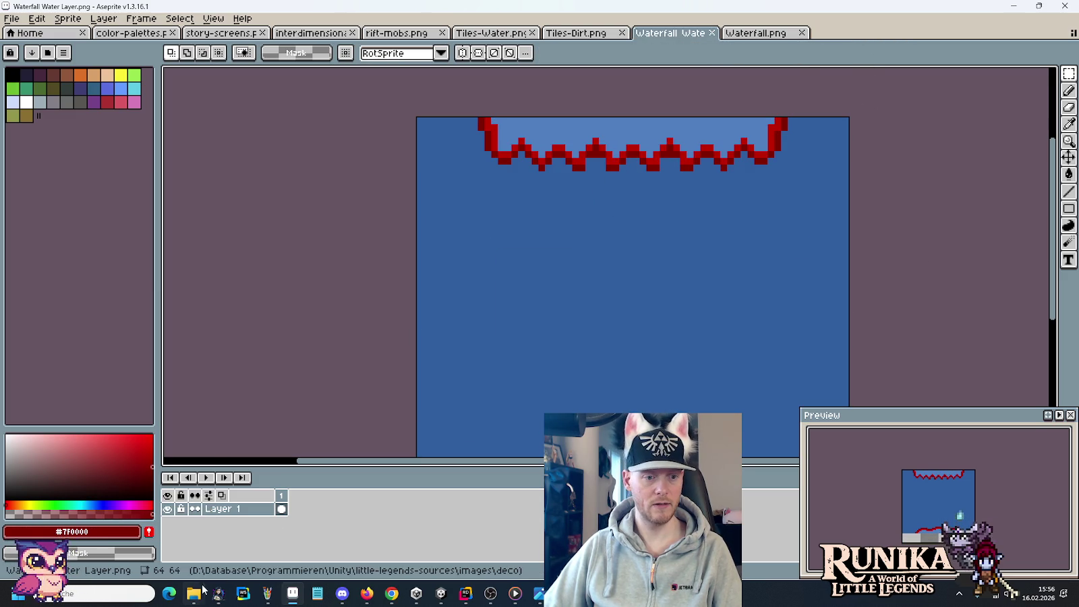
left_click(142, 536)
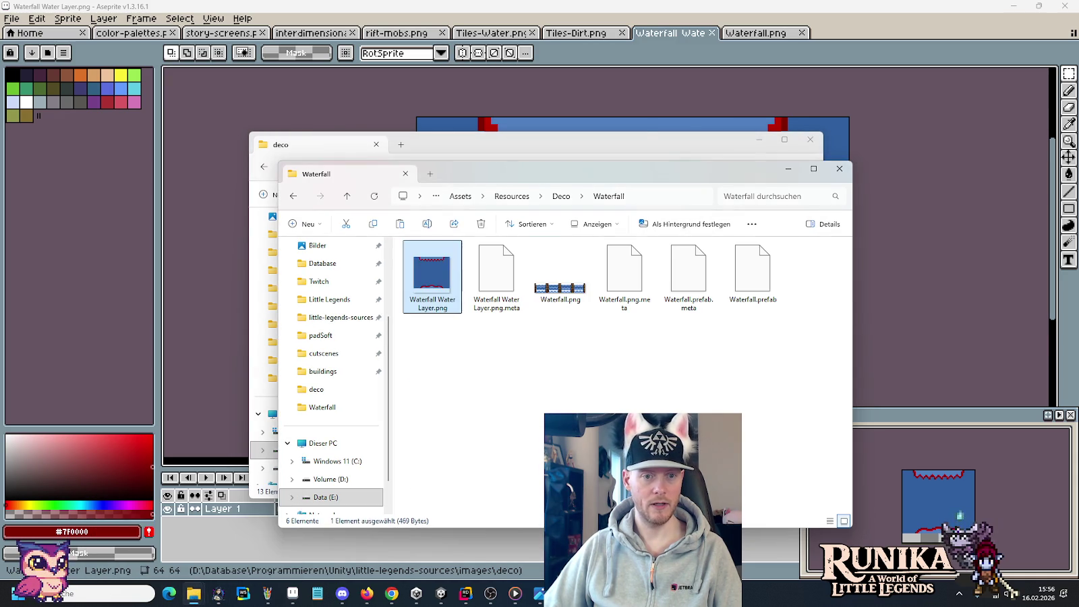
Replace the Waterfall folder's Waterfall Water Layer.png with the deco version and close Aseprite's project copy.
left_click_drag(179, 604, 553, 339)
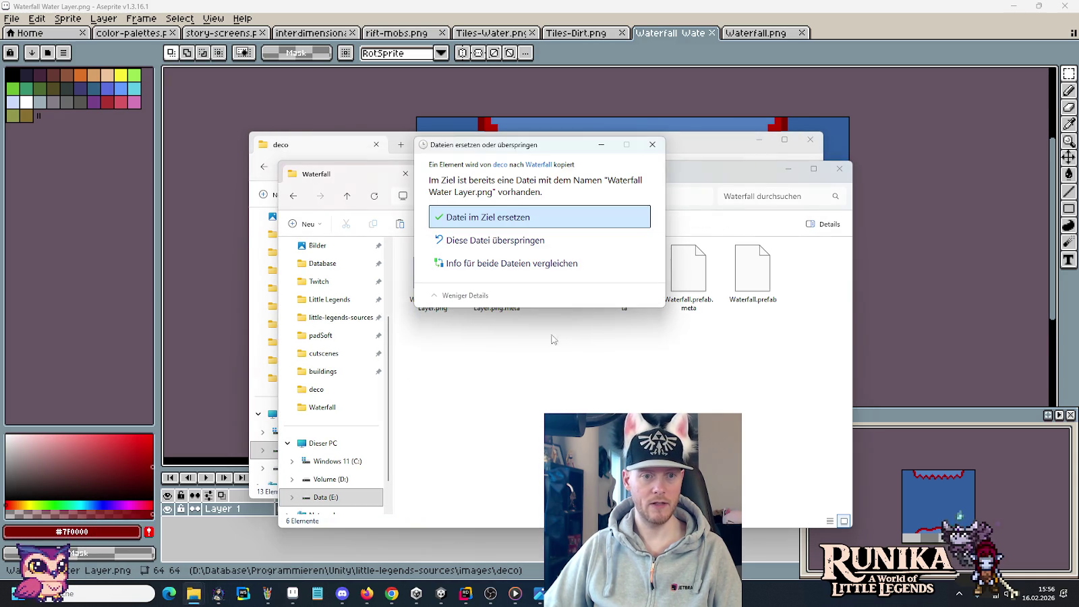
left_click(523, 223)
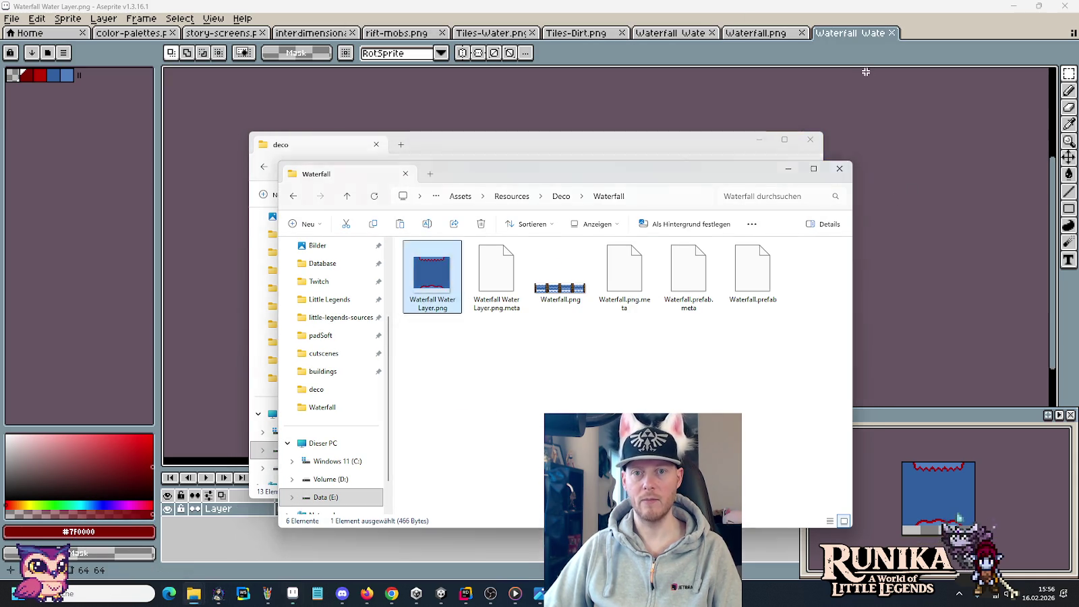
left_click(868, 73)
scroll(694, 244, "up", 4)
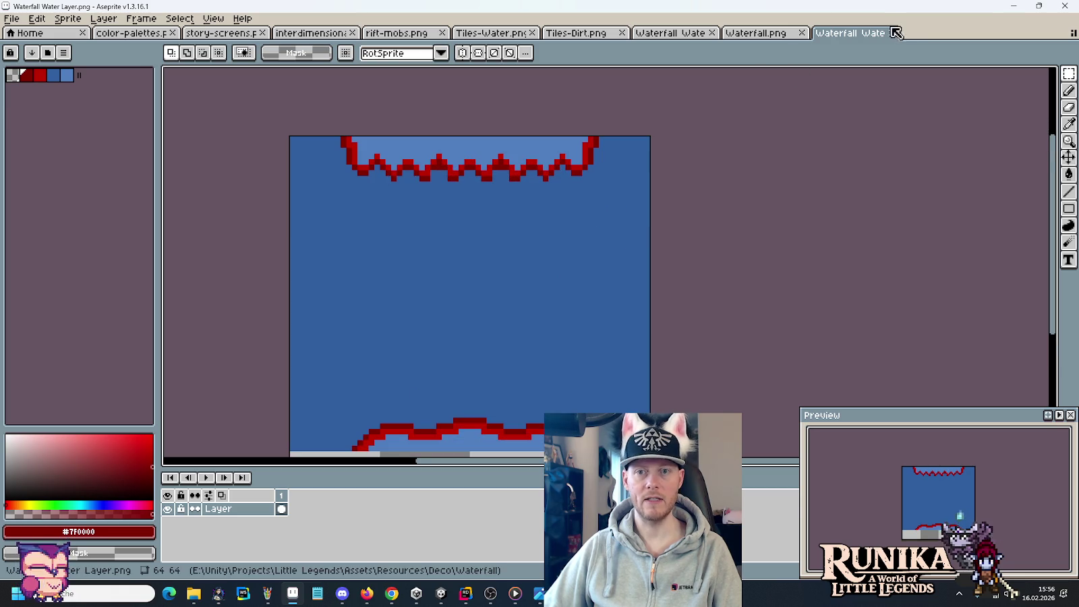
left_click(892, 33)
Pan Unity's Scene view around the waterfall to check the updated water layer.
left_click(442, 593)
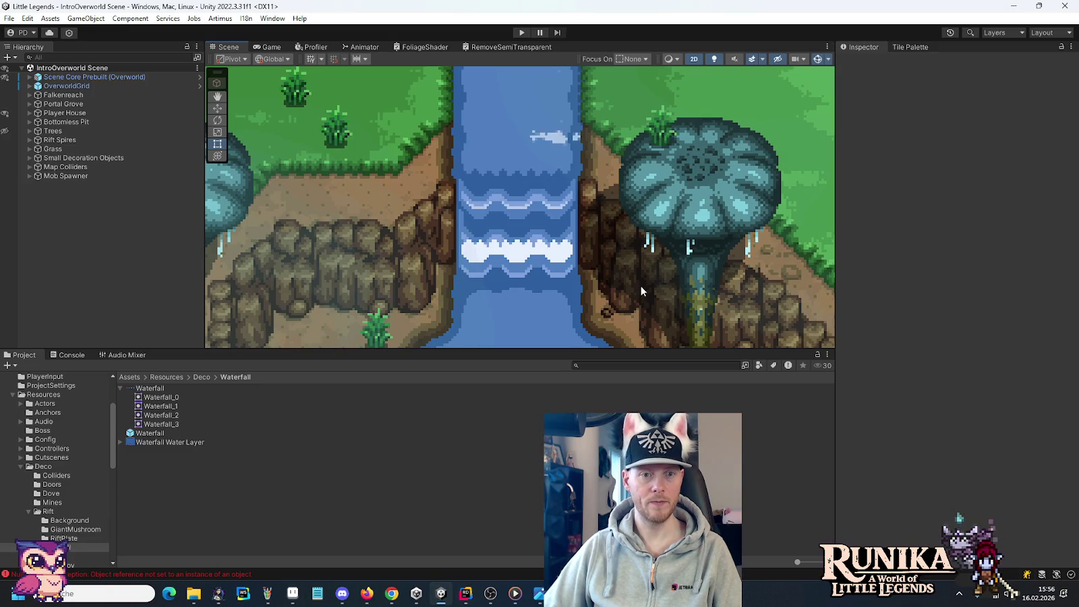
left_click_drag(645, 290, 621, 304)
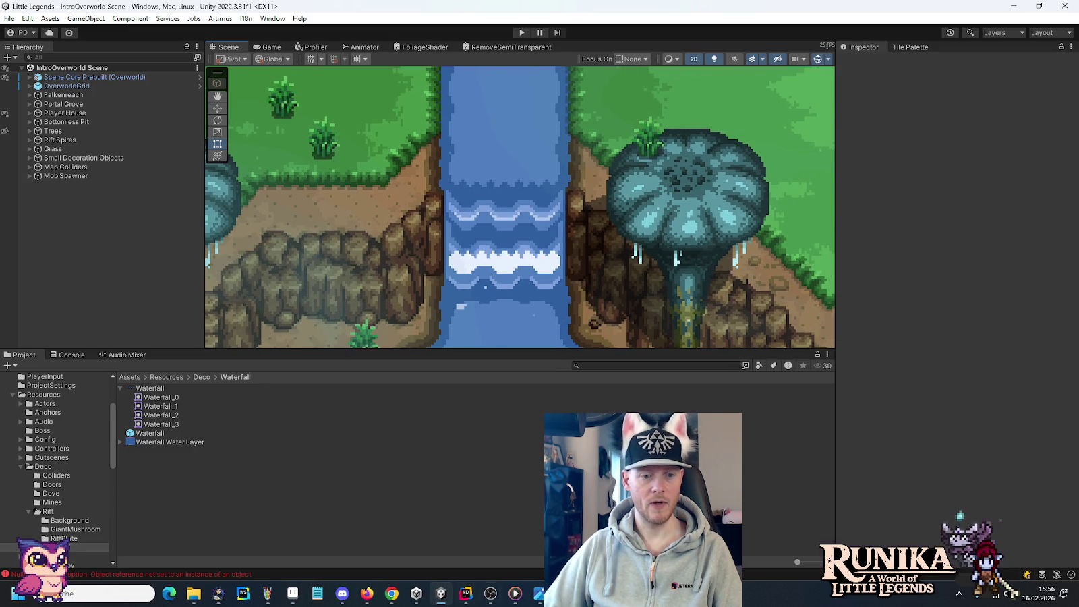
left_click(292, 594)
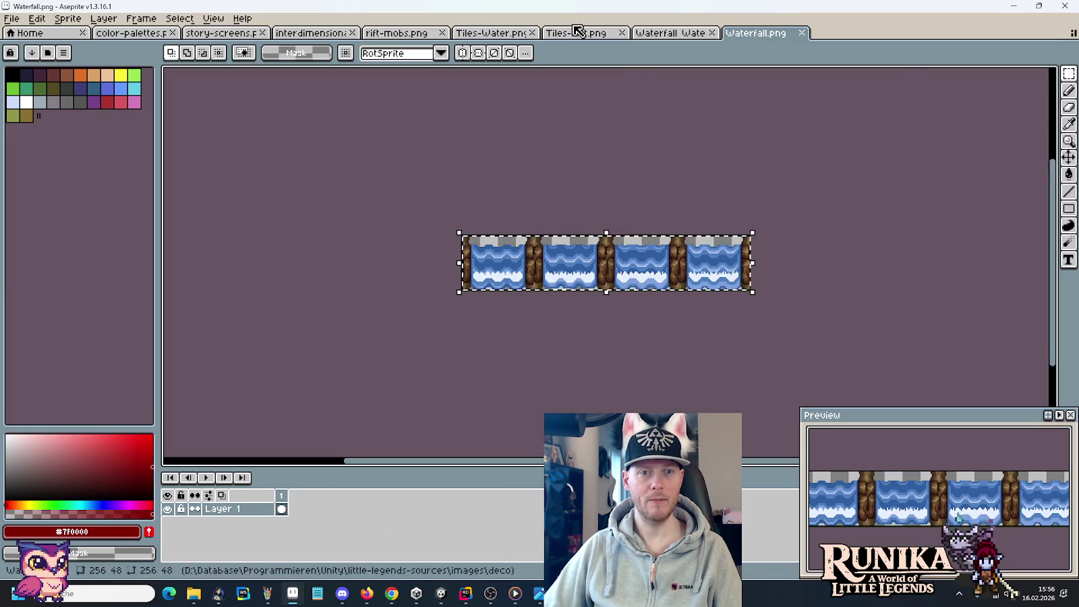
On Tiles-Dirt.png, sample the blue water and bright red outline colours.
left_click(575, 32)
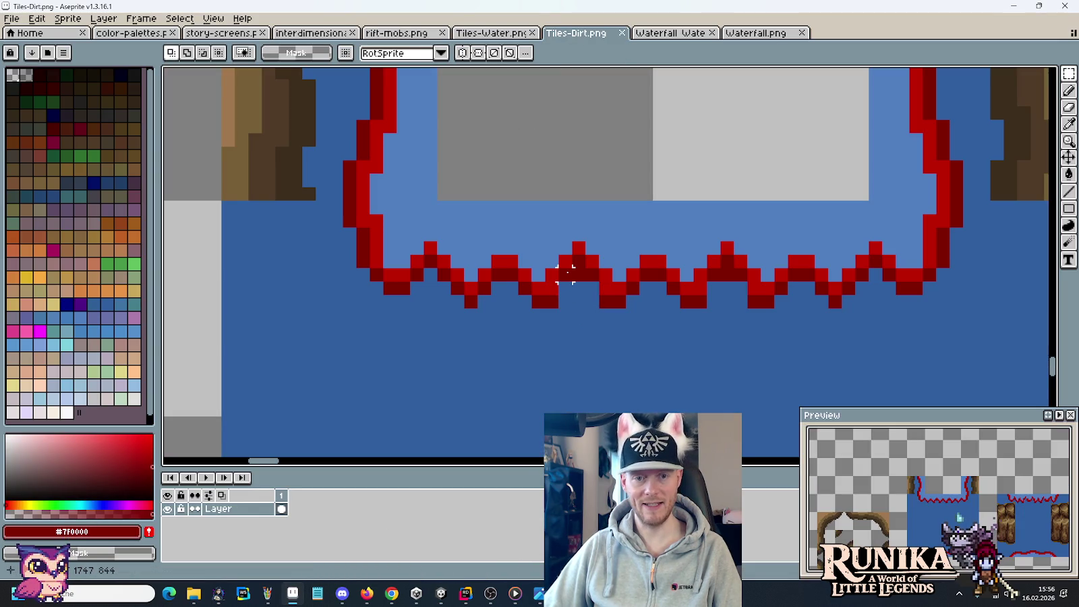
key("i")
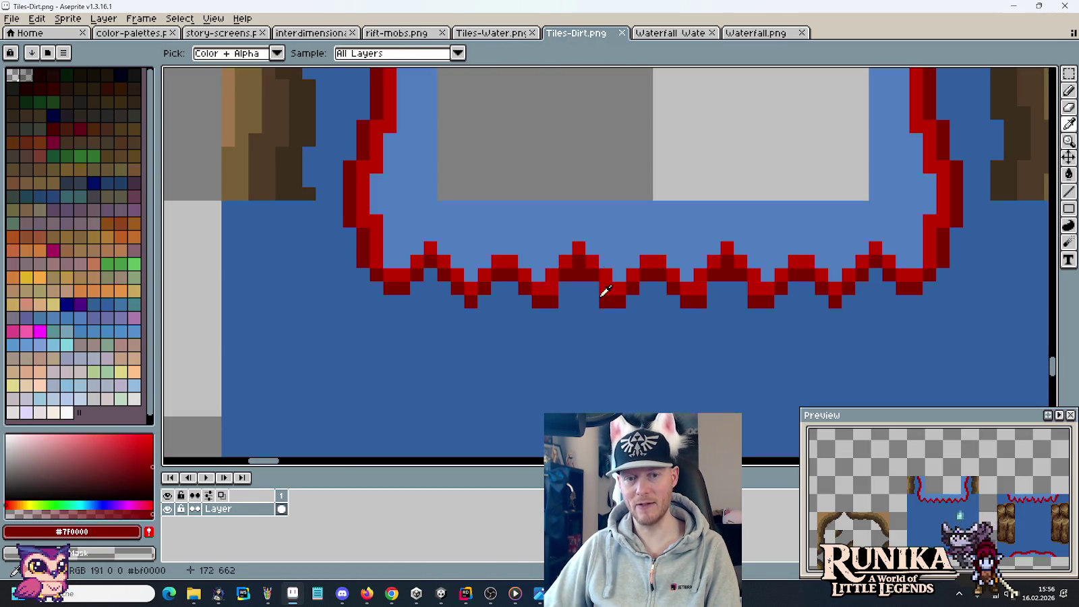
key("b")
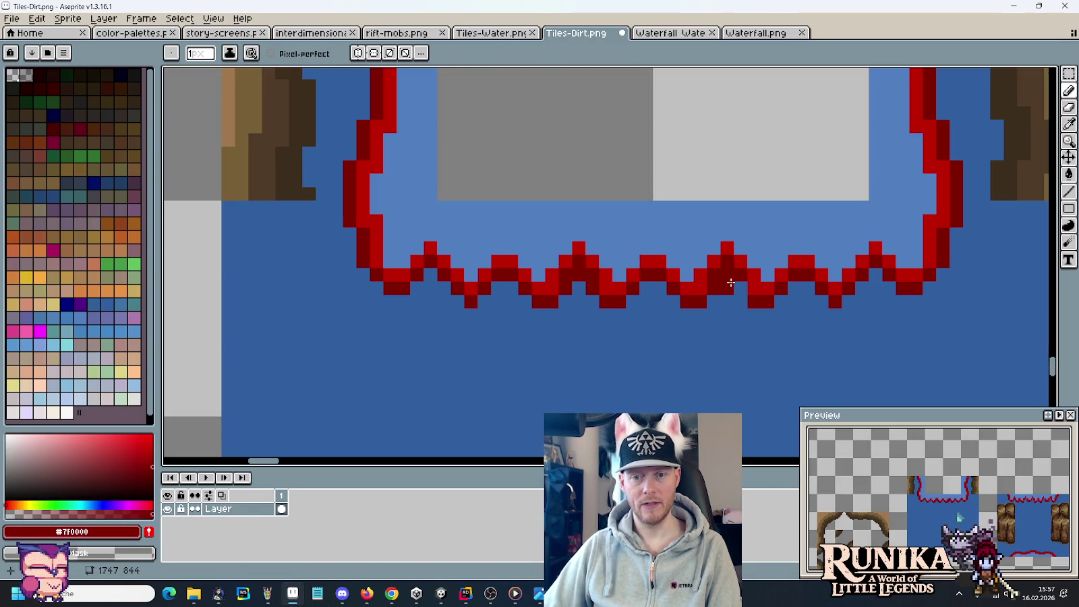
left_click(734, 301, "alt")
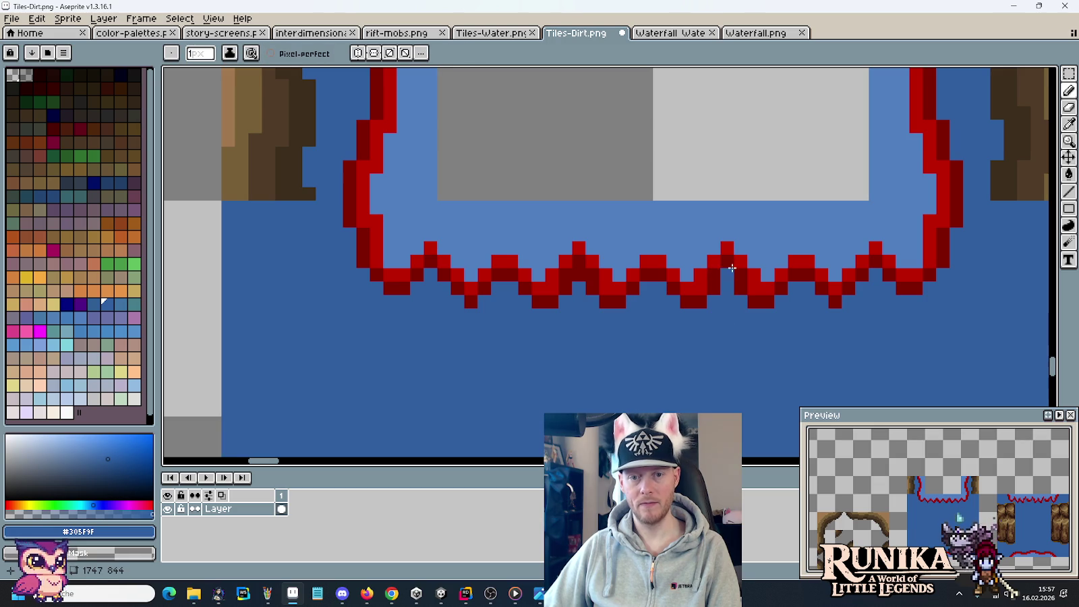
left_click(717, 253, "alt")
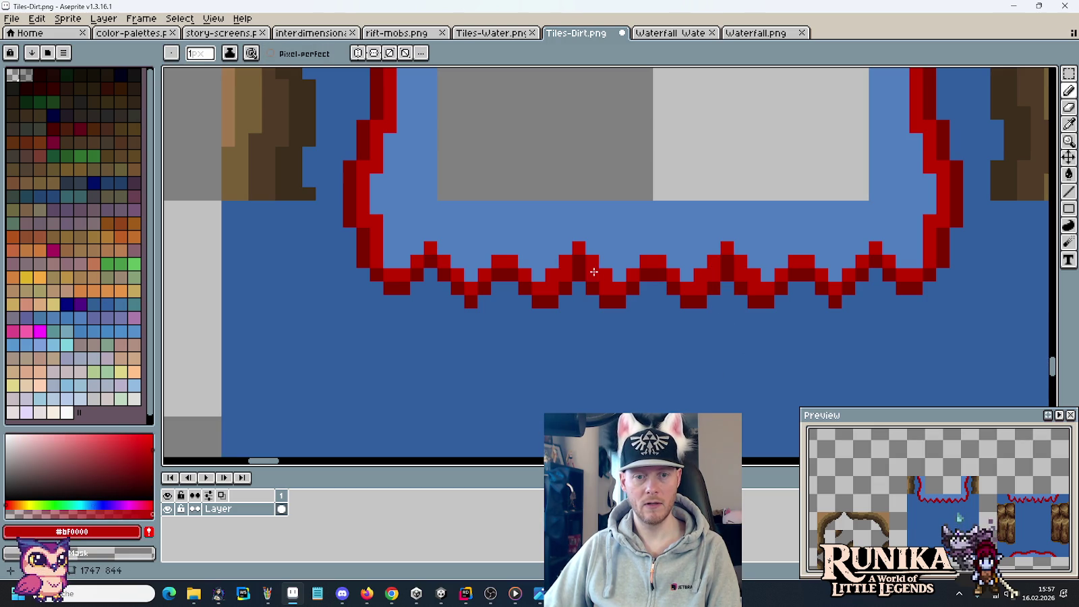
scroll(607, 373, "down", 2)
mouse_move(607, 373)
left_mouse_down()
mouse_move(578, 296)
mouse_move(595, 278)
left_mouse_up()
scroll(578, 296, "down", 1)
Copy the 64x64 water tile, then select the whole Waterfall Water Layer canvas.
key("m")
mouse_move(466, 217)
left_mouse_down()
mouse_move(614, 339)
mouse_move(644, 396)
left_mouse_up()
key("ctrl+c")
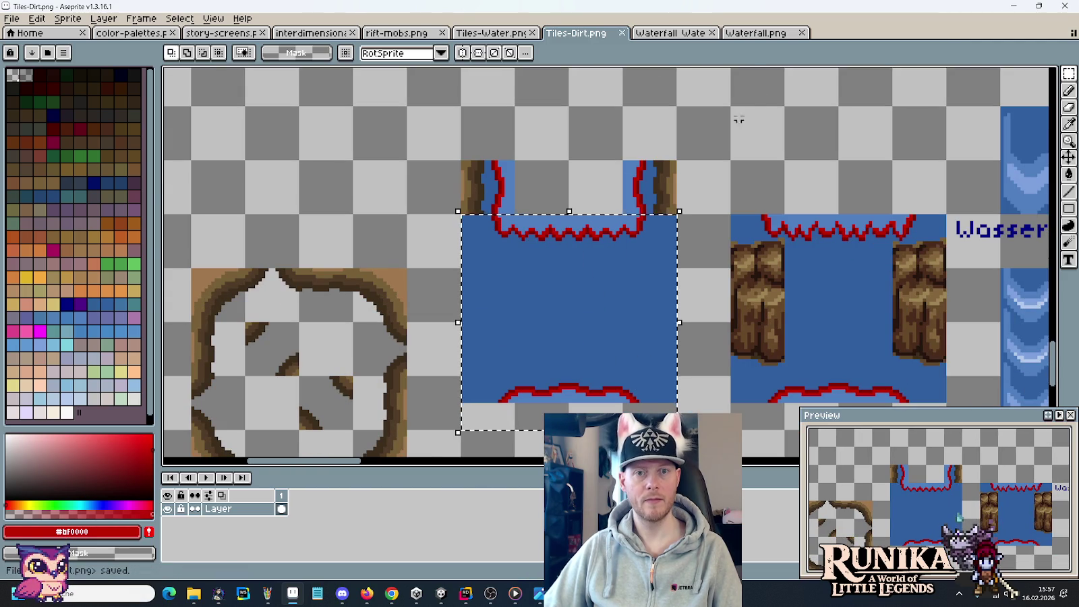
left_click(754, 32)
key("ctrl+v")
key("Escape")
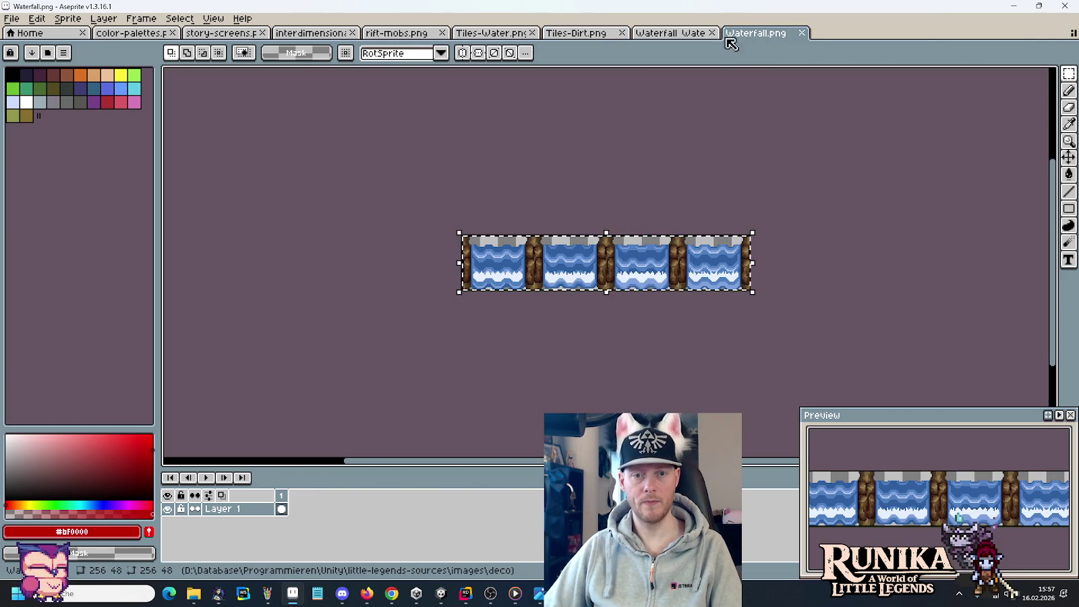
left_click(669, 32)
key("ctrl+a")
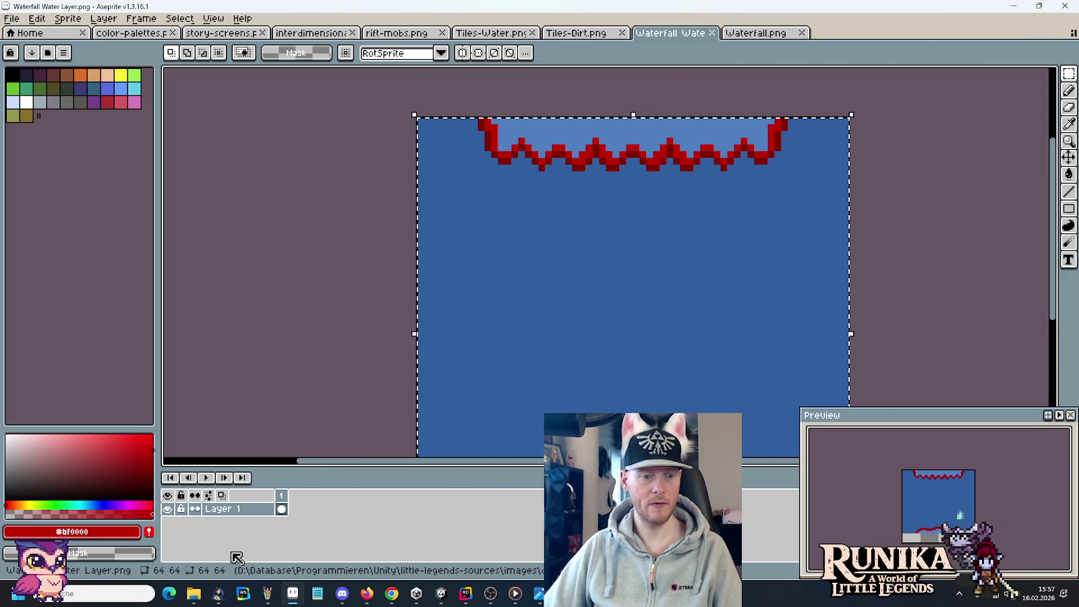
Paste the deco Waterfall Water Layer.png into the Waterfall folder, choosing 'Datei im Ziel ersetzen'.
left_click(155, 550)
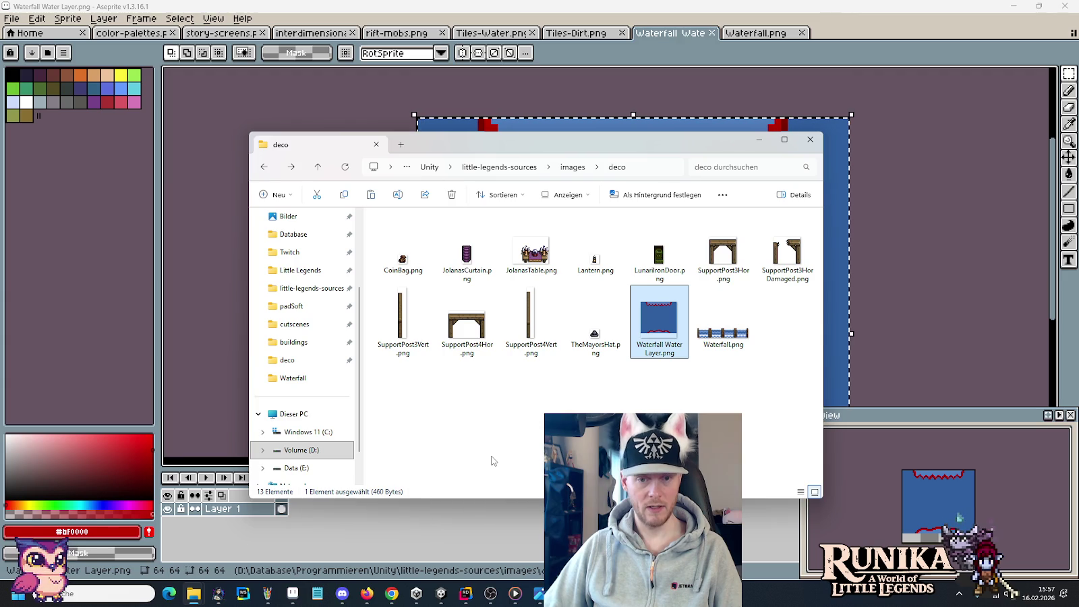
key("ctrl+v")
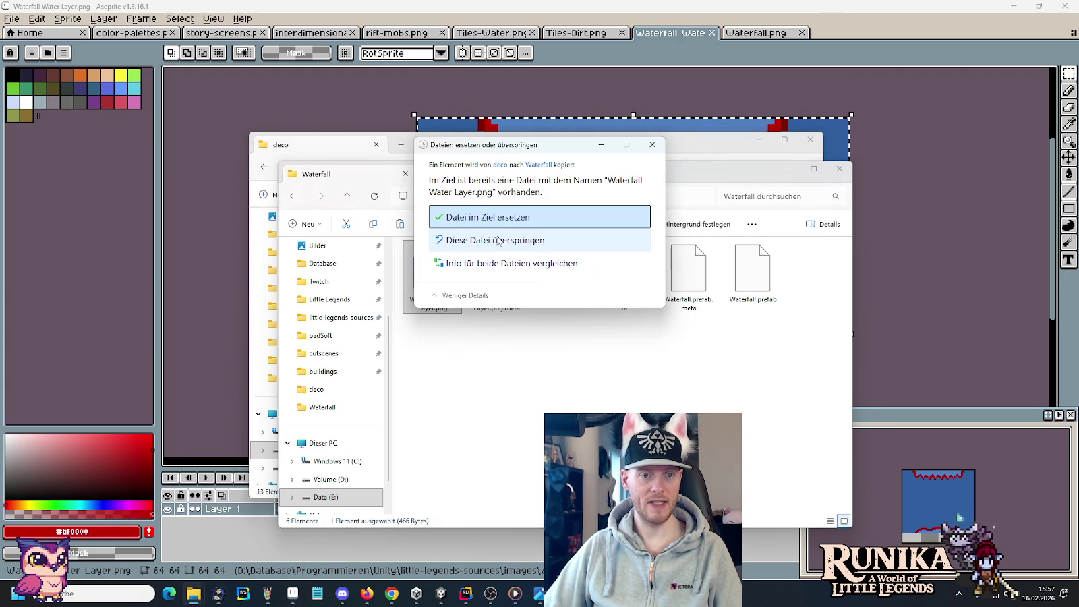
key("Return")
left_click(442, 594)
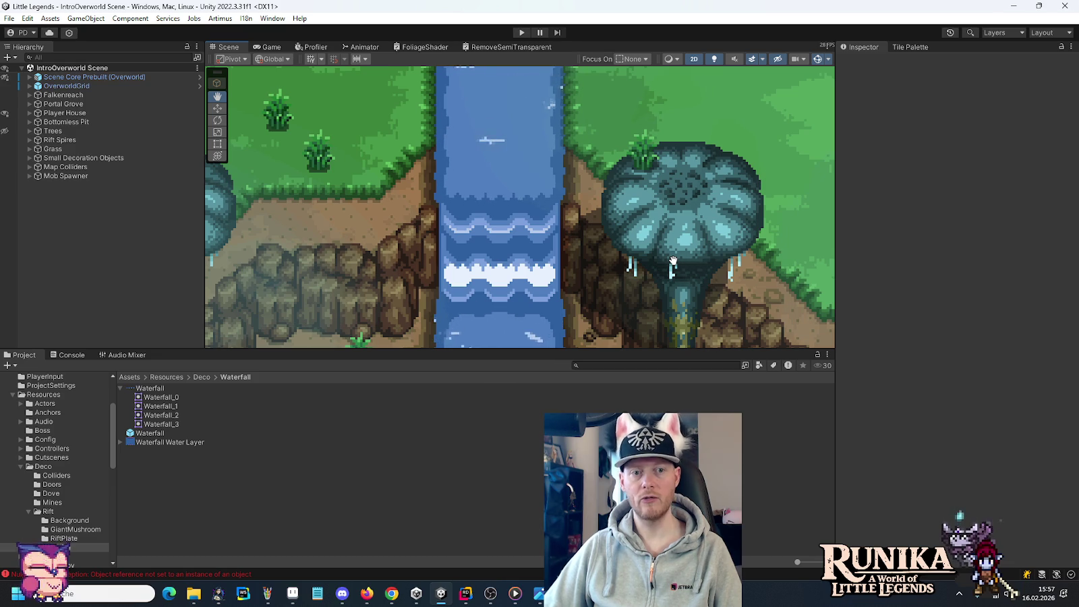
Enter Play mode, choose Laden, load the first save slot and continue past the loading hint.
left_click_drag(673, 261, 677, 223)
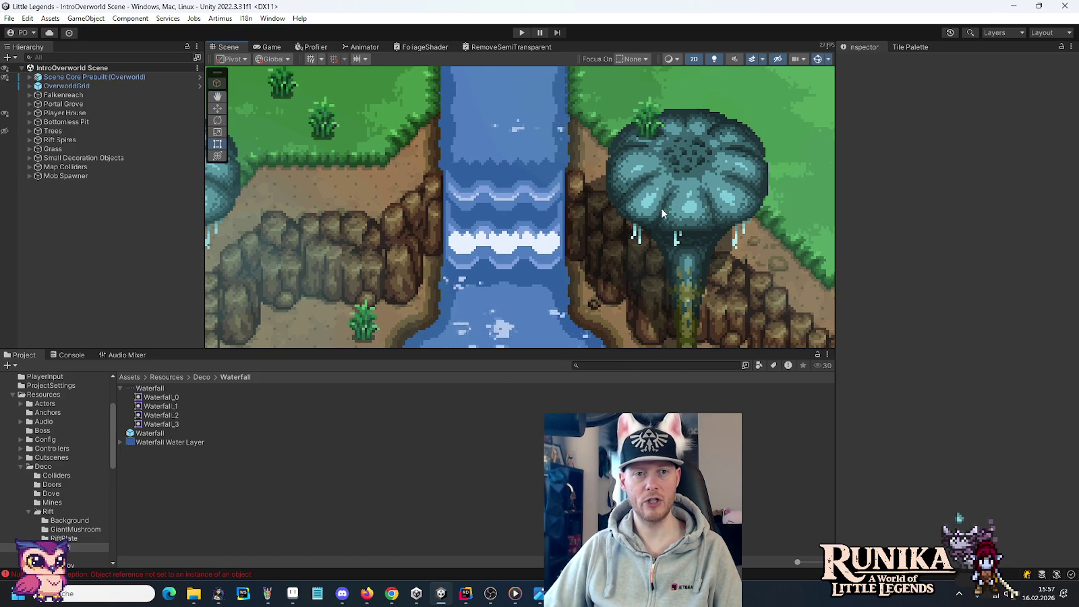
left_click(523, 33)
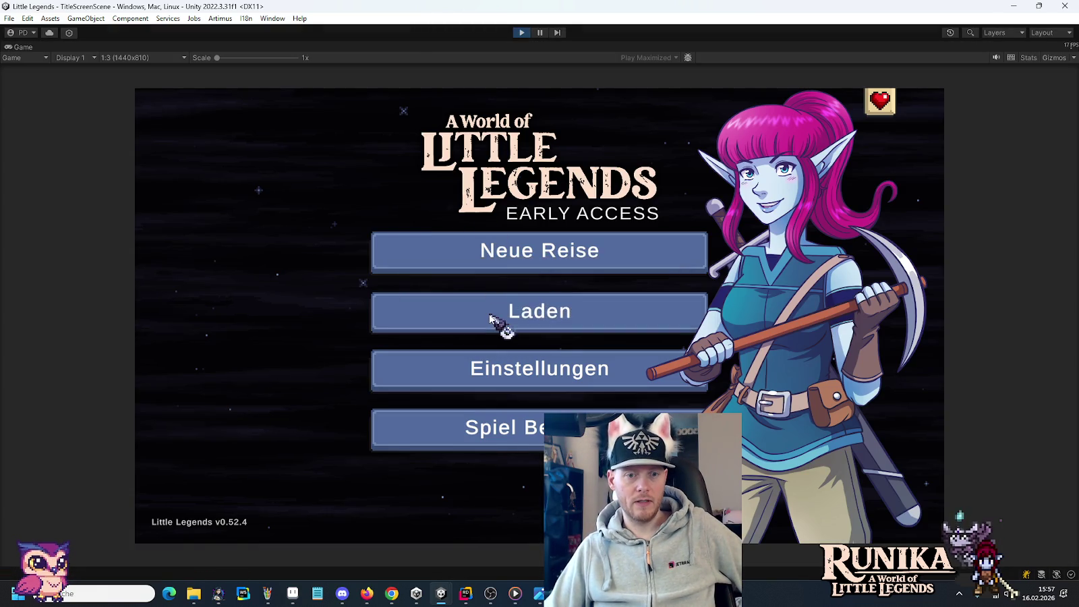
left_click(492, 316)
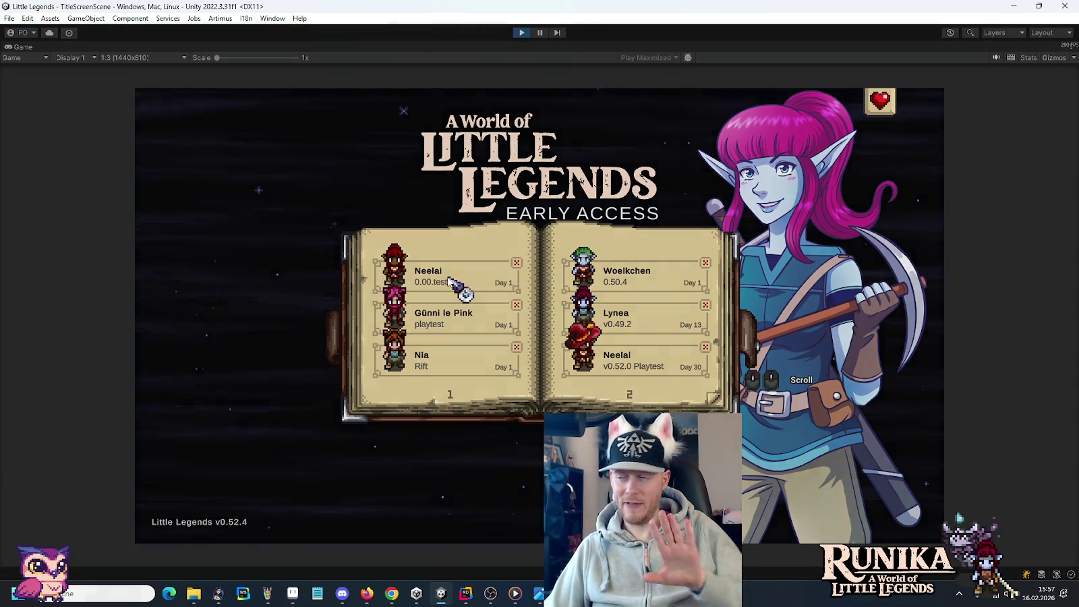
left_click(448, 280)
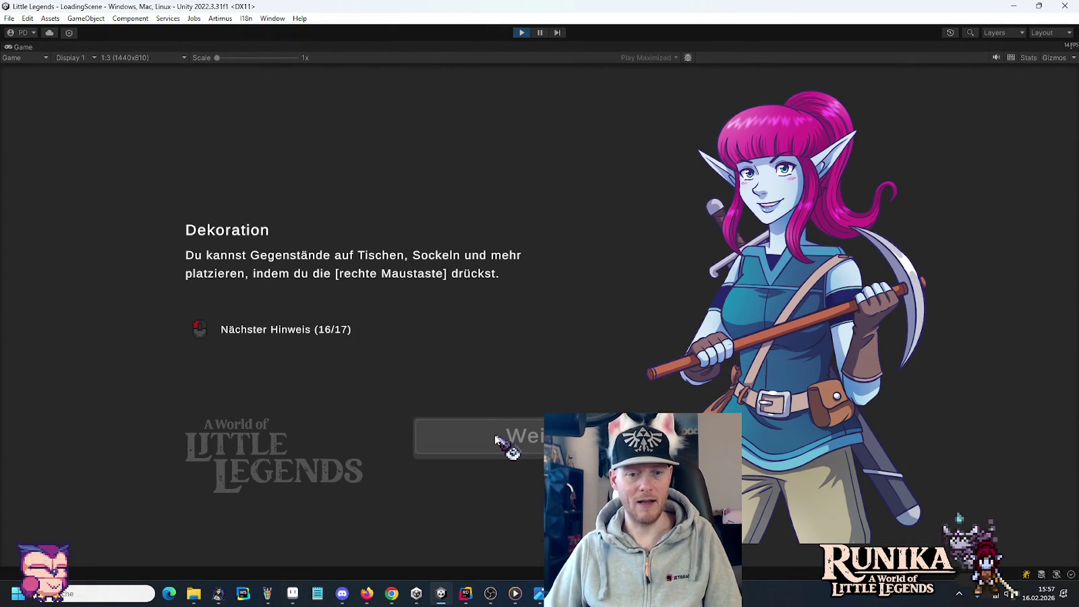
left_click(495, 439)
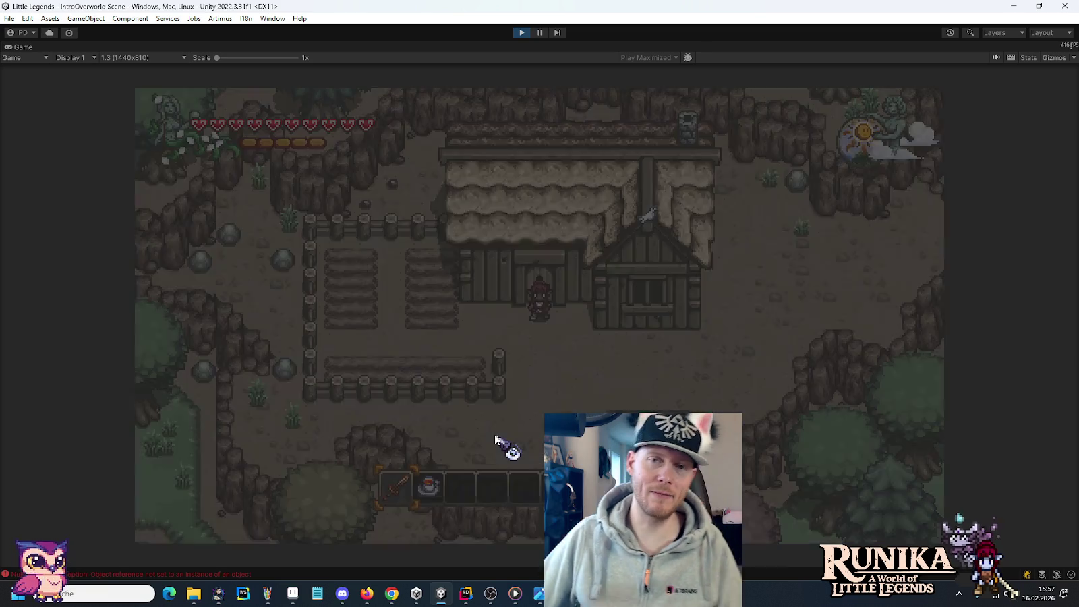
Teleport with the /move 20 chat command and walk up-left through the river.
key("Return")
type("/move 20")
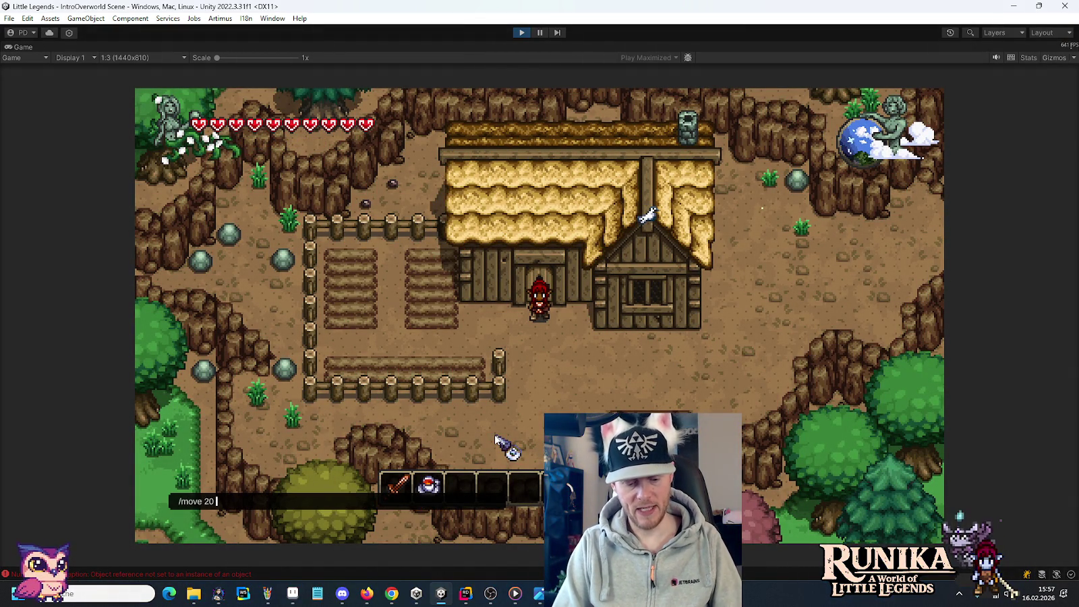
key("Return")
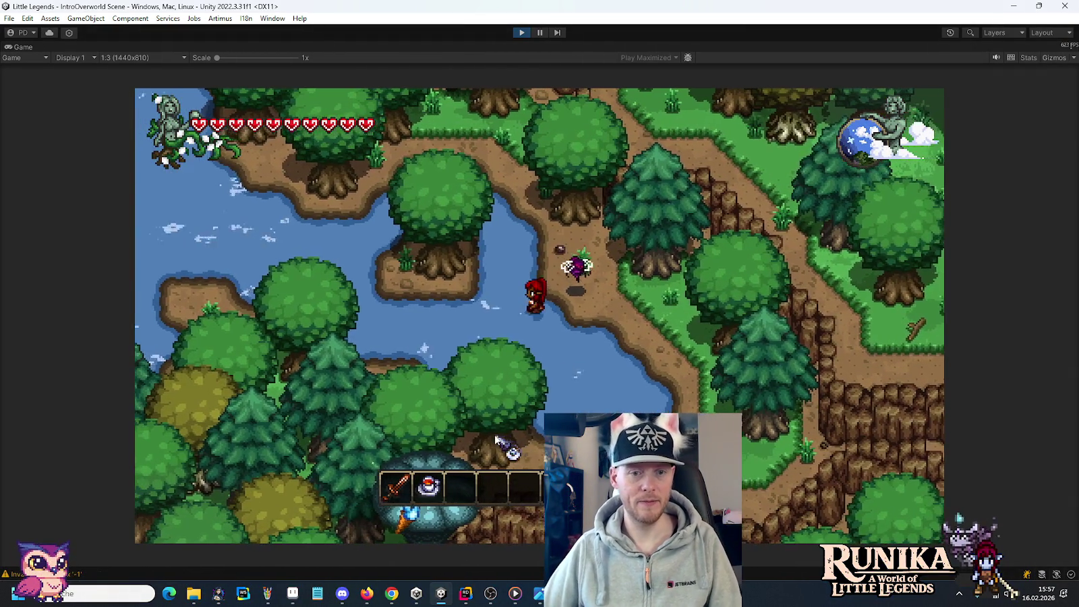
key("a")
key("w")
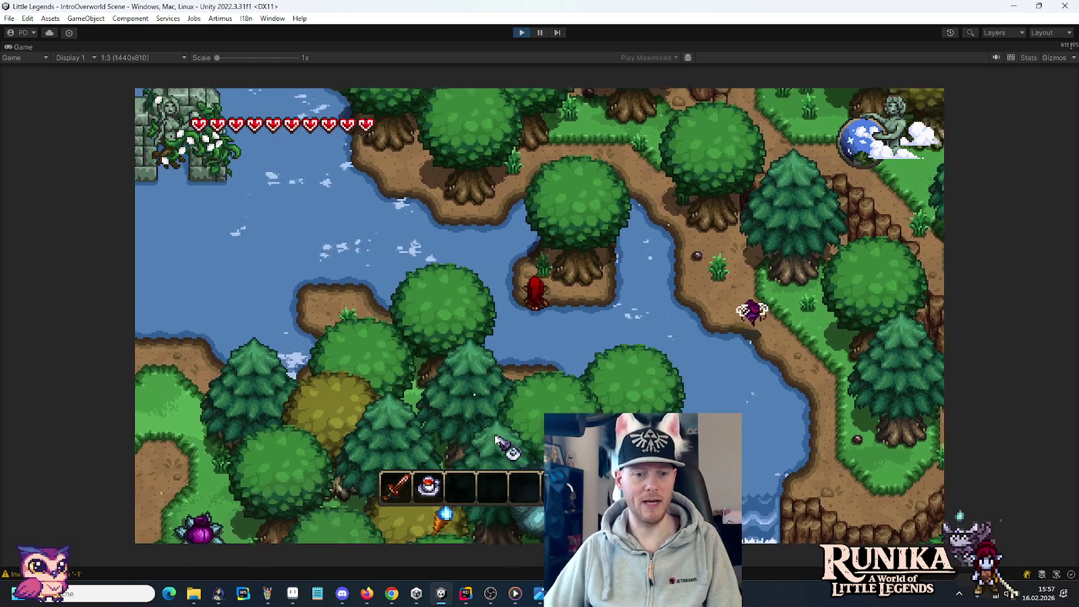
key("a")
key("w")
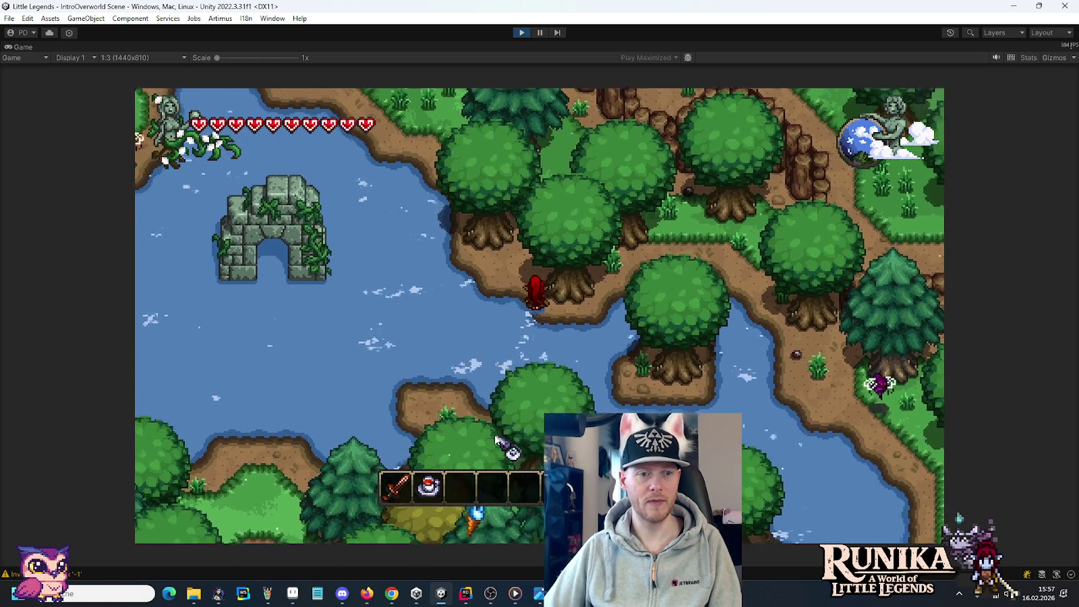
Walk on up-left into the waterfall pond, then stop Play mode.
key("w")
key("a")
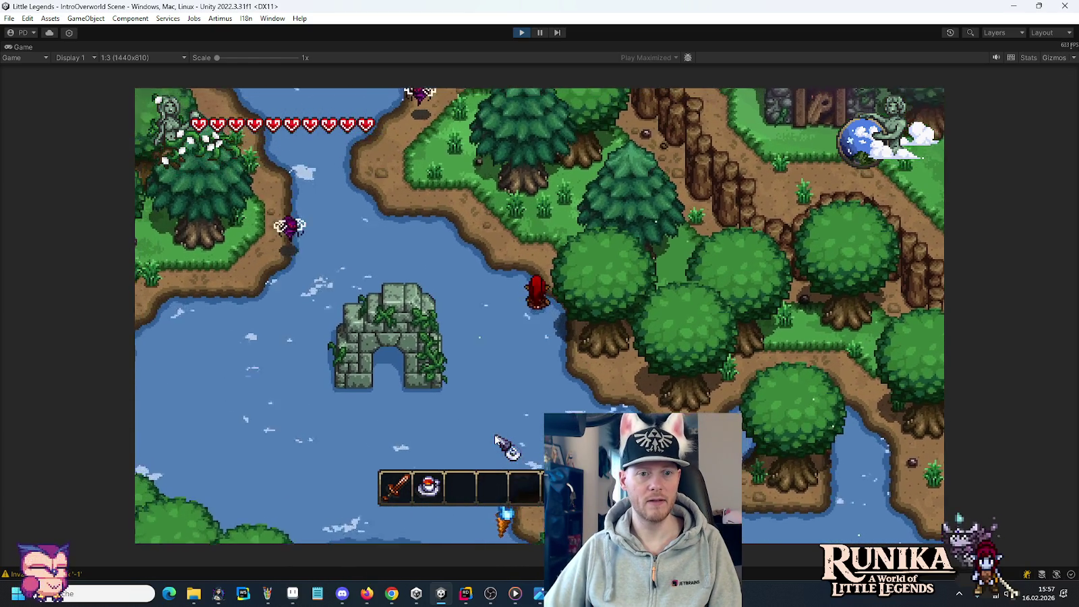
key("w")
key("a")
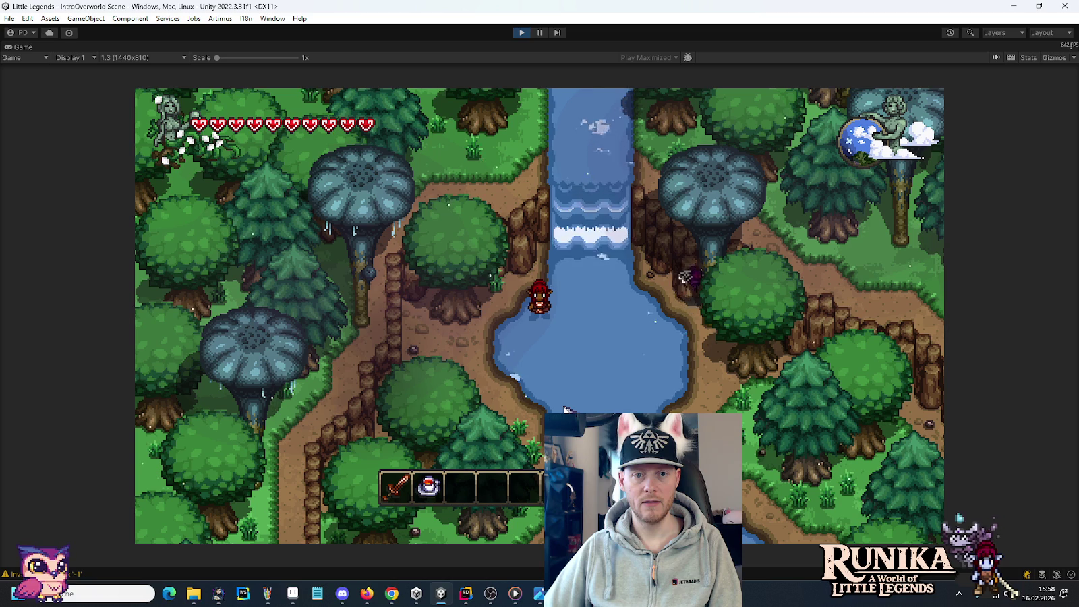
key("d")
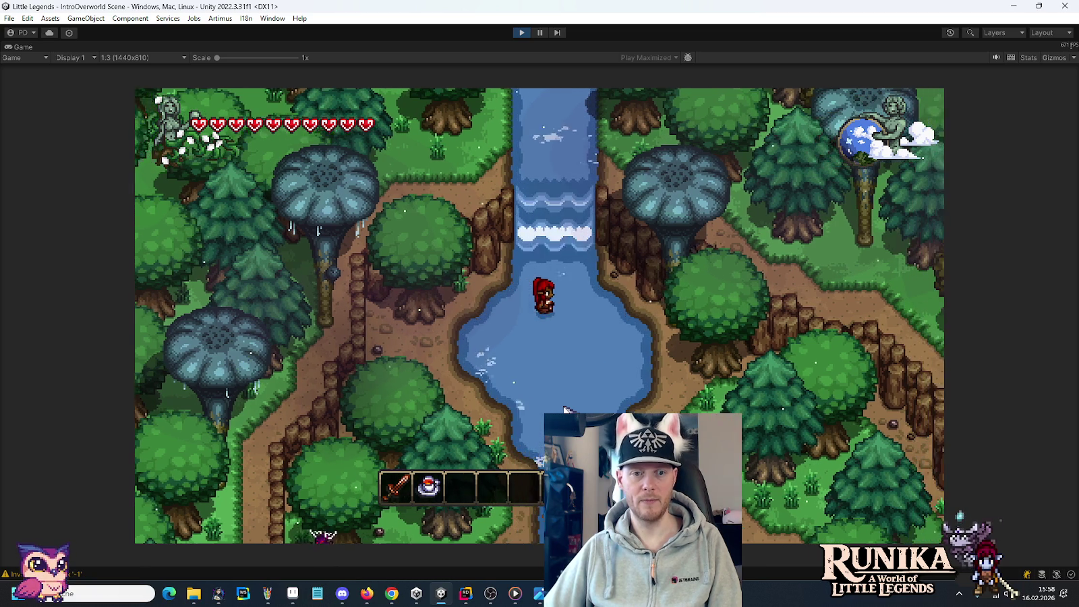
key("d")
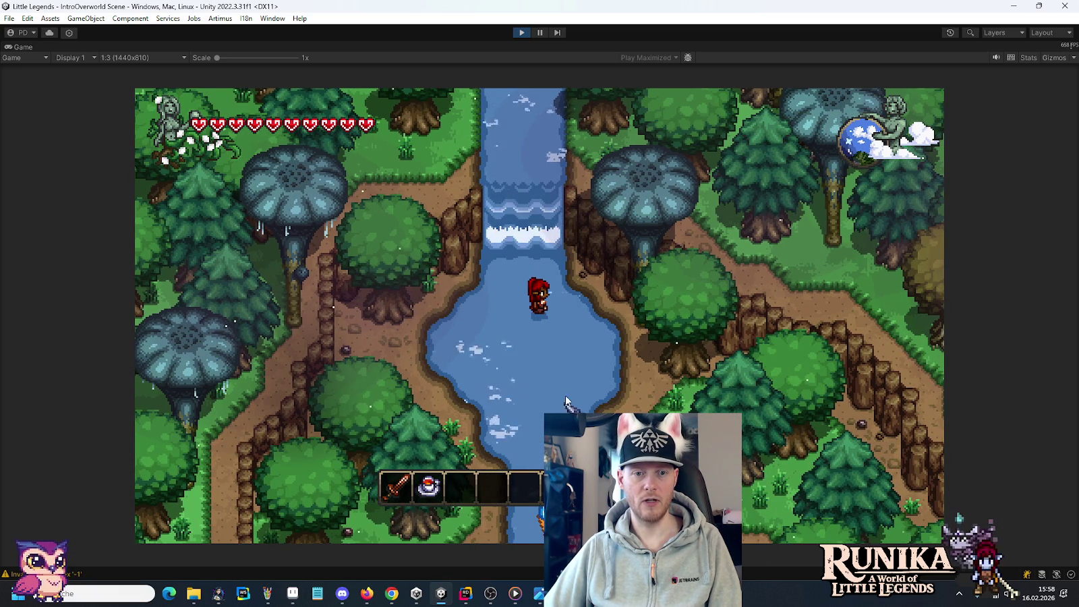
left_click(514, 33)
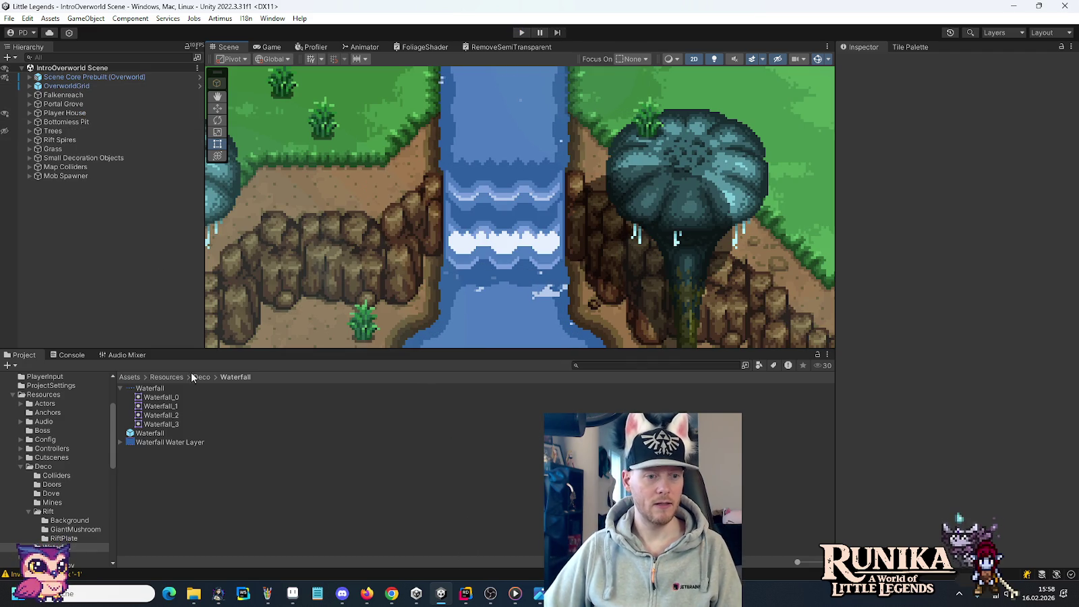
Open the Waterfall prefab and bring up the context menu on its root object.
double_click(161, 434)
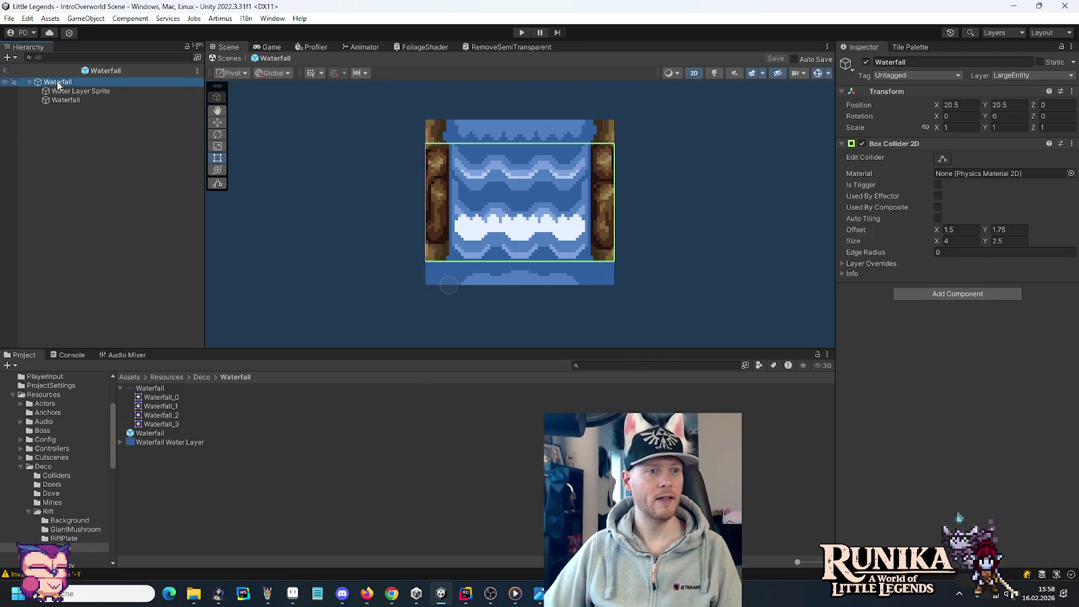
right_click(58, 84)
mouse_move(87, 304)
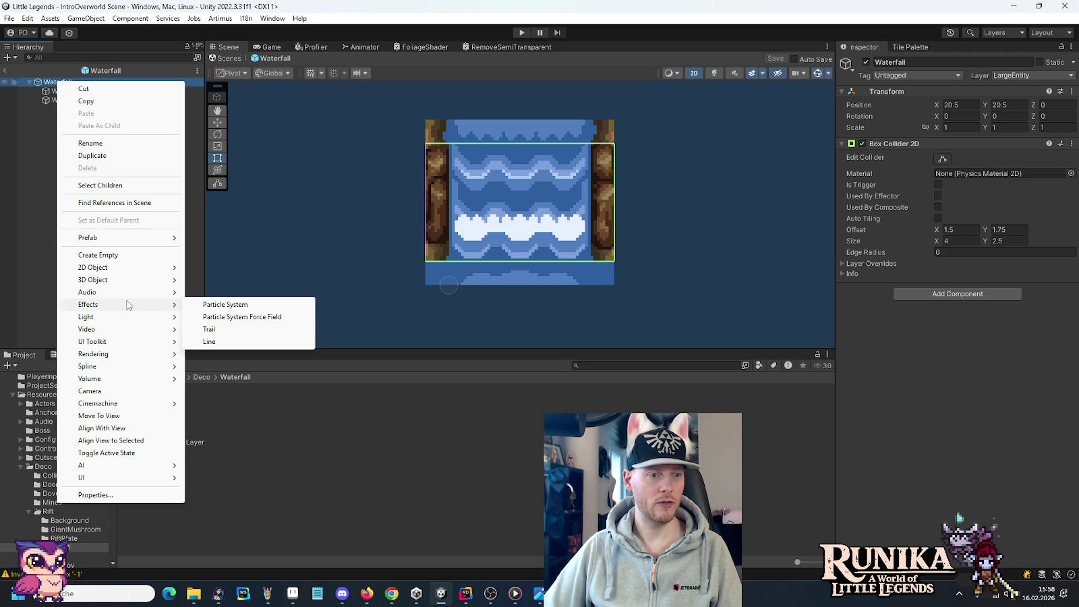
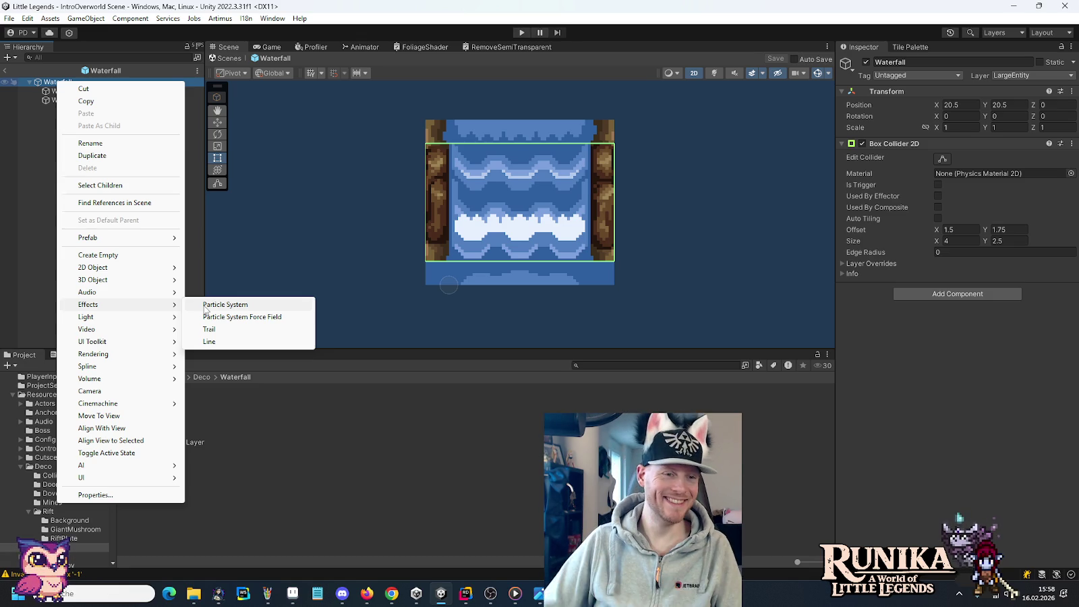
Add a Particle System as a child of the Waterfall object.
left_click(206, 309)
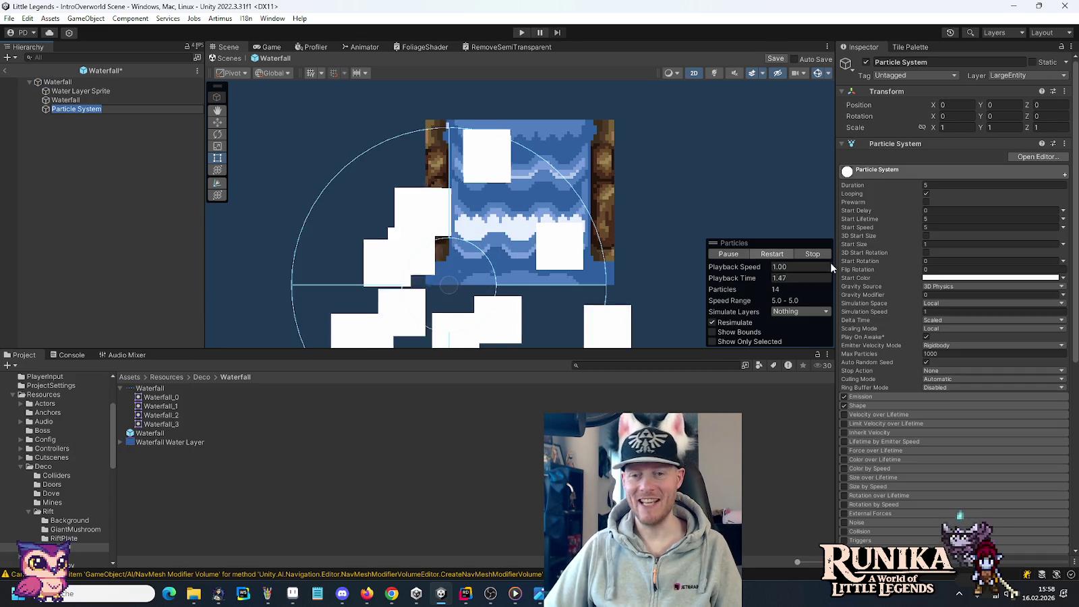
scroll(926, 409, "down", 5)
scroll(925, 408, "down", 3)
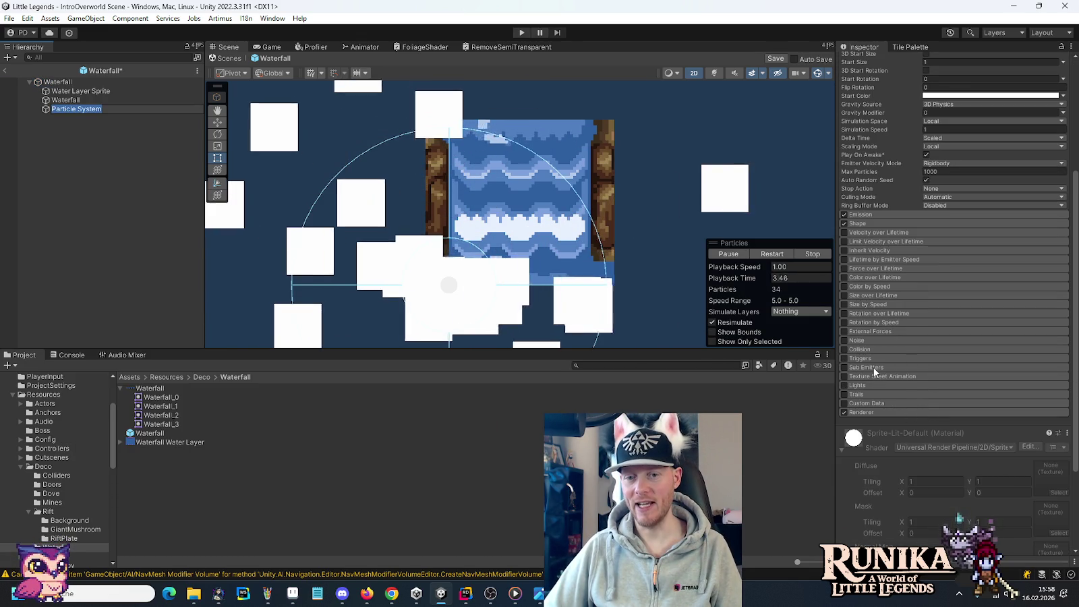
Put the particle renderer on the Air sorting layer.
left_click(861, 412)
scroll(876, 404, "down", 5)
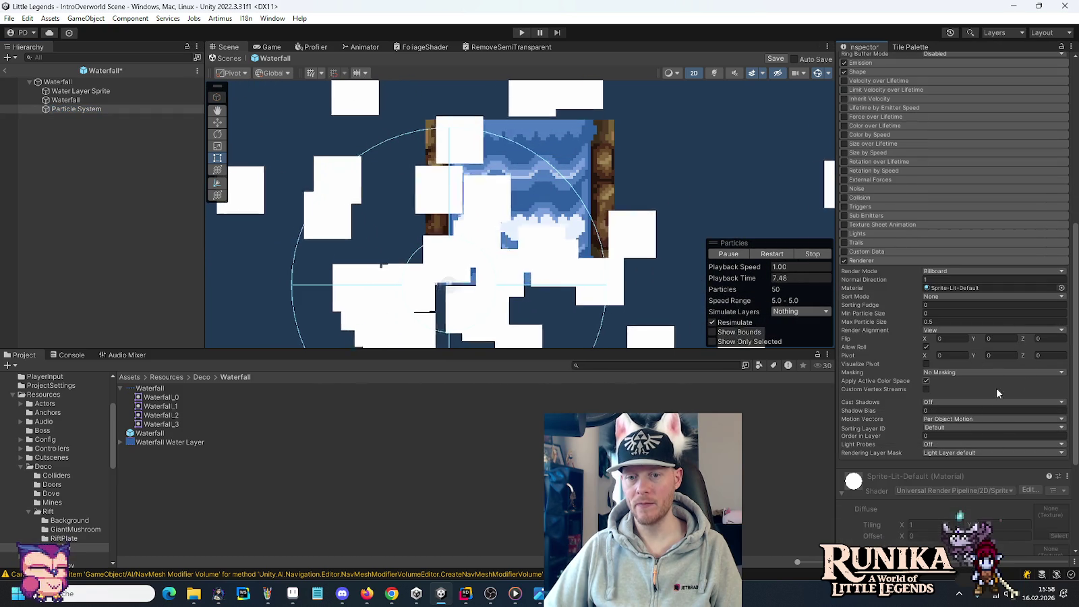
left_click(941, 427)
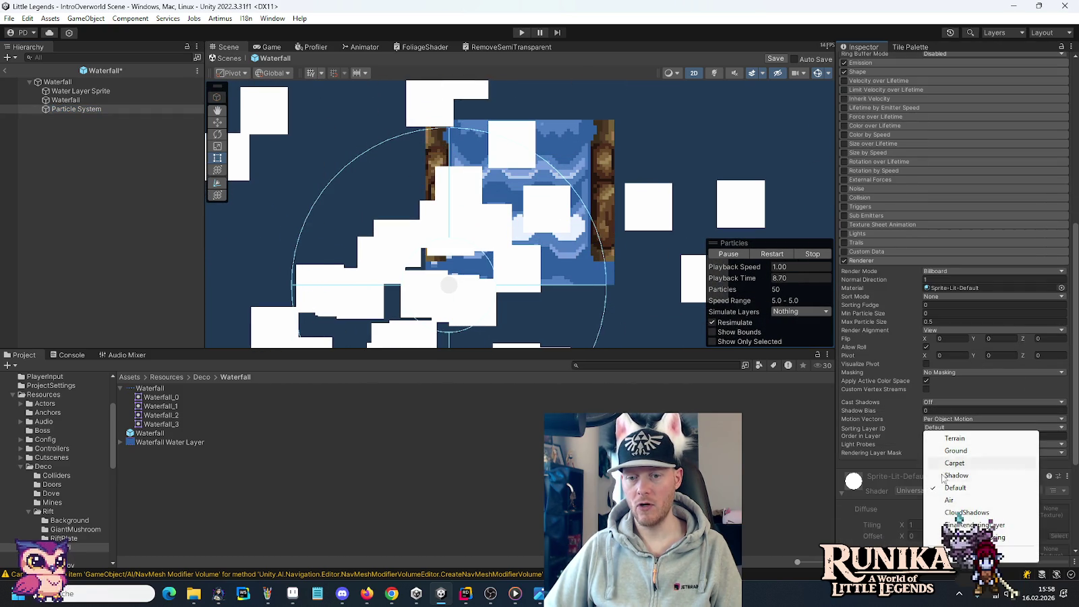
left_click(948, 500)
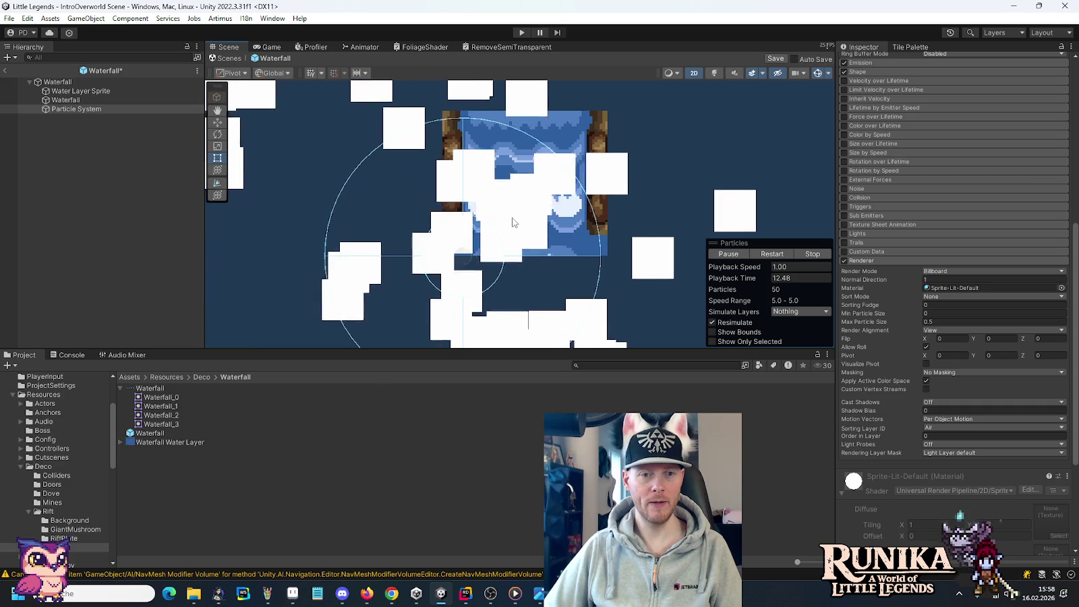
scroll(963, 198, "up", 3)
scroll(963, 197, "up", 3)
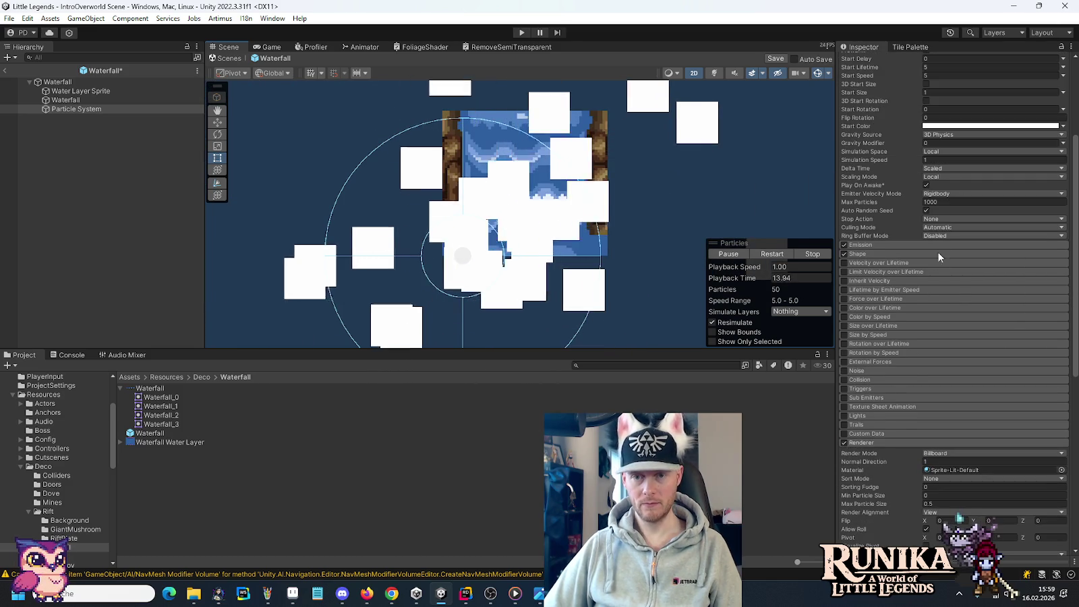
left_click(863, 254)
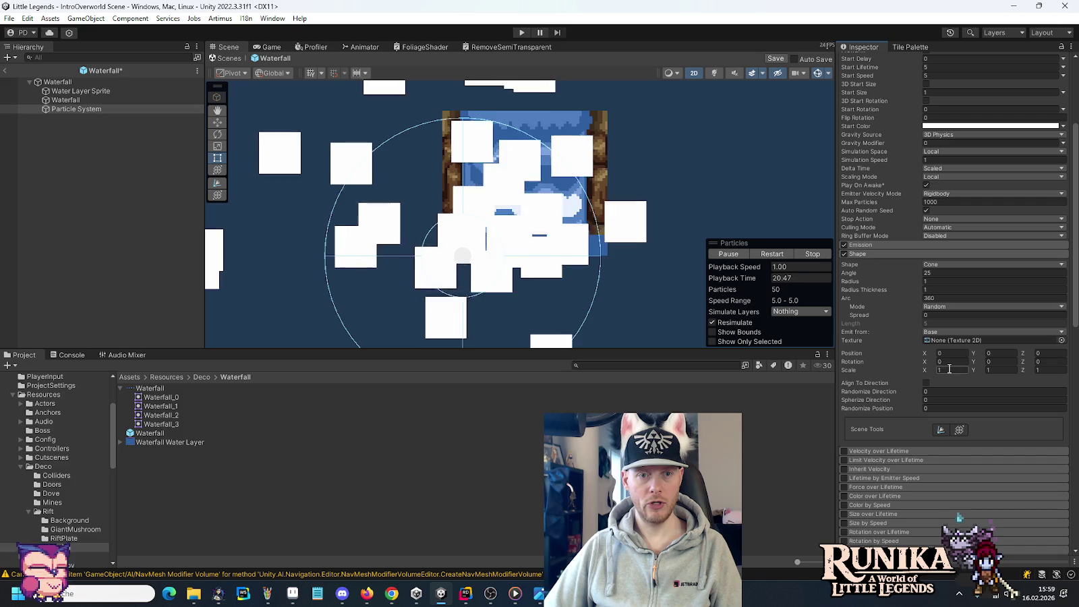
Tilt the emitter cone to an X rotation of -45.
left_click_drag(927, 365, 318, 336)
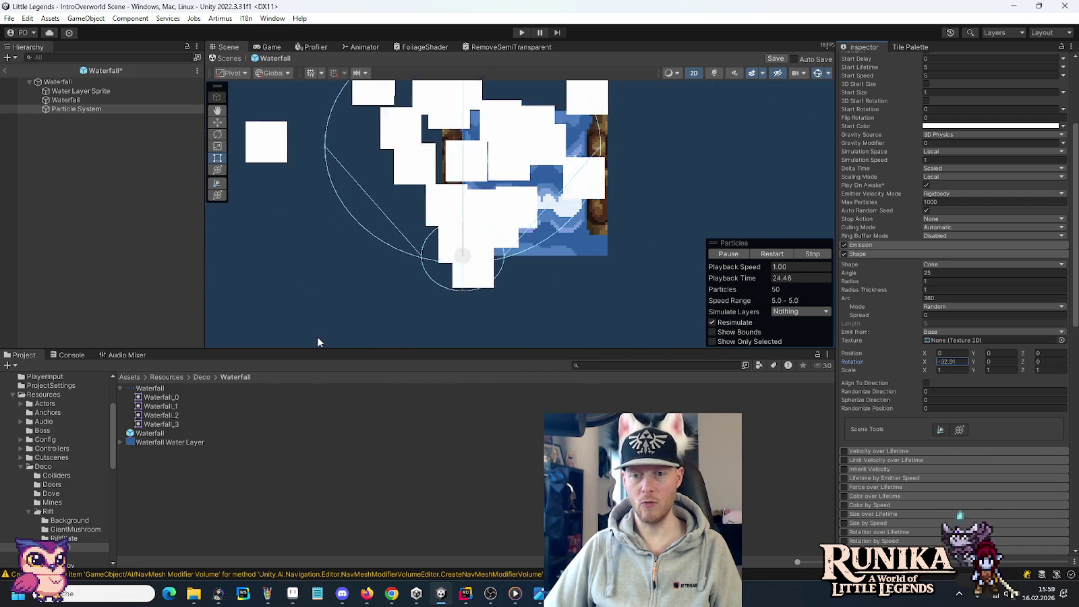
left_click(950, 362)
type("-45")
key("Return")
Move the particle system onto the waterfall with the Move tool.
left_click_drag(595, 221, 586, 266)
scroll(586, 267, "down", 1)
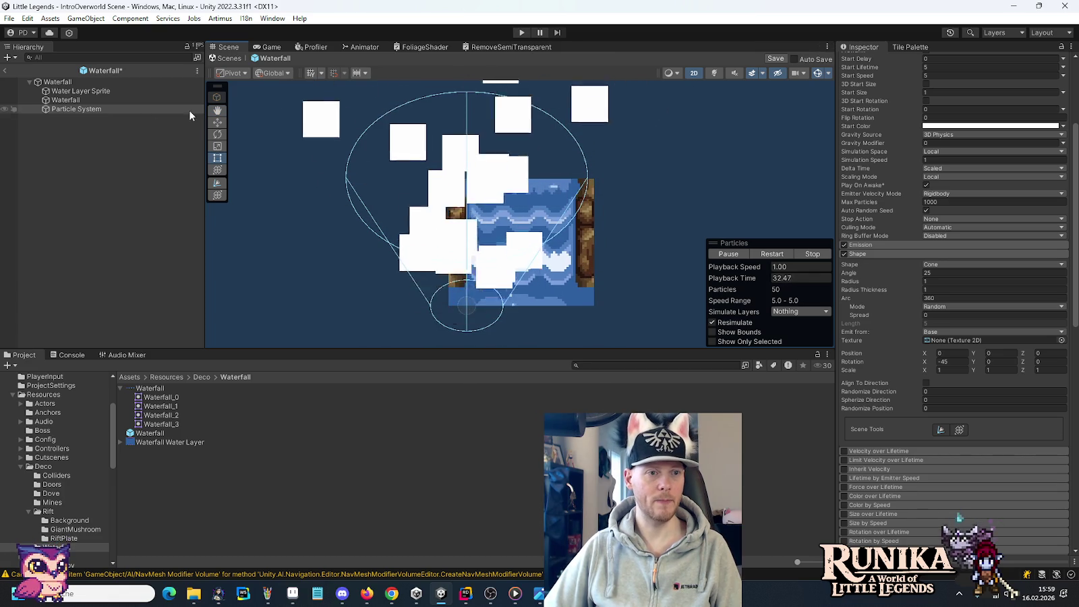
left_click(215, 123)
mouse_move(467, 307)
left_mouse_down()
mouse_move(528, 285)
mouse_move(529, 266)
left_mouse_up()
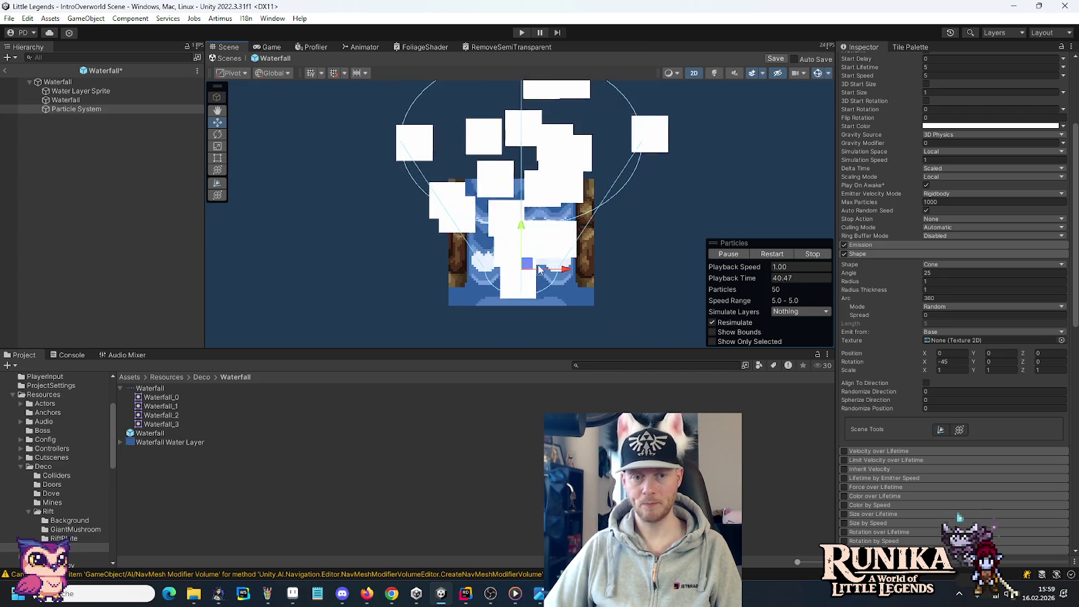
Set the cone radius to 1.5 and the shape's Y scale to 0.25.
left_click(942, 282)
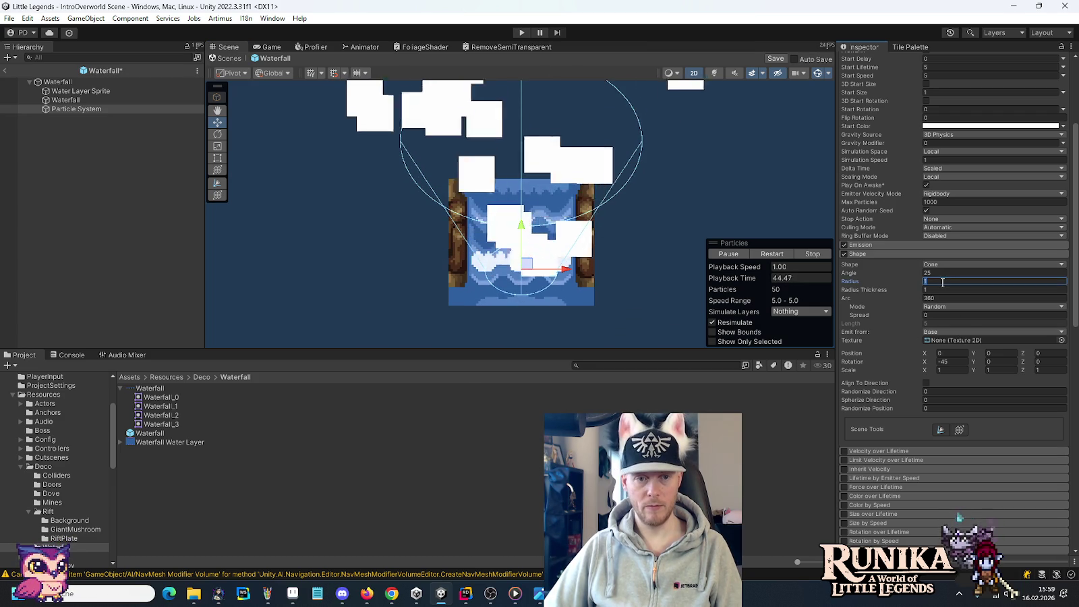
type("2")
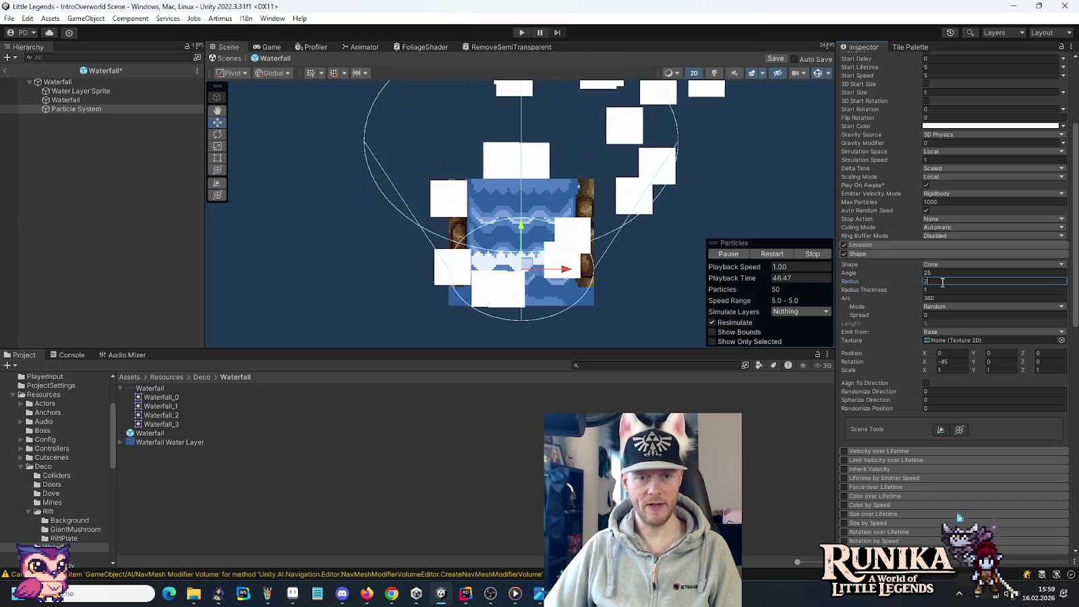
key("BackSpace")
type("1.5")
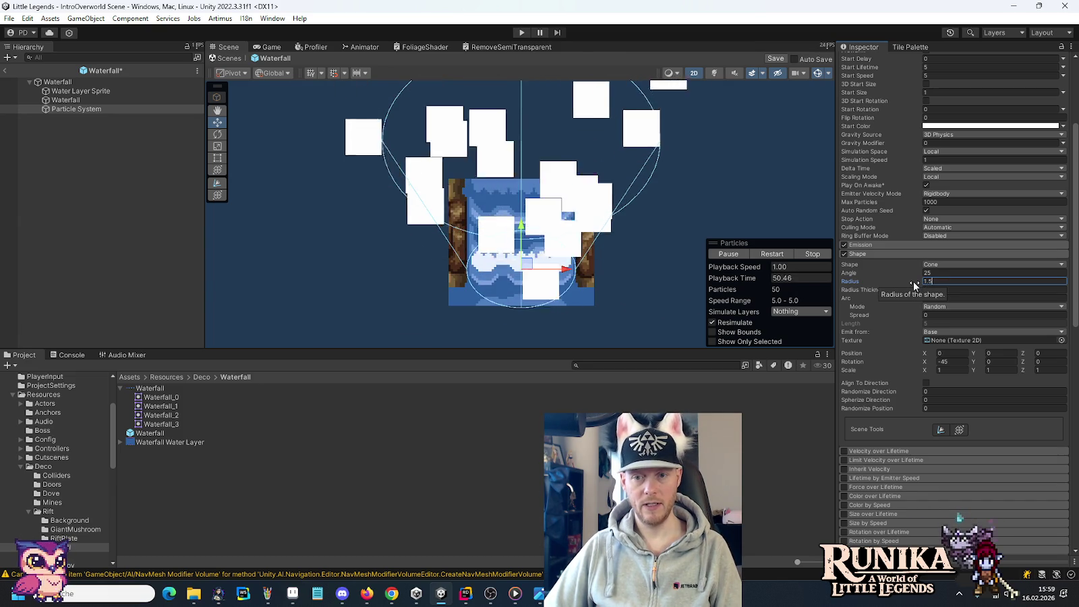
double_click(998, 369)
type("0.5")
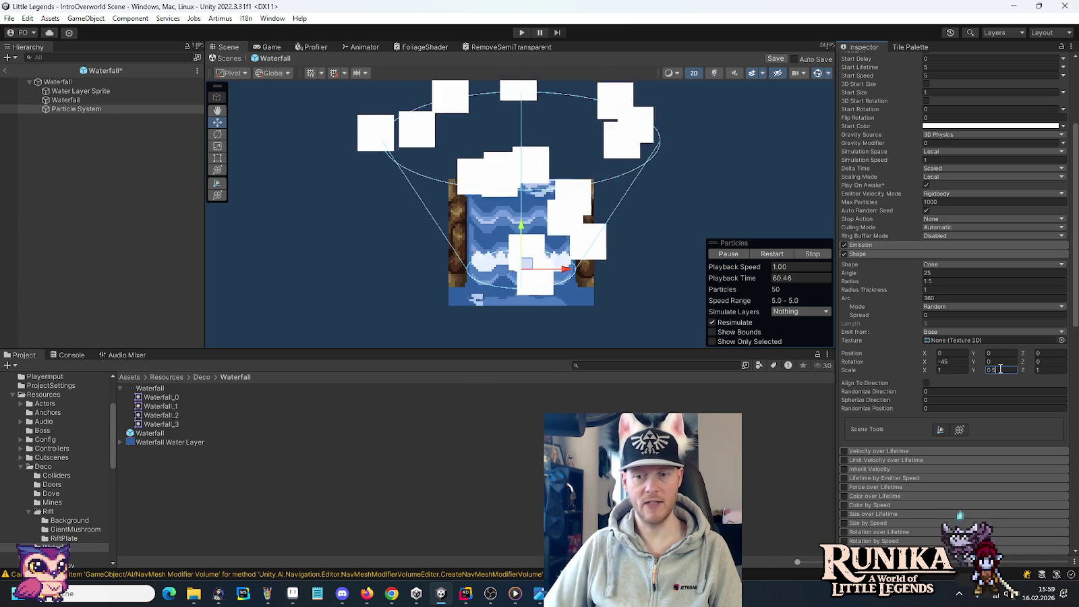
type("0.25")
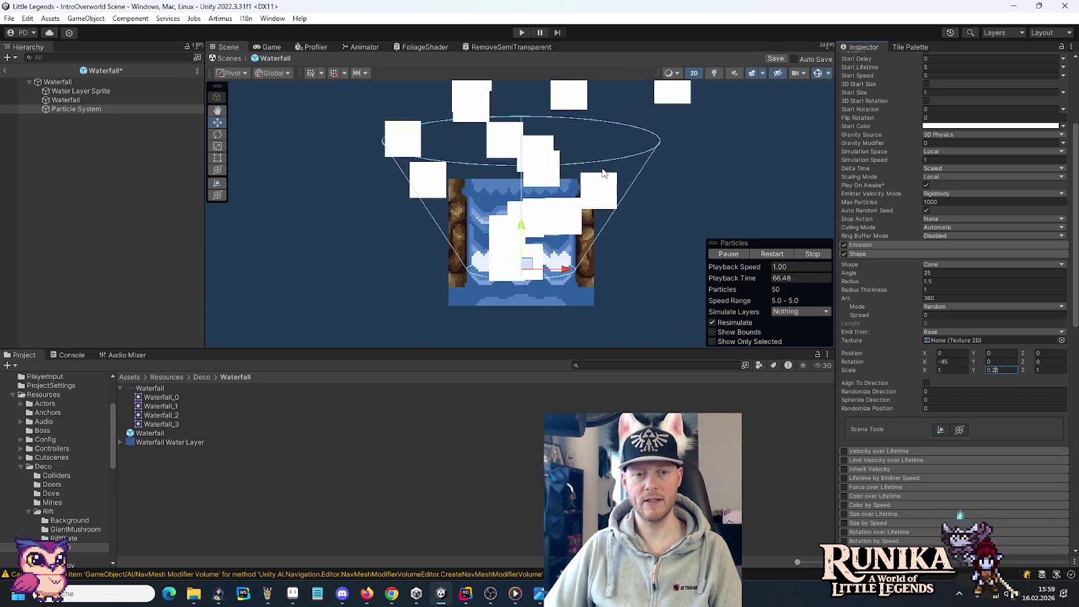
left_click_drag(613, 162, 590, 222)
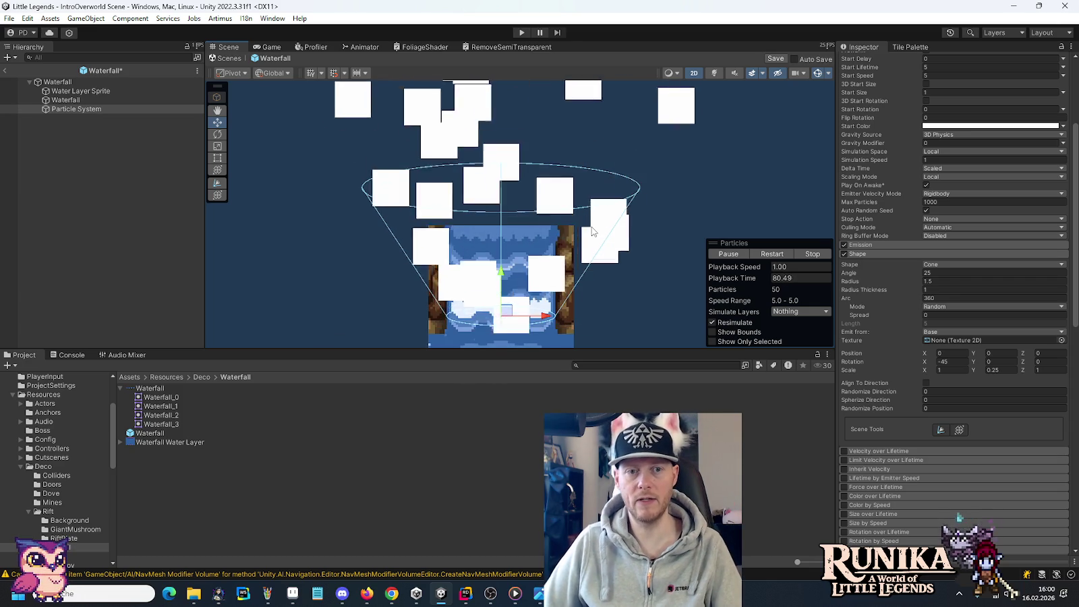
scroll(898, 182, "up", 4)
Use 2D Physics as the gravity source with a gravity modifier of 1.
left_click(957, 257)
left_click(958, 280)
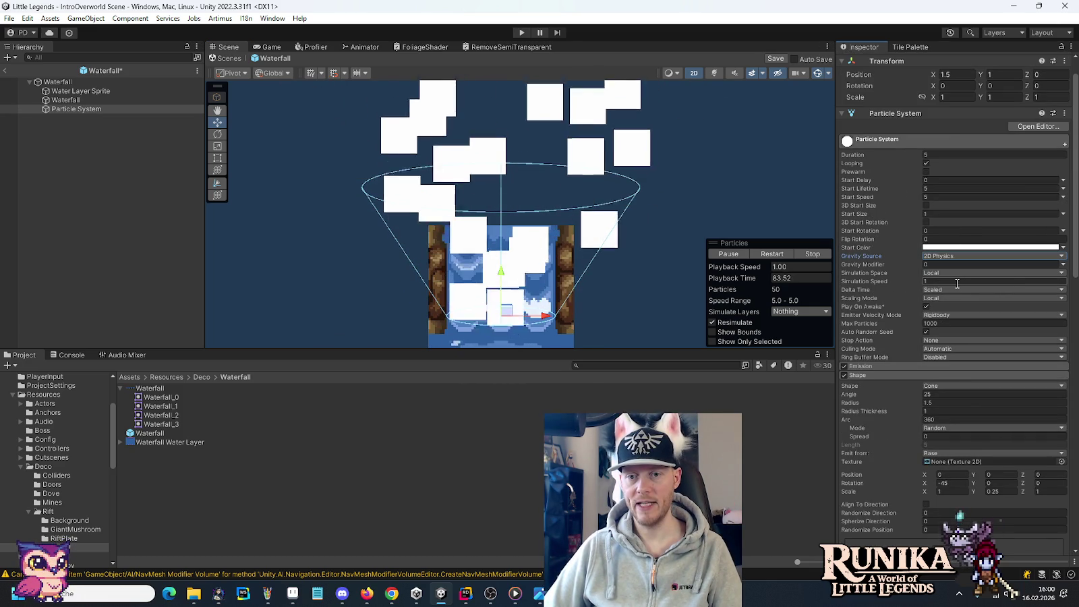
left_click(958, 264)
type("1")
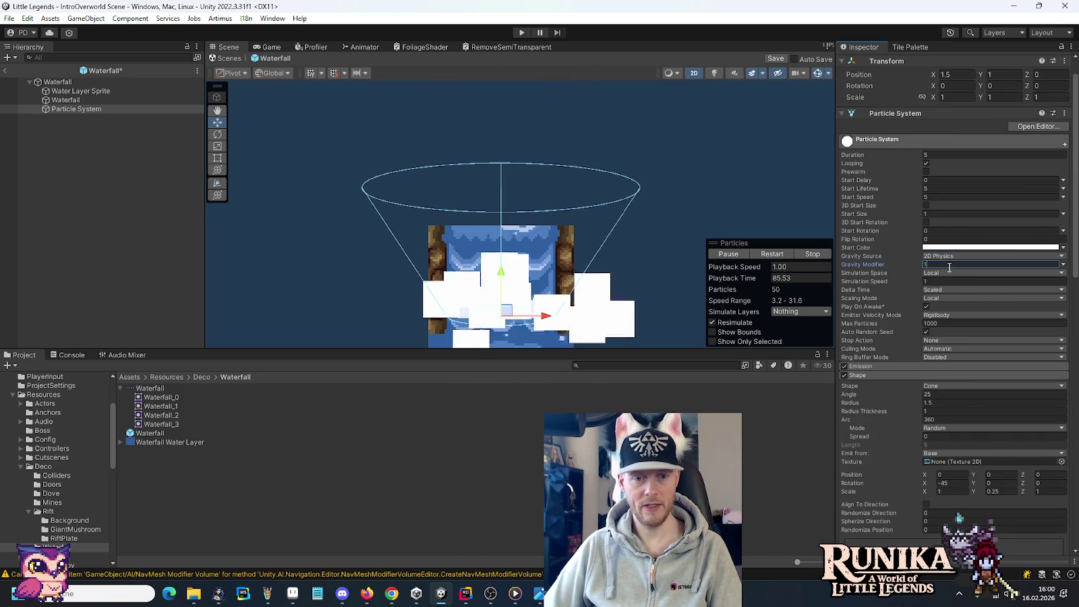
left_click_drag(597, 211, 598, 109)
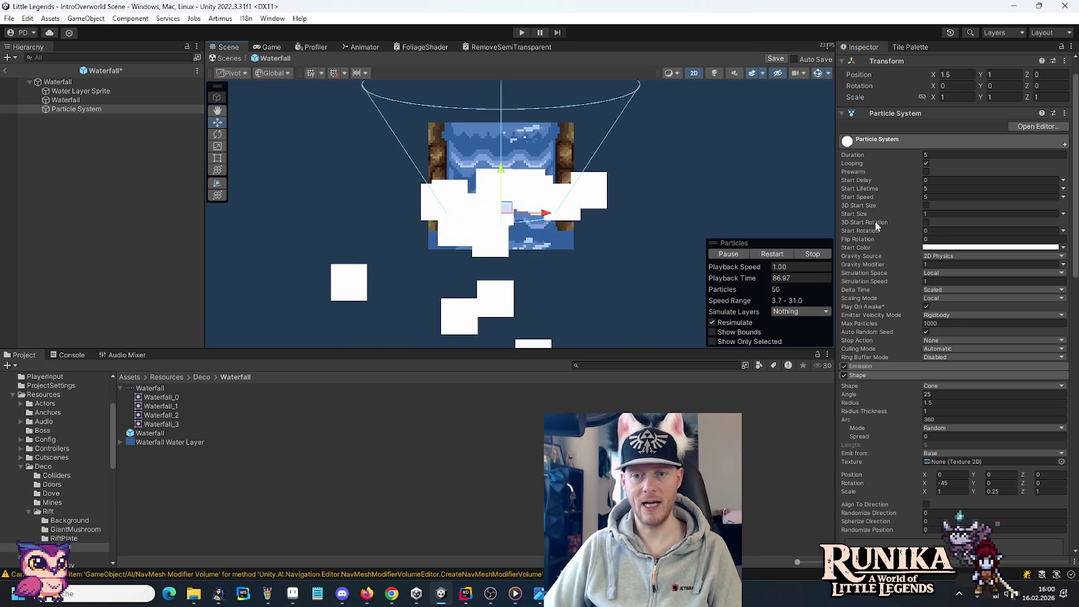
Set the particles' start size to 1/16.
left_click(944, 214)
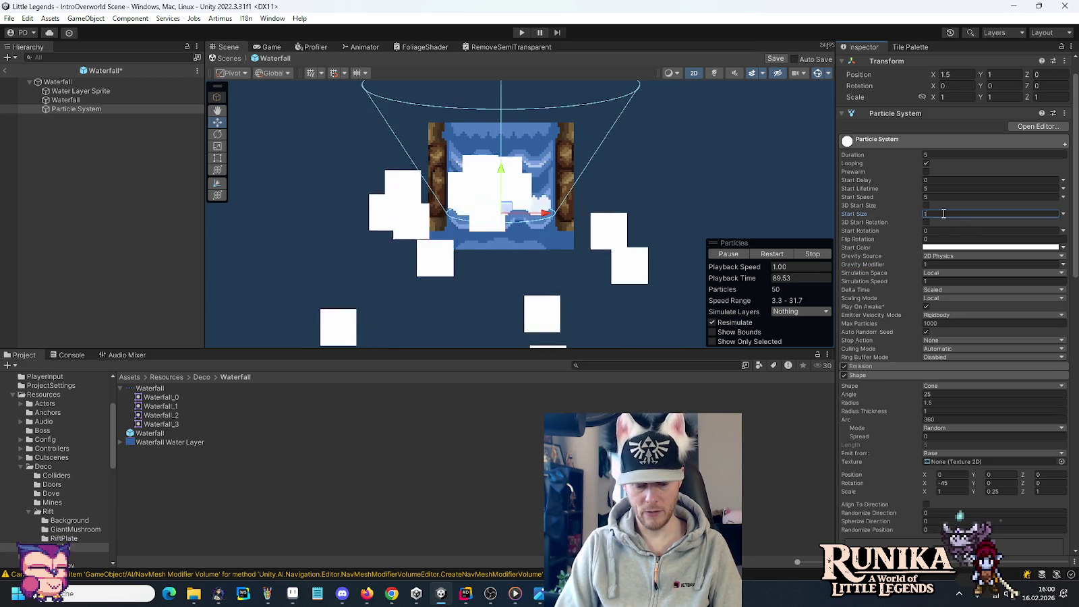
type("/16")
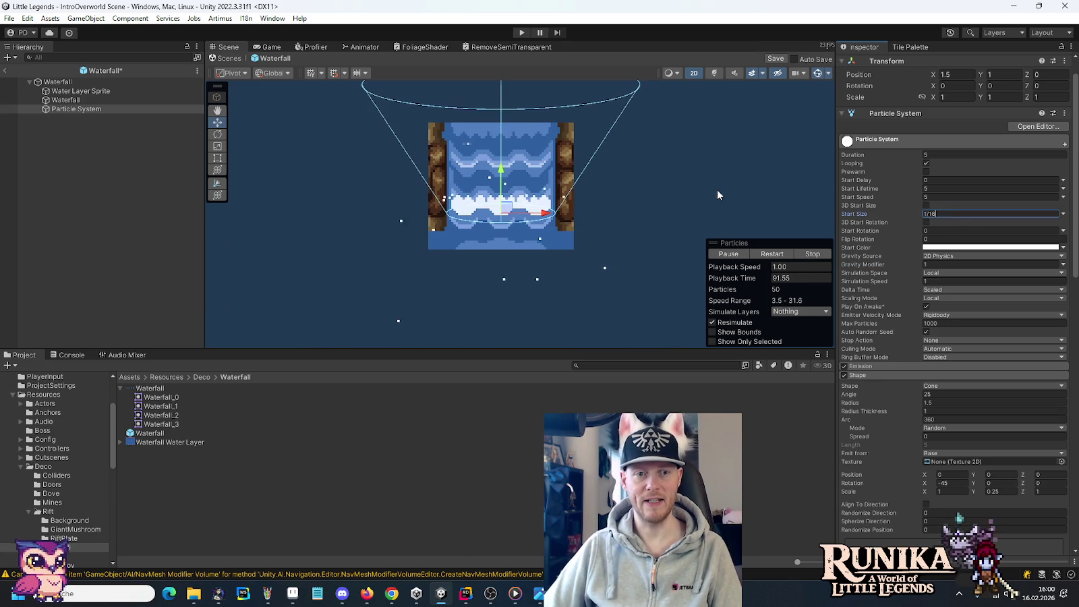
scroll(560, 181, "up", 3)
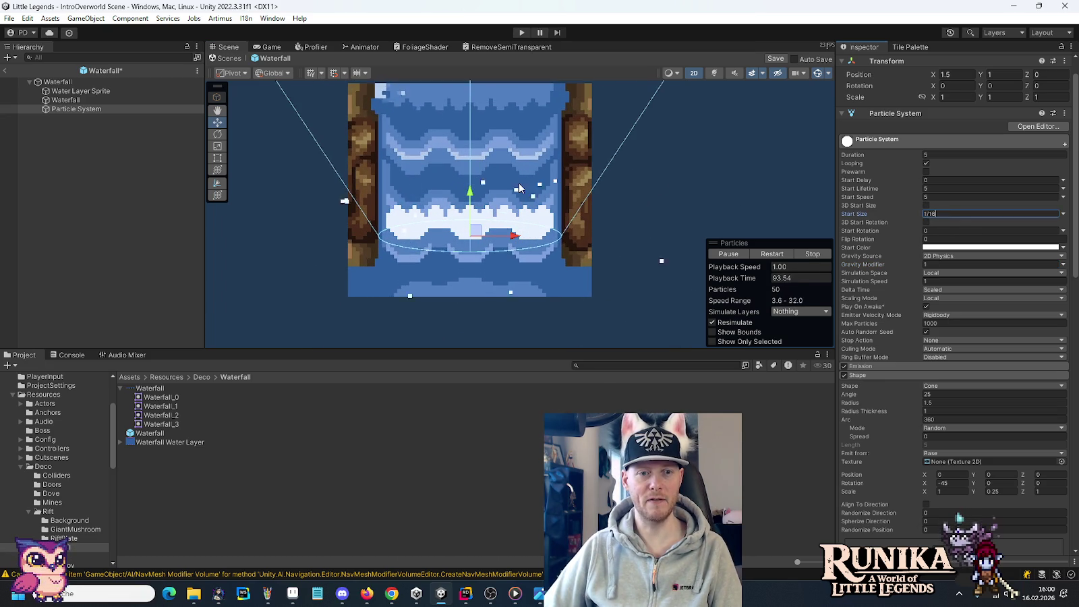
key("Return")
scroll(569, 175, "down", 1)
scroll(587, 170, "down", 1)
scroll(606, 166, "down", 1)
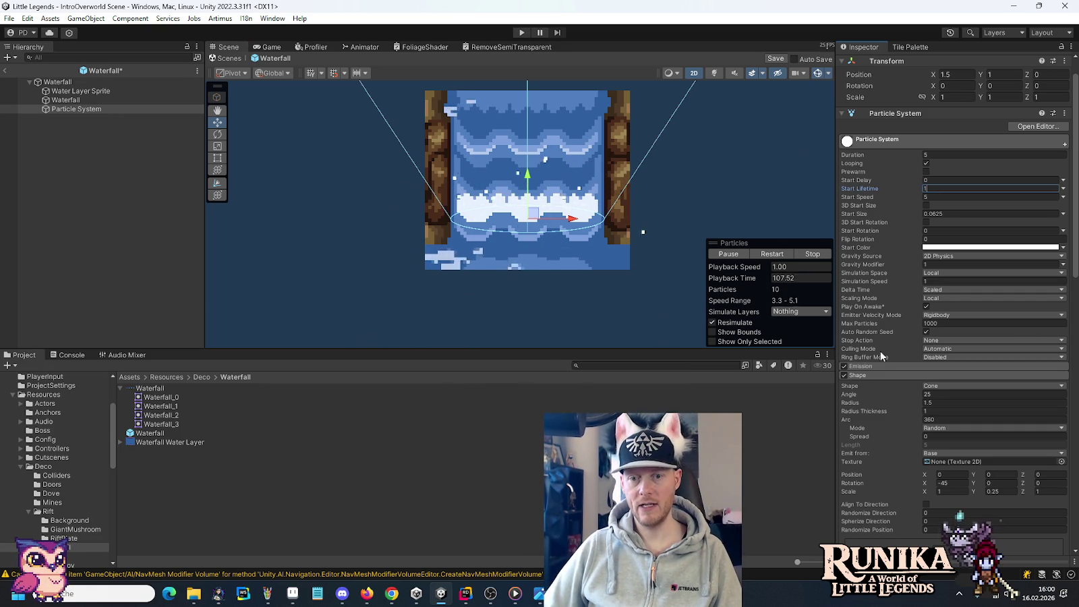
Set emission to 40 per second and cone angle 15, and raise the emitter to Y 1.25.
left_click(875, 367)
left_click(960, 377)
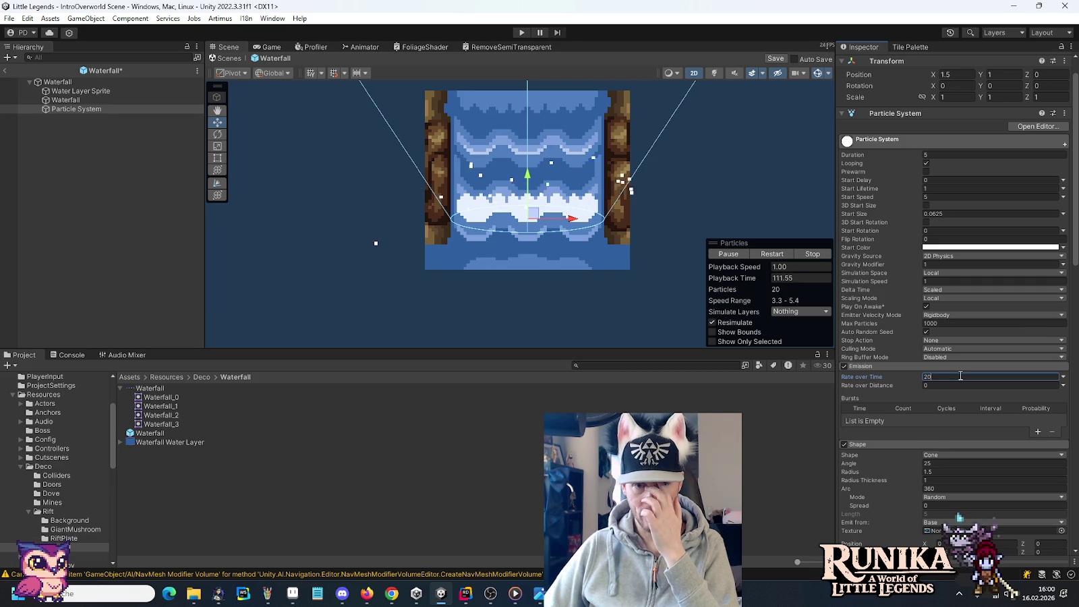
scroll(944, 391, "down", 3)
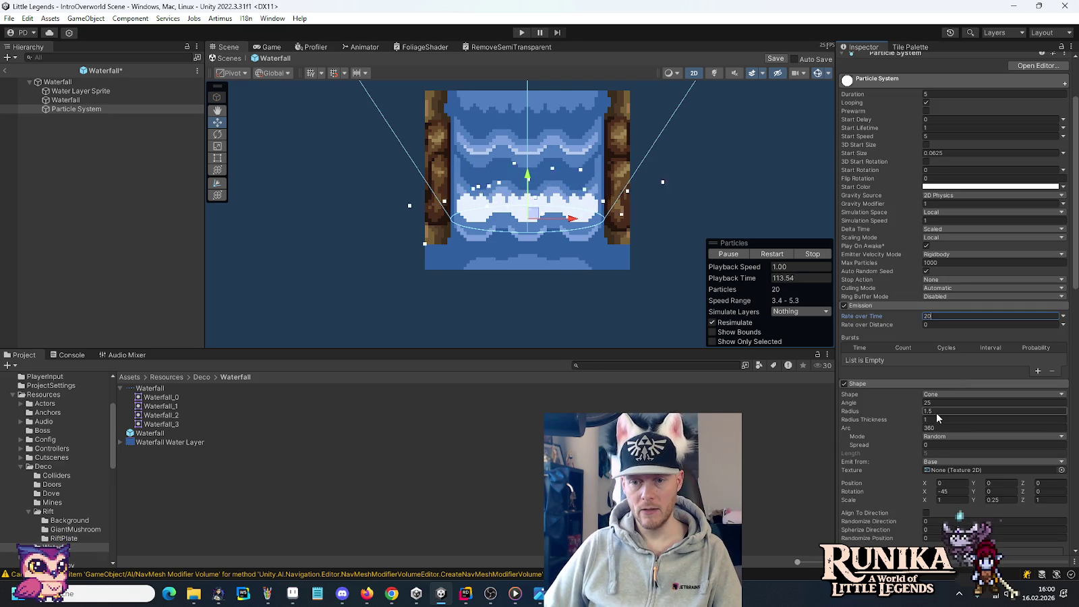
left_click(936, 403)
type("15")
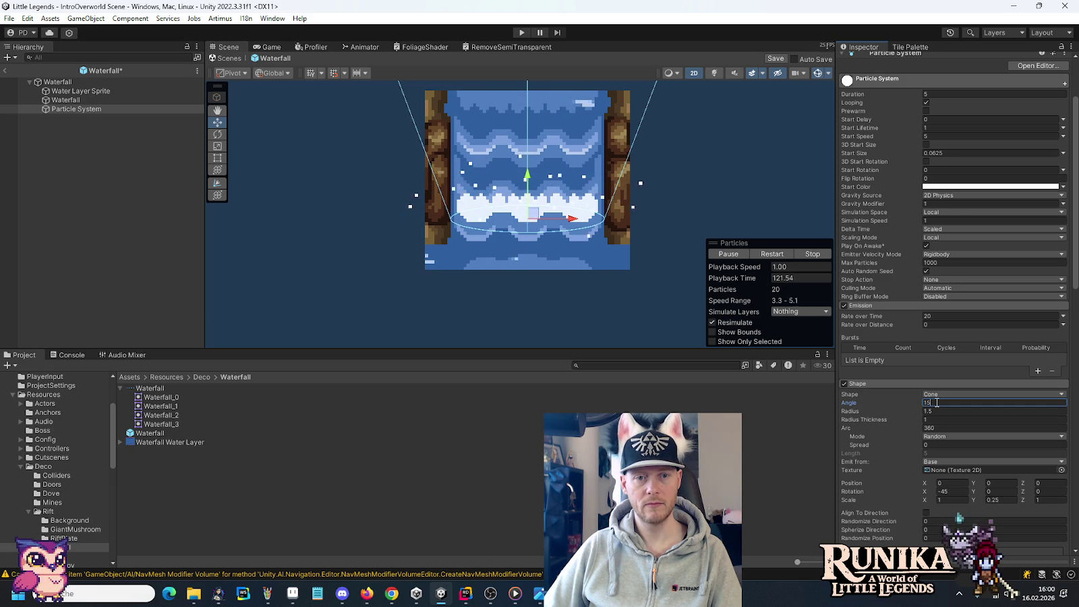
left_click(944, 315)
type("40")
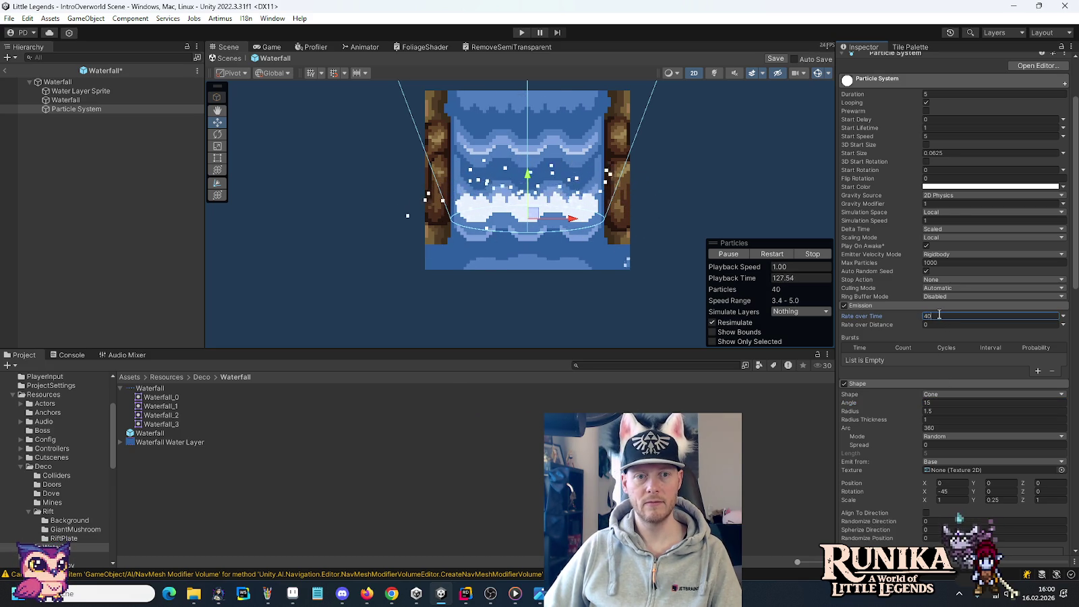
scroll(945, 304, "up", 3)
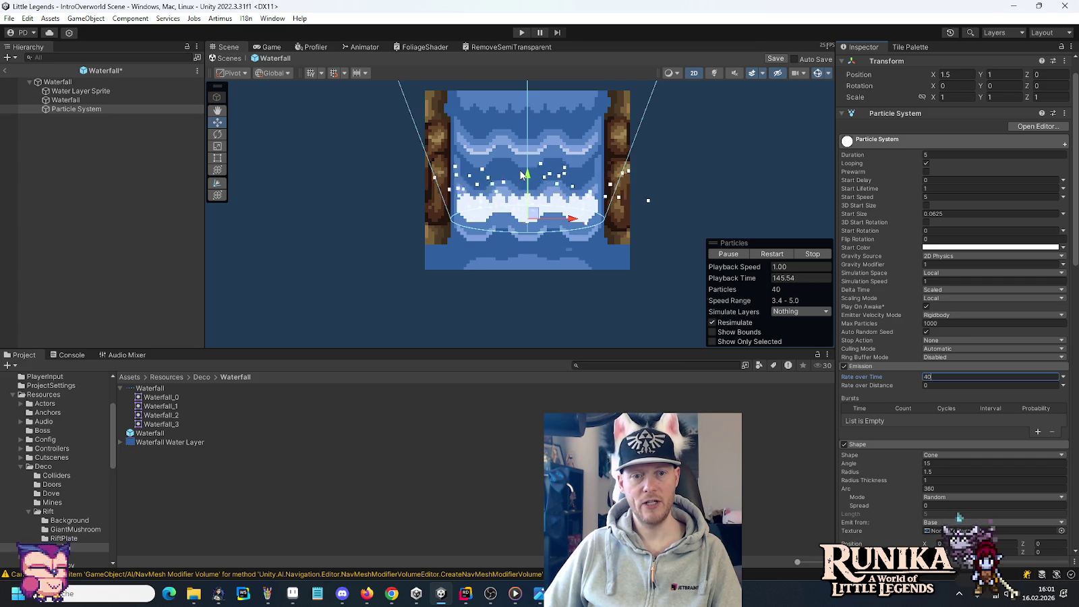
left_click_drag(529, 177, 529, 171)
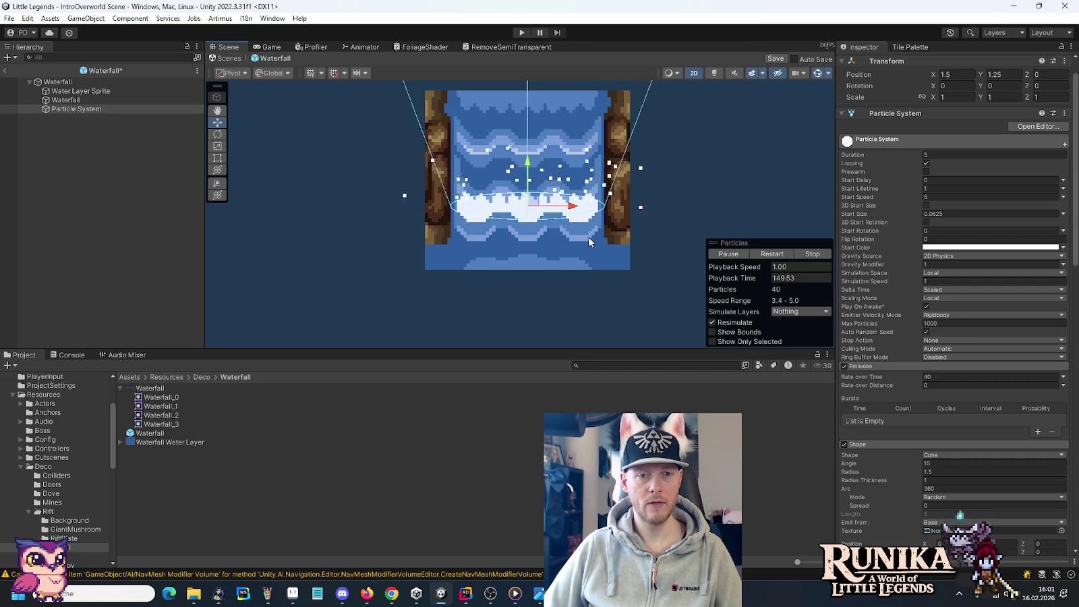
left_click(298, 596)
key("ctrl+c")
key("ctrl+shift+Tab")
key("ctrl+v")
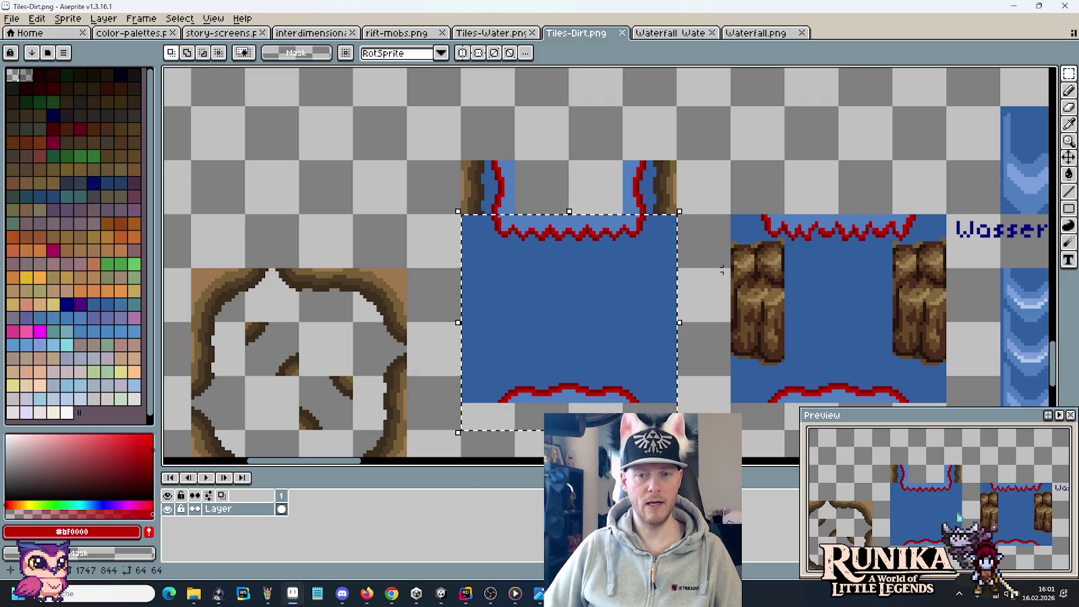
scroll(641, 267, "right", 5)
scroll(641, 267, "down", 1)
scroll(586, 246, "right", 5)
scroll(586, 246, "down", 1)
scroll(538, 227, "right", 3)
scroll(538, 228, "down", 1)
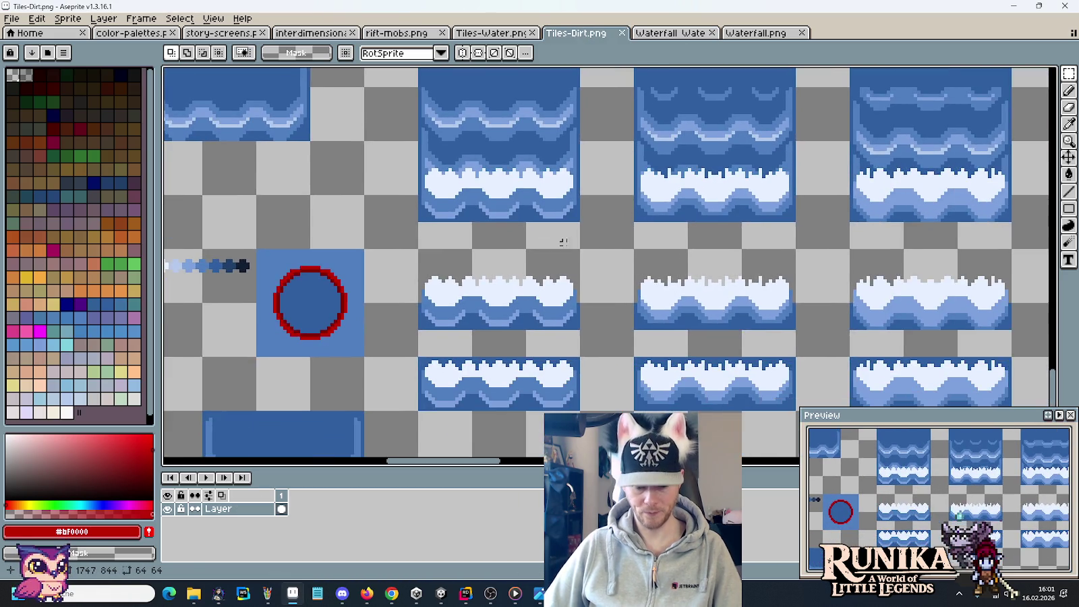
scroll(628, 310, "up", 2)
key("i")
left_click(696, 283)
left_click(89, 534)
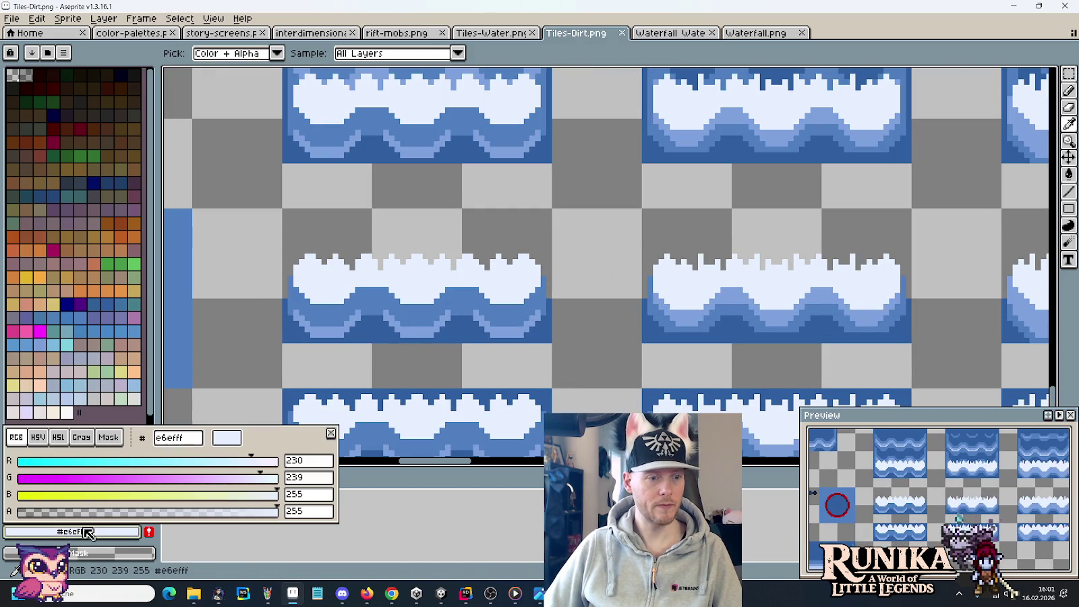
key("Escape")
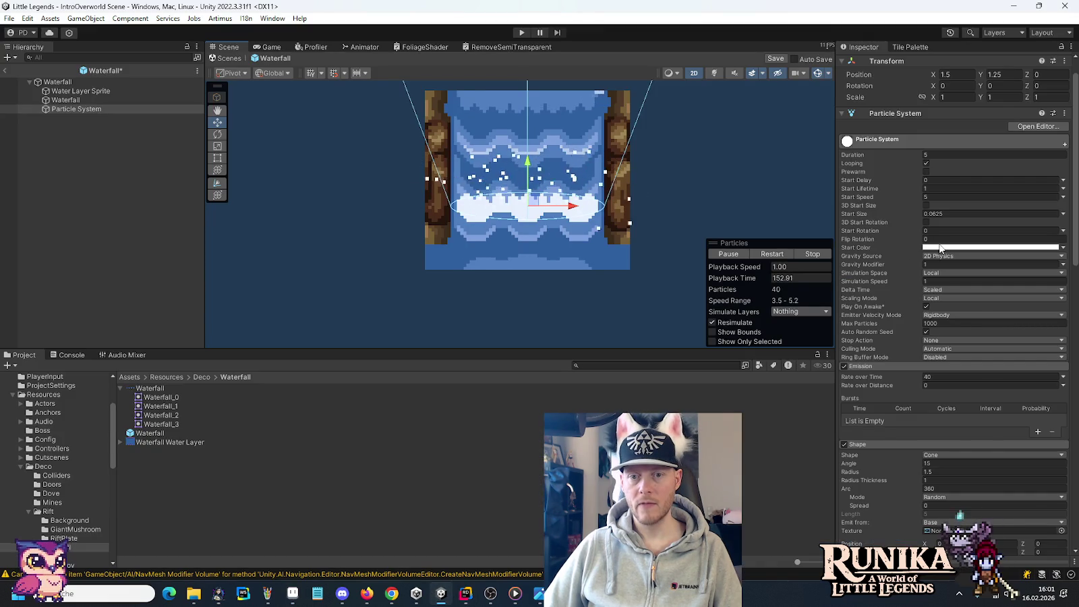
Tint the particles' start colour light blue, hex E6EFFF.
left_click(991, 247)
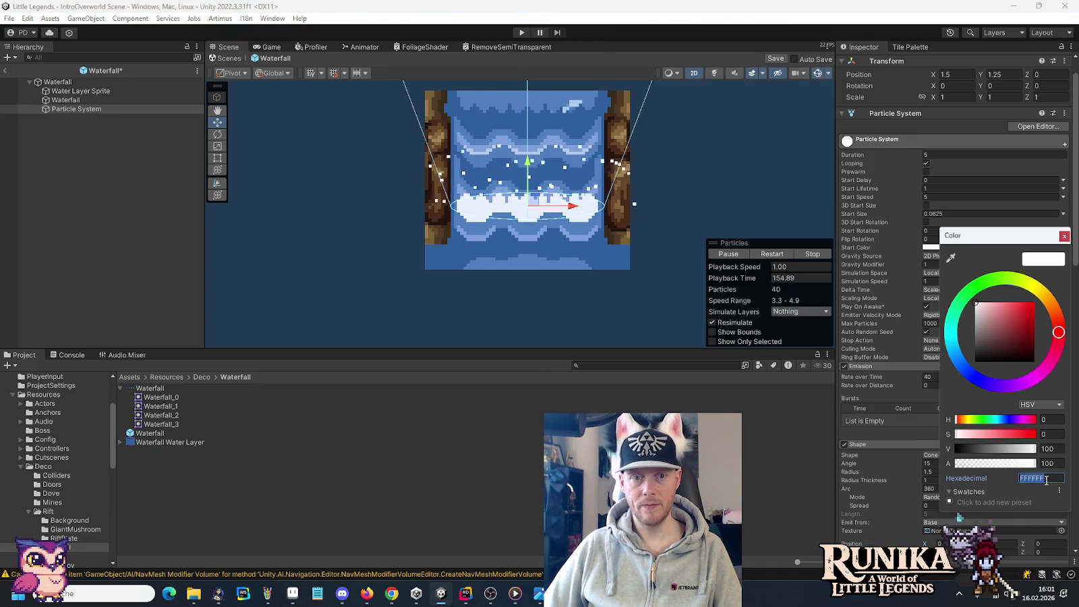
type("E6EFFF")
left_click(1065, 235)
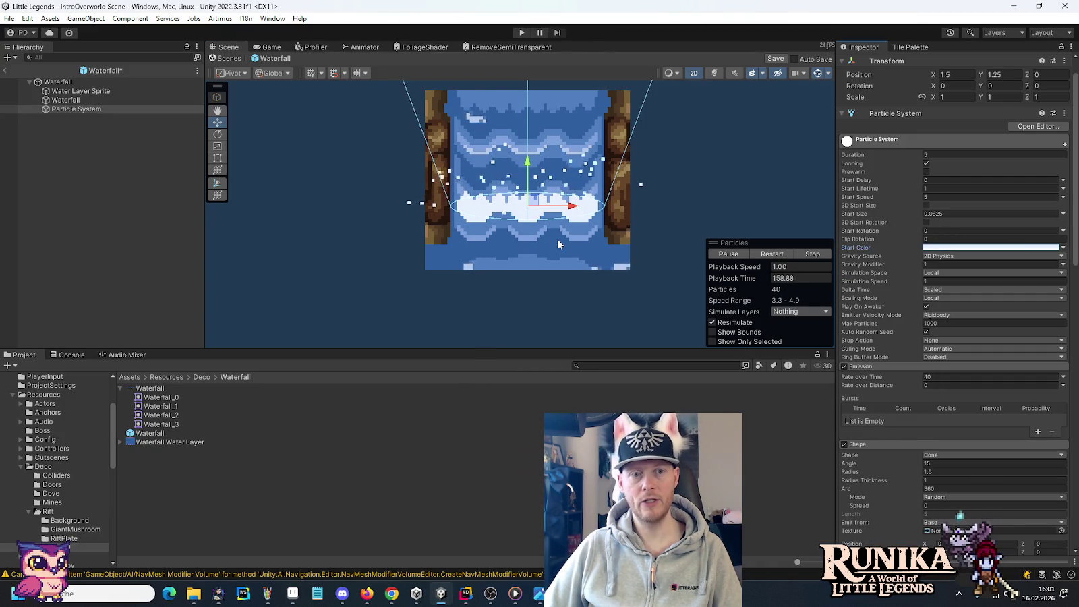
Lower emission to 30 per second and start speed to 4, then enter Play mode.
left_click(951, 379)
type("30")
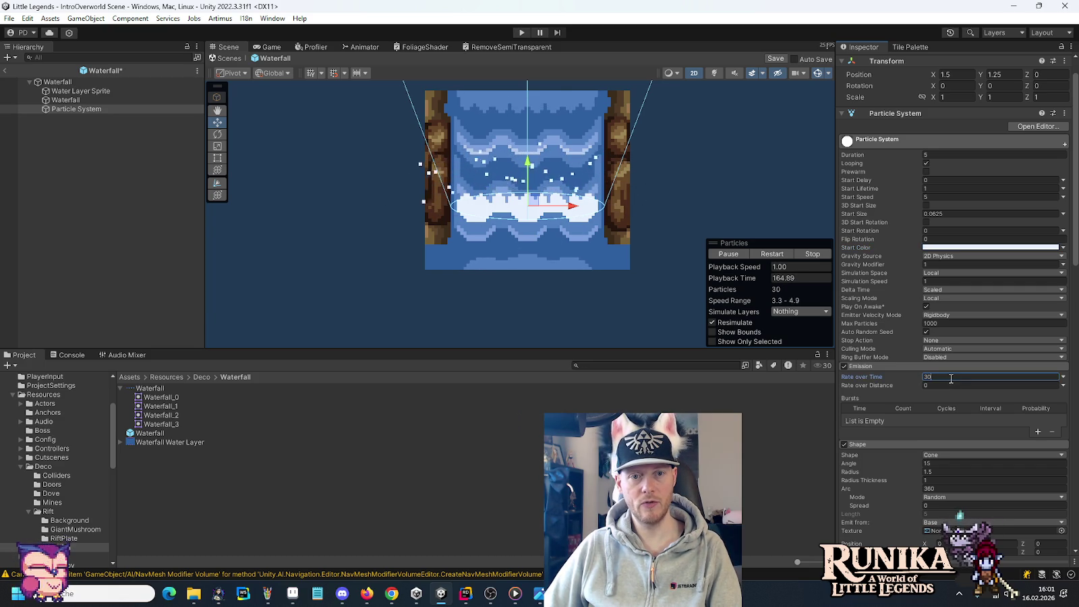
left_click(950, 197)
type("4")
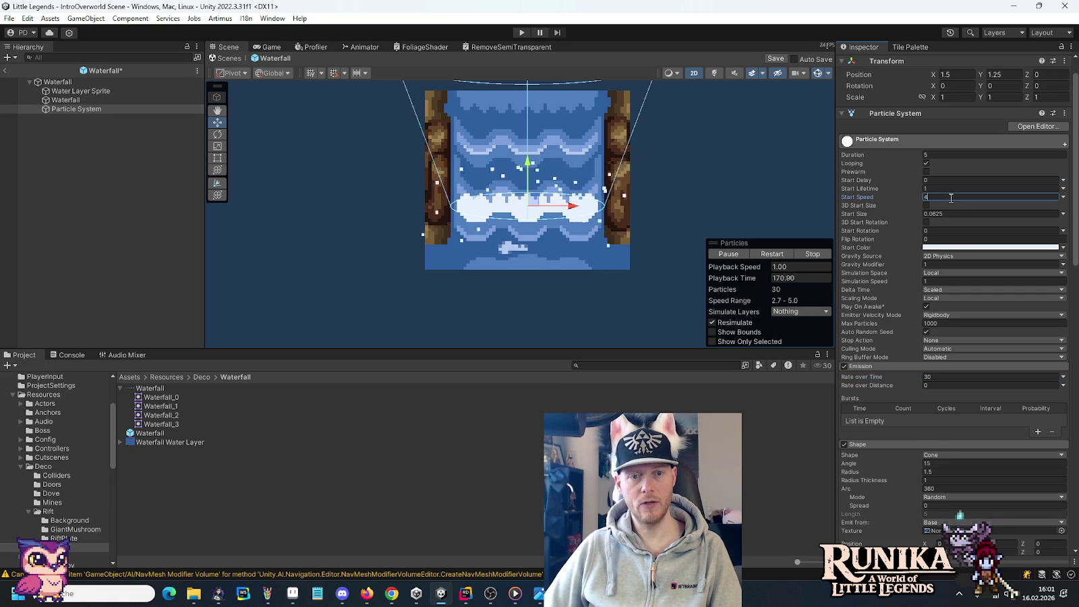
type("3")
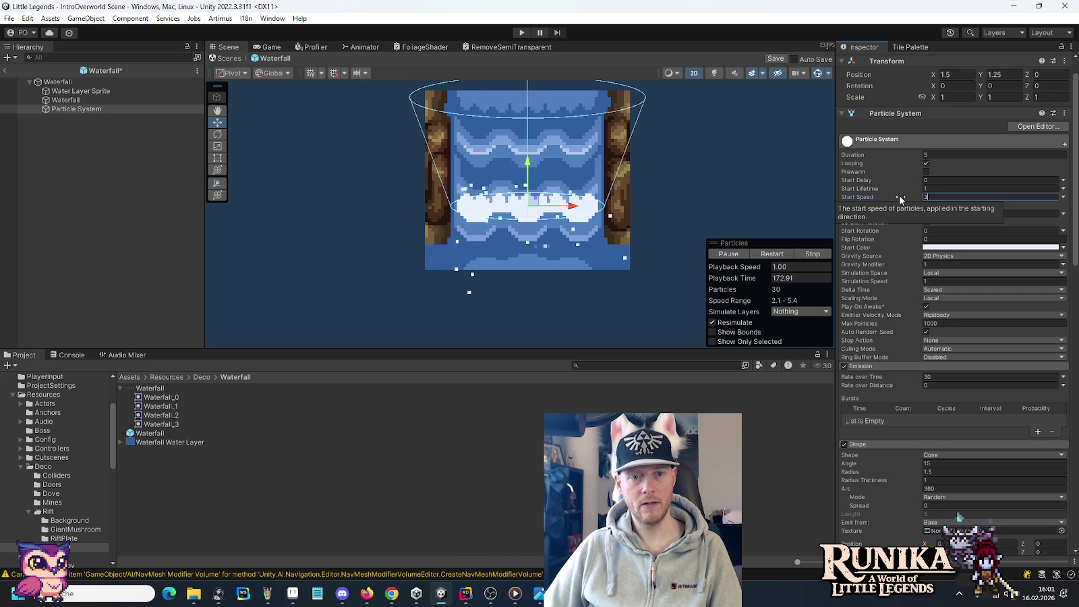
key("BackSpace")
type("4")
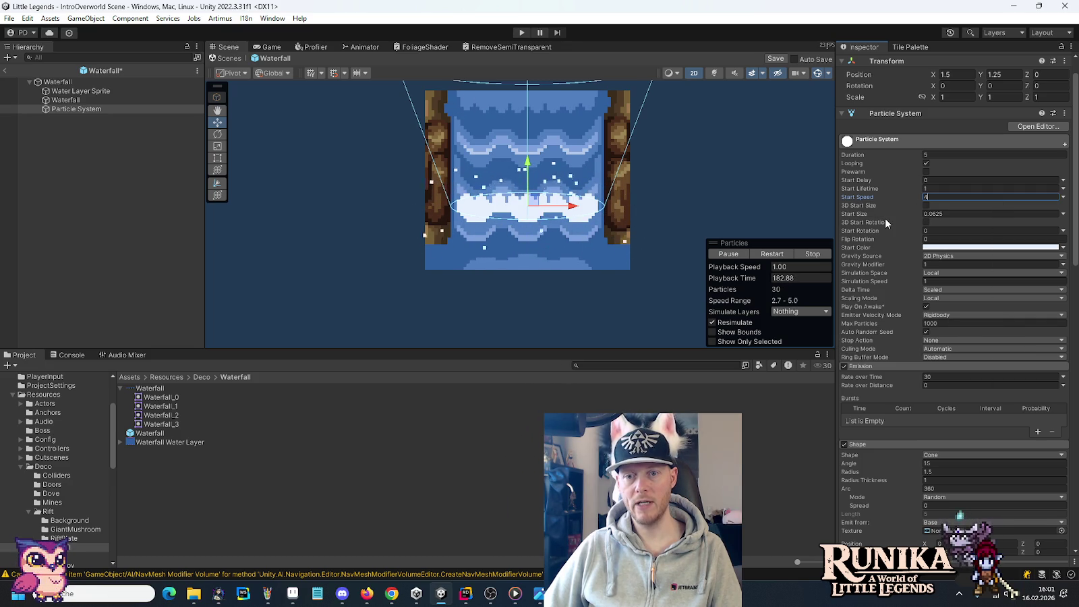
left_click(520, 35)
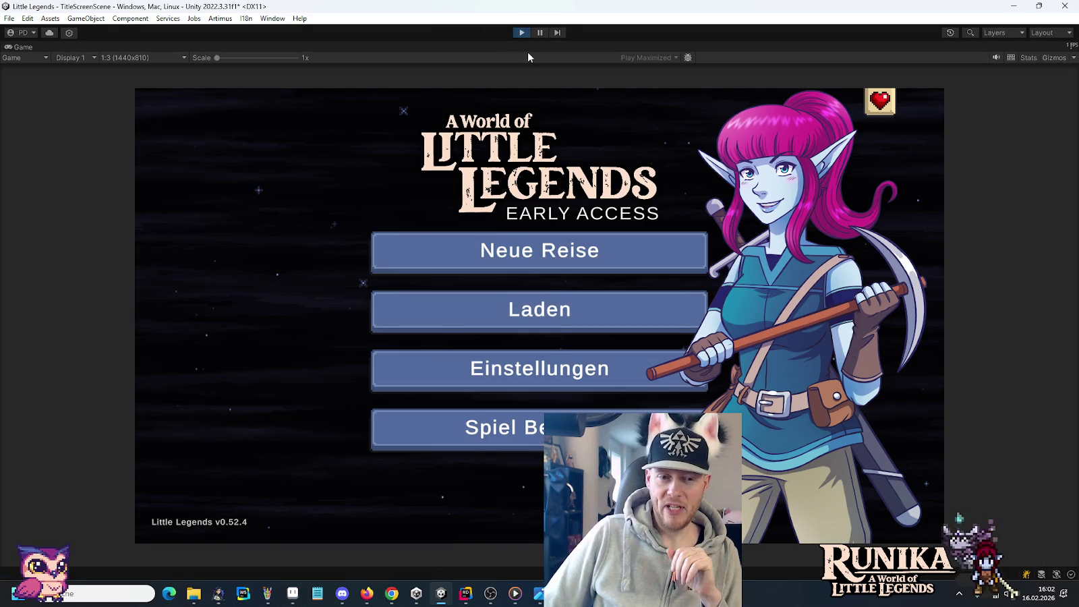
Load a saved game, teleport to the river waterfall with a move command, then stop playing.
left_click(537, 317)
left_click(453, 277)
type("/move 0 40")
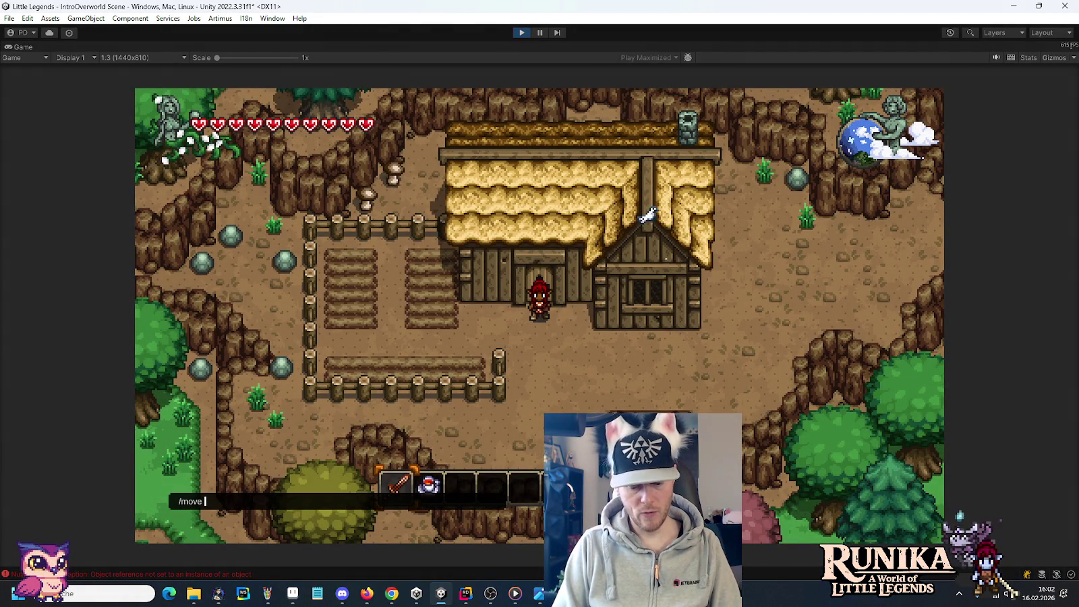
key("Return")
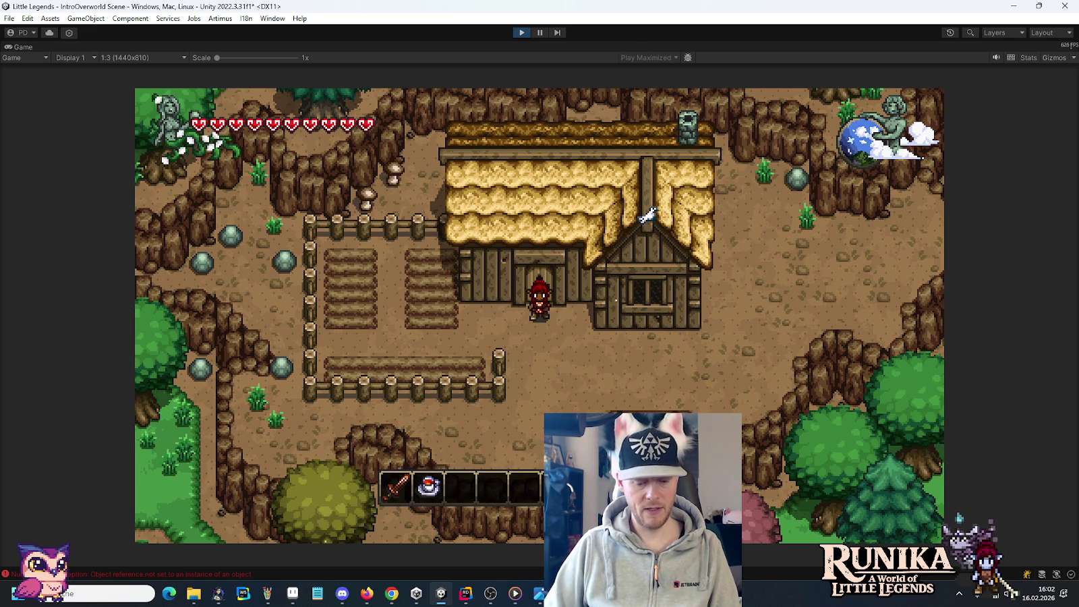
key("Return")
type("/move 0")
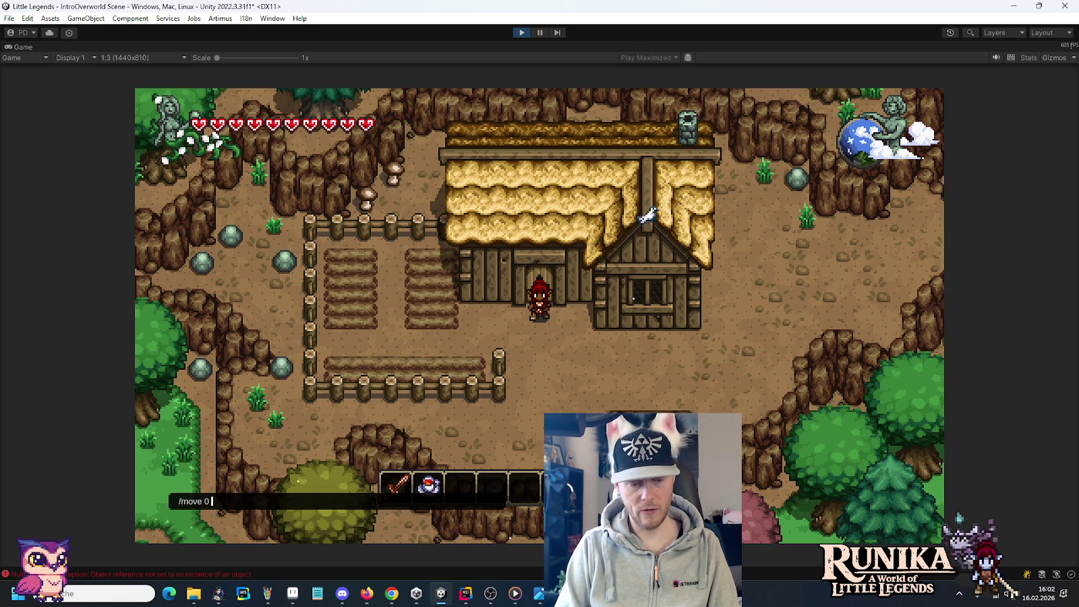
type("-1")
key("Return")
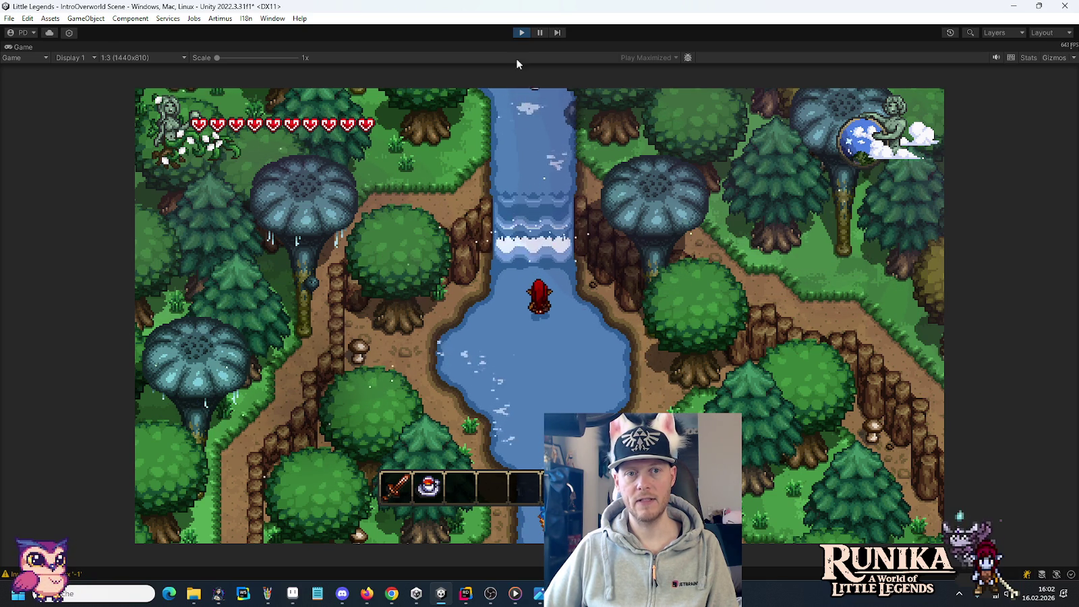
left_click(521, 33)
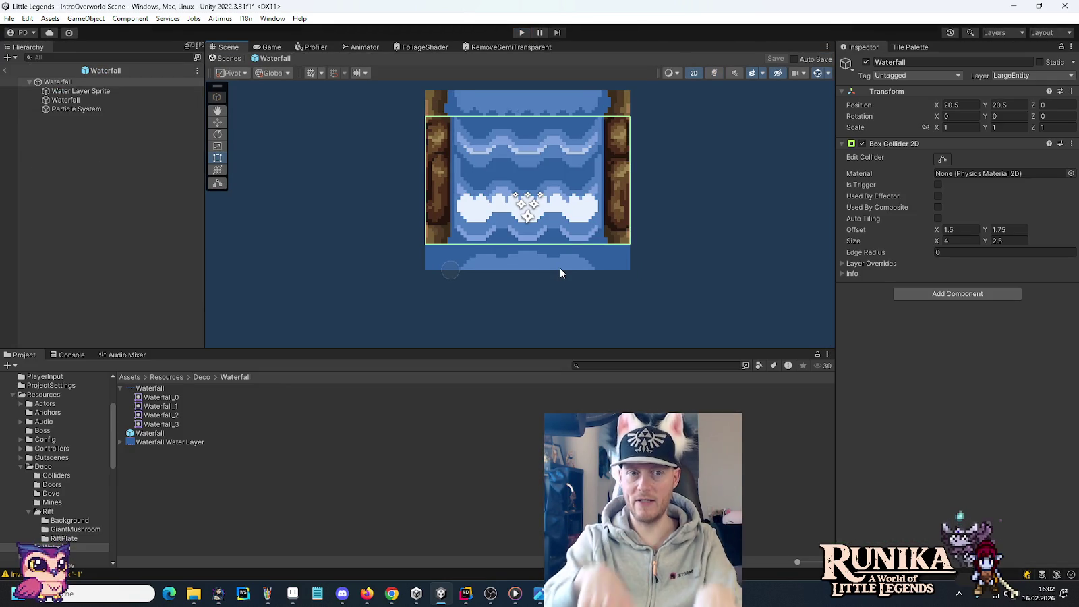
Duplicate the spray particle system and name the copy 'Particle System (top)'.
left_click(78, 110)
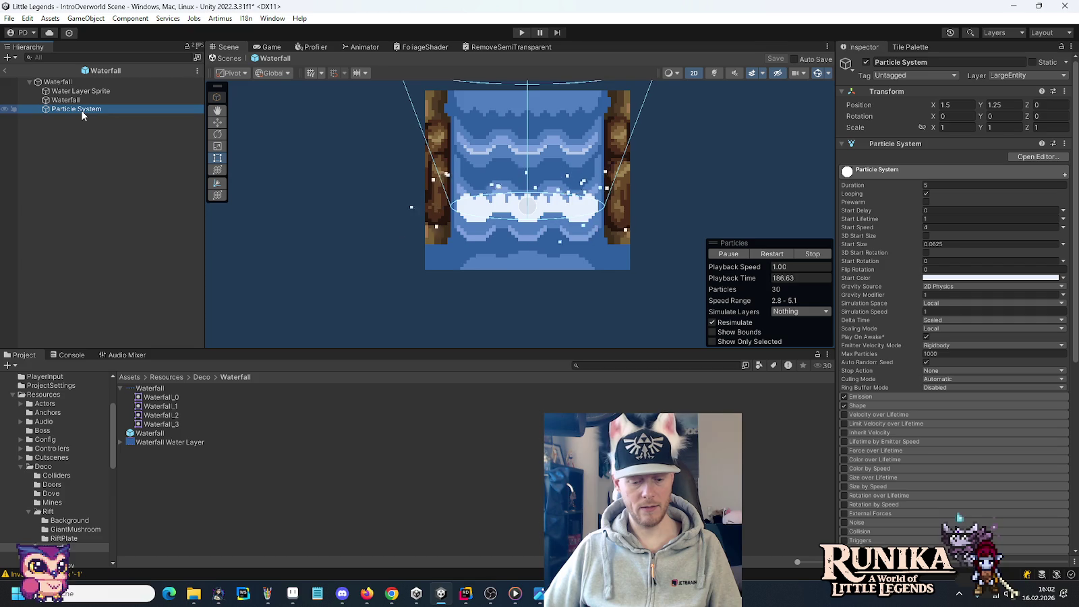
key("ctrl+d")
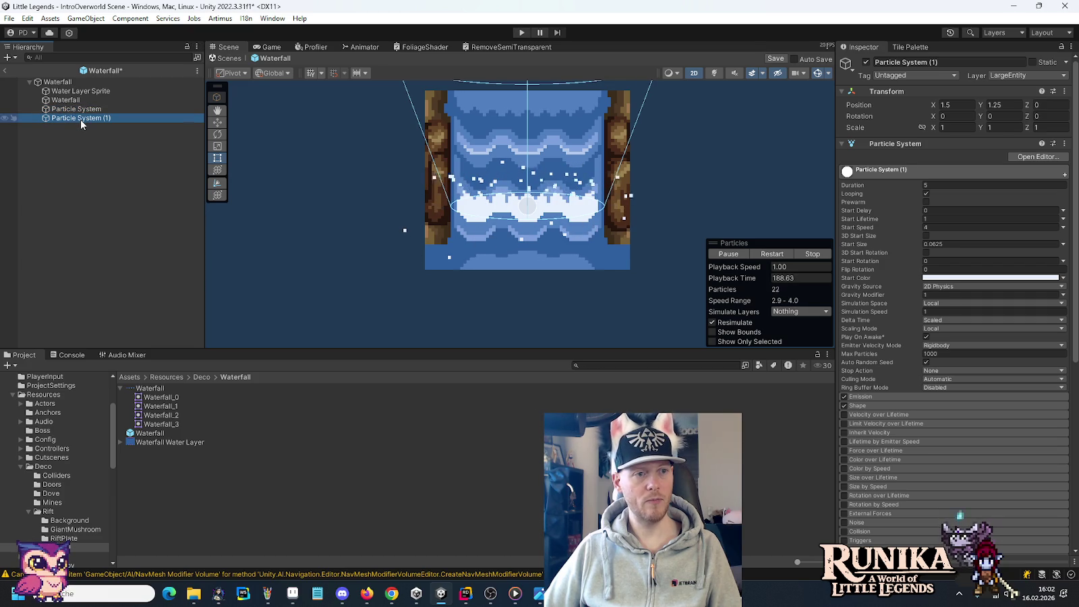
left_click_drag(80, 117, 82, 107)
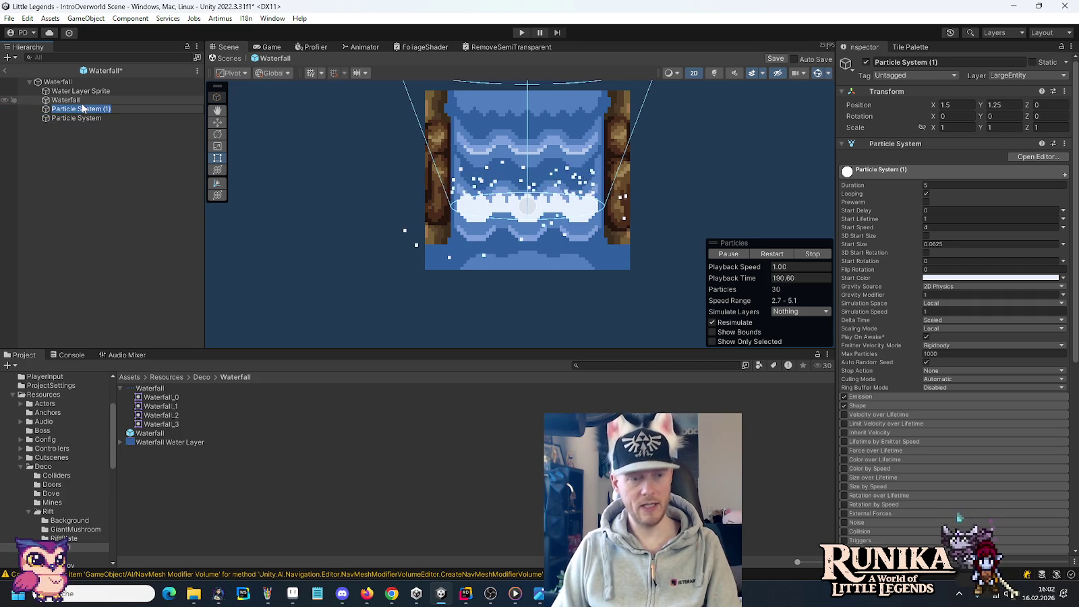
type("Particle System (Top)")
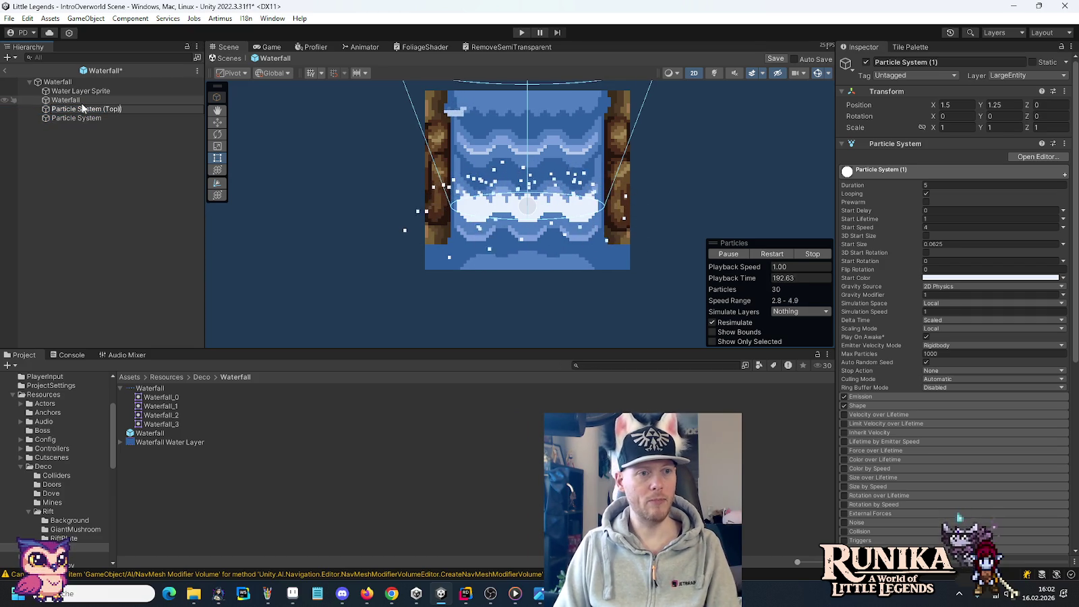
key("Left")
key("Left")
key("Left")
key("BackSpace")
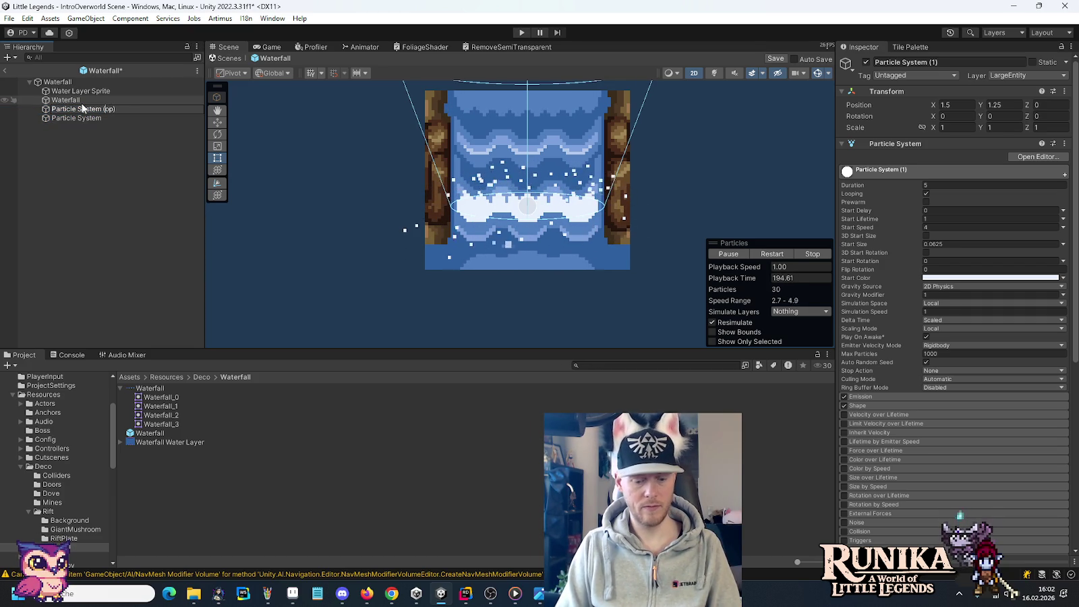
type("t")
key("Return")
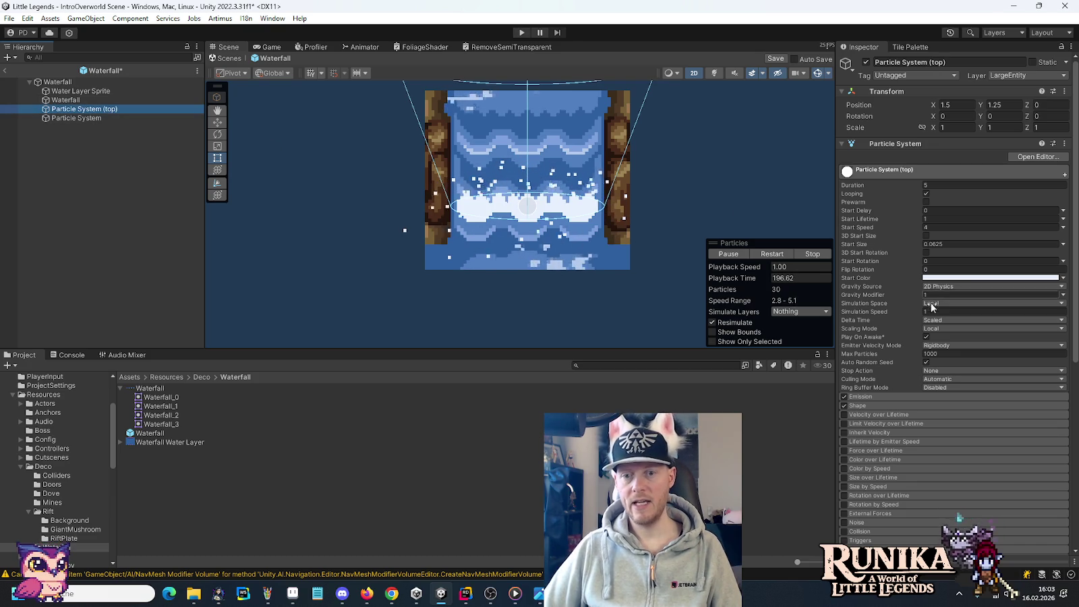
Aim the copy's cone at X rotation 45 and raise it to Y 2.75.
left_click(857, 405)
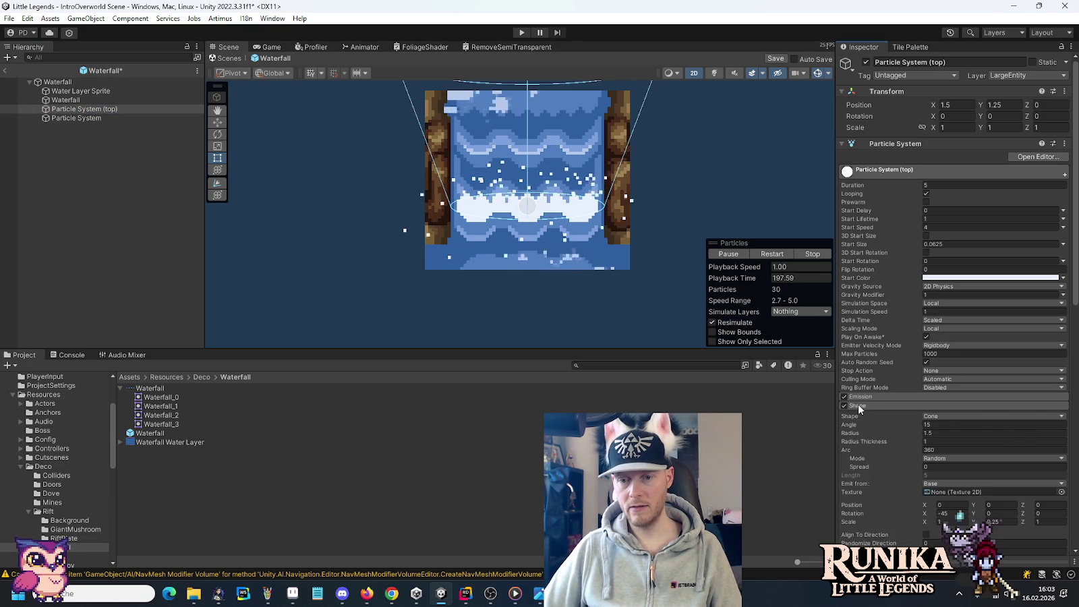
left_click(947, 514)
type("45")
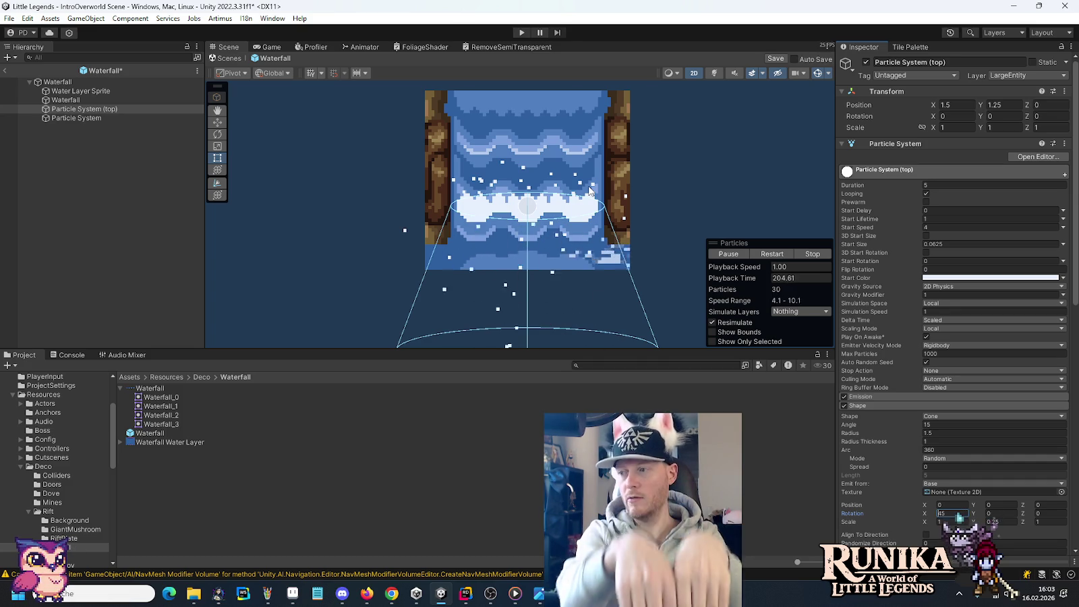
left_click(215, 123)
left_click_drag(528, 177, 527, 125)
left_click_drag(605, 142, 603, 207)
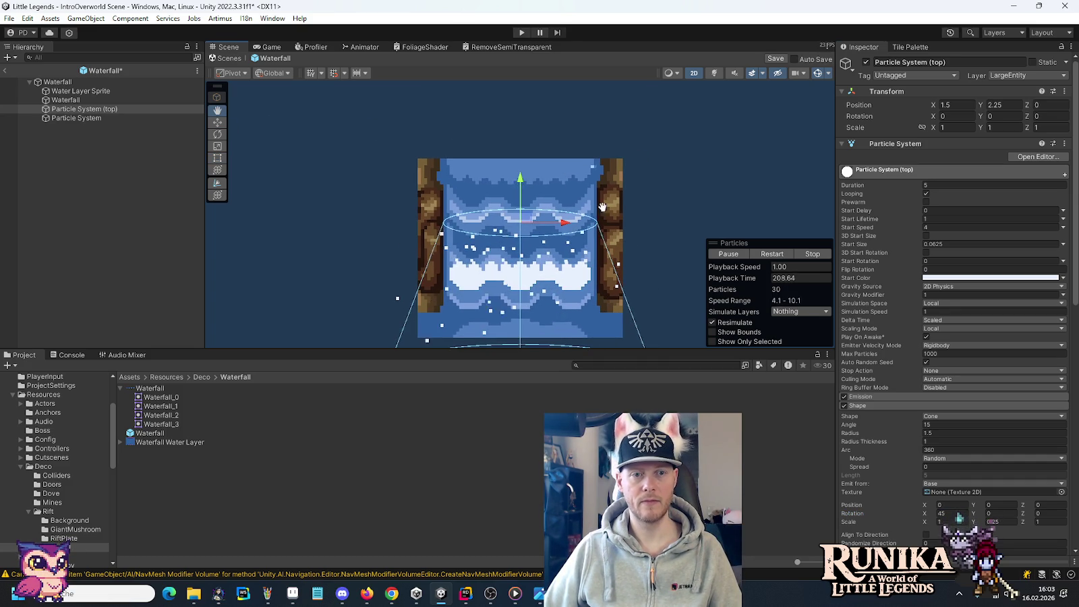
left_click_drag(523, 179, 521, 154)
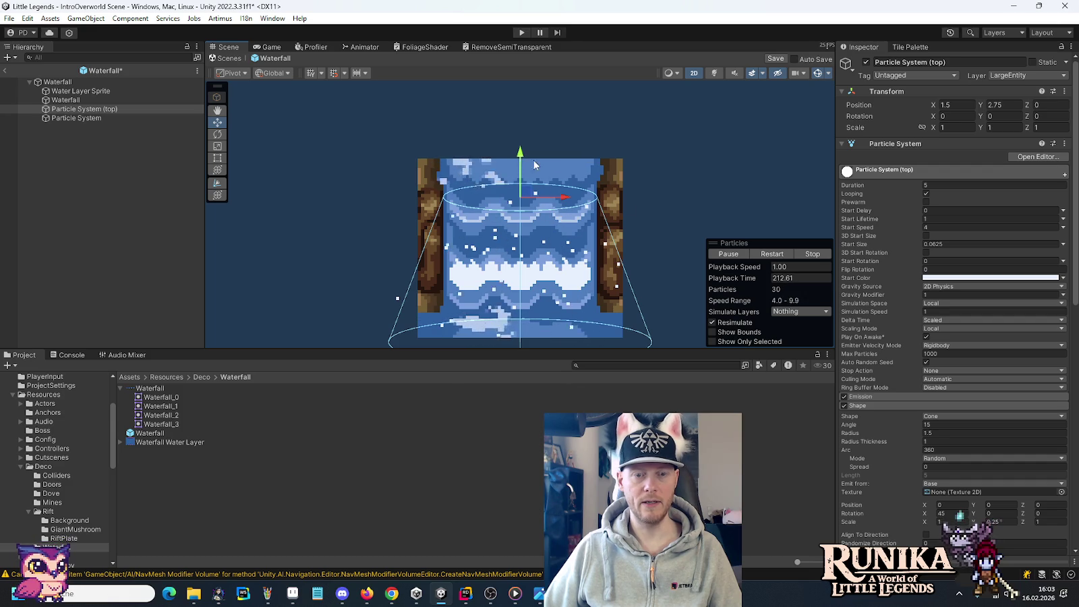
left_click_drag(628, 197, 621, 163)
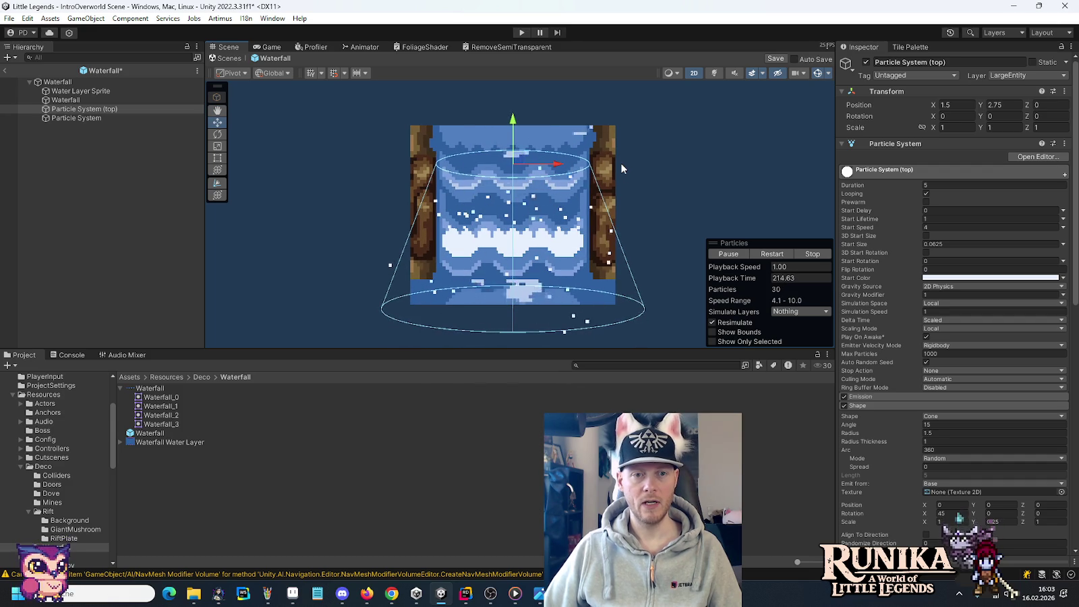
left_click(940, 227)
Give the top spray start speed 1, 3 particles per second and 0.5 lifetime, then select both systems.
type("0")
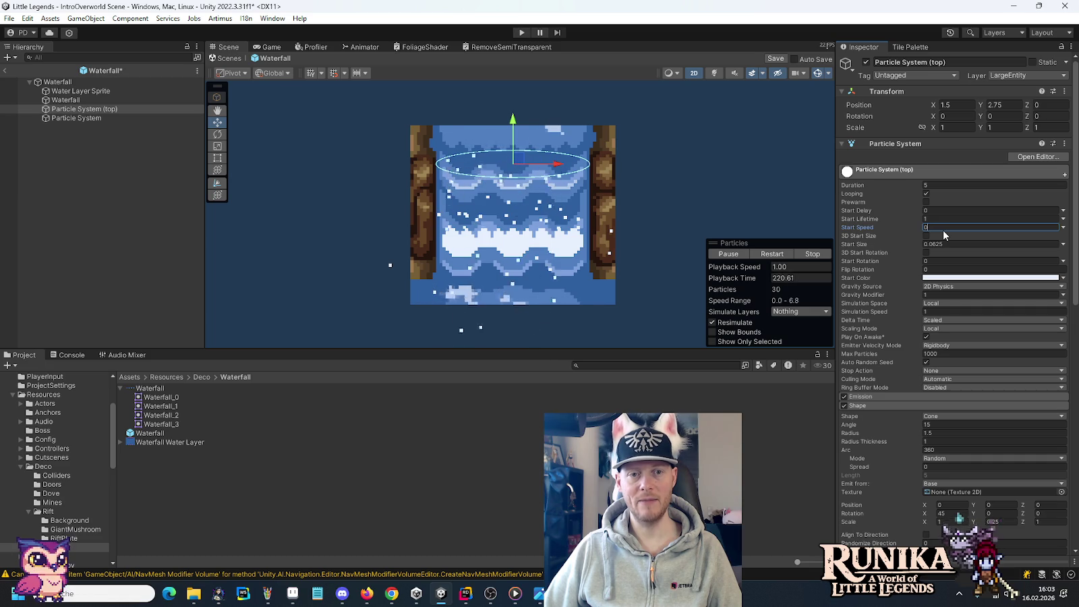
key("BackSpace")
type("1")
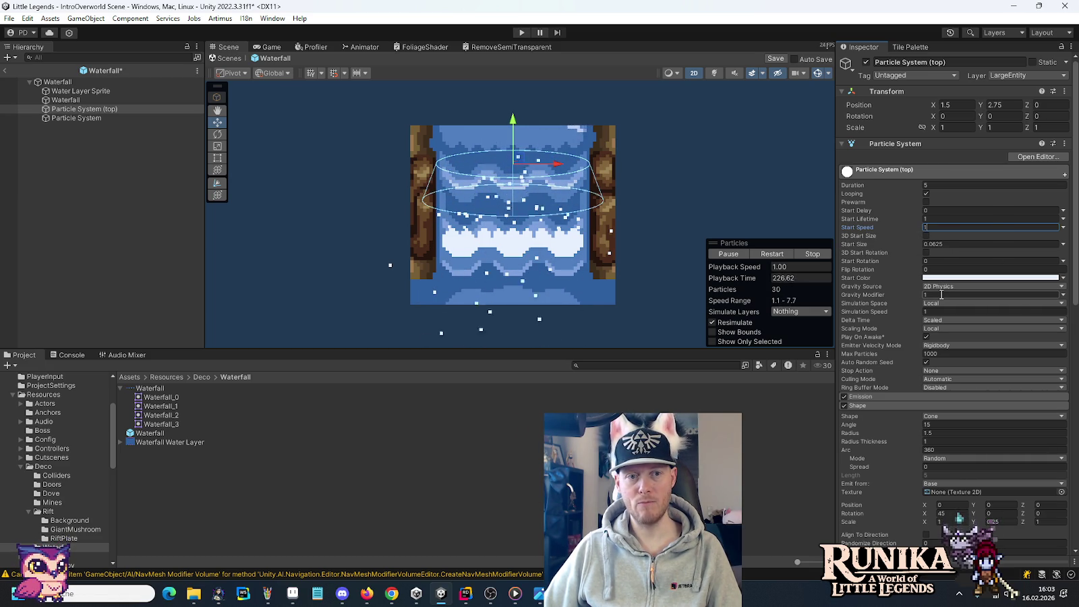
type("0.5")
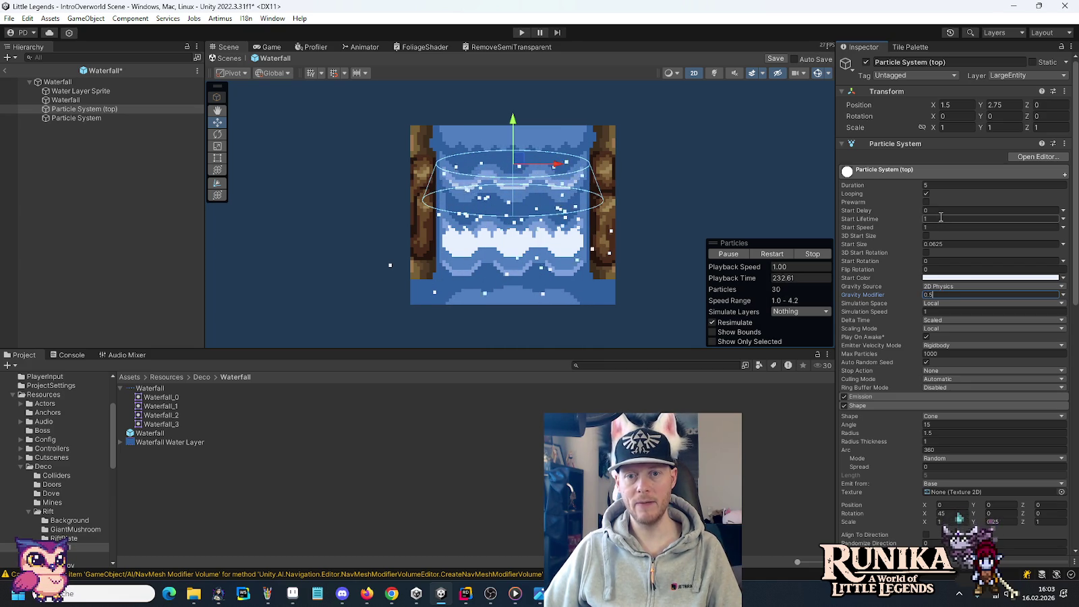
left_click(899, 397)
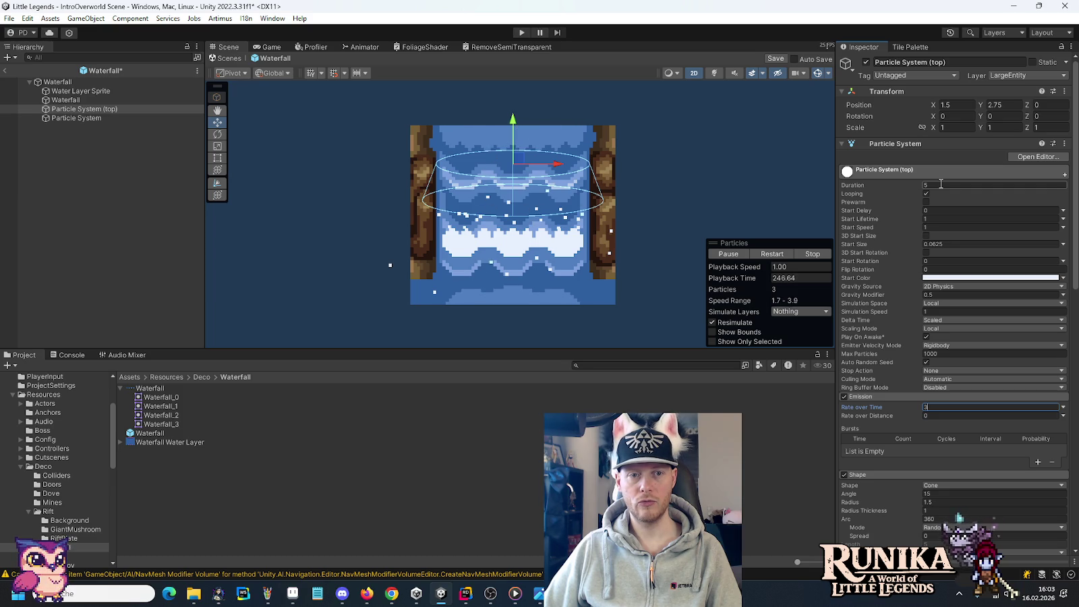
left_click(962, 220)
type("0.5")
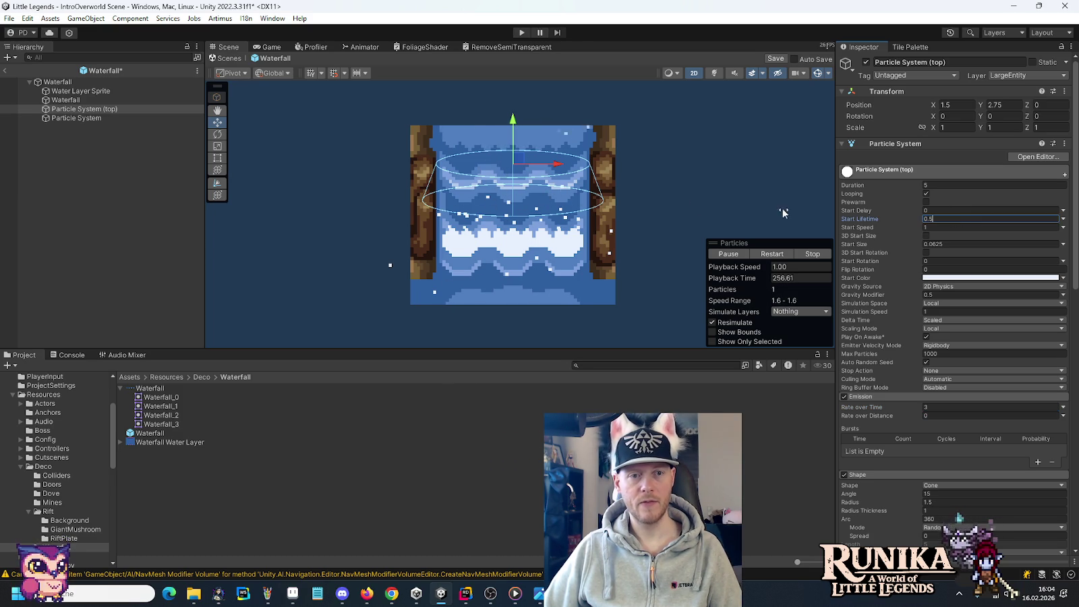
left_click(93, 118, "ctrl")
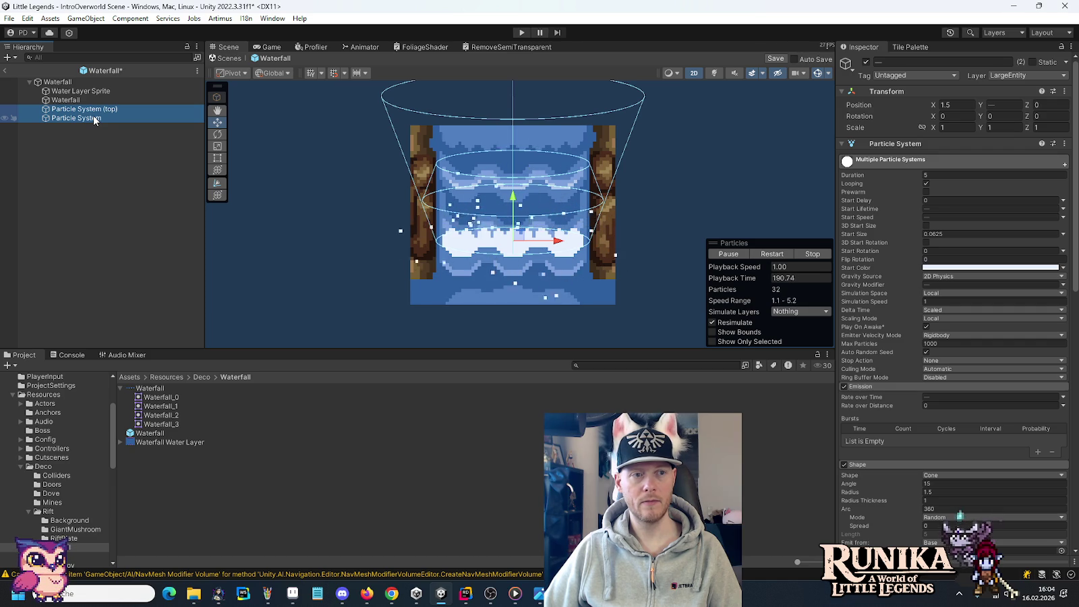
Tweak the top spray's Rate over Time, save the Waterfall prefab and start Play mode.
left_click(92, 113)
left_click(932, 406)
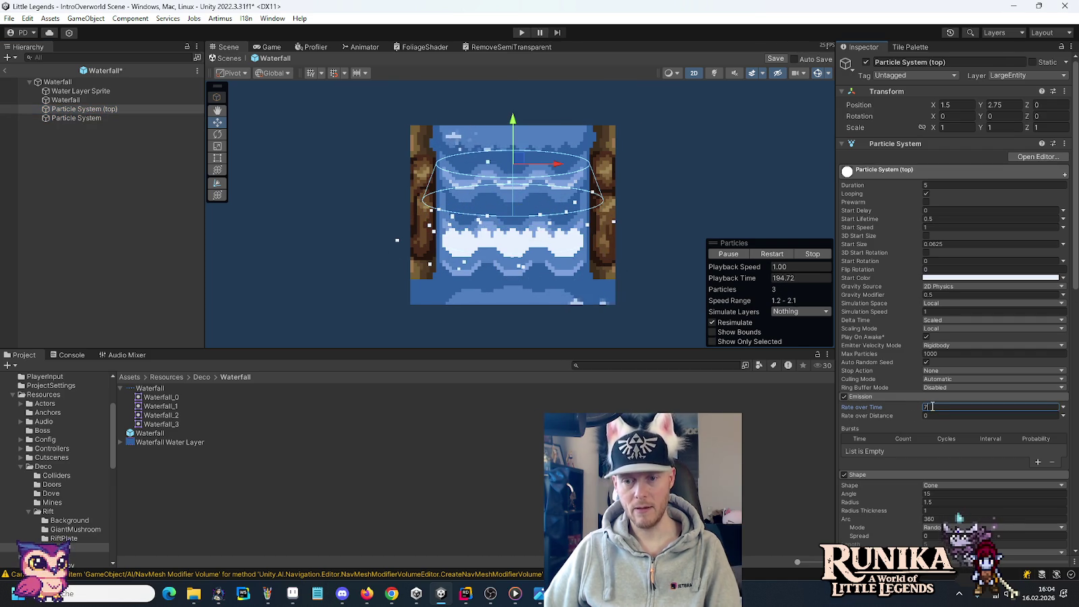
left_click(76, 118, "ctrl")
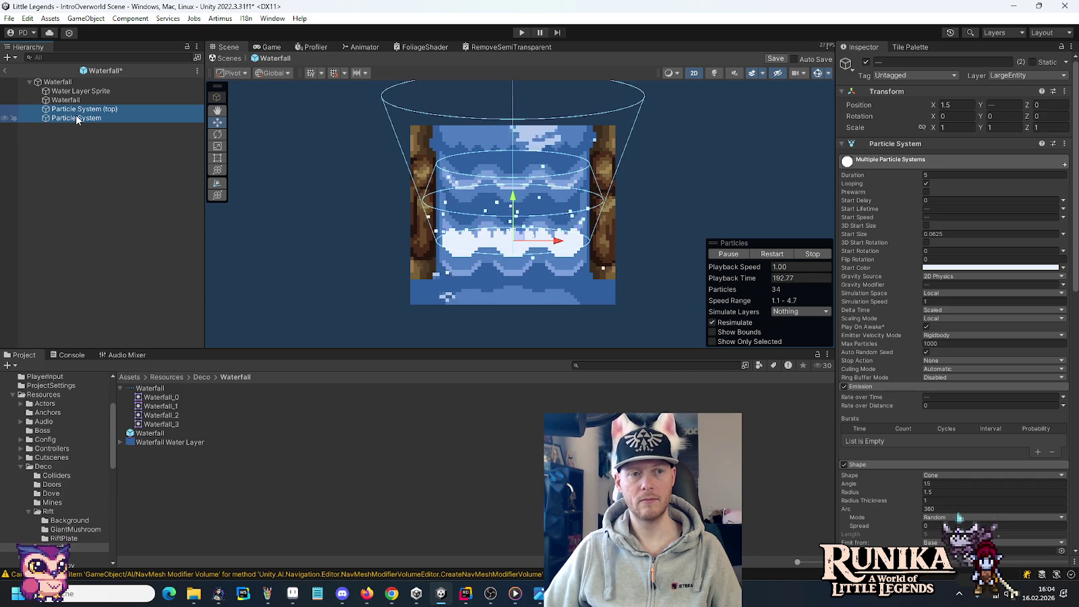
left_click(100, 111)
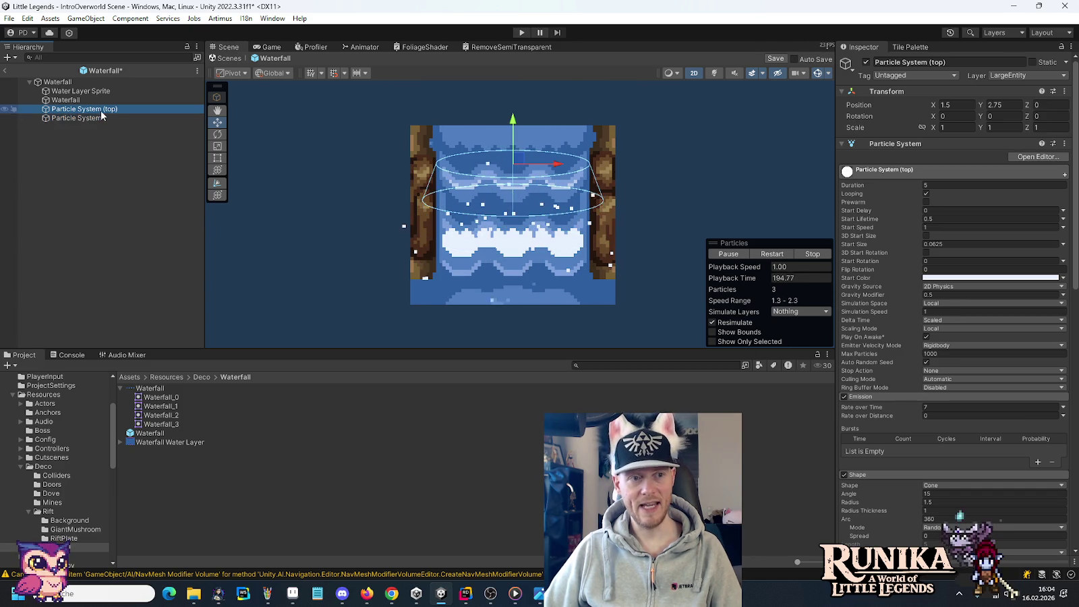
left_click(939, 408)
type("10")
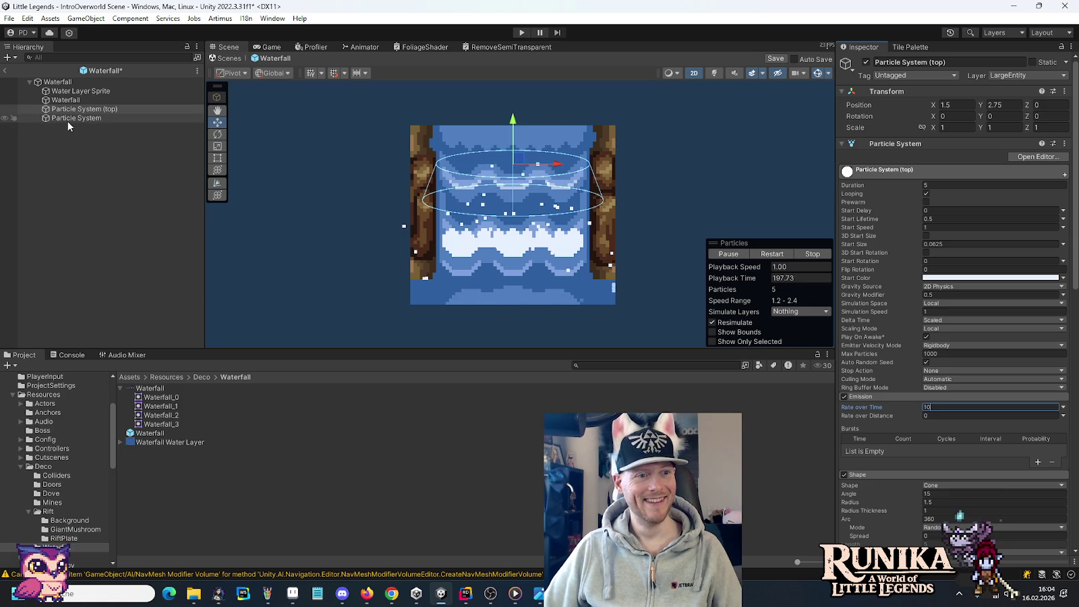
left_click(68, 120, "ctrl")
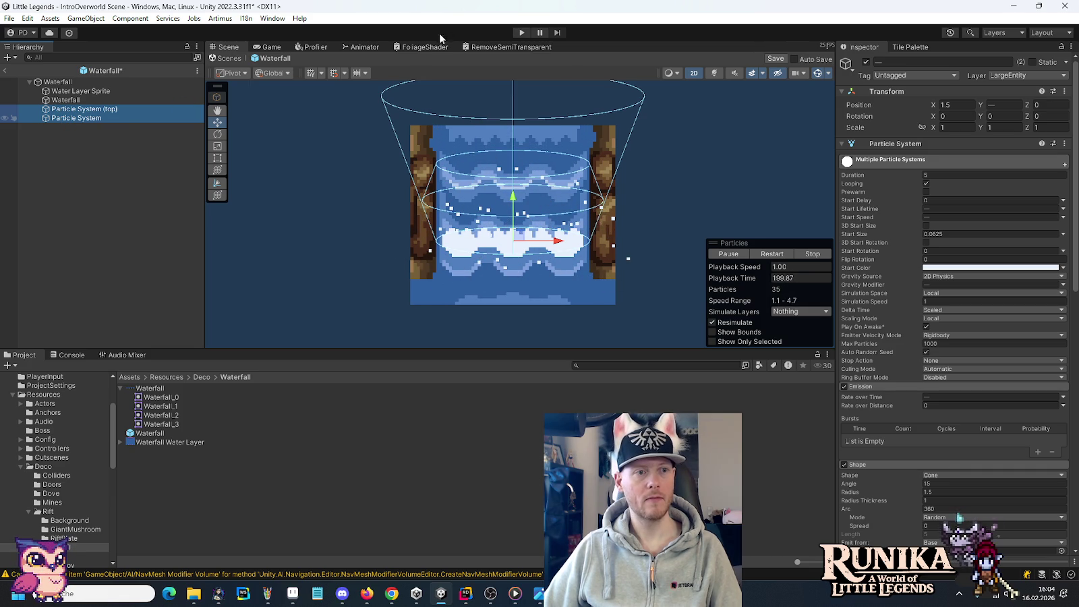
key("ctrl+s")
left_click(519, 32)
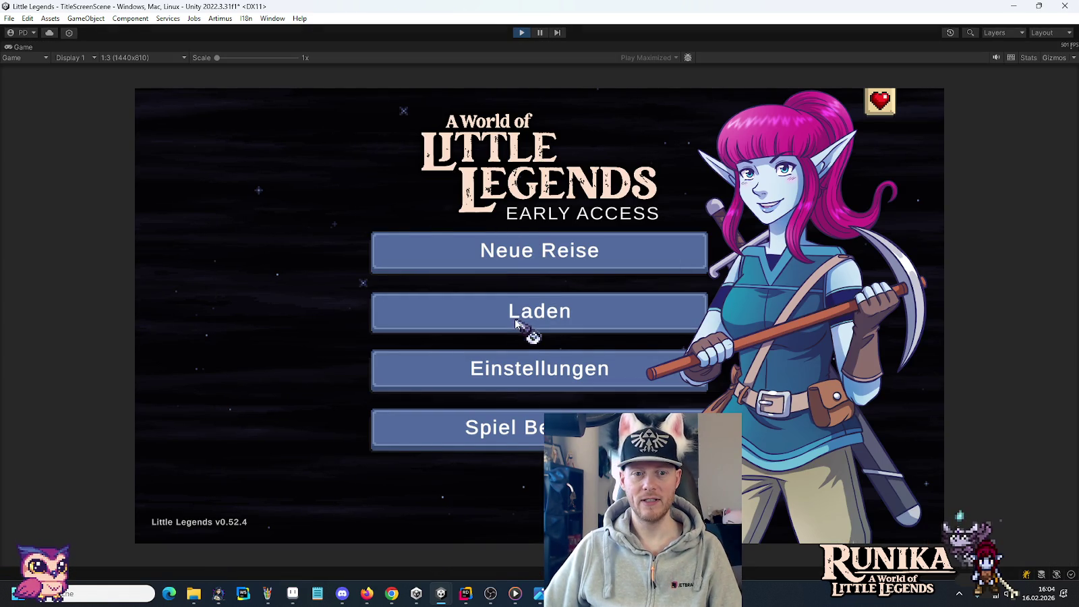
Load the first save, run 'warp river', and walk north into the waterfall pool.
left_click(516, 323)
left_click(438, 271)
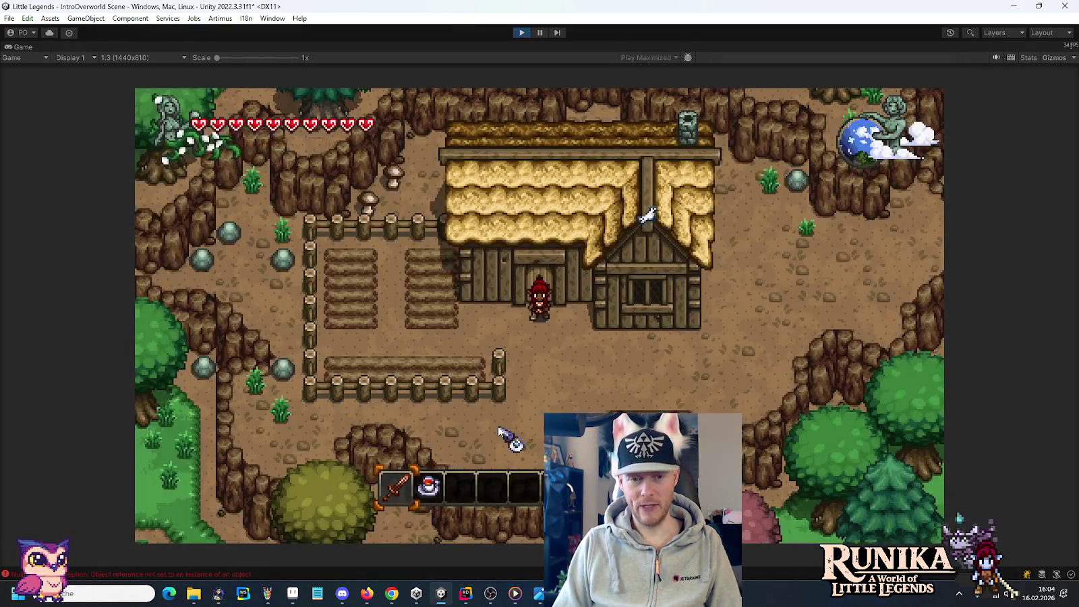
key("Return")
type("warp river")
key("Return")
key("w")
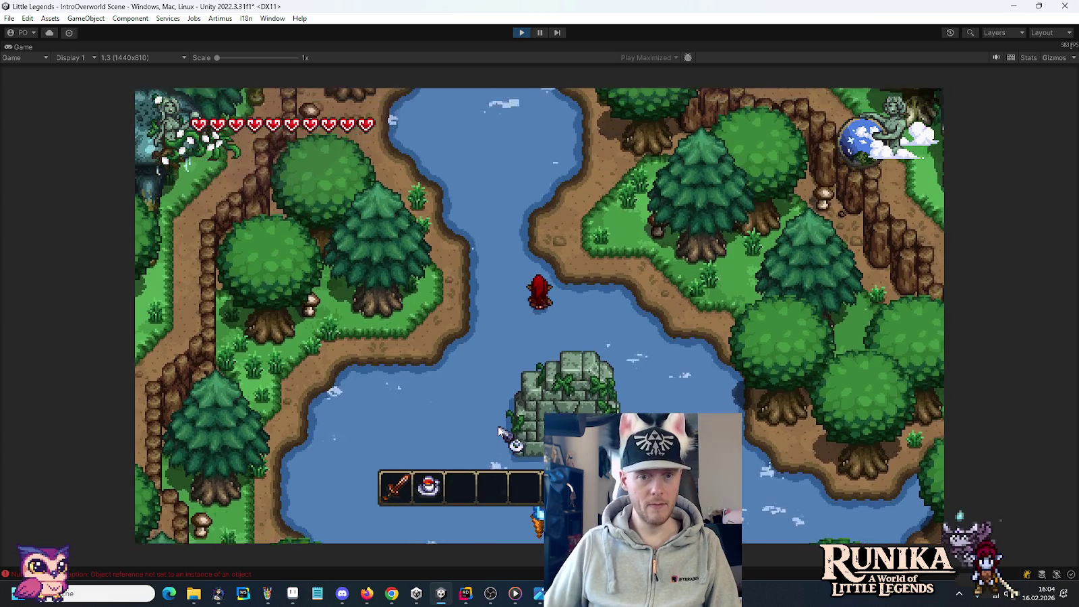
key("w")
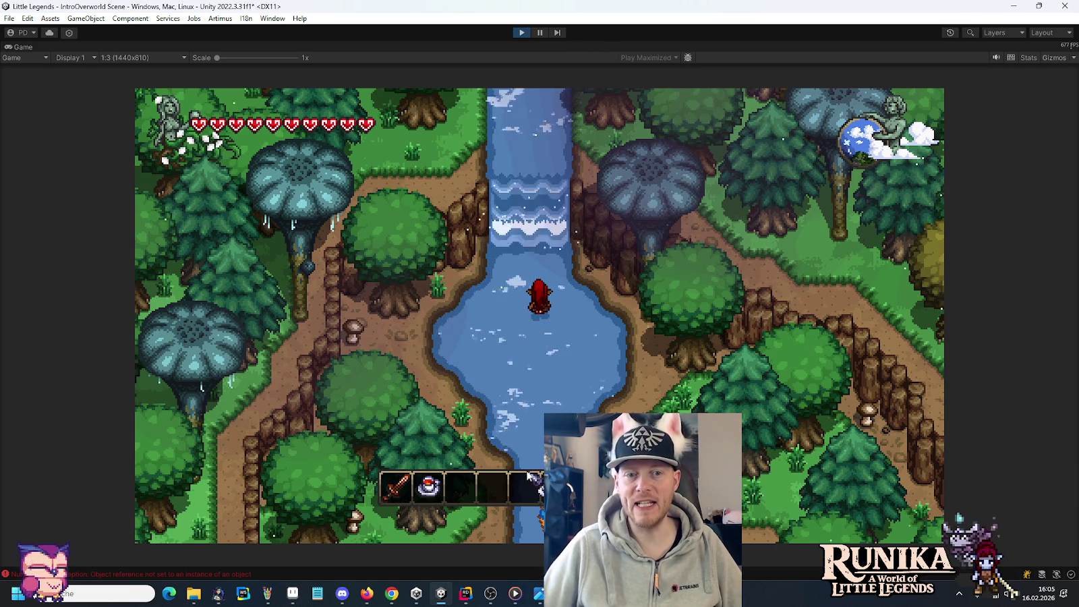
Pause the game, set the foam spray's emission to 20, and expand the top spray's Emission settings.
left_click(536, 33)
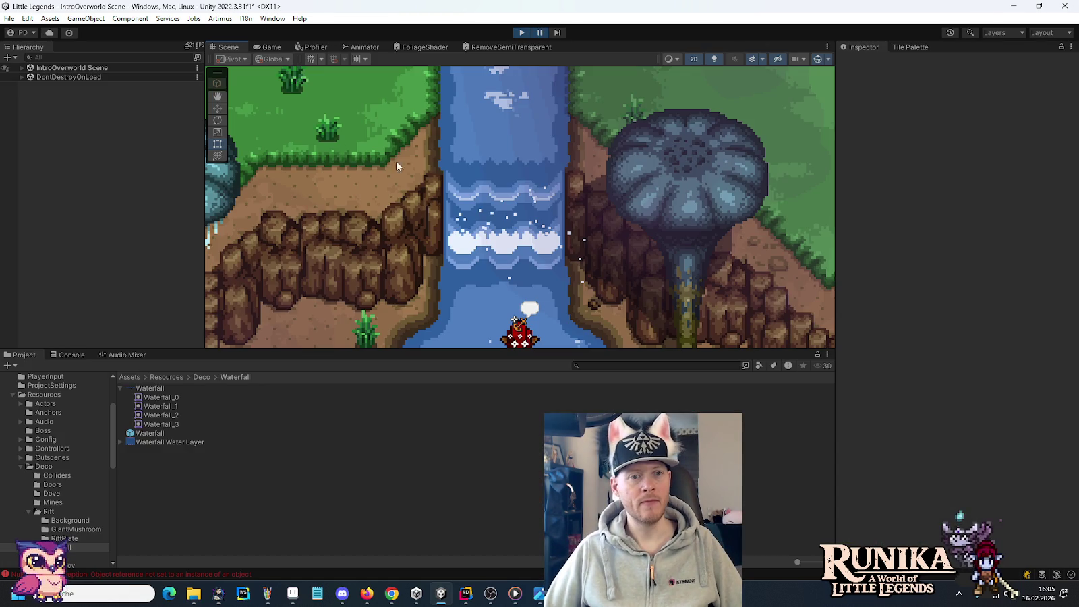
left_click(503, 238)
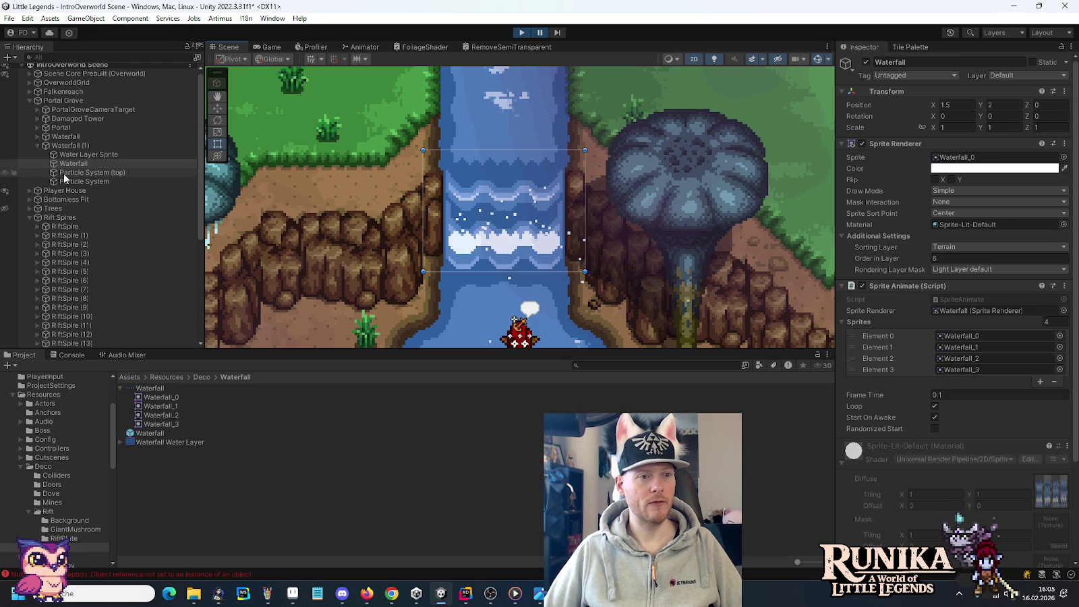
left_click(67, 181)
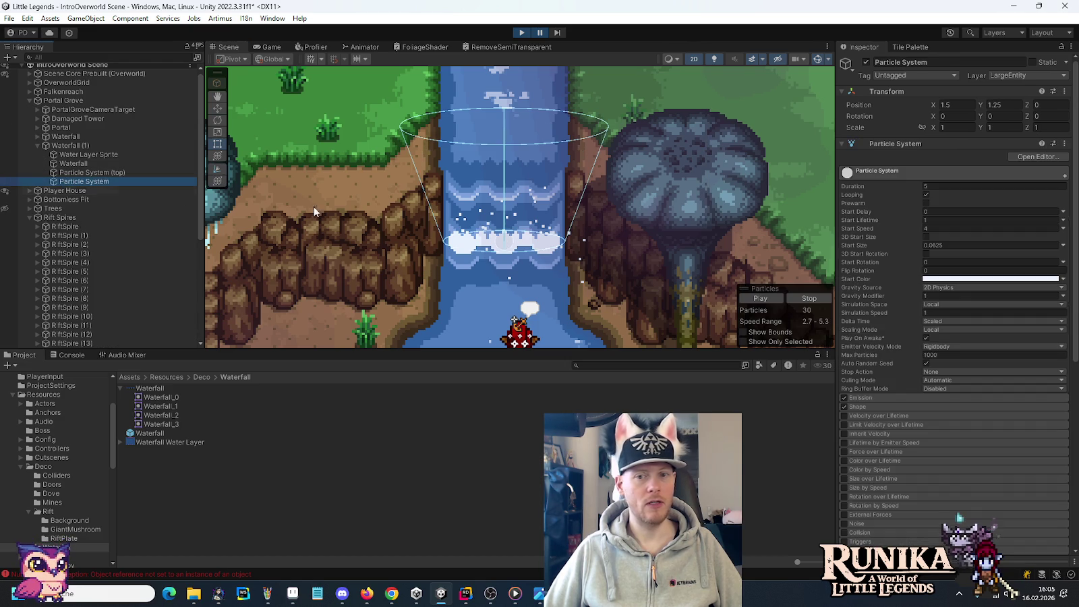
left_click(870, 399)
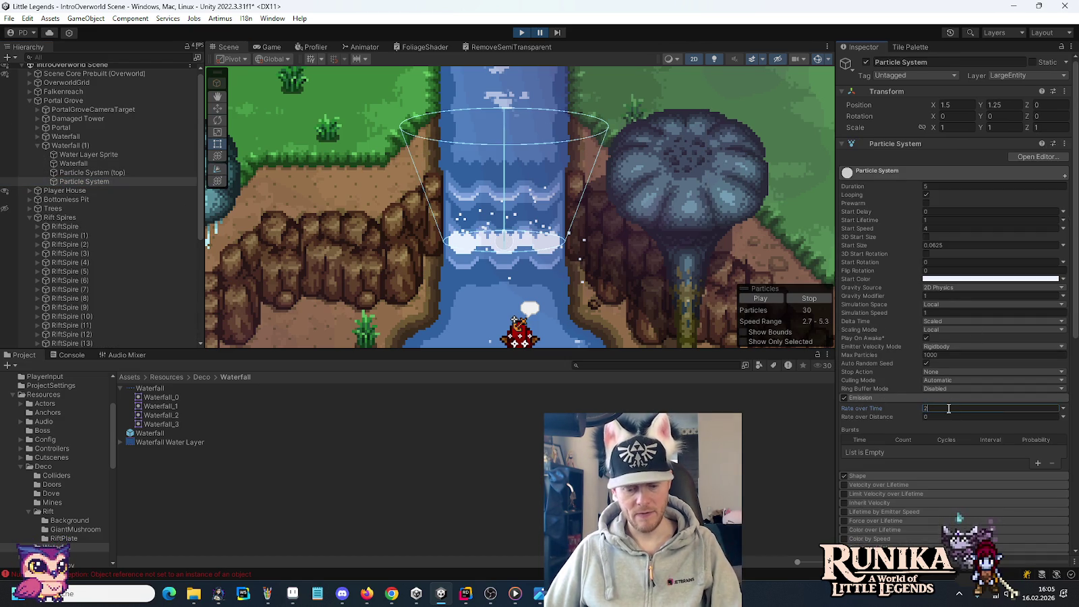
left_click(84, 173)
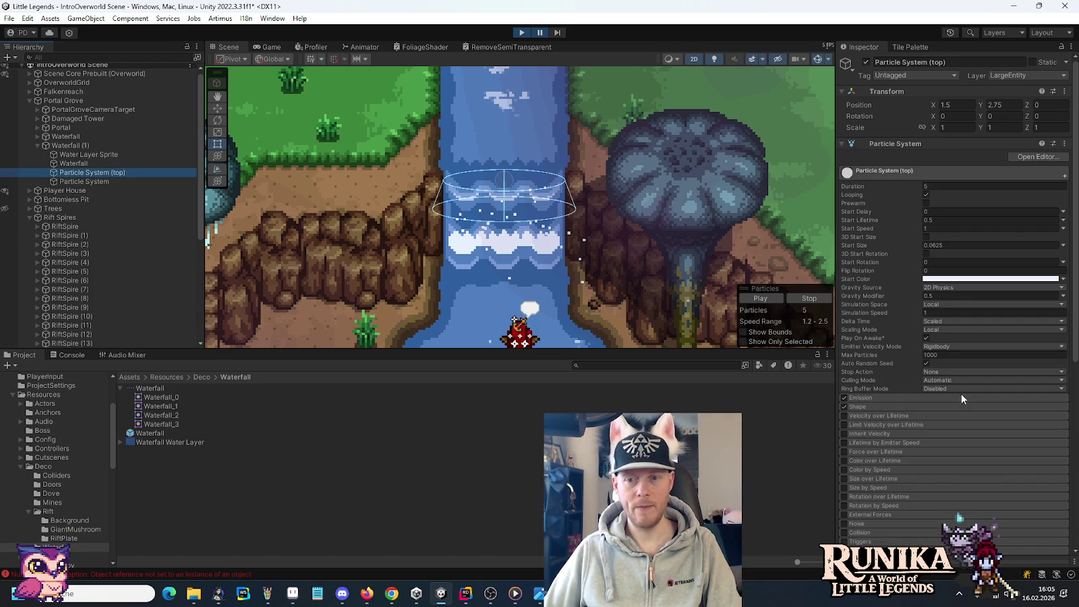
left_click(897, 399)
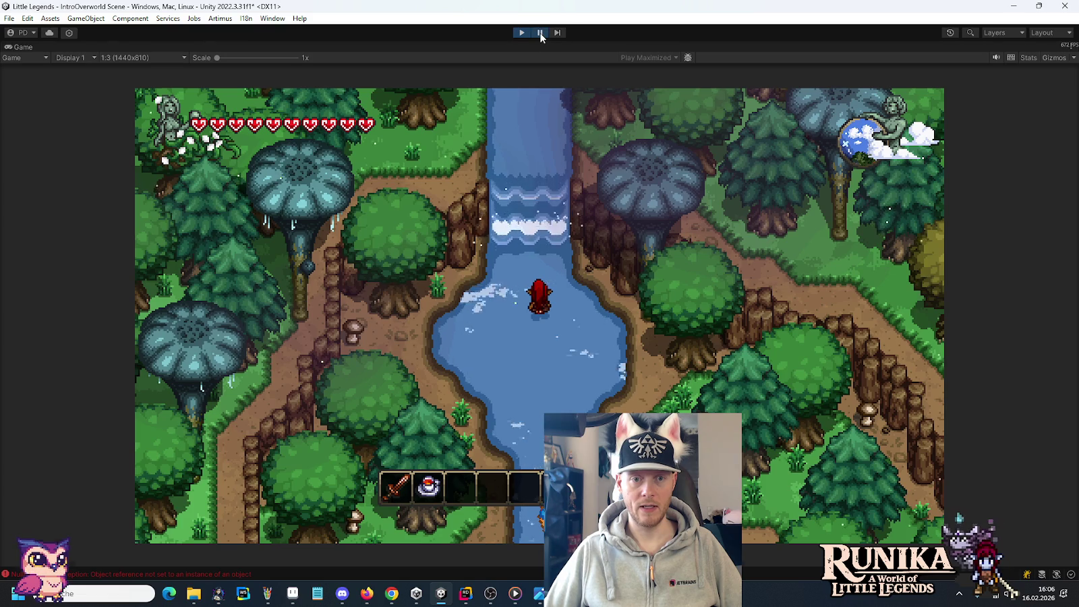
Pause the game and set the top spray's Shape cone angle to 15.
left_click(541, 33)
scroll(891, 301, "down", 3)
scroll(891, 301, "down", 3)
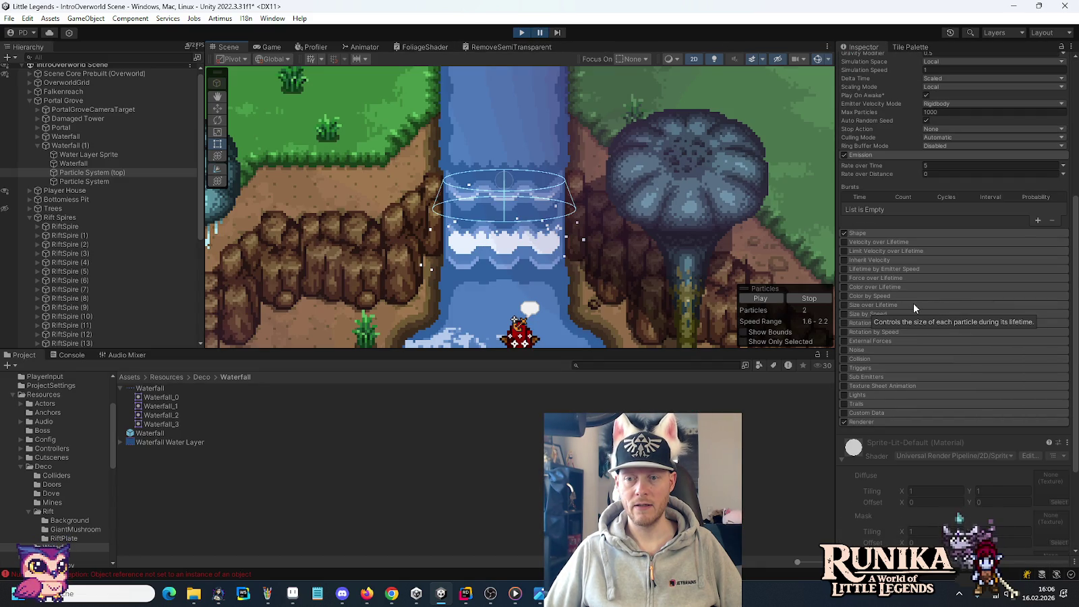
left_click(869, 233)
left_click(953, 251)
type("10")
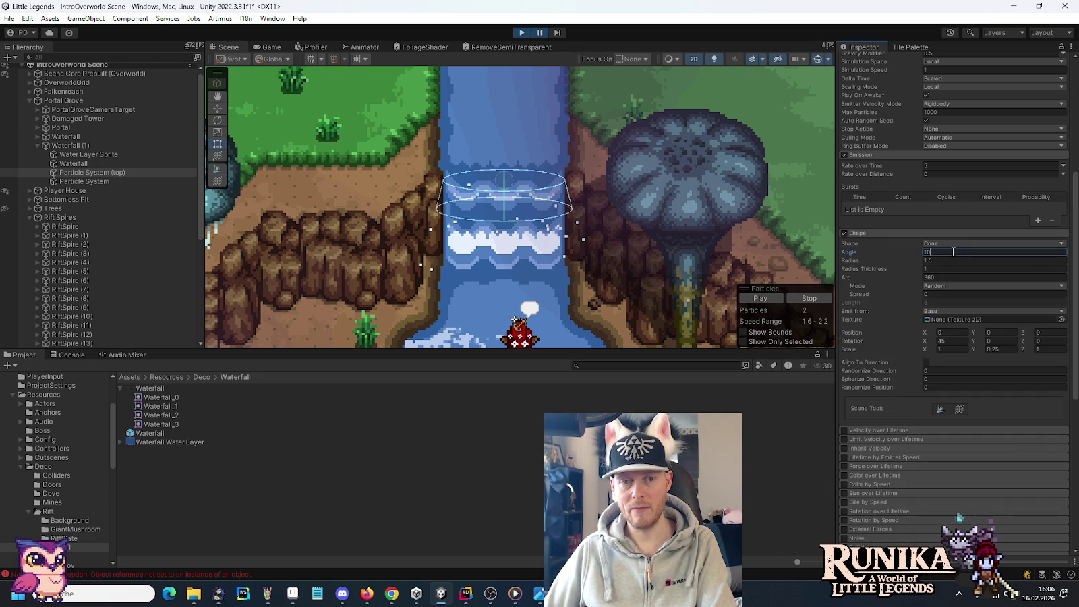
key("BackSpace")
type("5")
Set the foam particle system's Shape cone angle to 10.
left_click(93, 181)
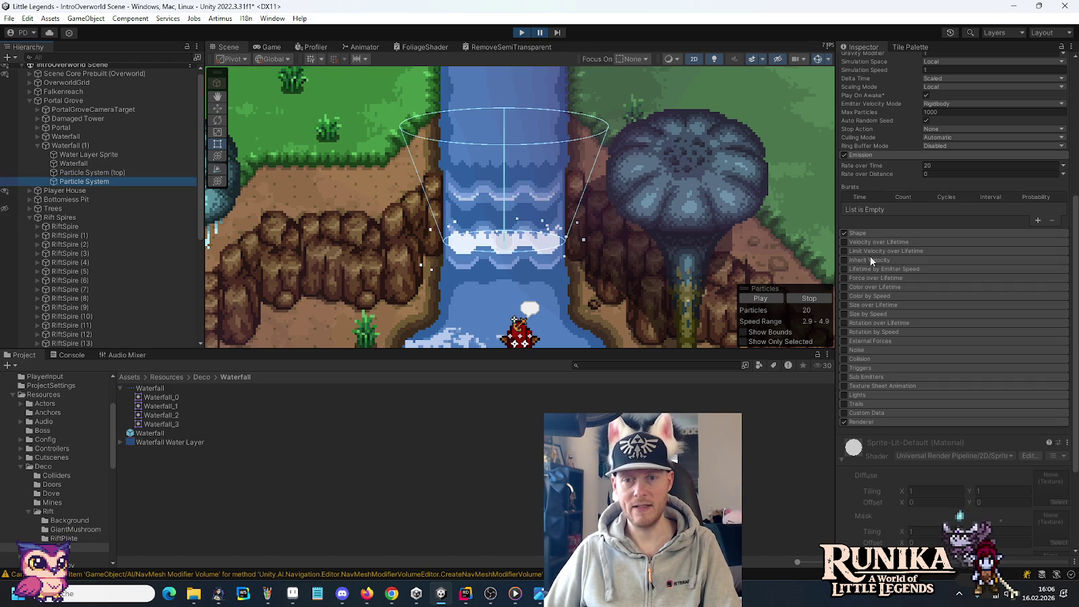
left_click(955, 252)
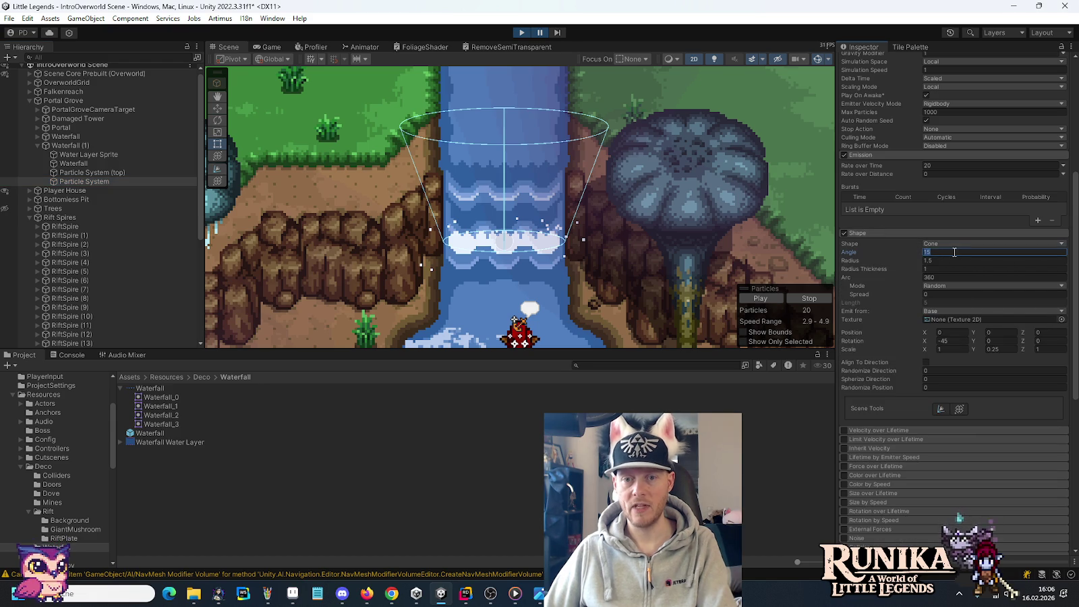
type("1")
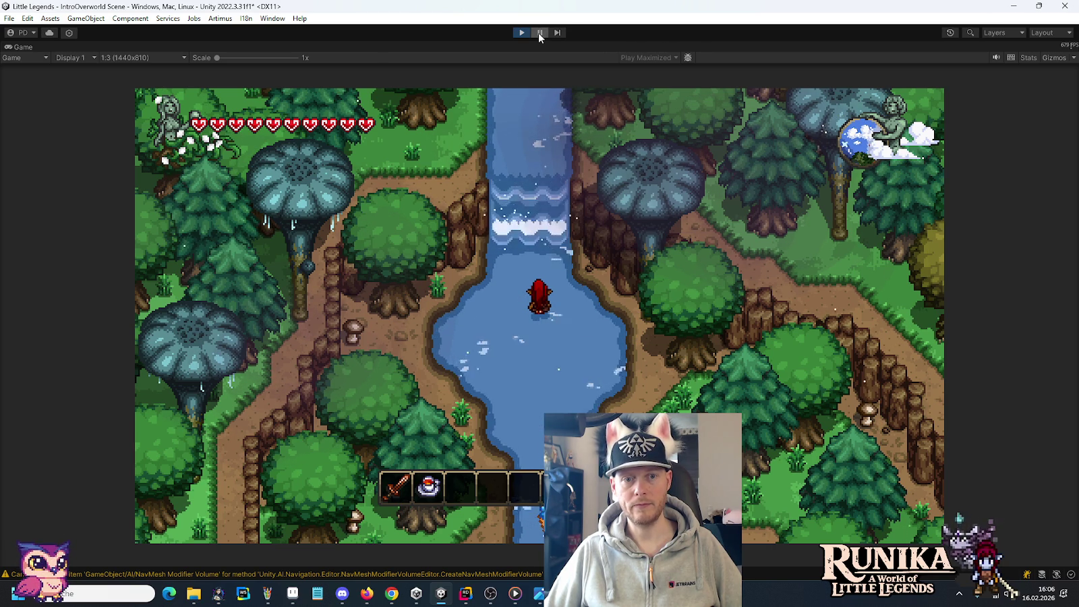
Pause the game and enable Texture Sheet Animation on the foam spray.
left_click(539, 33)
scroll(948, 321, "down", 4)
scroll(948, 316, "down", 3)
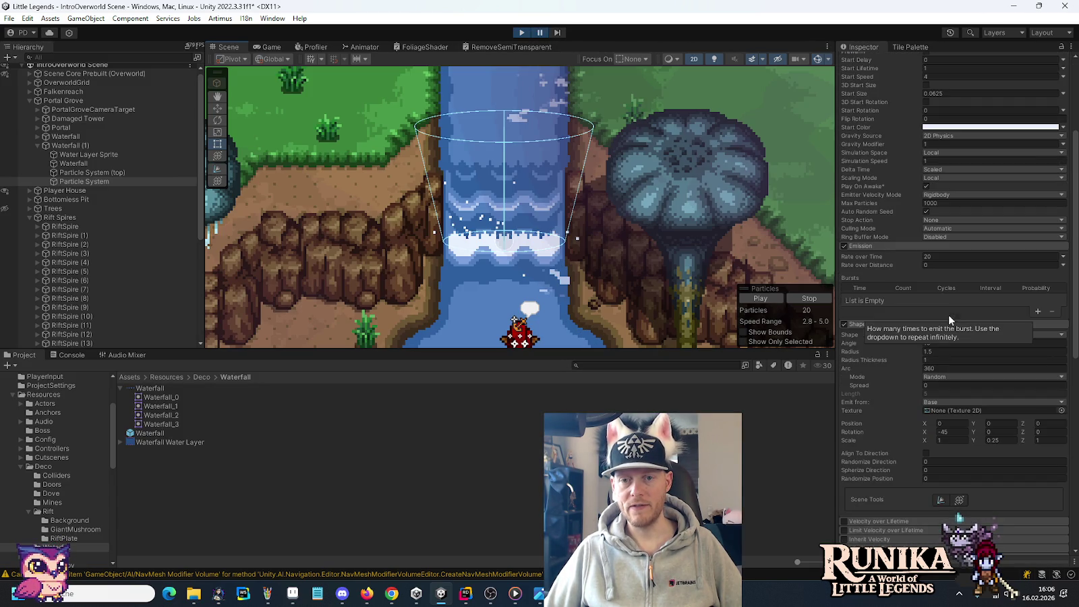
scroll(948, 297, "down", 3)
scroll(951, 288, "down", 3)
scroll(950, 288, "down", 5)
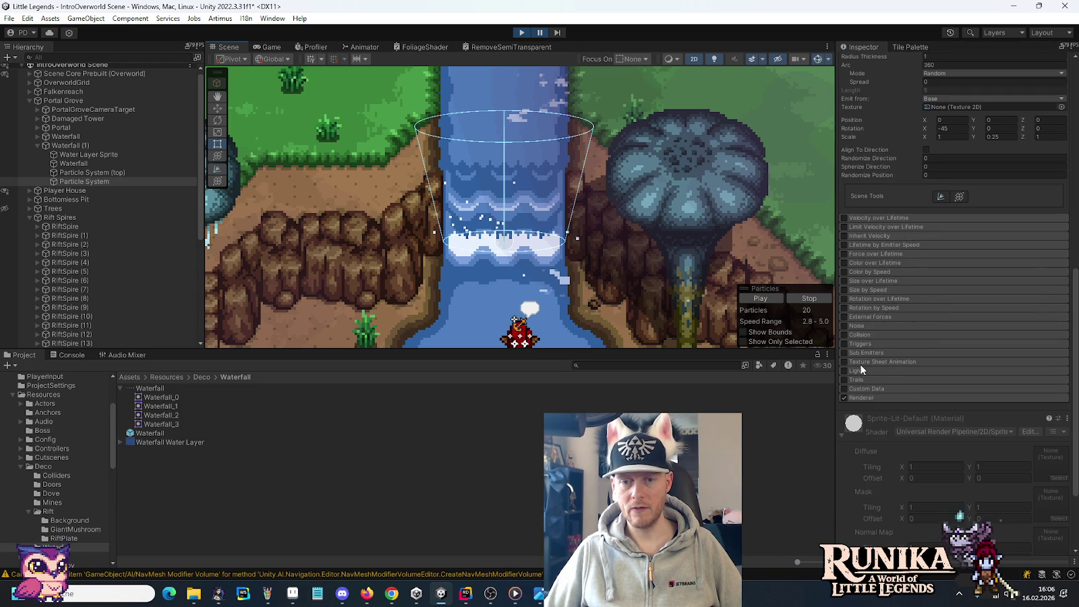
left_click(860, 363)
left_click(843, 361)
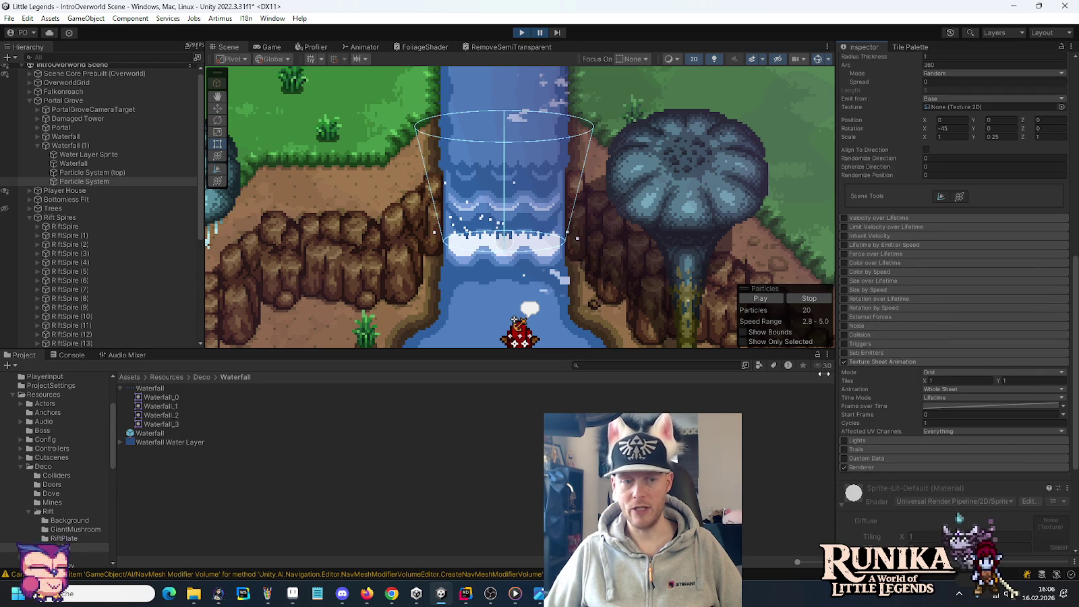
Browse to the Effects/Water folder to reveal the WaterPixels sprite frames.
left_click(20, 467)
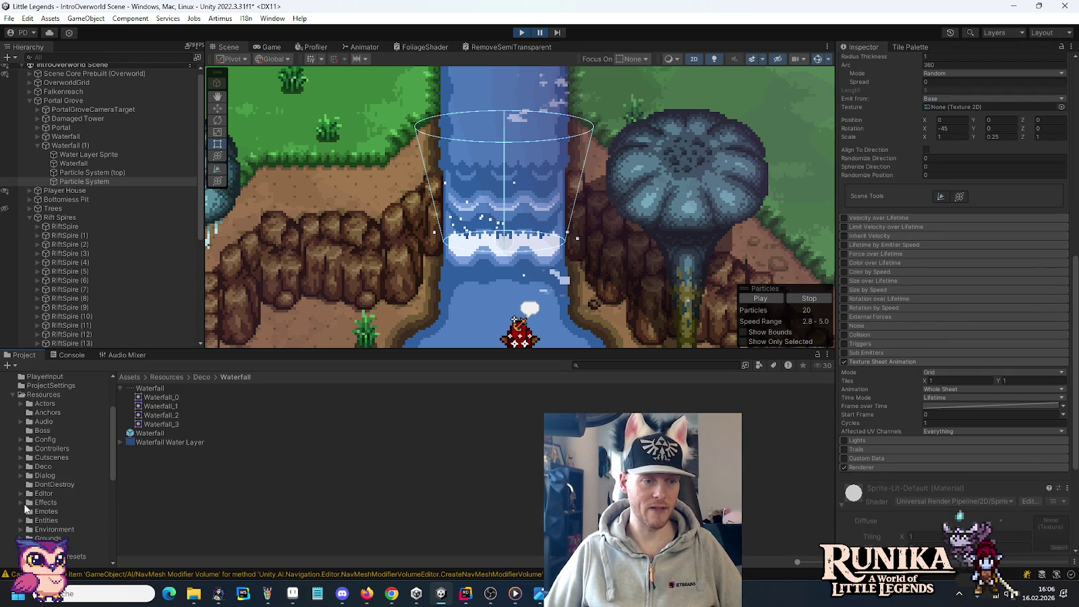
scroll(24, 504, "down", 2)
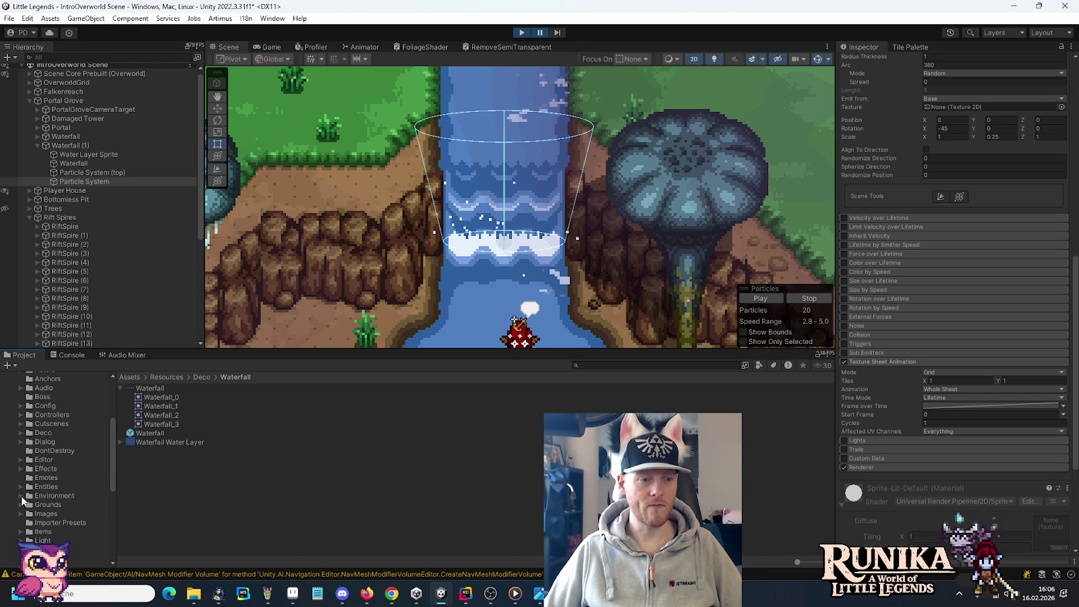
left_click(21, 469)
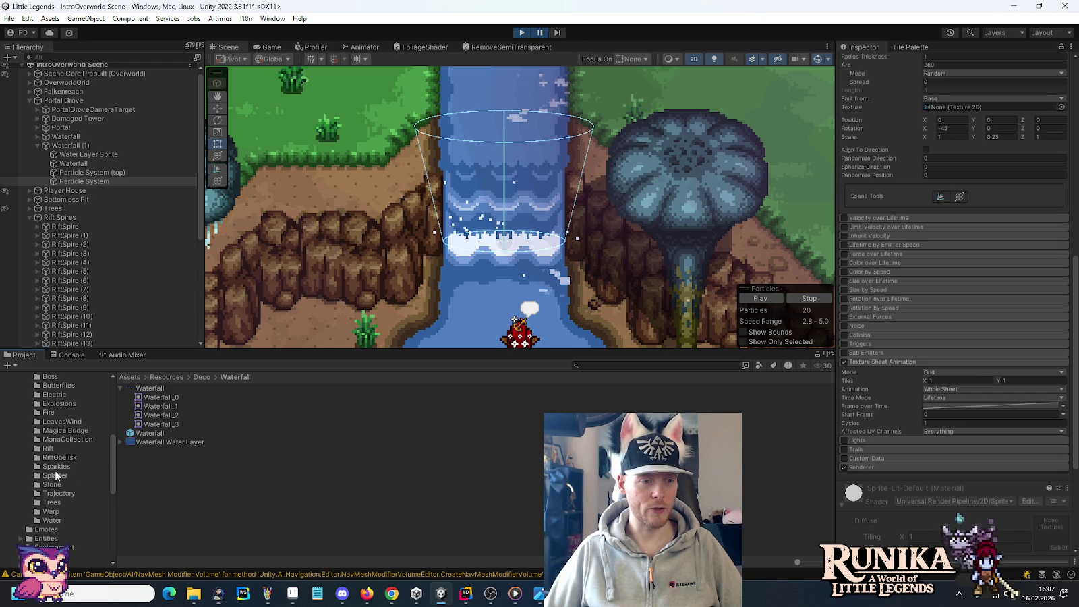
left_click(56, 521)
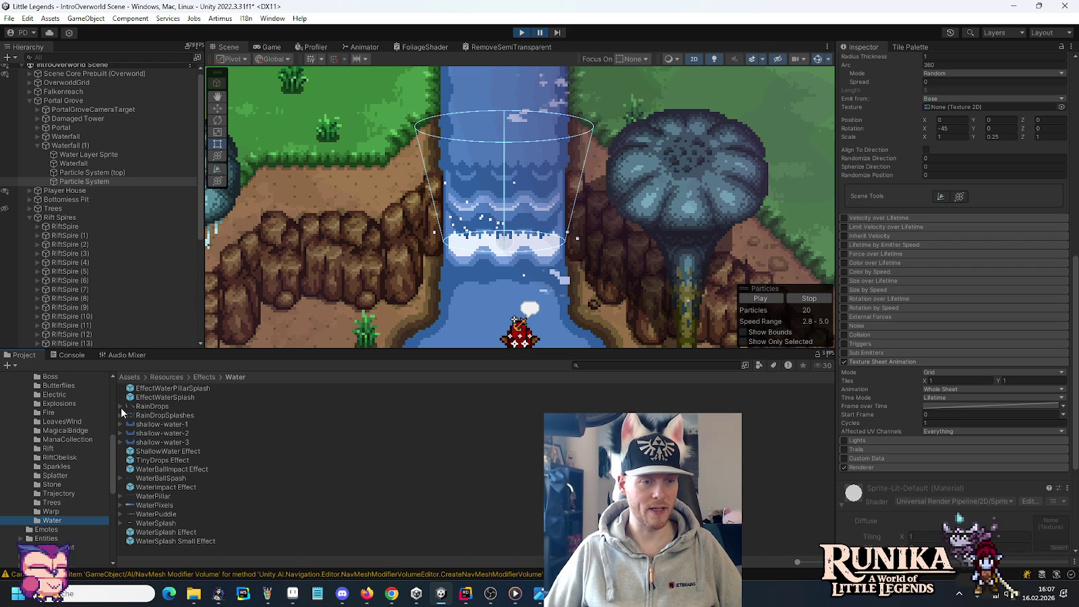
left_click(121, 506)
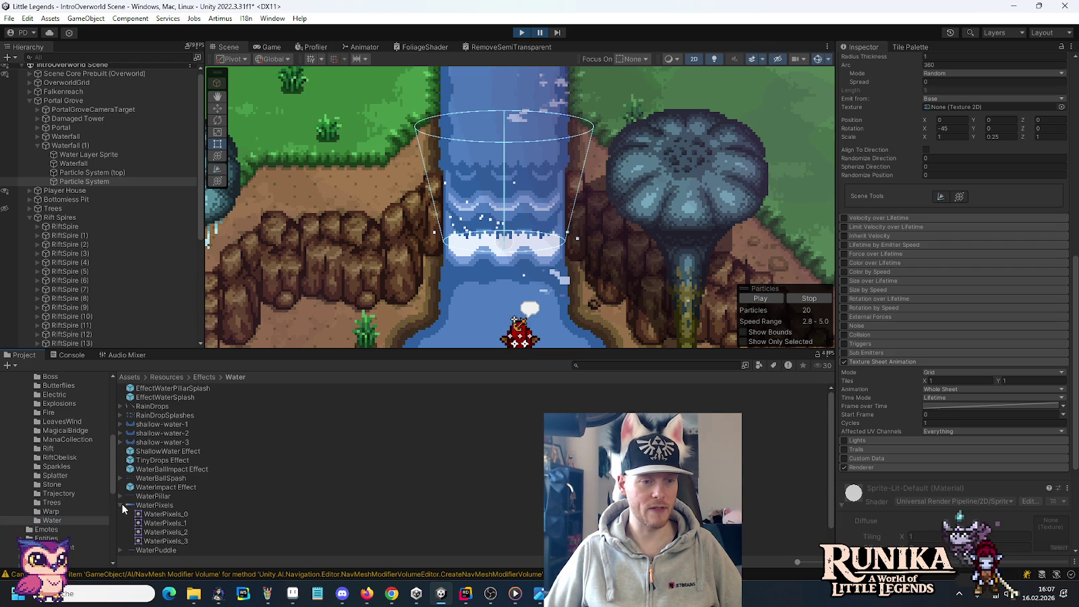
Switch the animation mode to Sprites and add frame slots for four sprites.
left_click(1045, 373)
left_click(964, 393)
left_click(1063, 382)
left_click(1063, 382)
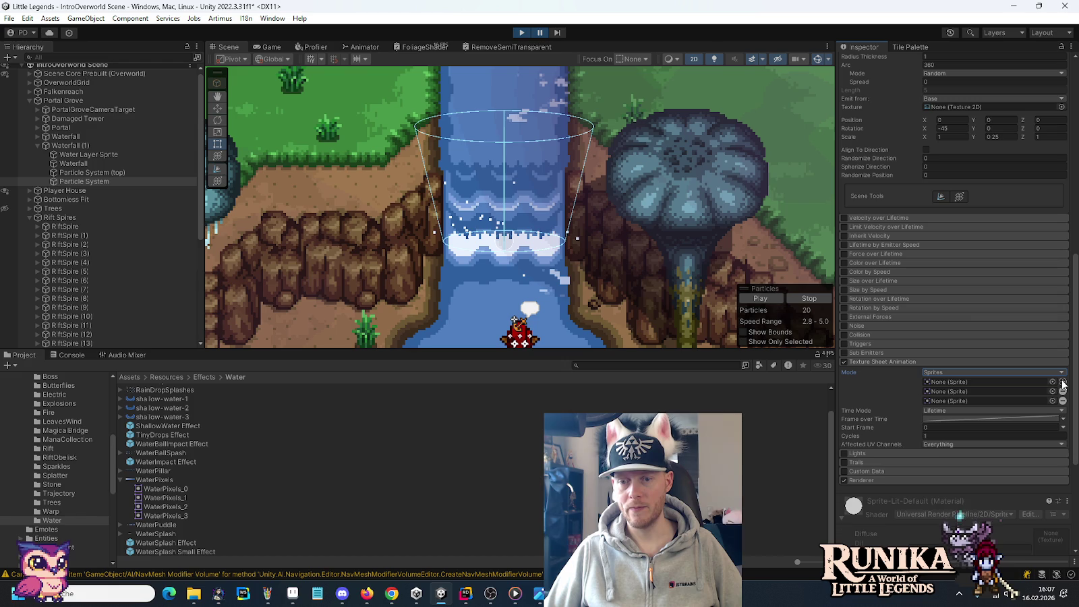
left_click(1063, 382)
Assign WaterPixels_0, _1, _2 and _3 to the sprite frame slots in order.
mouse_move(165, 489)
left_mouse_down()
mouse_move(971, 408)
mouse_move(971, 386)
left_mouse_up()
left_click_drag(165, 498, 971, 391)
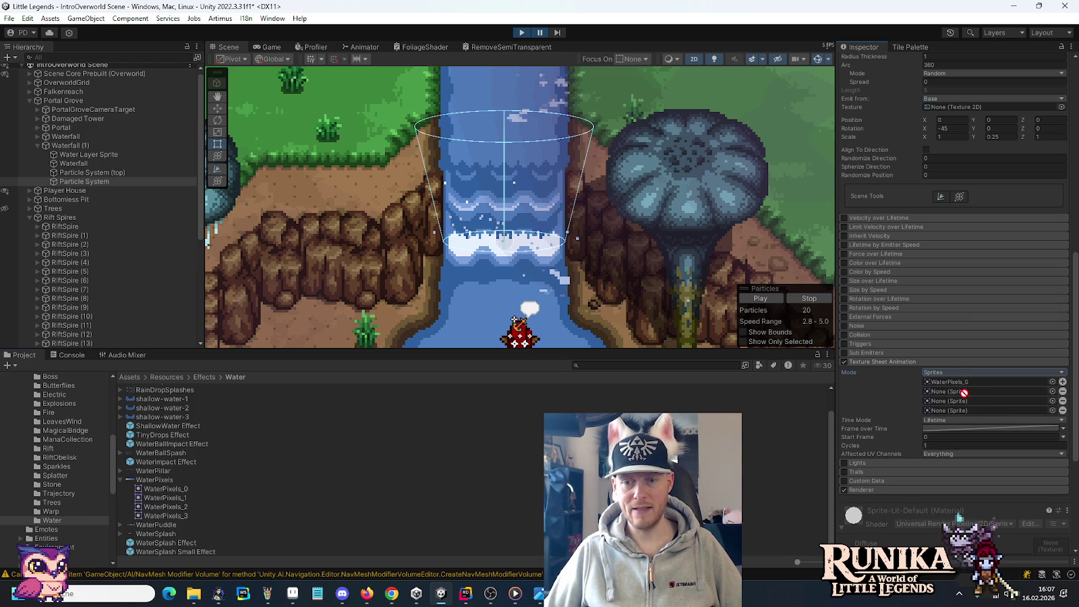
left_click_drag(154, 506, 971, 401)
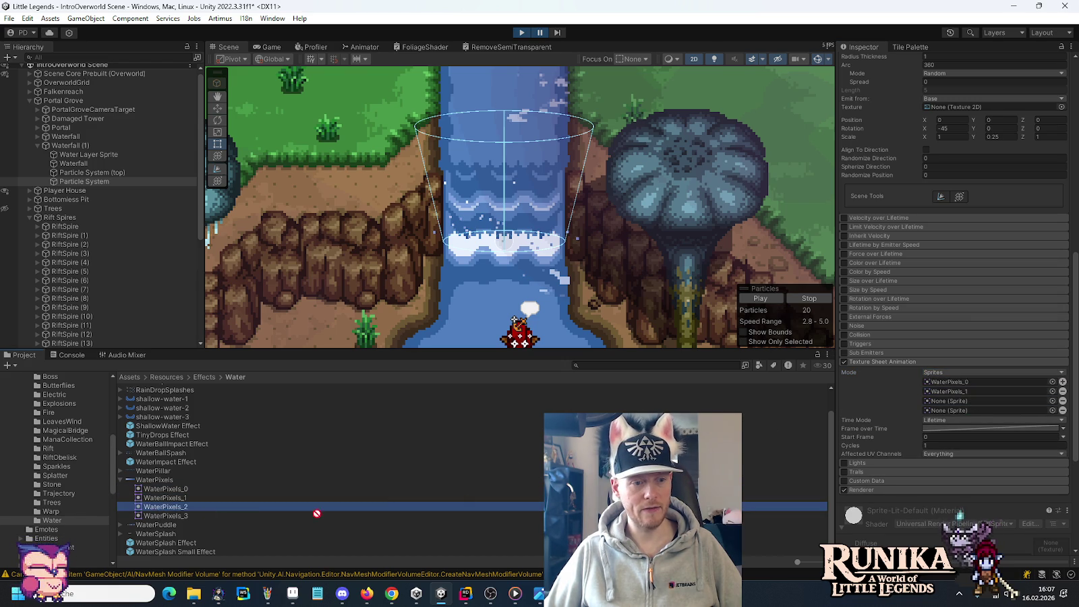
left_click_drag(216, 514, 970, 410)
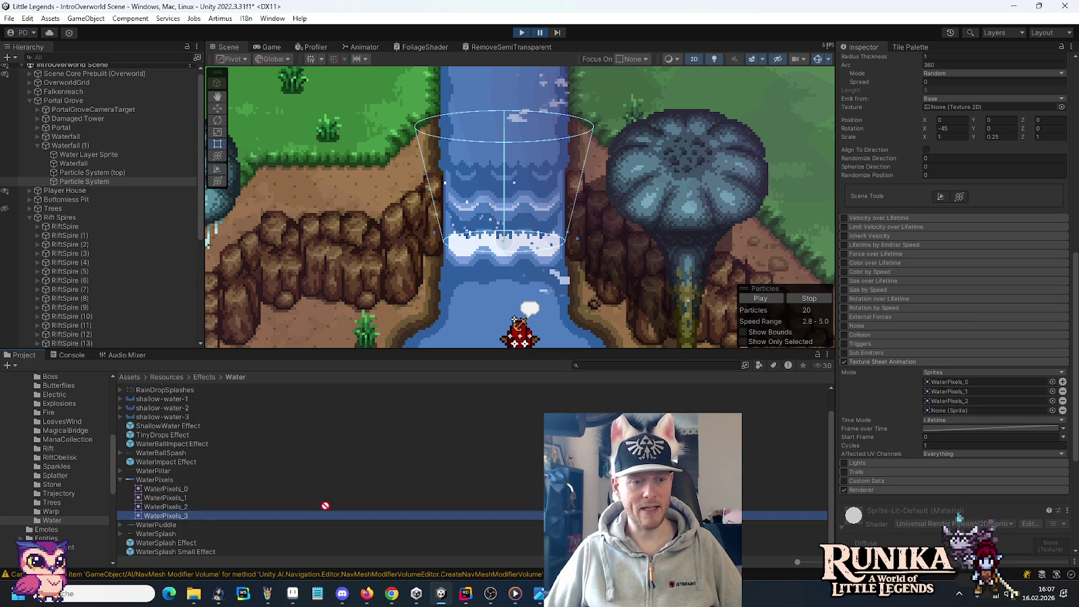